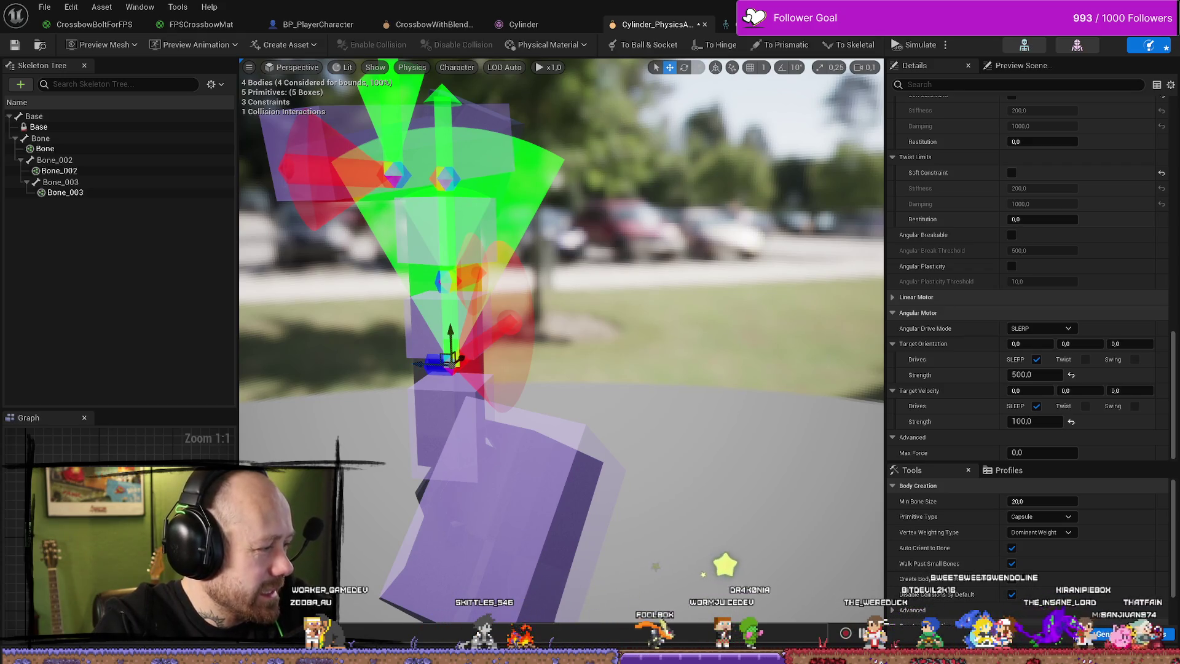
Frame the constraint between Bone_002 and Bone_003 and select it to inspect its angular limits.
left_click(611, 387)
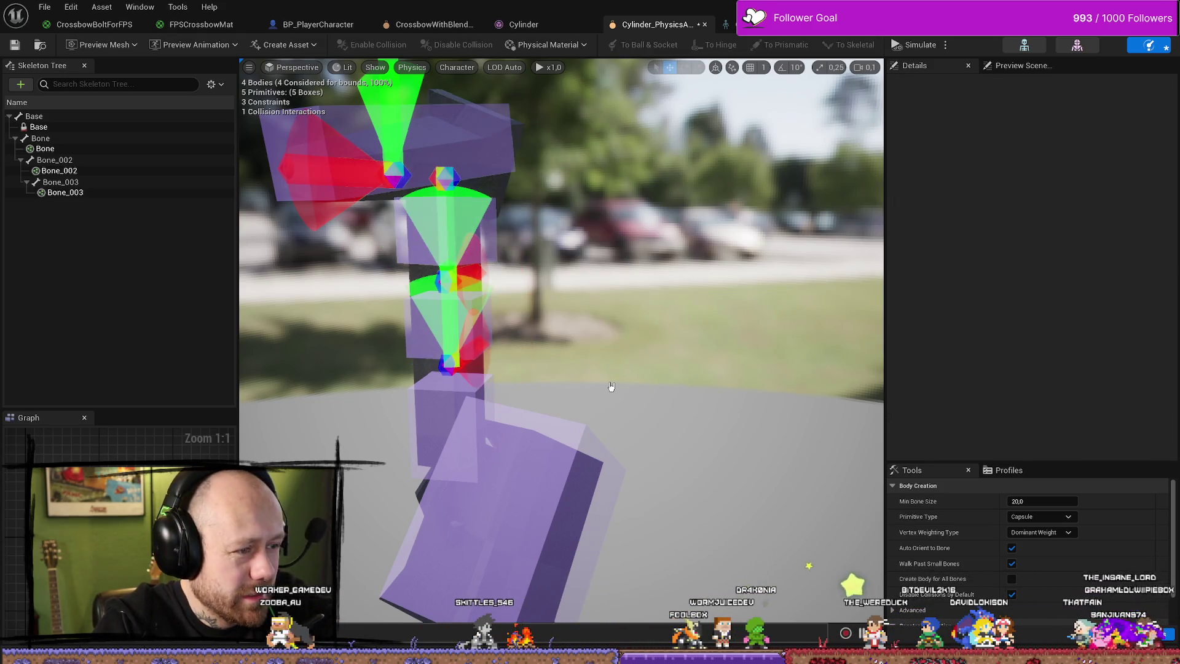
left_click(446, 369)
key("f")
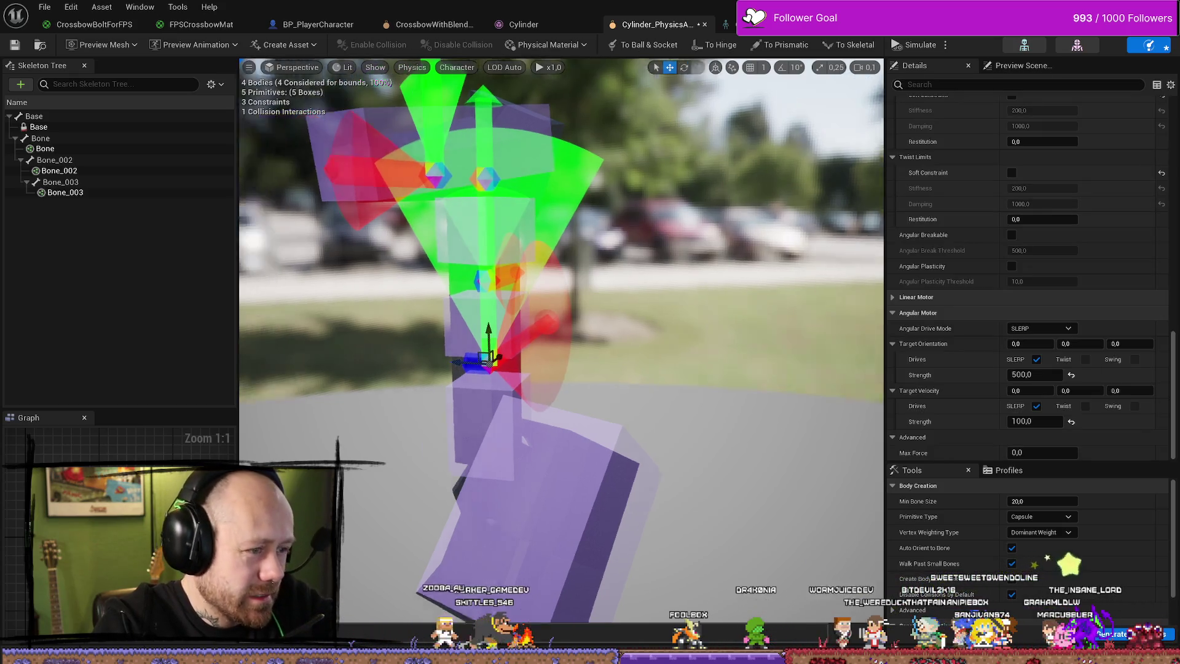
left_click_drag(447, 369, 452, 324)
left_click(353, 354)
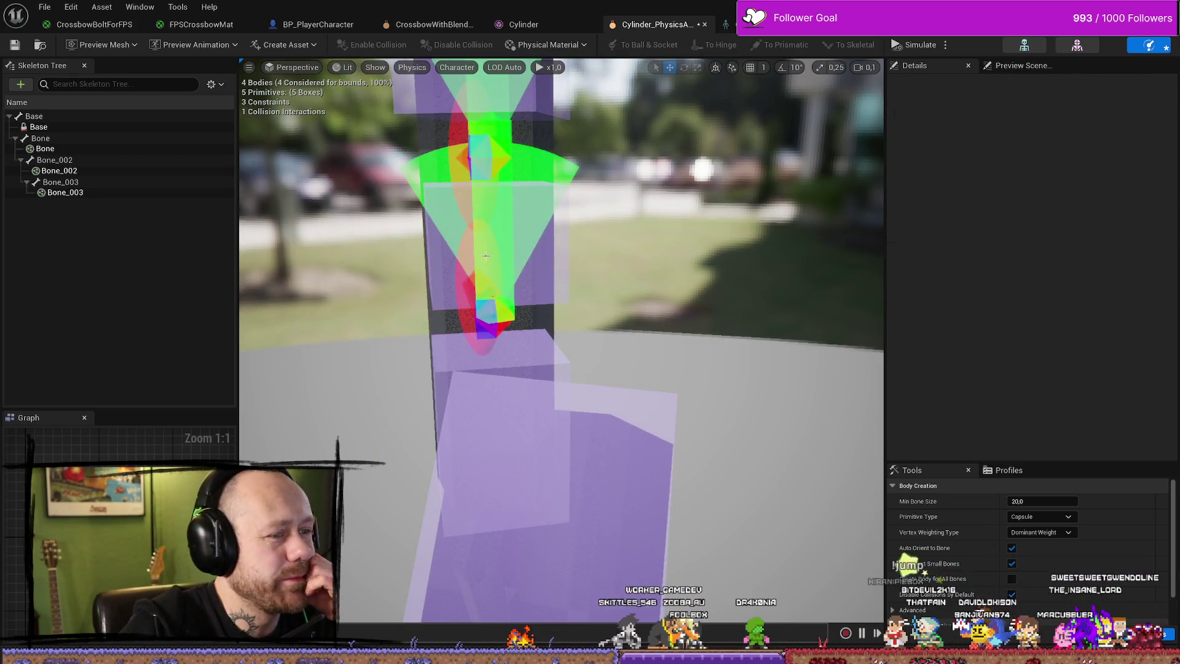
left_click(485, 255)
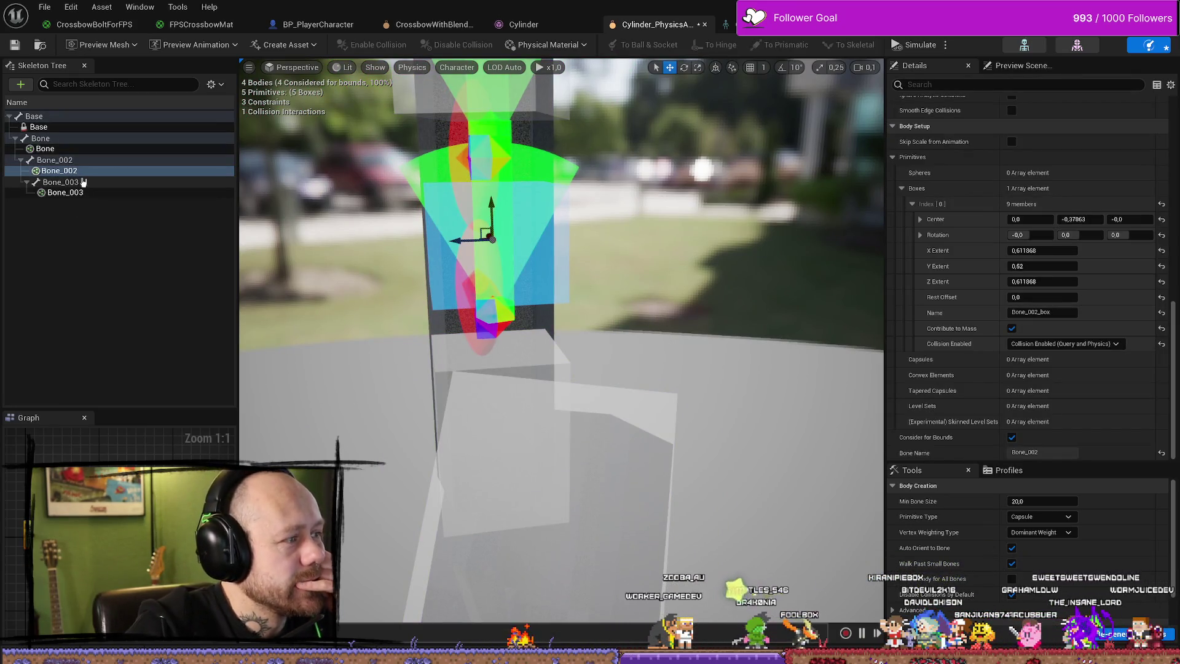
left_click(65, 192)
left_click(488, 304)
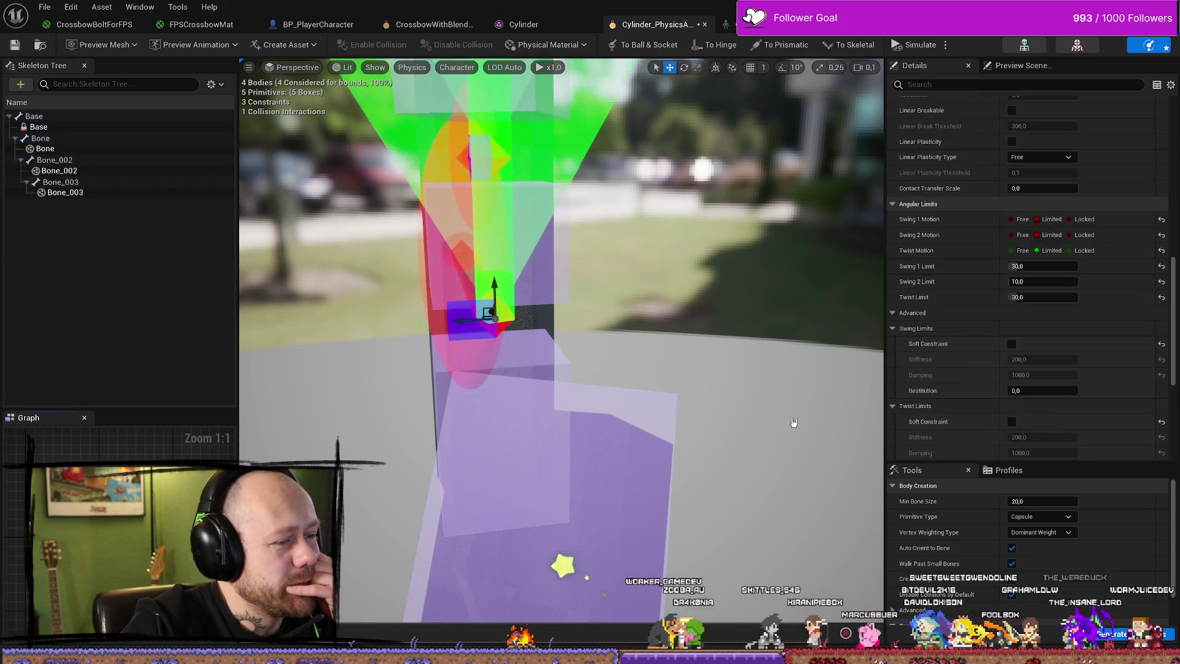
scroll(1097, 315, "down", 5)
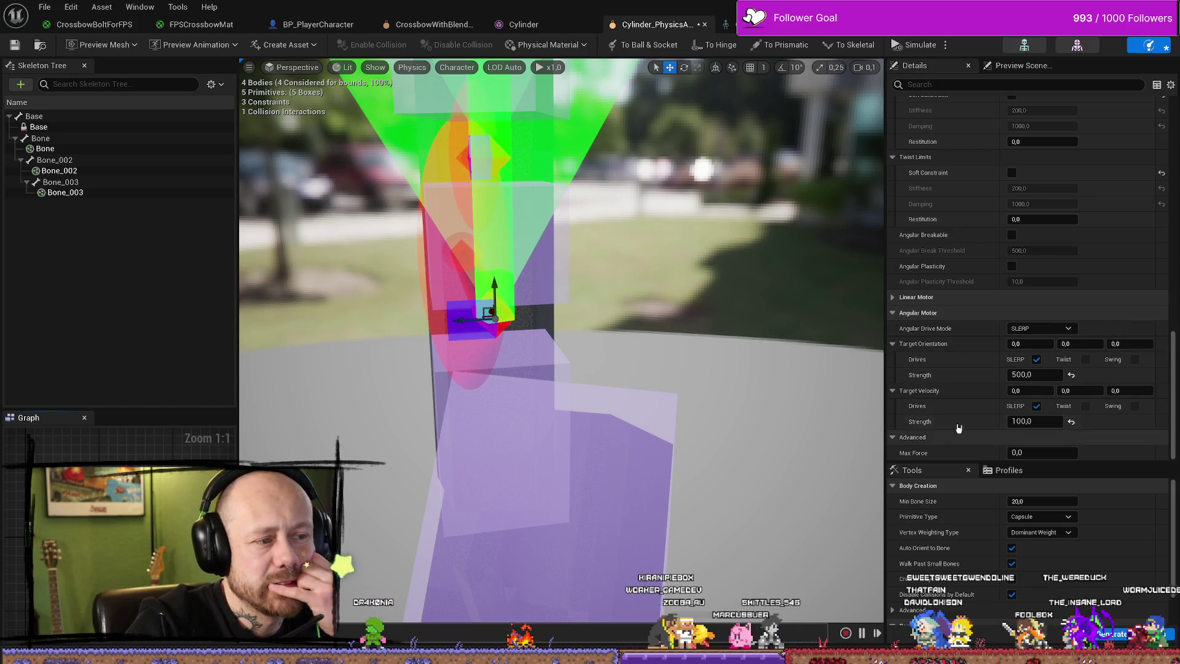
Set the constraint's angular motor Target Velocity Strength to 100000.
left_click(1039, 375)
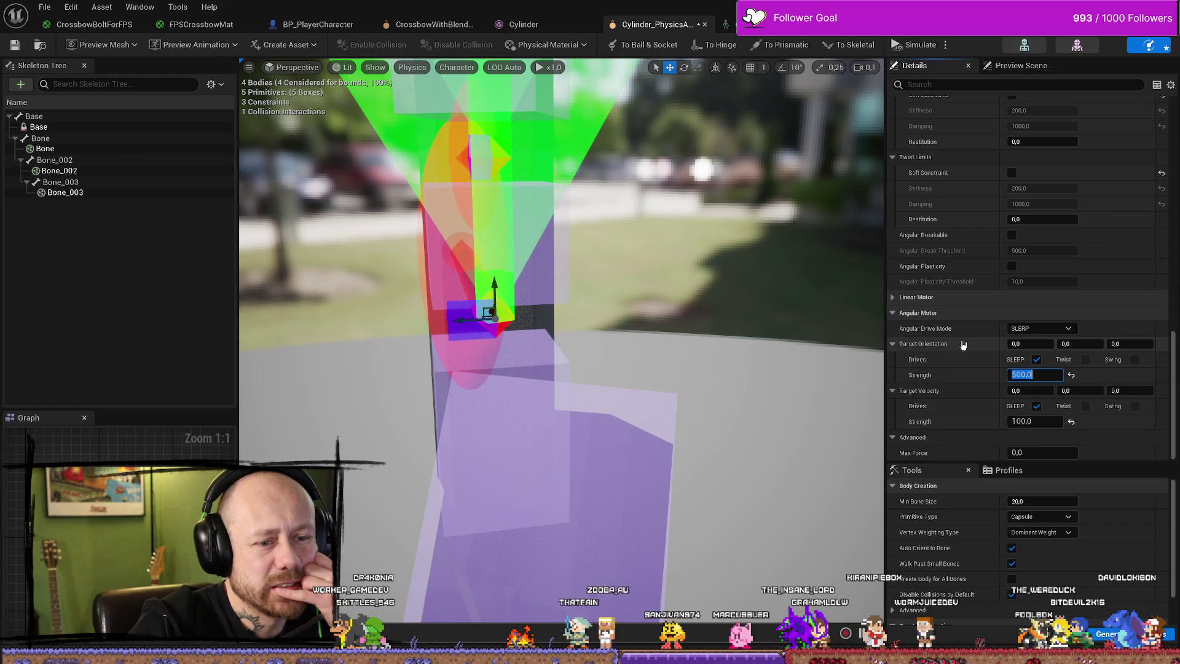
left_click(1034, 421)
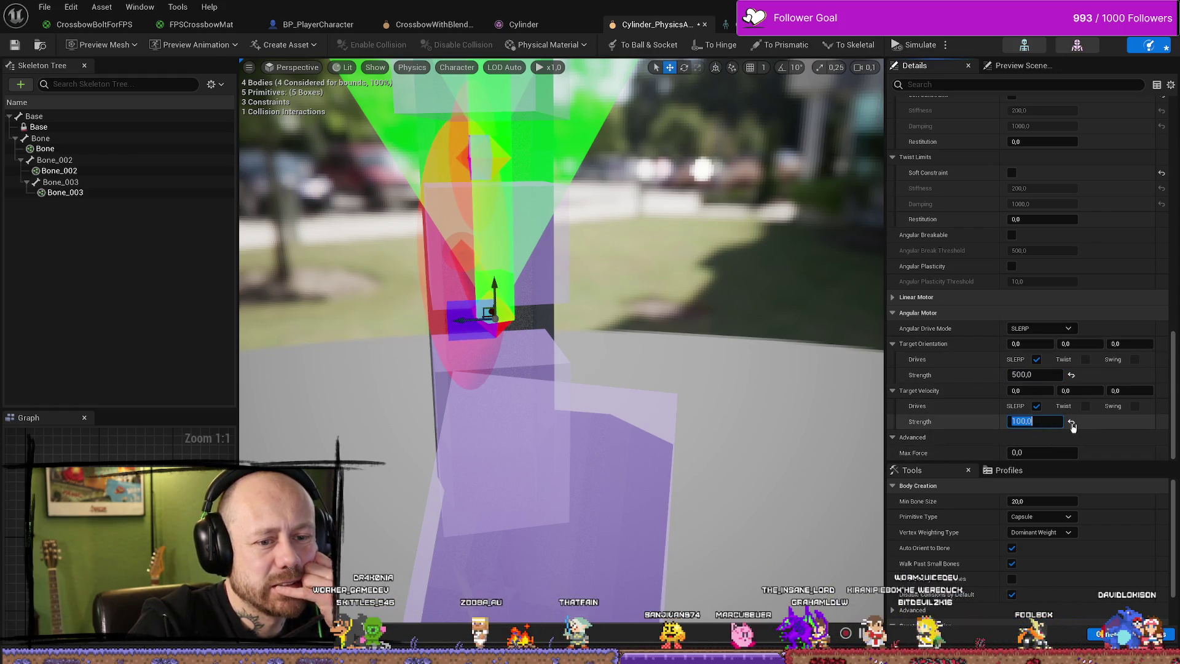
type("1")
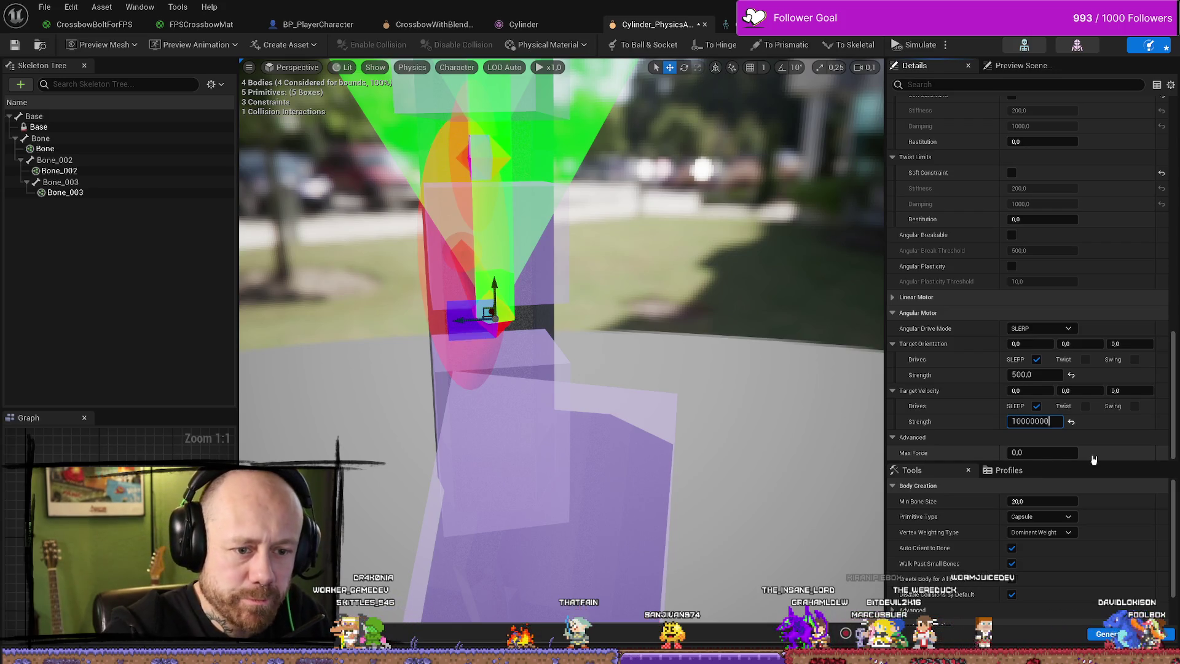
key("Return")
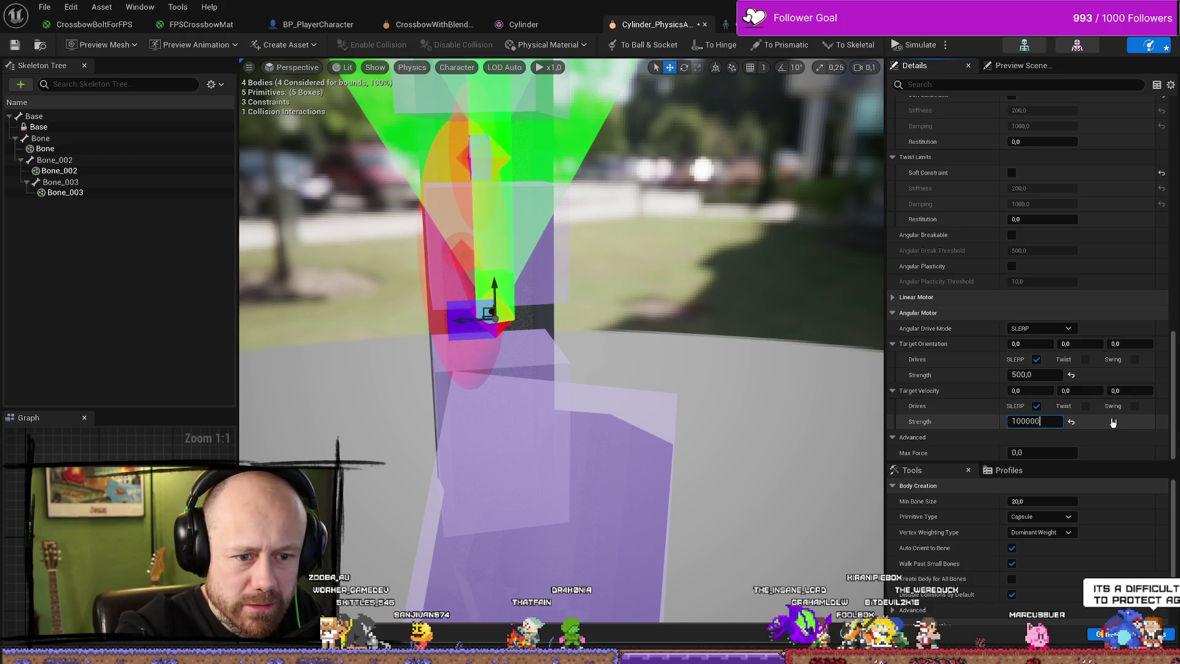
left_click(1062, 423)
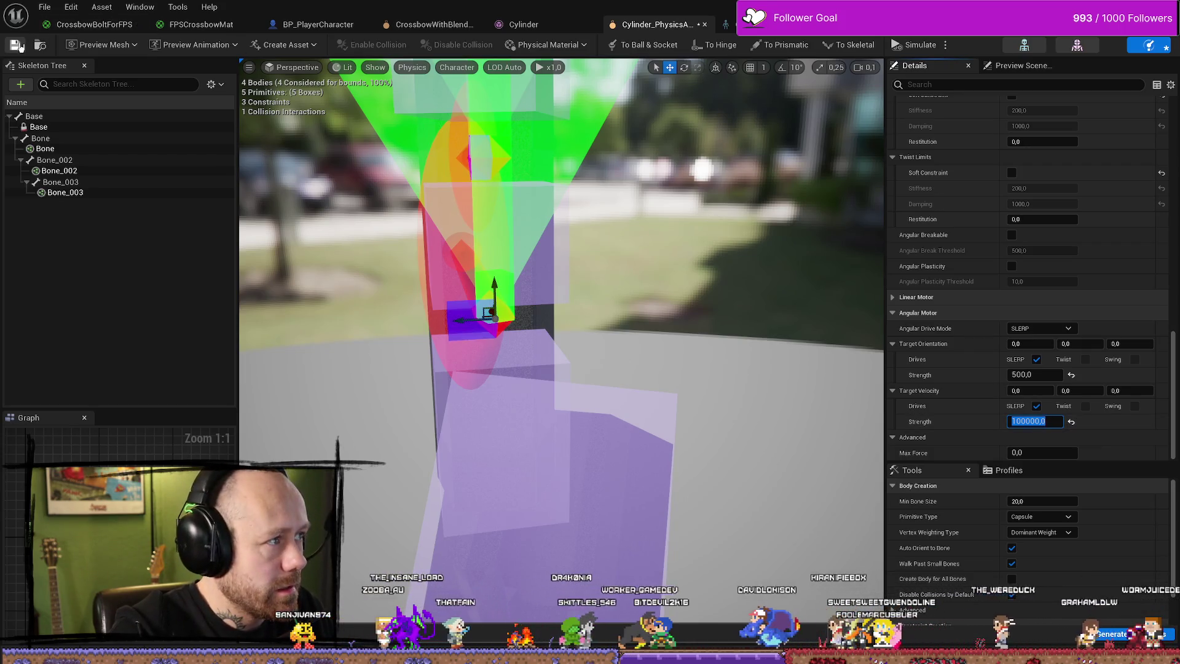
Select the constraint next to Bone_002 and raise its angular motor target velocity strength.
left_click(79, 194)
left_click(485, 317)
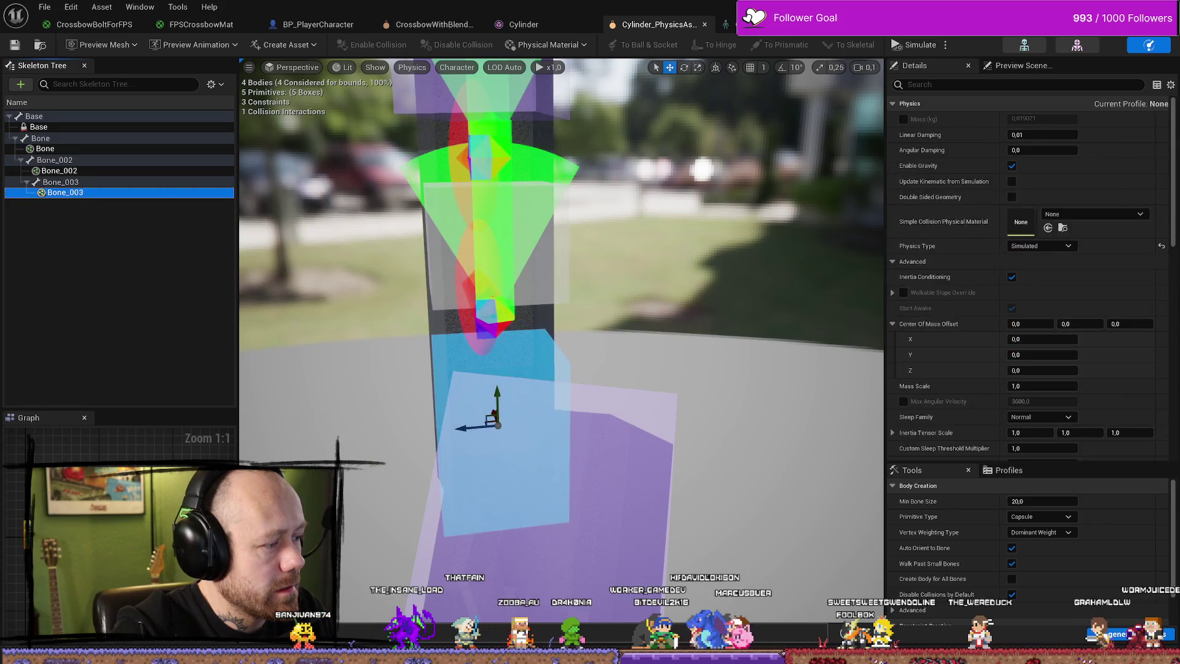
scroll(947, 385, "down", 5)
scroll(950, 382, "down", 10)
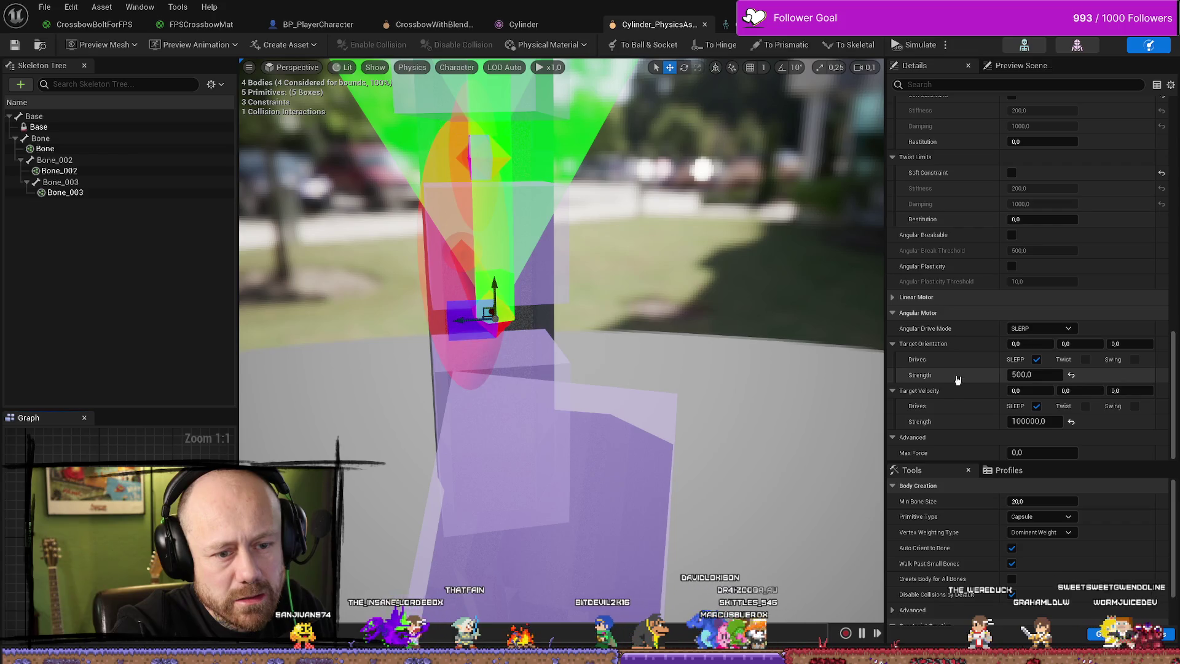
left_click(79, 174)
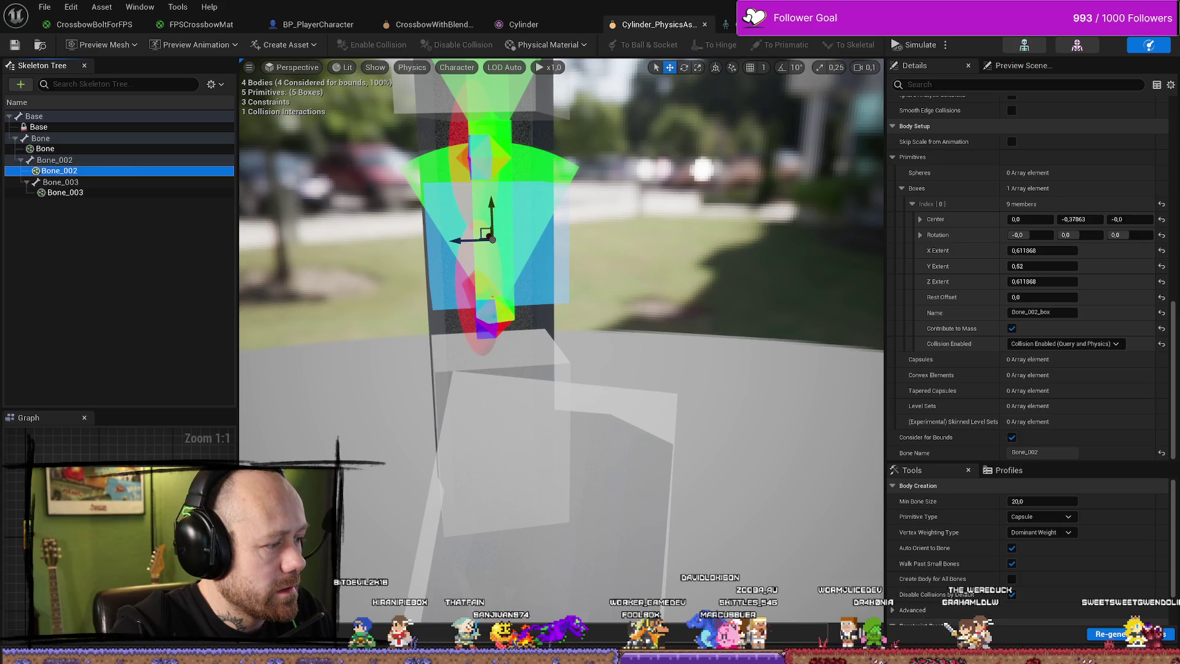
left_click(488, 312)
scroll(983, 369, "down", 8)
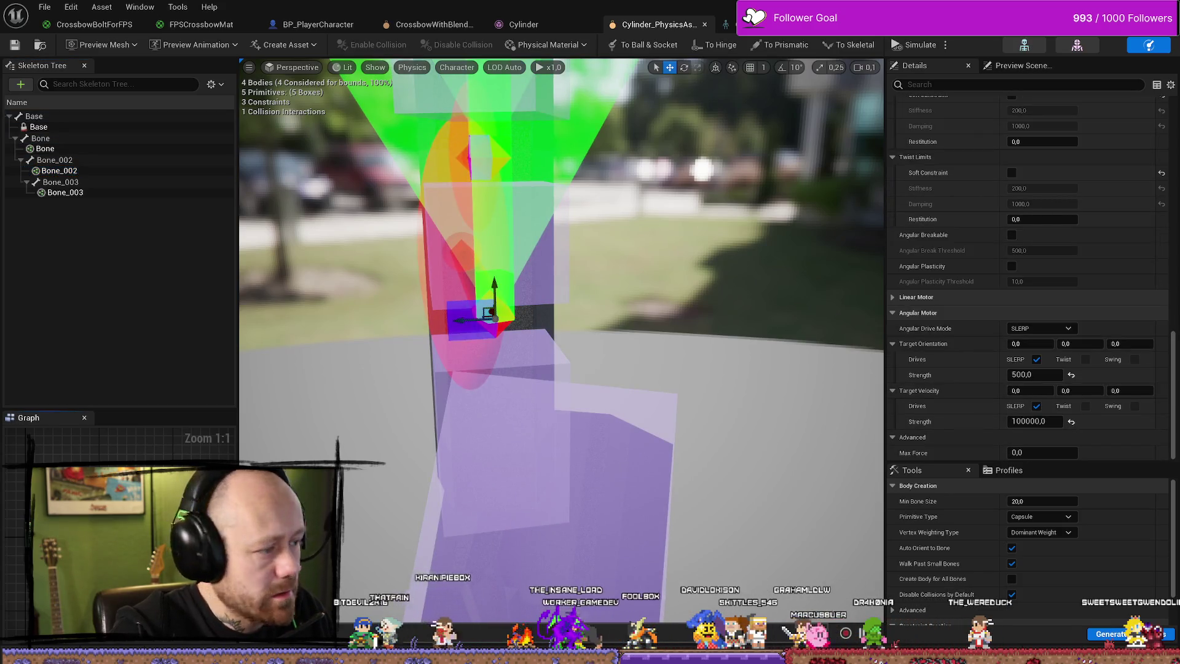
double_click(1033, 421)
type("100")
key("Return")
left_click(1044, 422)
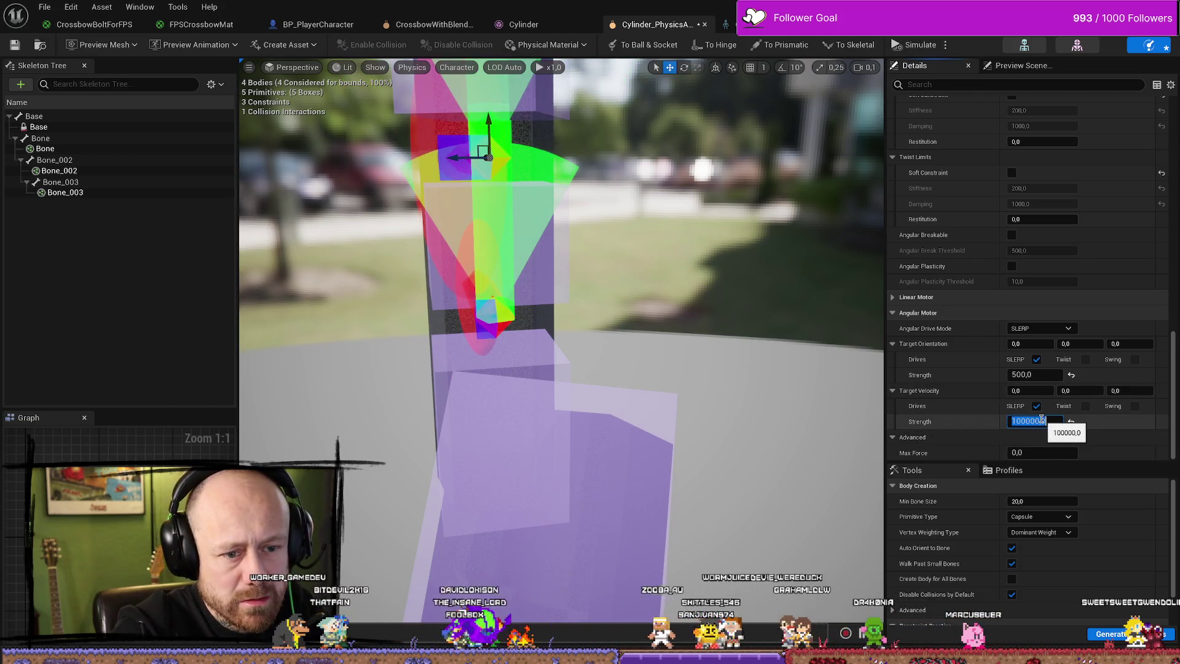
Set the Bone-to-Base constraint's target velocity strength to 100000.
left_click(49, 148)
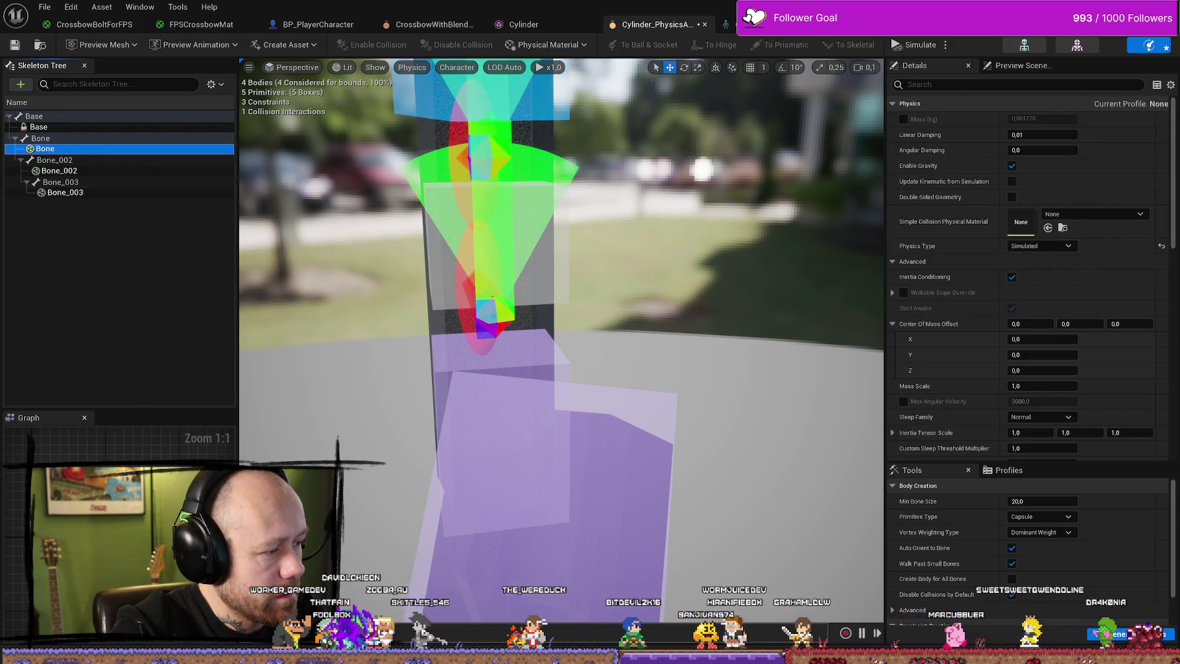
left_click(486, 313)
scroll(1088, 384, "down", 15)
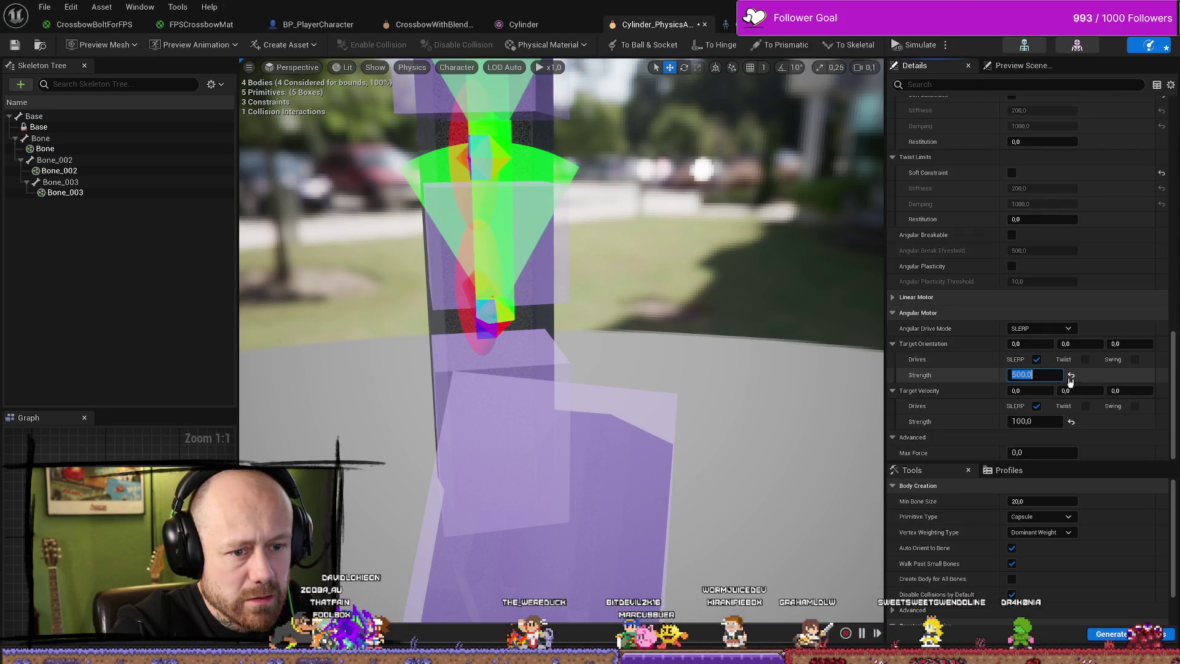
left_click(1039, 421)
type("0000")
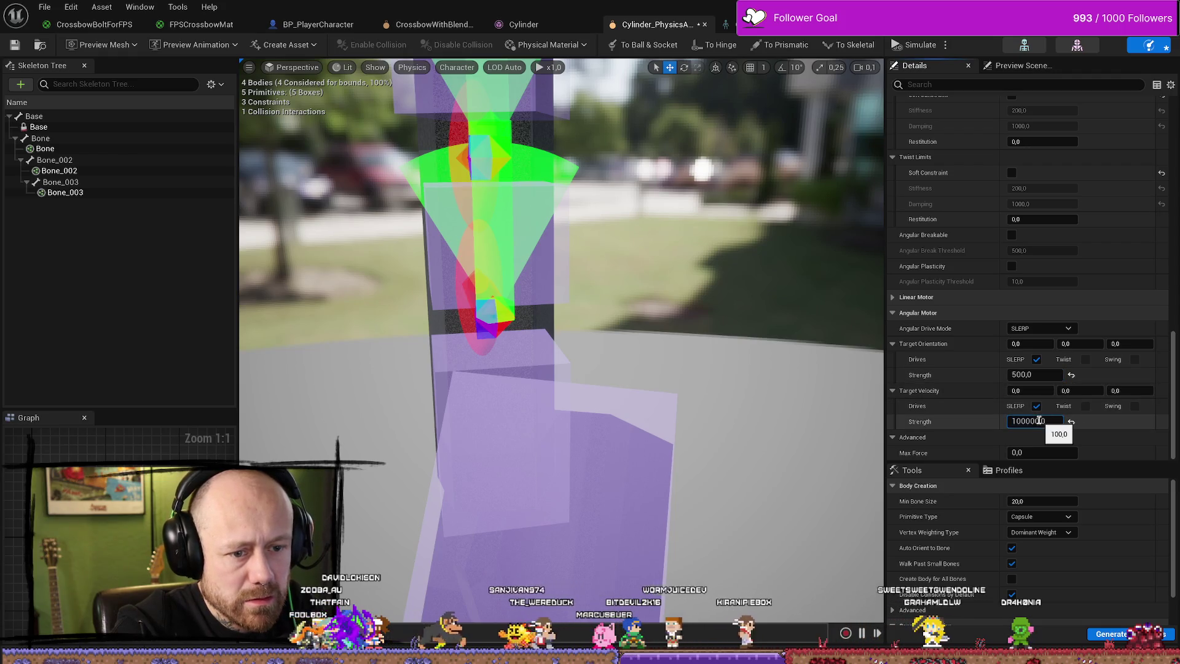
key("BackSpace")
key("Return")
Save the physics asset with Ctrl+S.
left_click(71, 274)
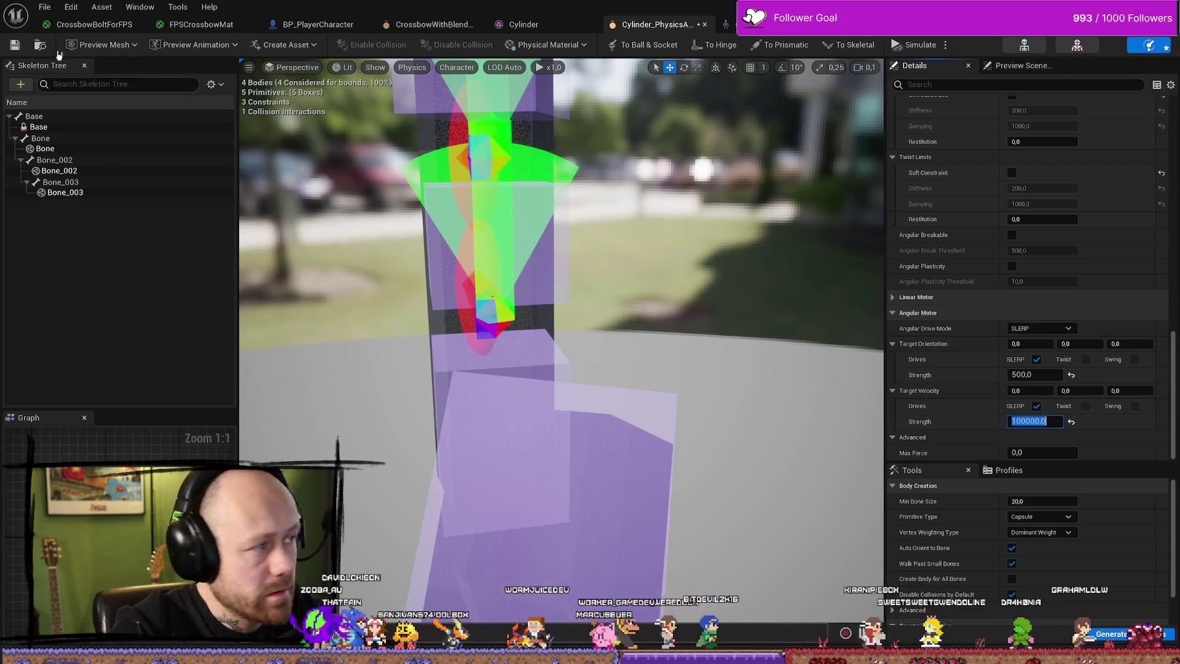
key("ctrl+s")
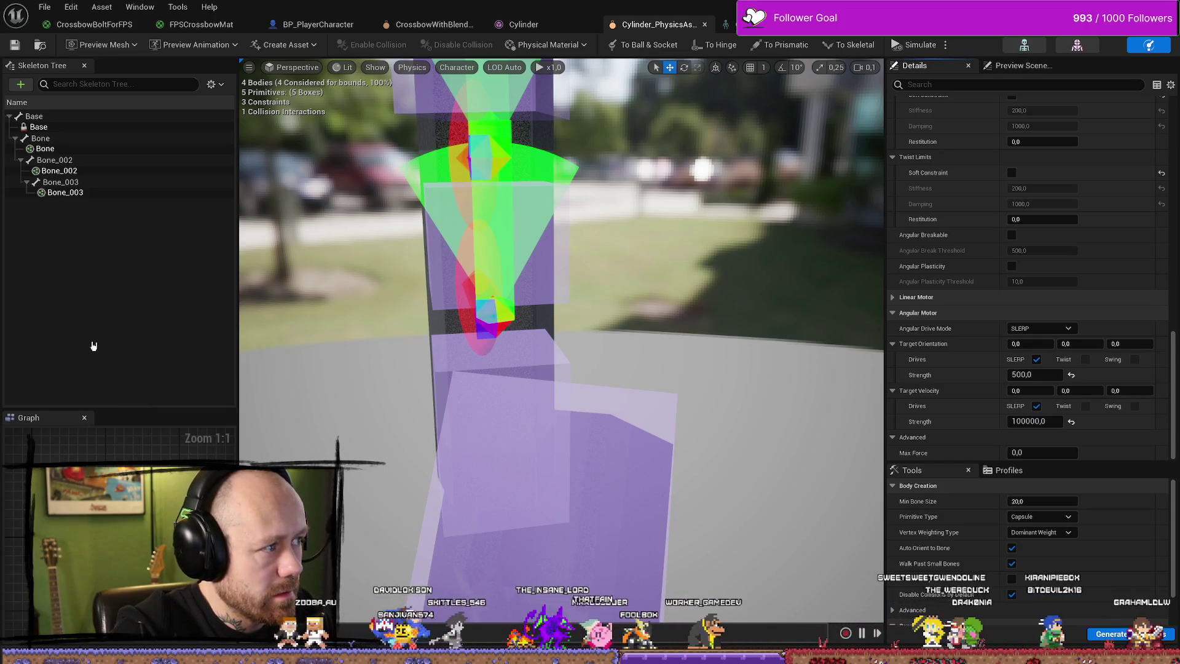
left_click(55, 113)
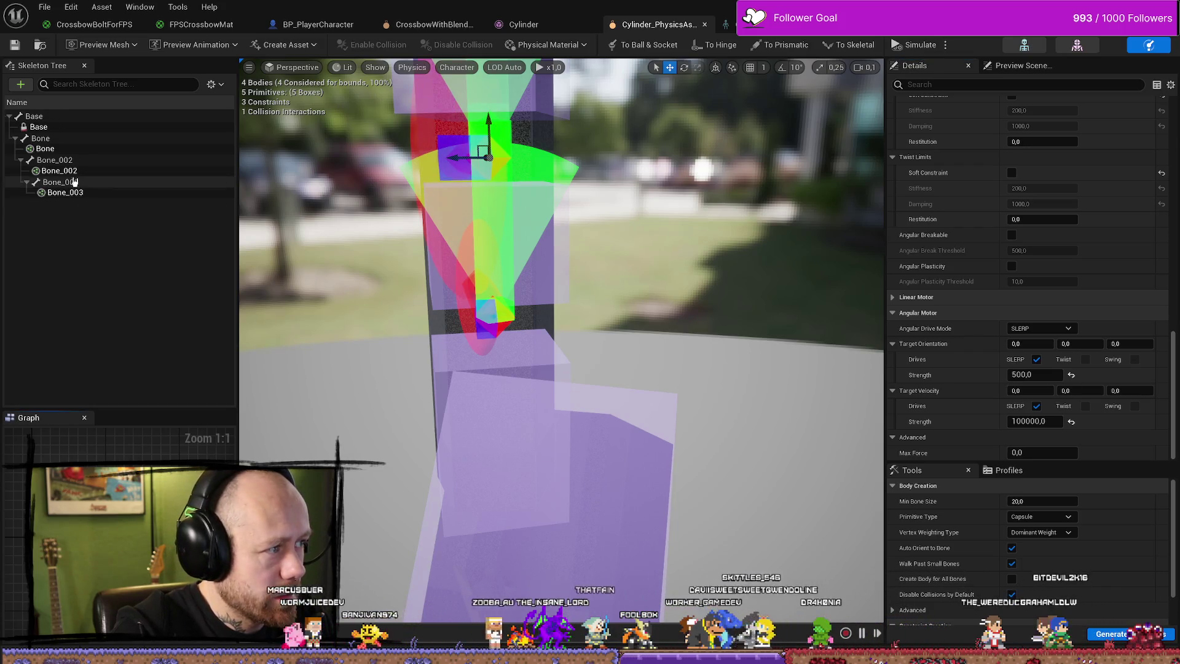
left_click(36, 116)
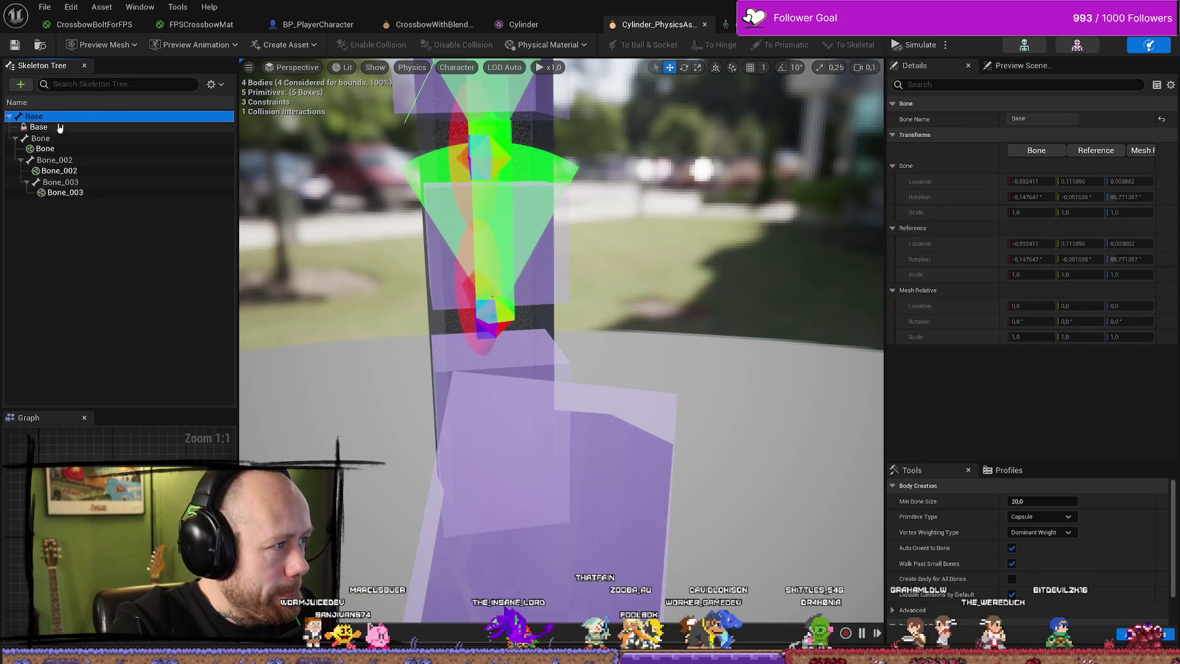
left_click(39, 126)
left_click(40, 138)
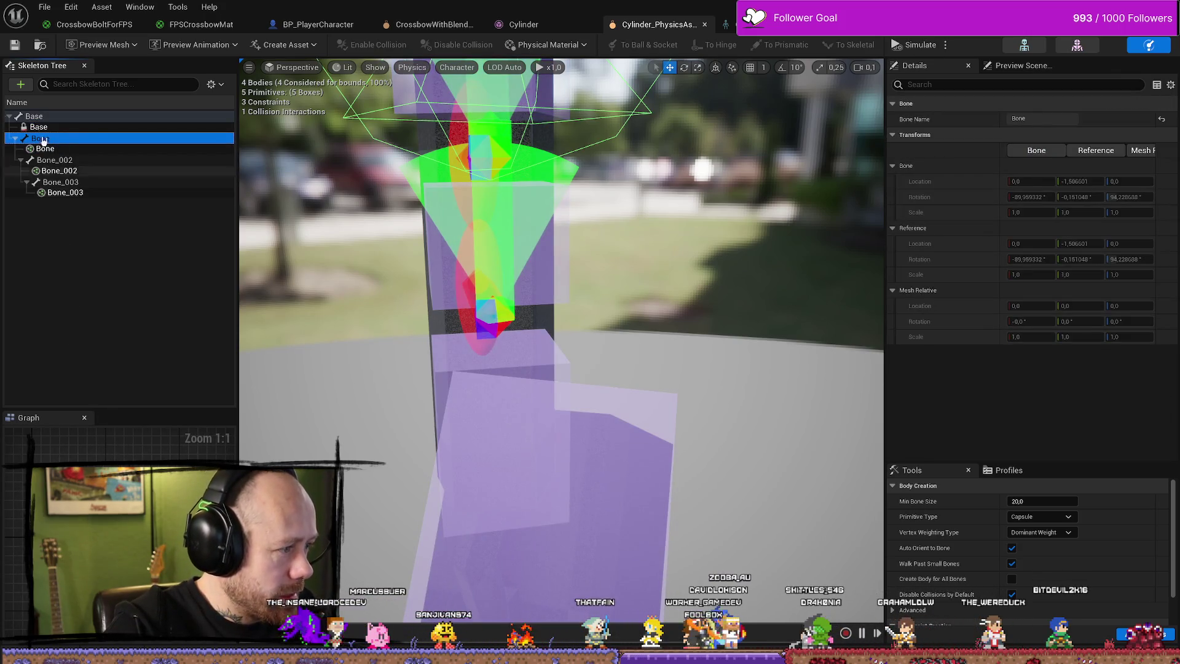
key("ctrl+a")
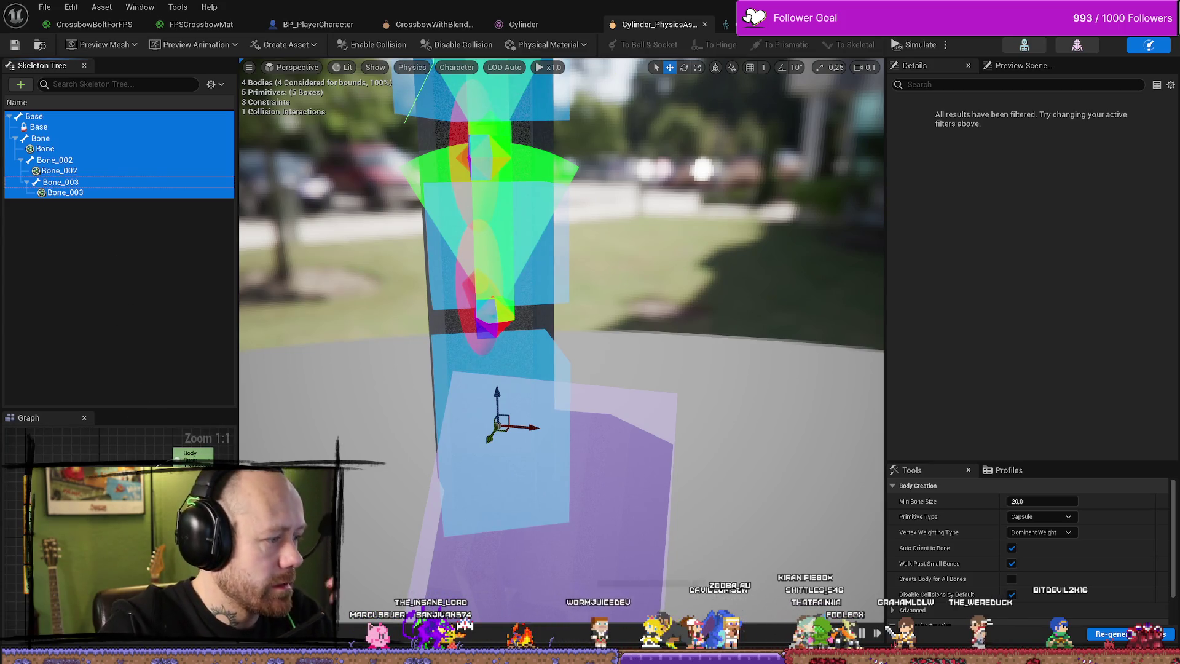
left_click(105, 644)
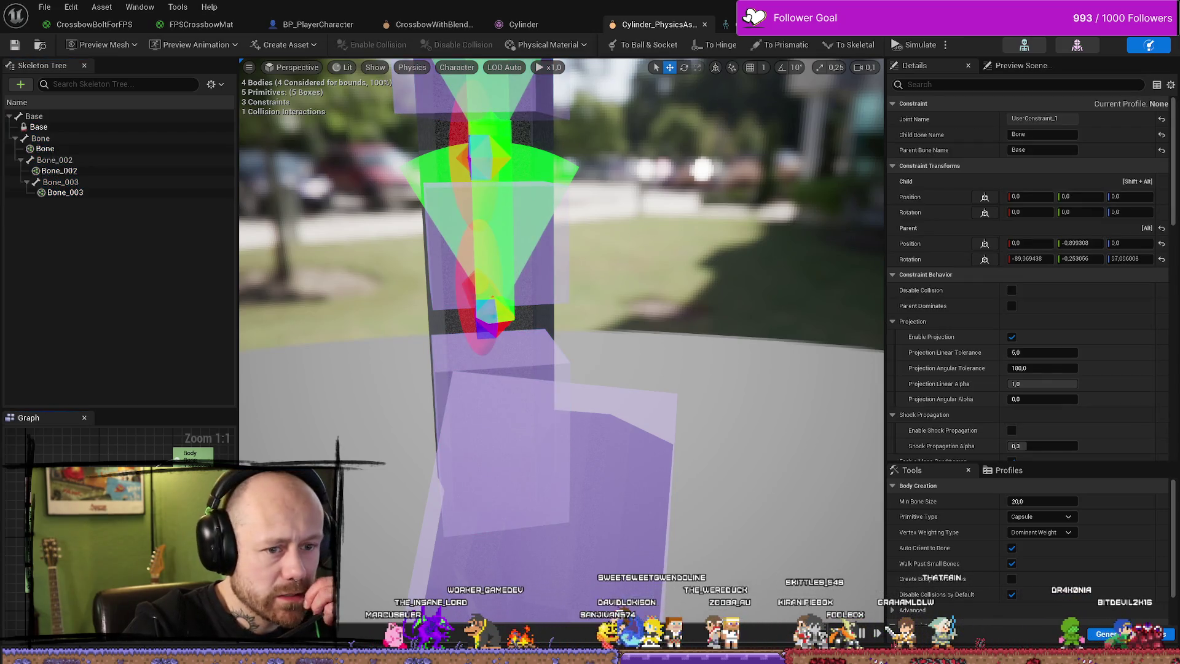
scroll(1043, 410, "down", 10)
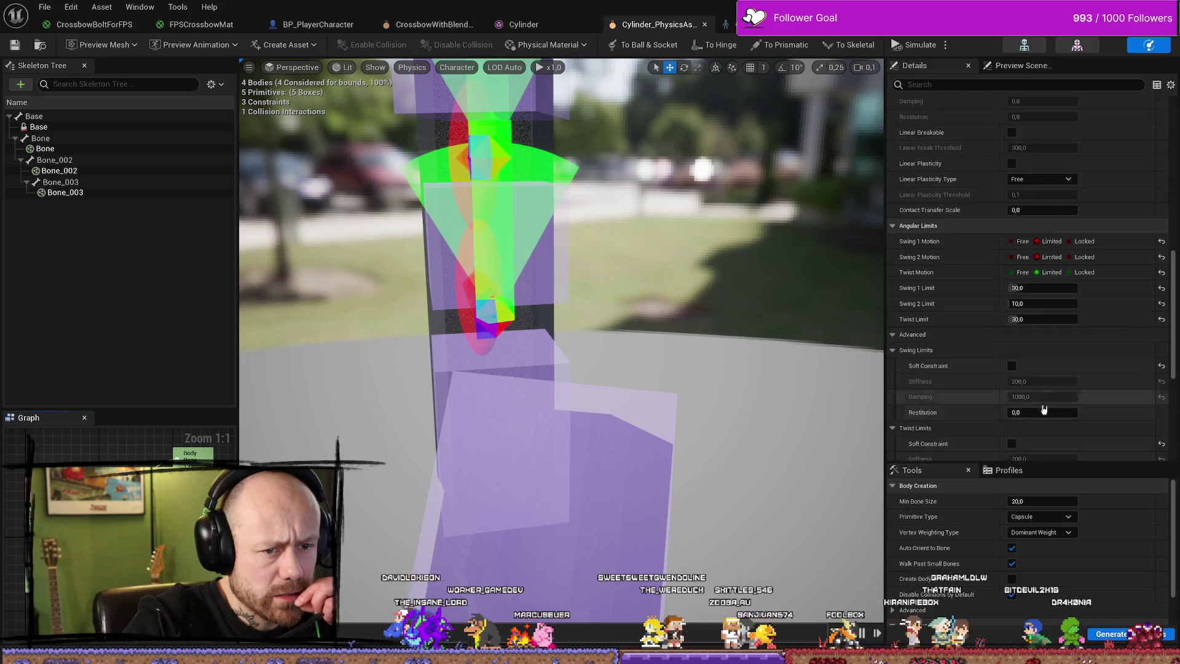
scroll(1043, 409, "down", 5)
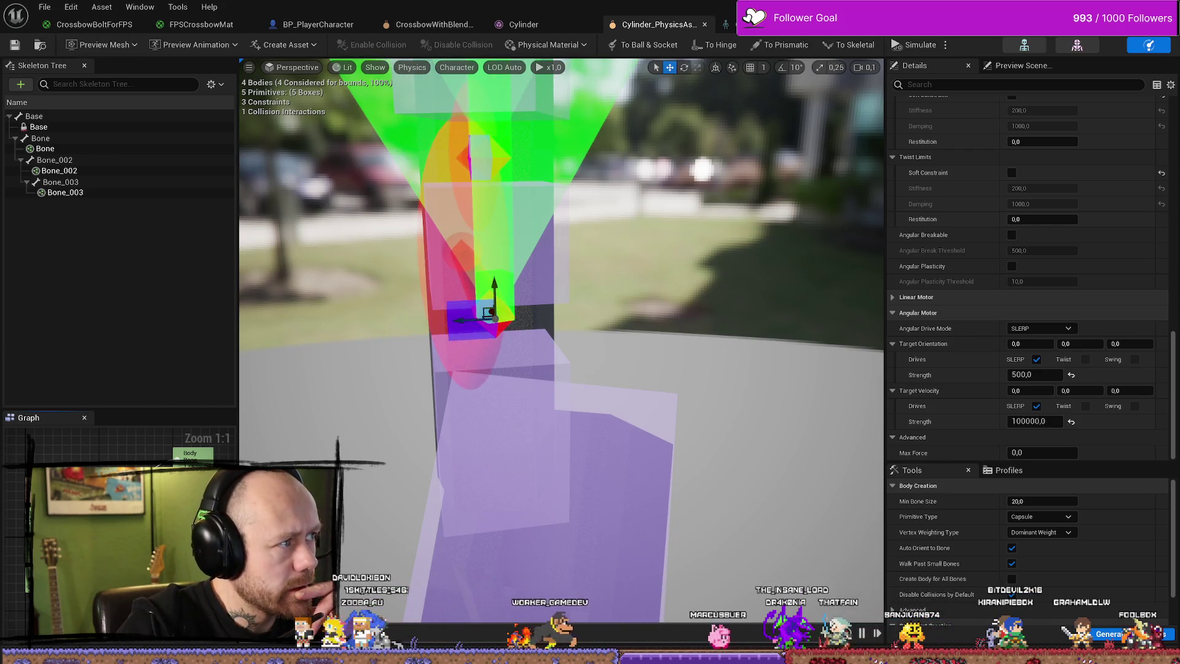
key("alt+Tab")
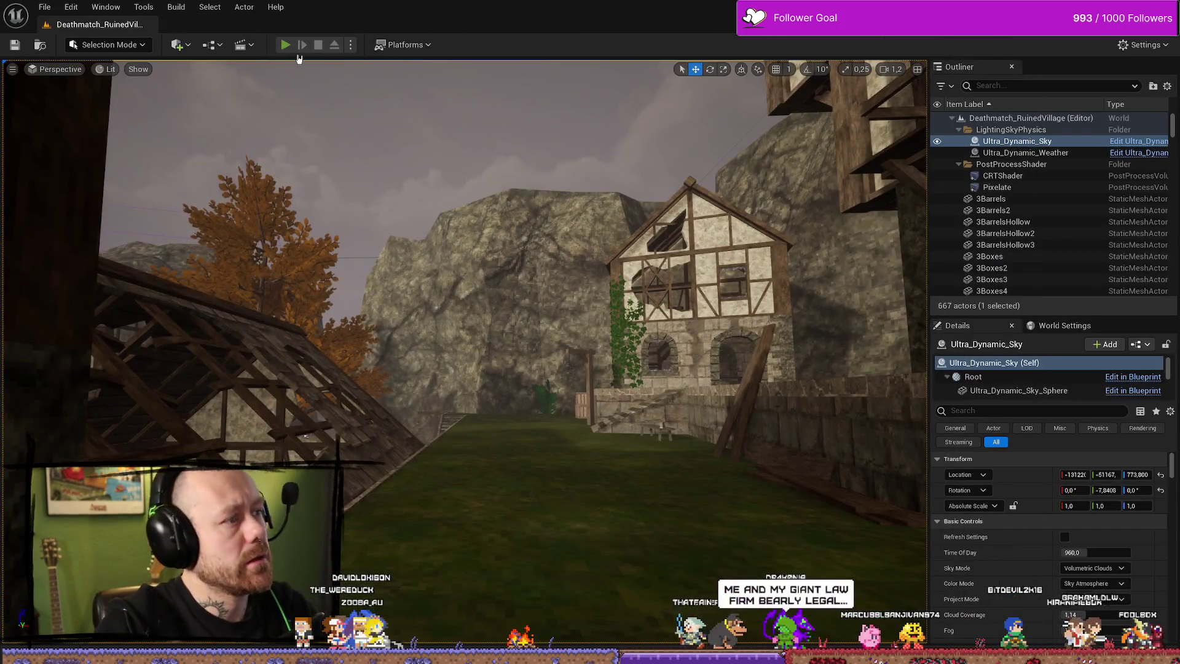
Play the ruined village level to test the crossbow, then return to the Cylinder physics asset.
key("alt+p")
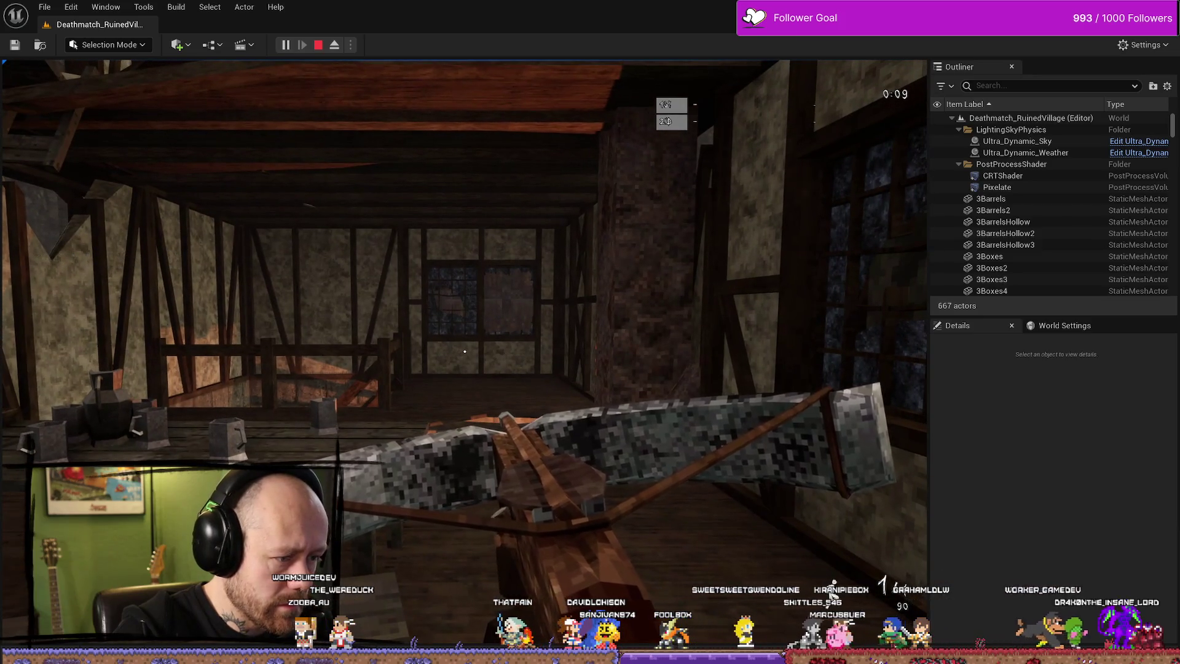
key("Escape")
key("ctrl+space")
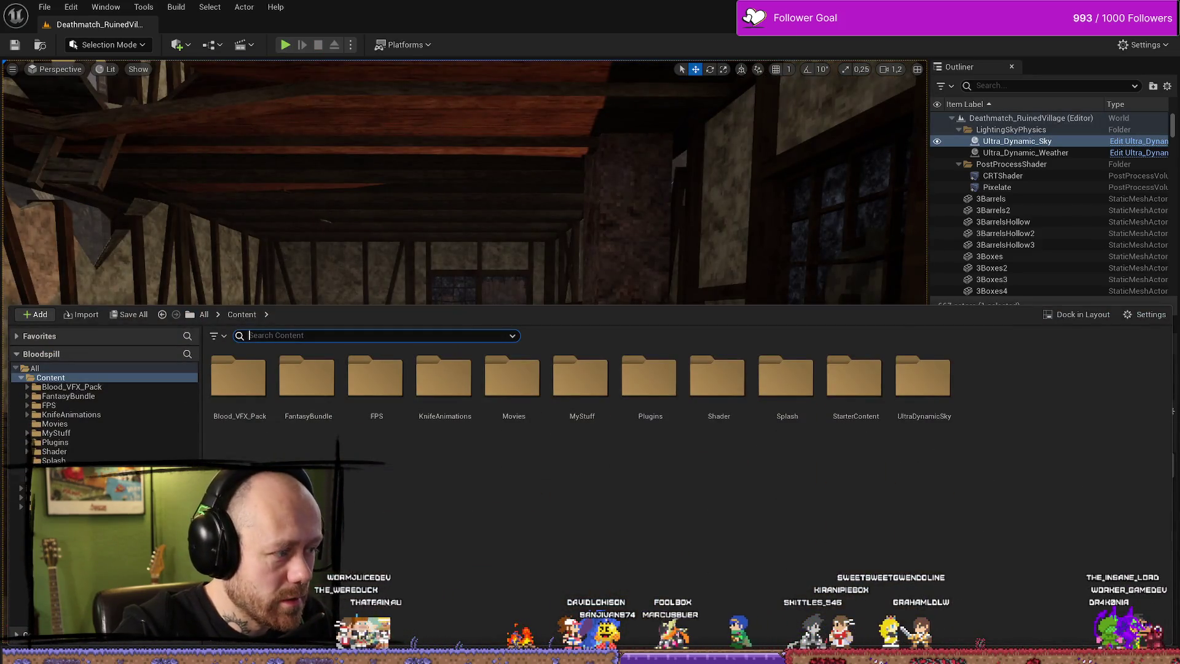
key("ctrl+space")
key("alt+Tab")
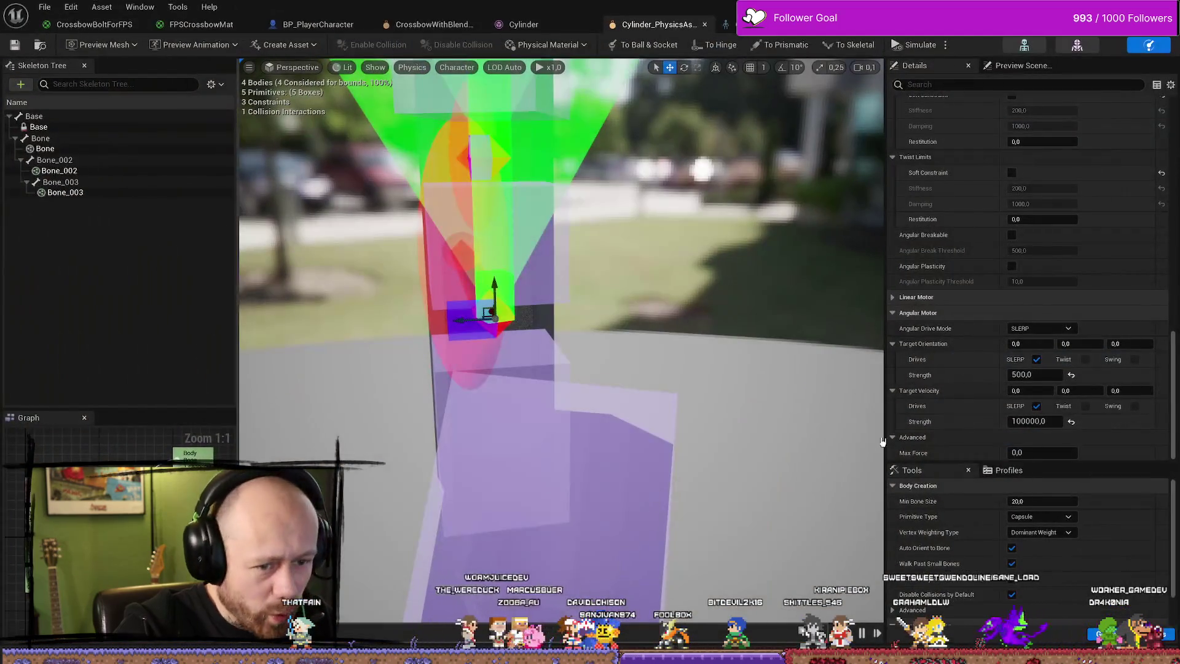
Lower the constraint's Target Velocity strength to 500 and switch back to the ruined village level.
left_click(1035, 420)
type("500")
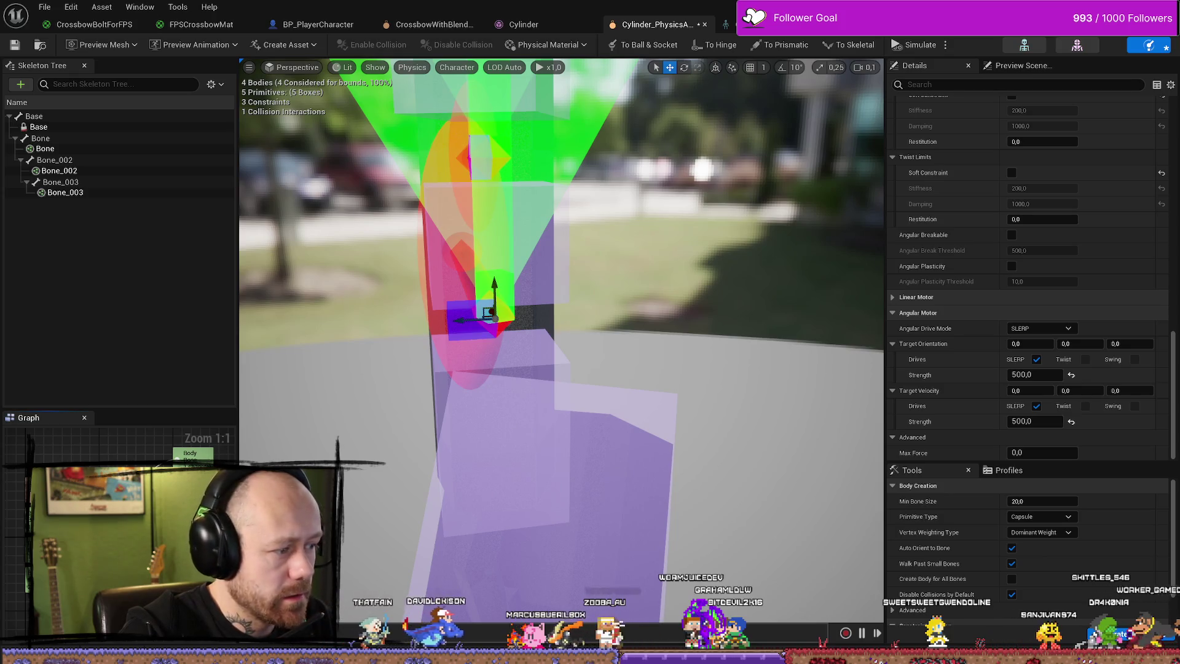
type("100000")
key("Return")
left_click(1035, 422)
type("500")
key("Return")
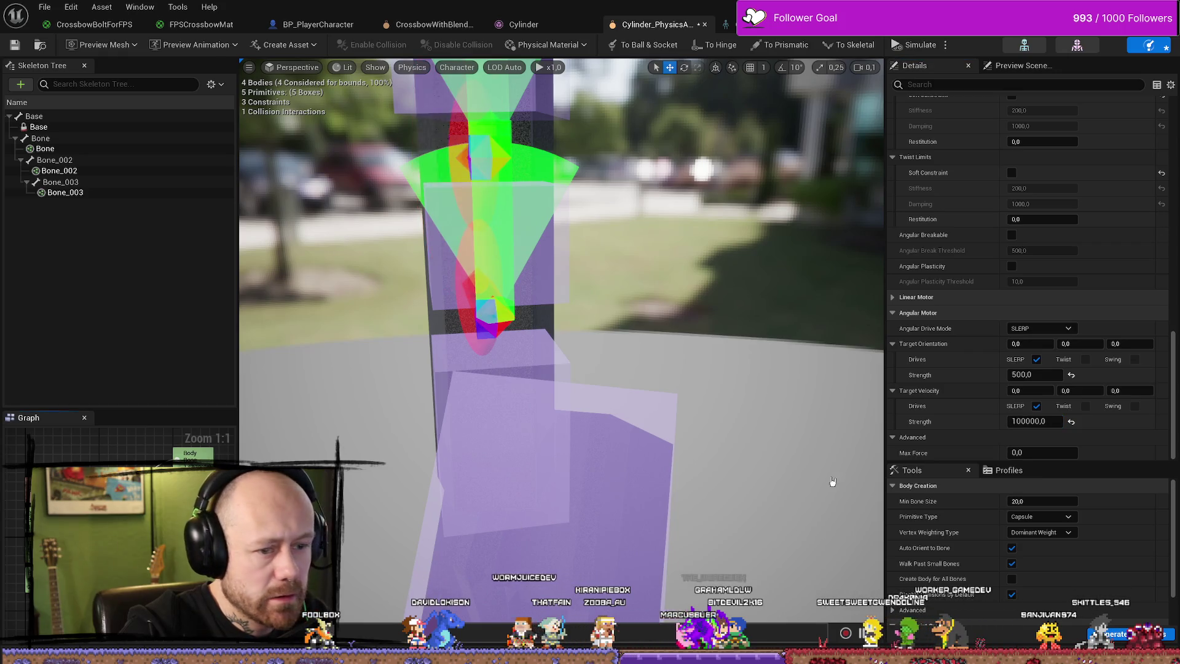
type("1000000")
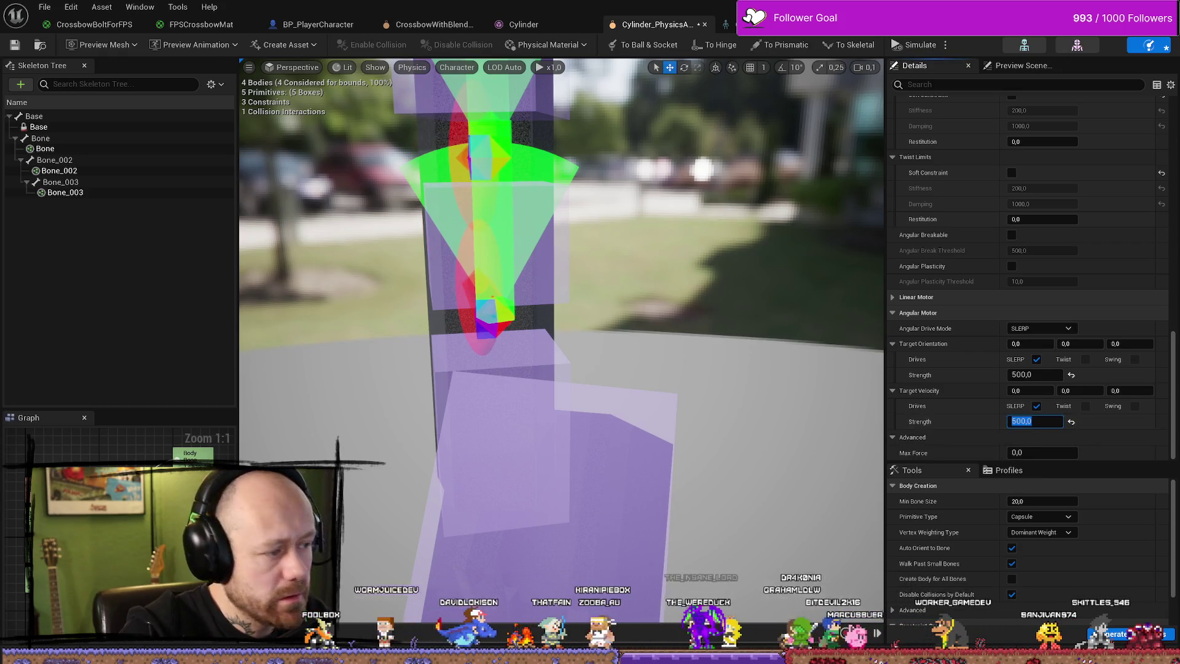
key("Return")
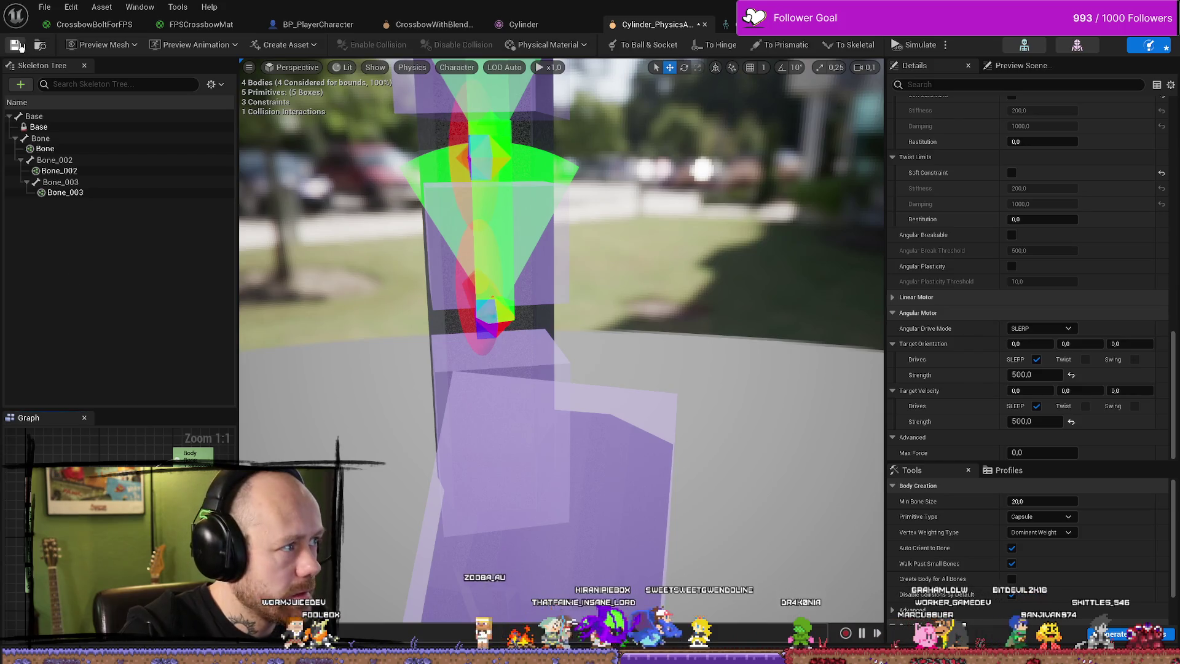
key("alt+Tab")
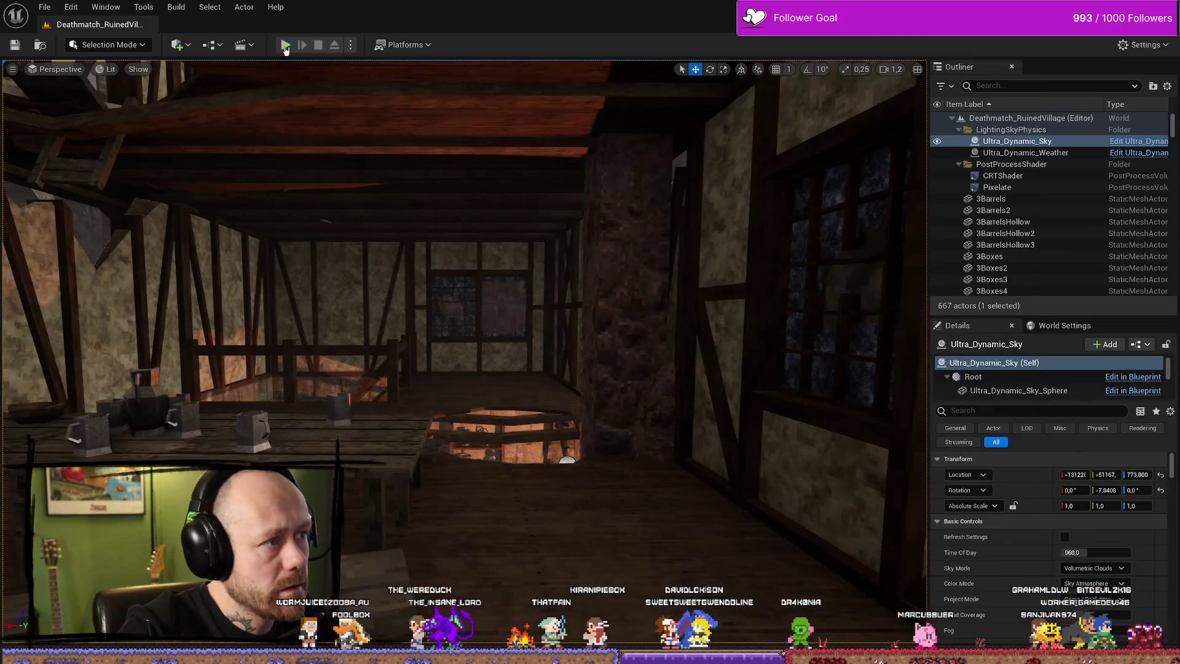
Play-test with the crossbow loadout, walking through the village in fullscreen, then stop the session.
key("alt+p")
left_click(350, 309)
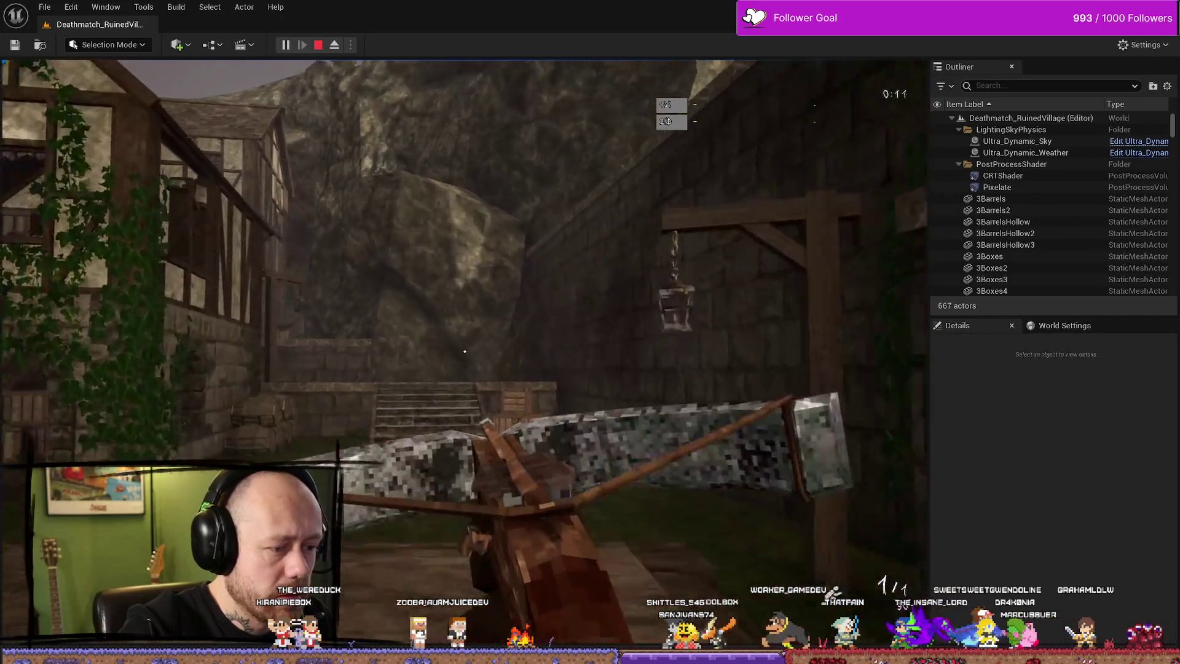
key("w")
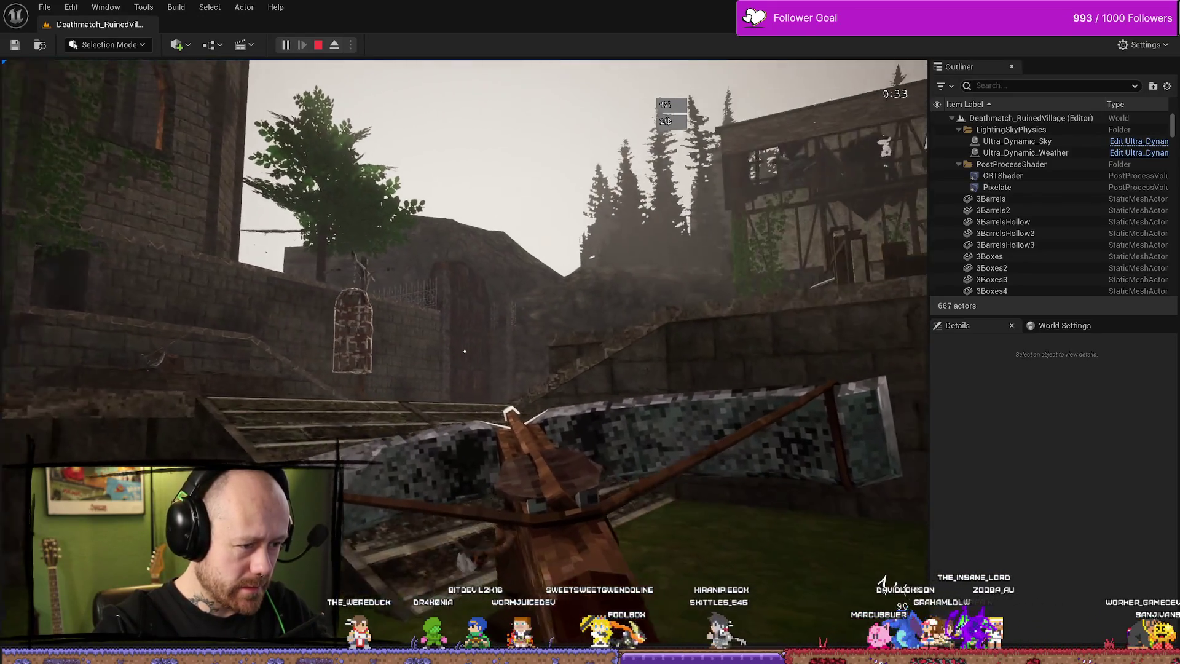
key("F11")
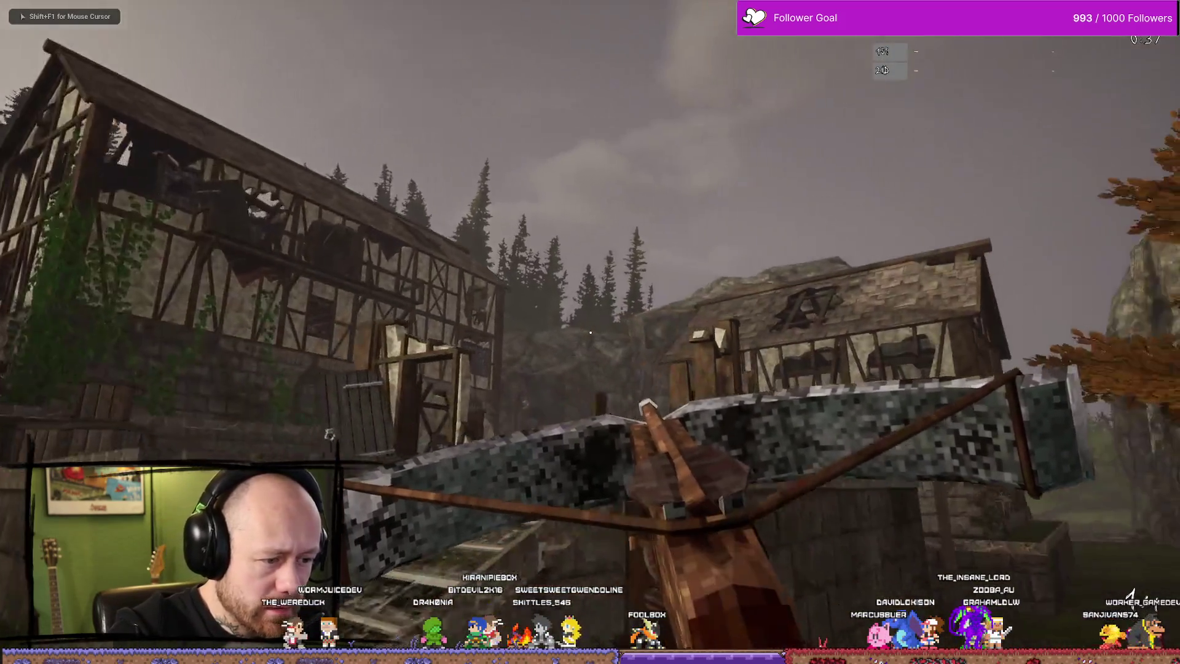
key("w")
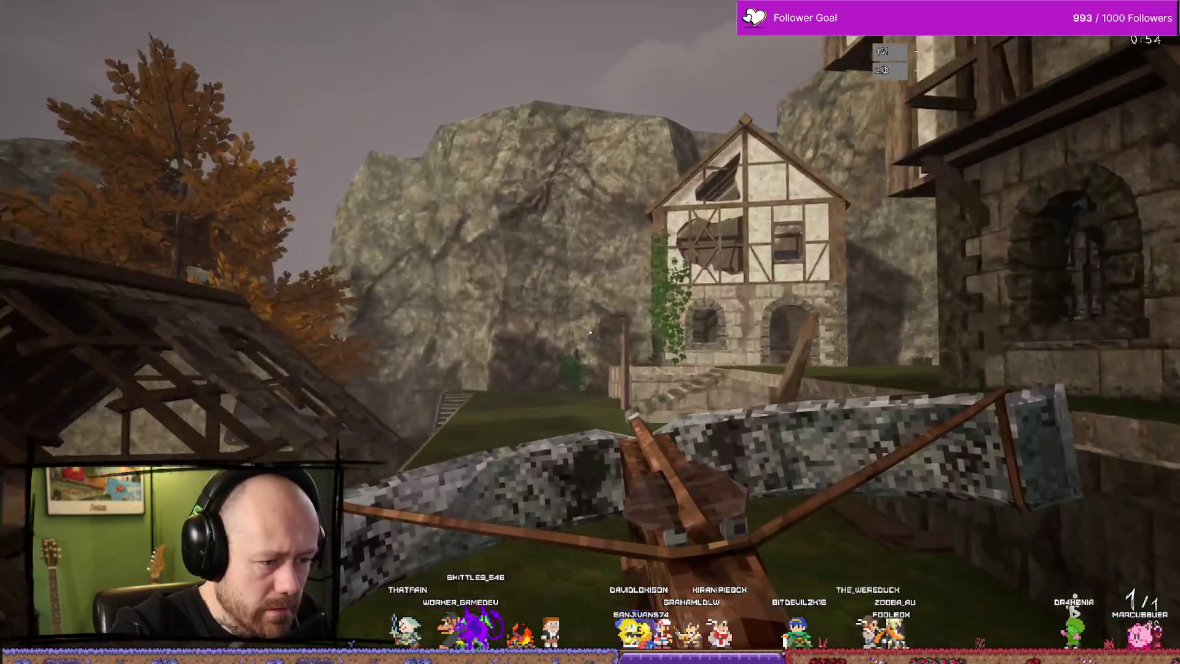
key("w")
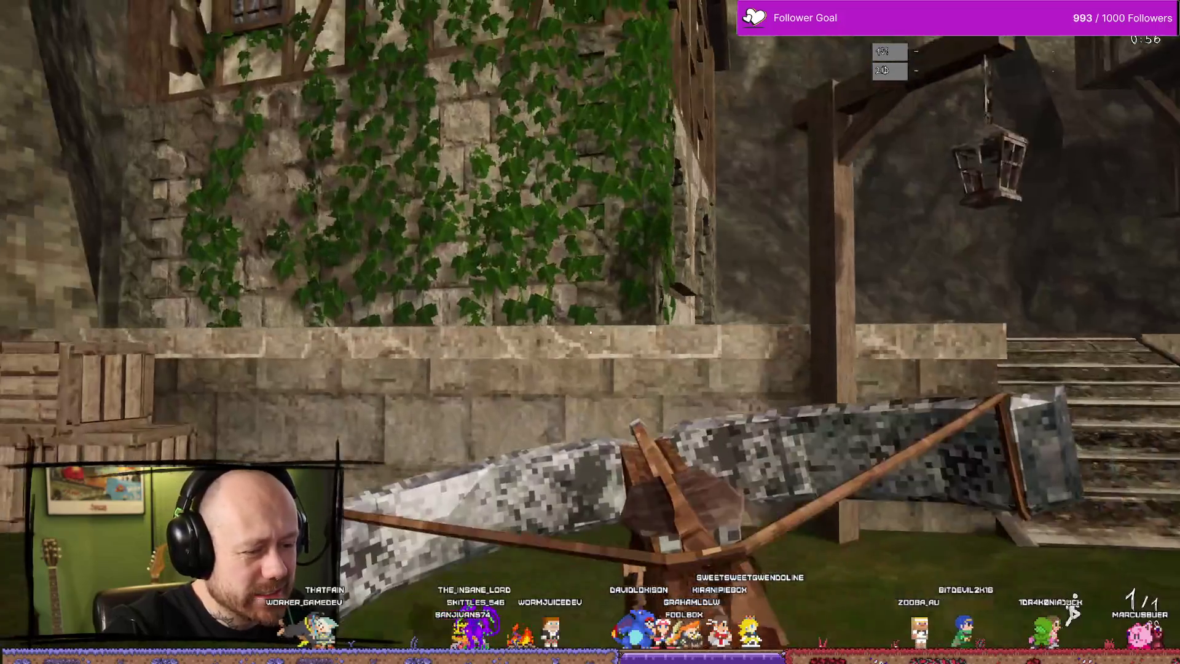
mouse_move(589, 332)
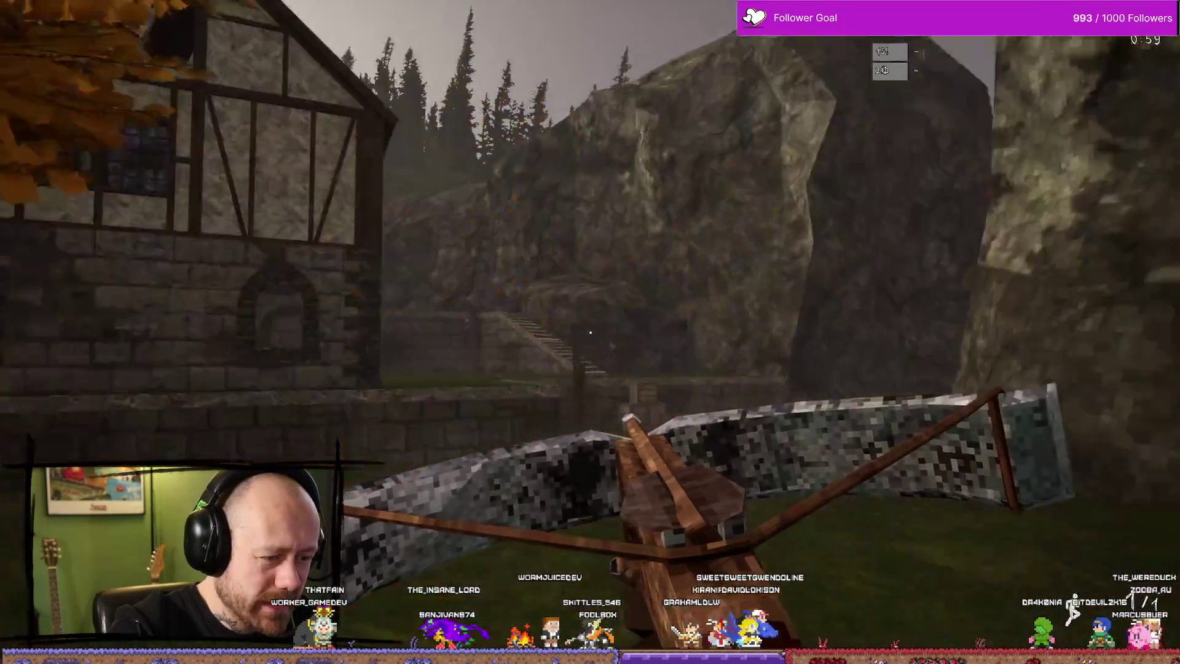
key("Escape")
key("ctrl+space")
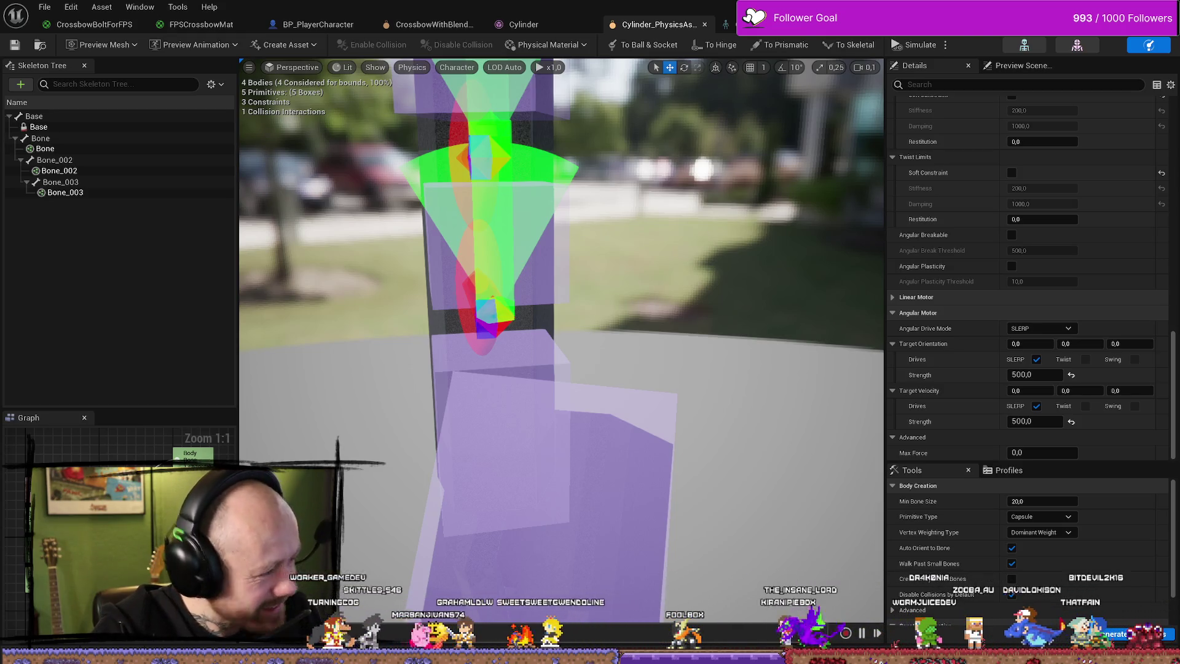
Set the constraint's Target Velocity strength to 300.
left_click_drag(561, 338, 442, 320)
left_click_drag(637, 273, 636, 273)
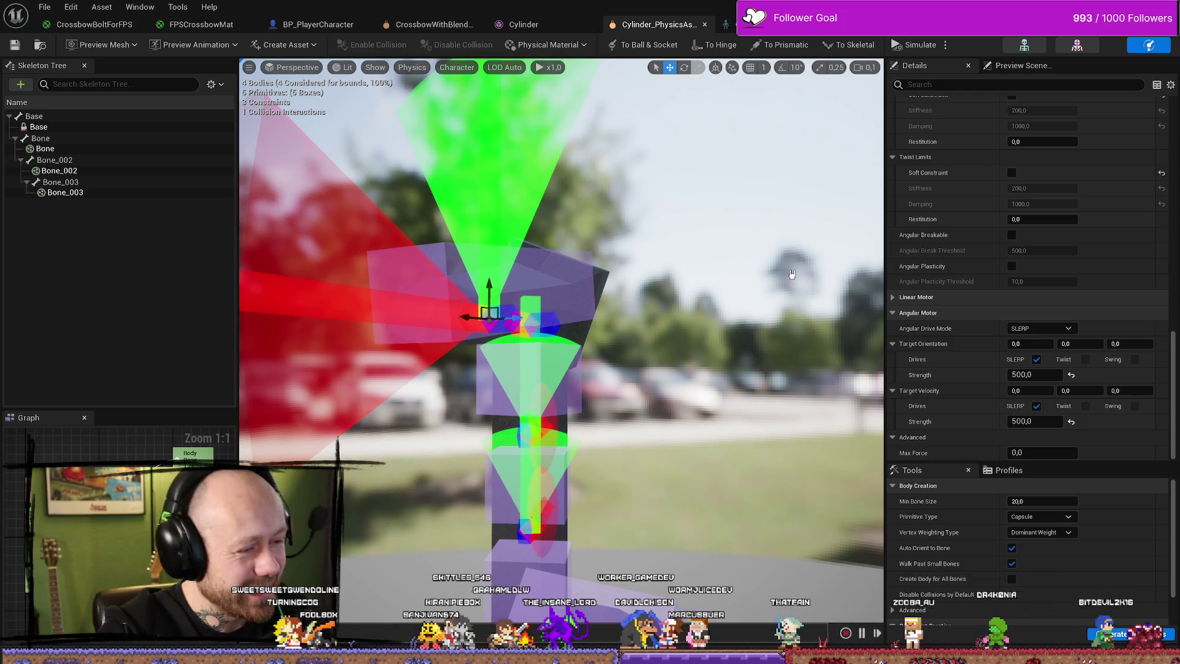
left_click(1039, 421)
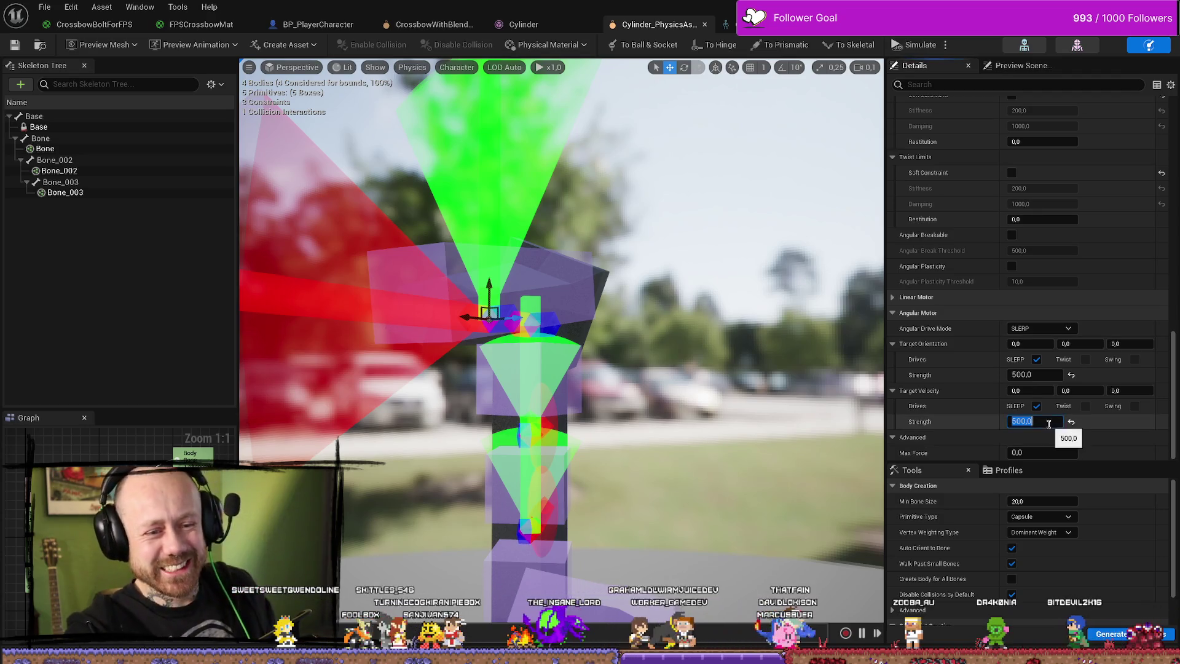
type("20")
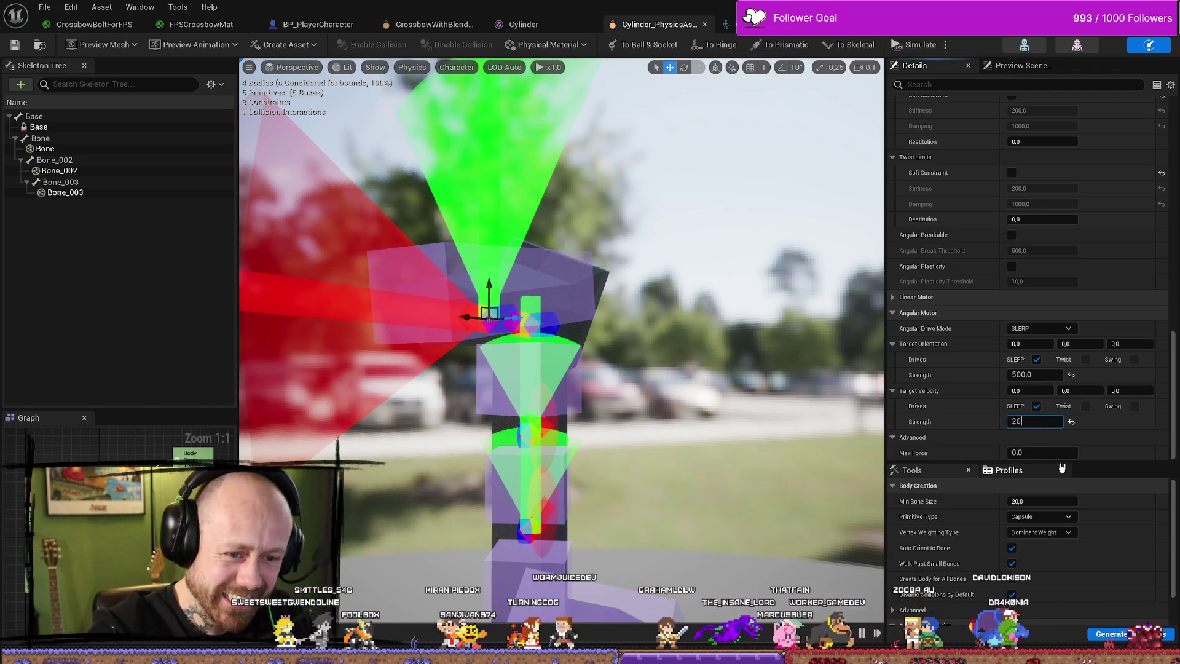
key("BackSpace")
key("BackSpace")
type("300")
key("Return")
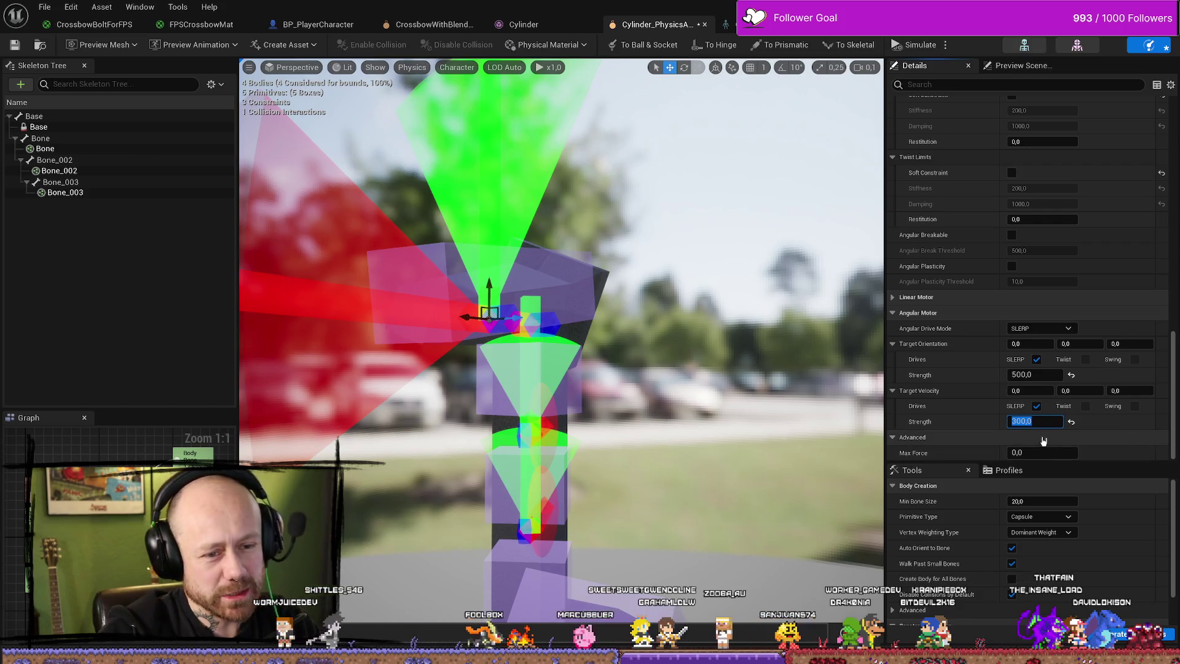
Set Target Orientation strength to 100 and Target Velocity strength to 500.
left_click(1036, 374)
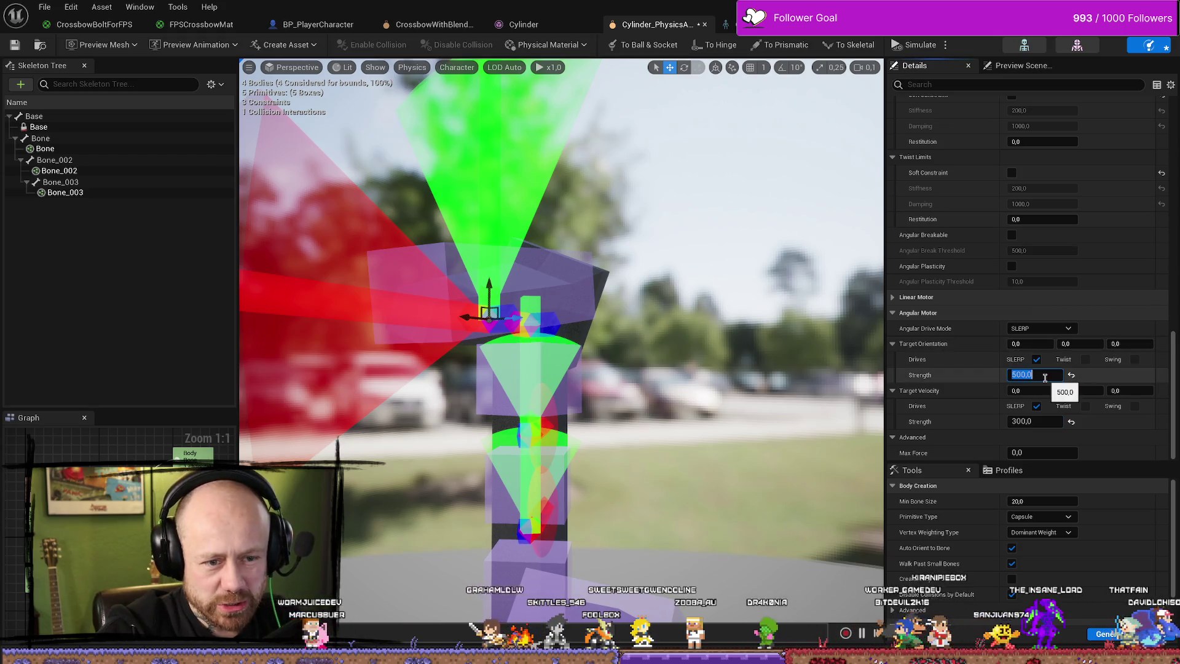
type("100")
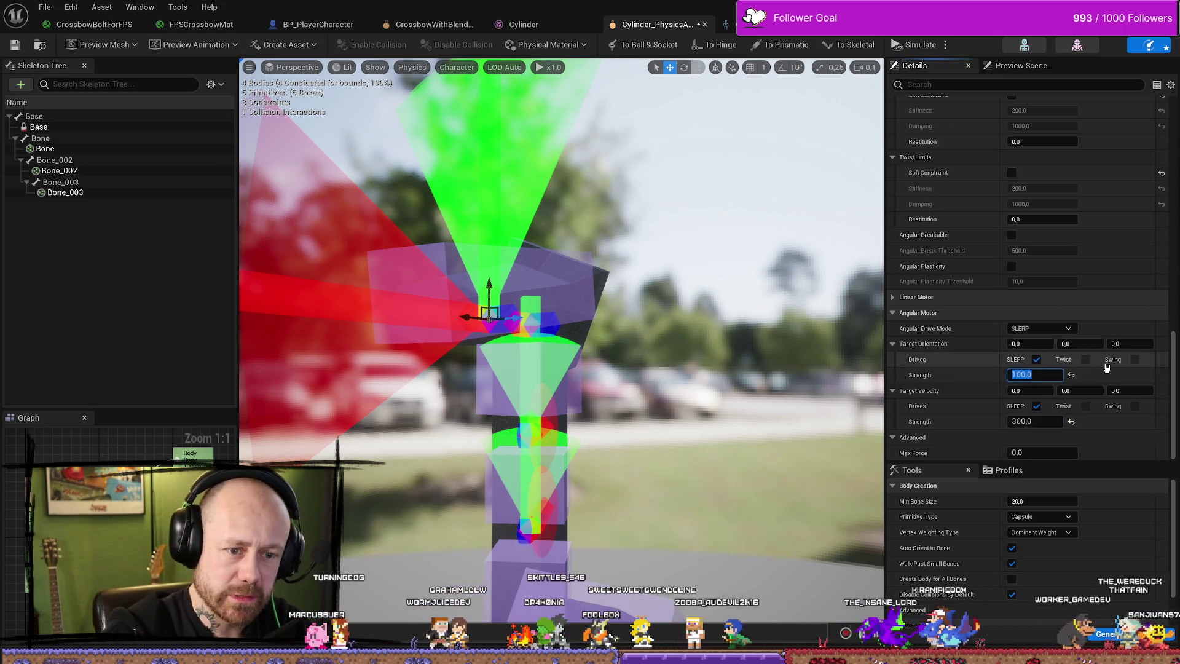
key("Return")
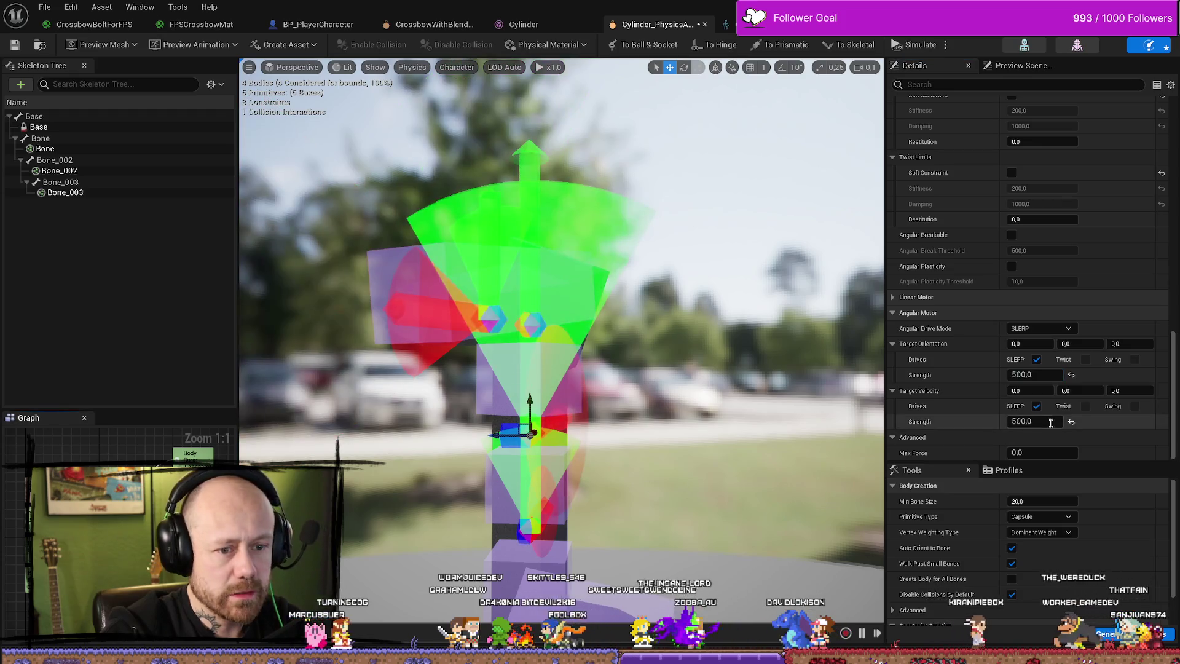
left_click(1036, 421)
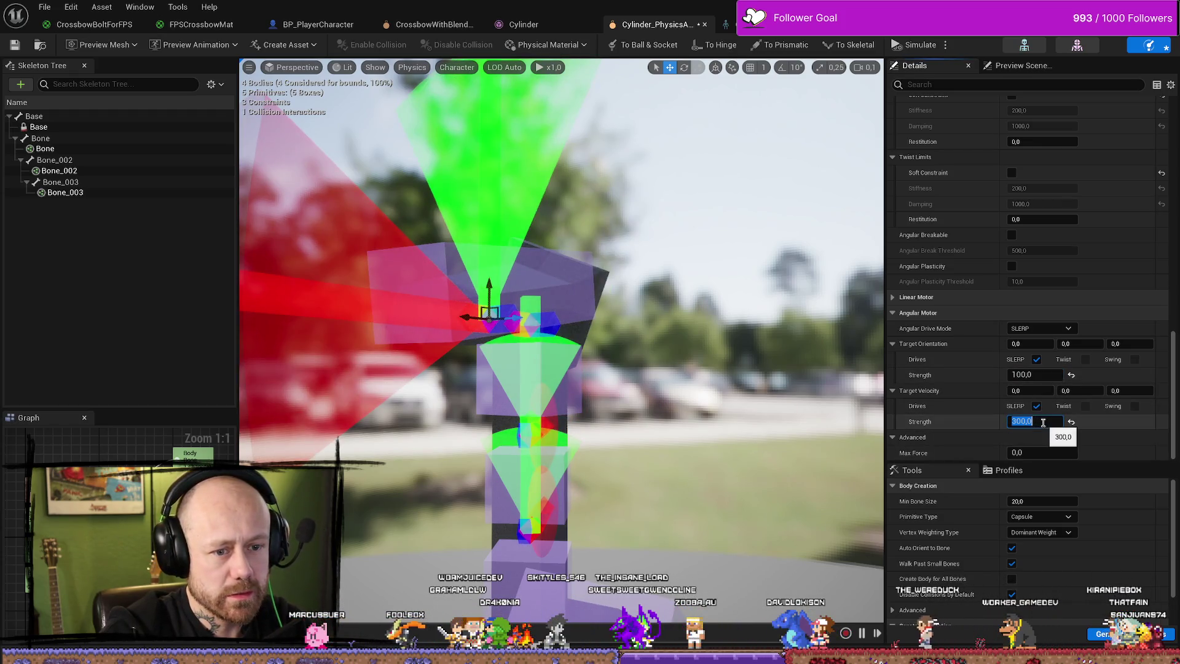
type("500")
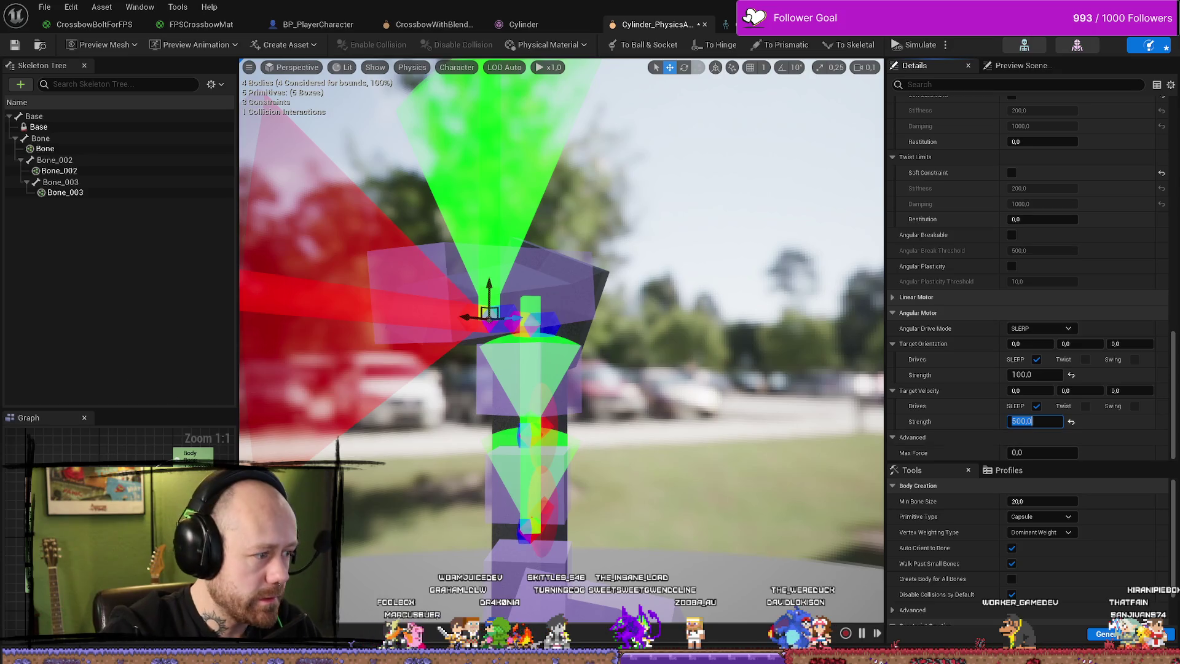
left_click(1035, 374)
type("500")
key("Return")
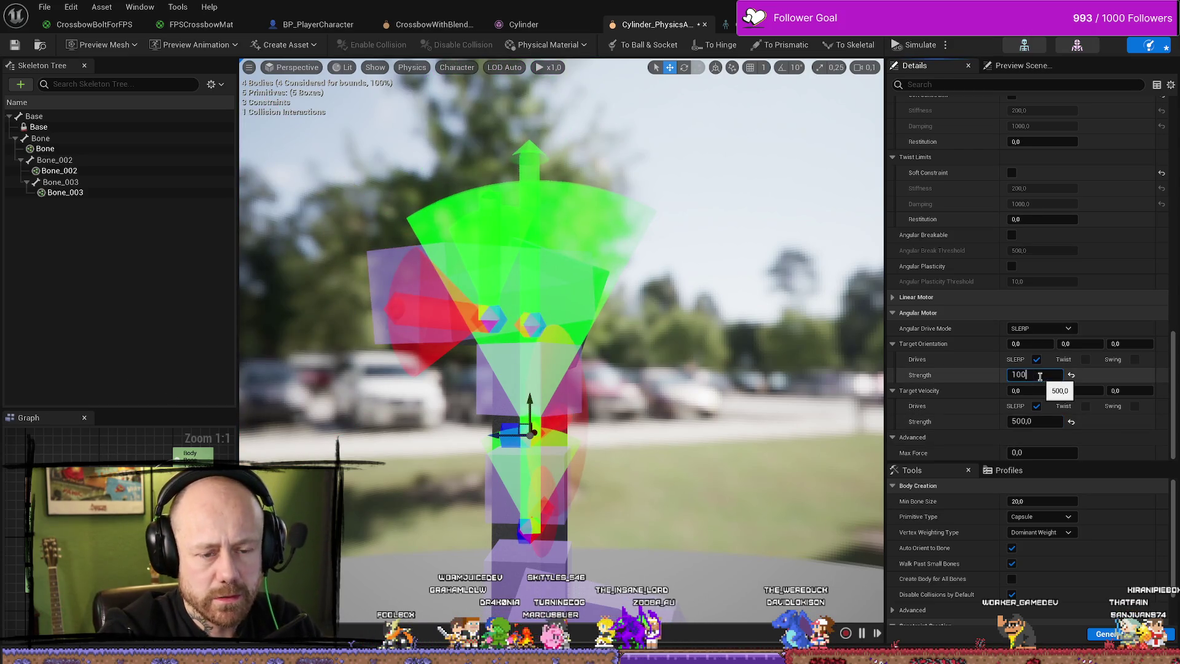
key("Return")
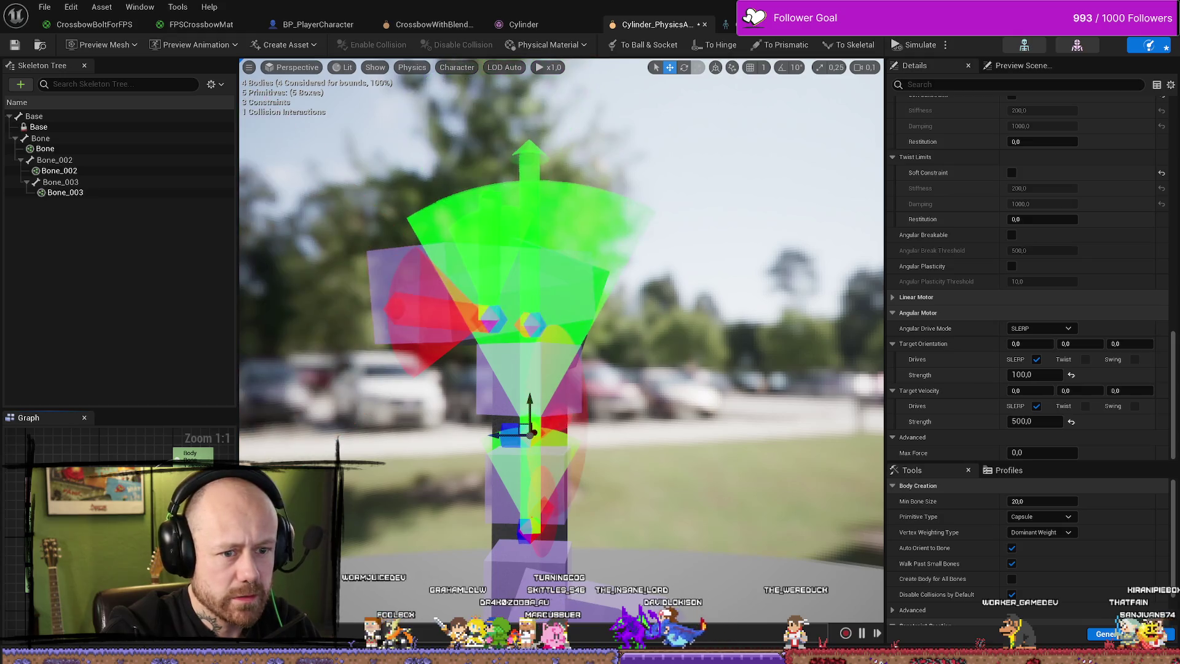
Re-enter a Target Orientation strength of 100 and save the Cylinder physics asset.
left_click(1057, 374)
type("500,0")
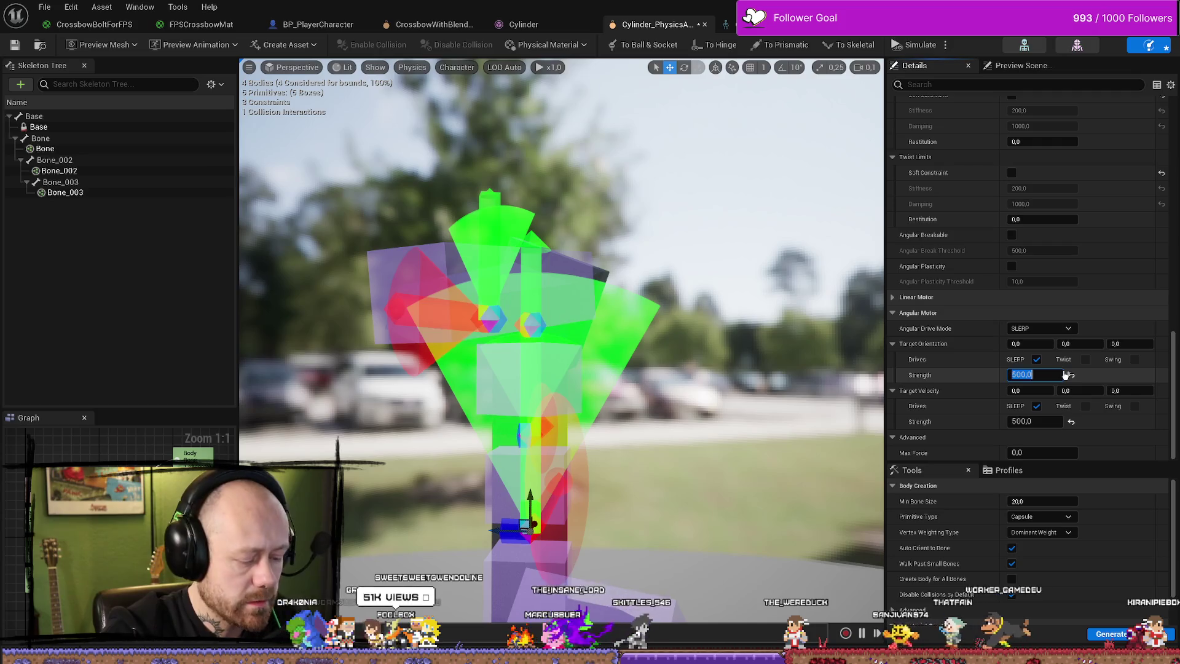
type("100")
key("Return")
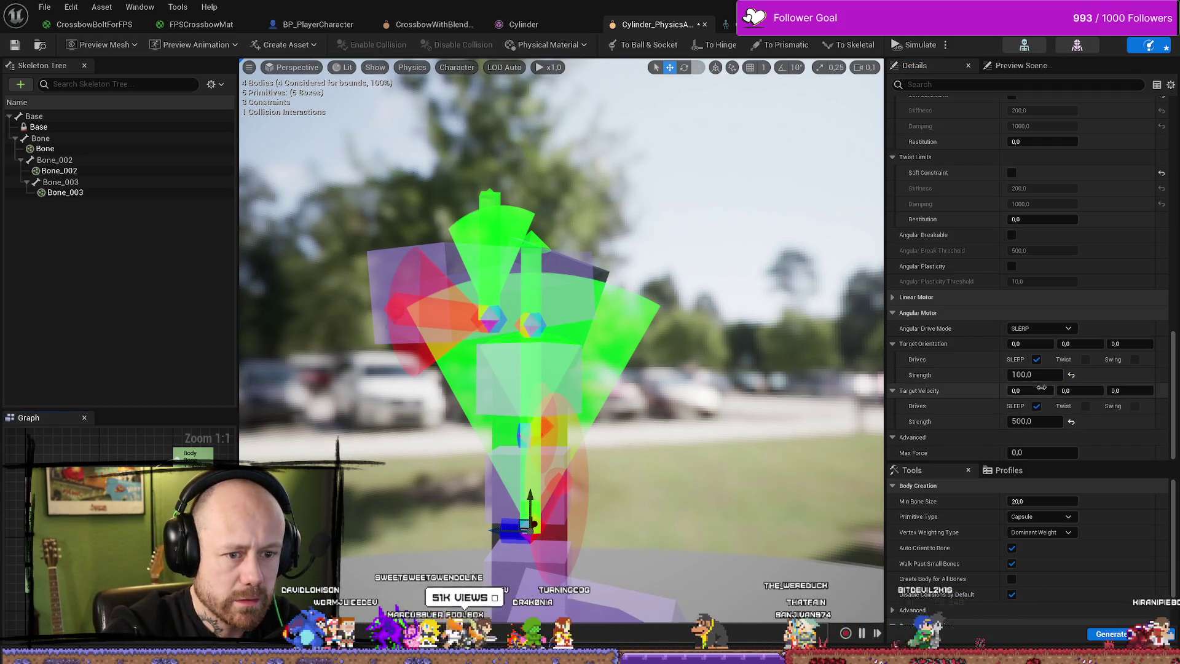
left_click(20, 47)
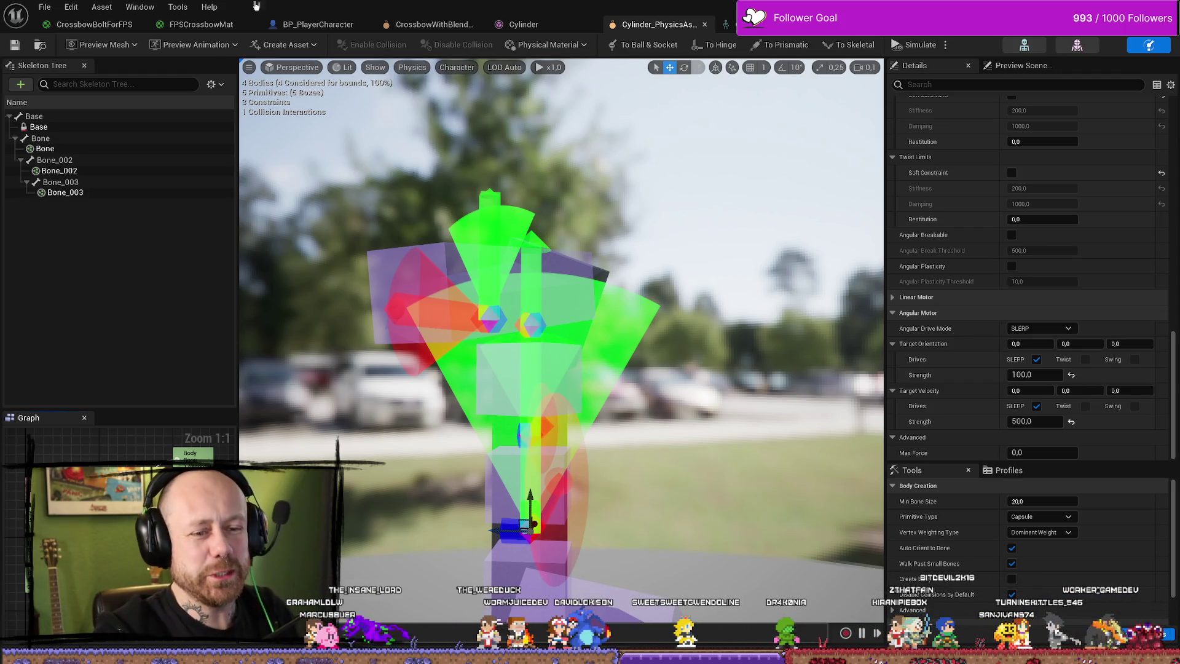
key("ctrl+s")
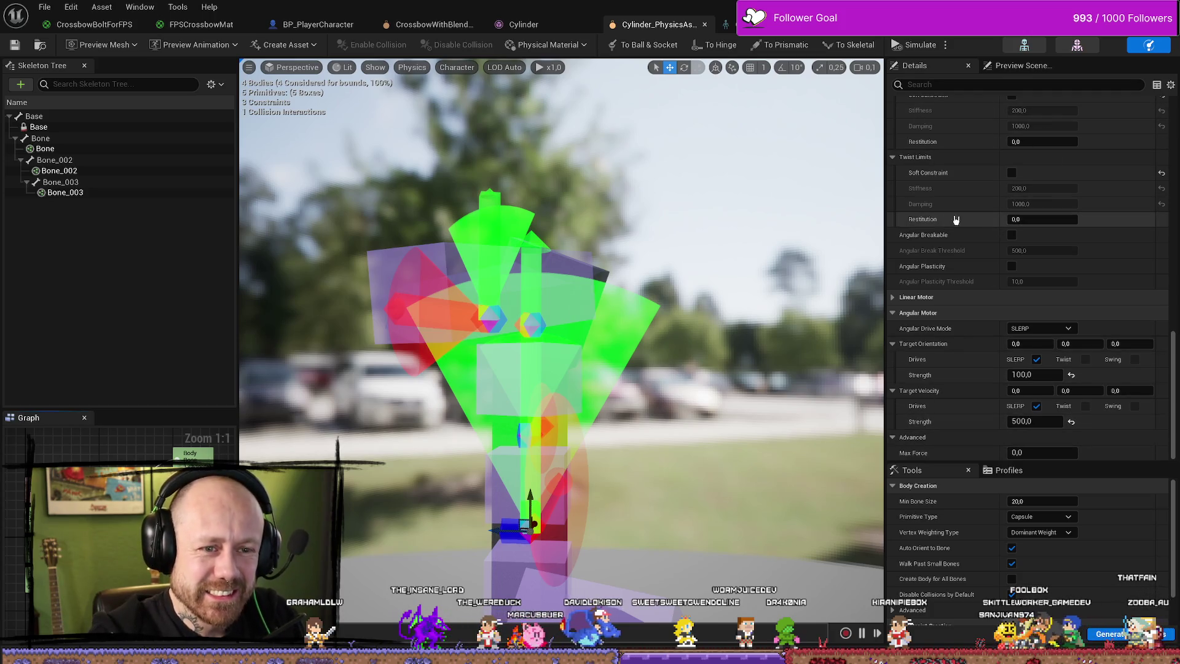
Soften swing and twist limits with default stiffness and damping, set Swing 2 to 30, then undo.
scroll(964, 242, "up", 3)
scroll(971, 243, "up", 2)
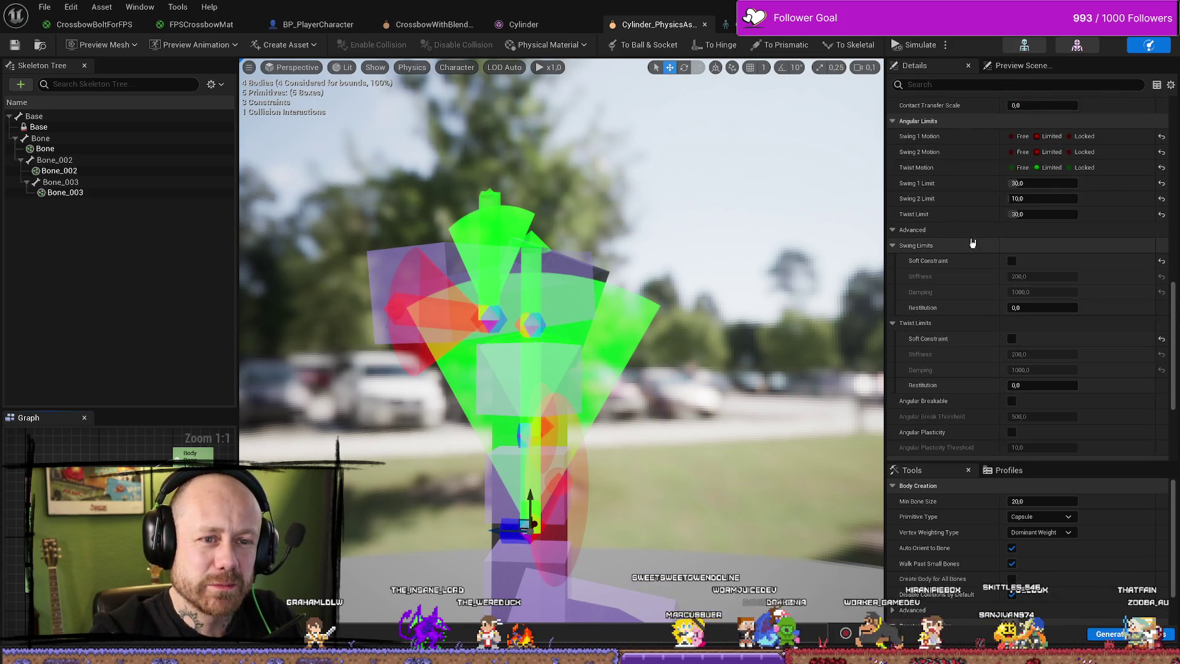
left_click(1011, 261)
left_click(1012, 339)
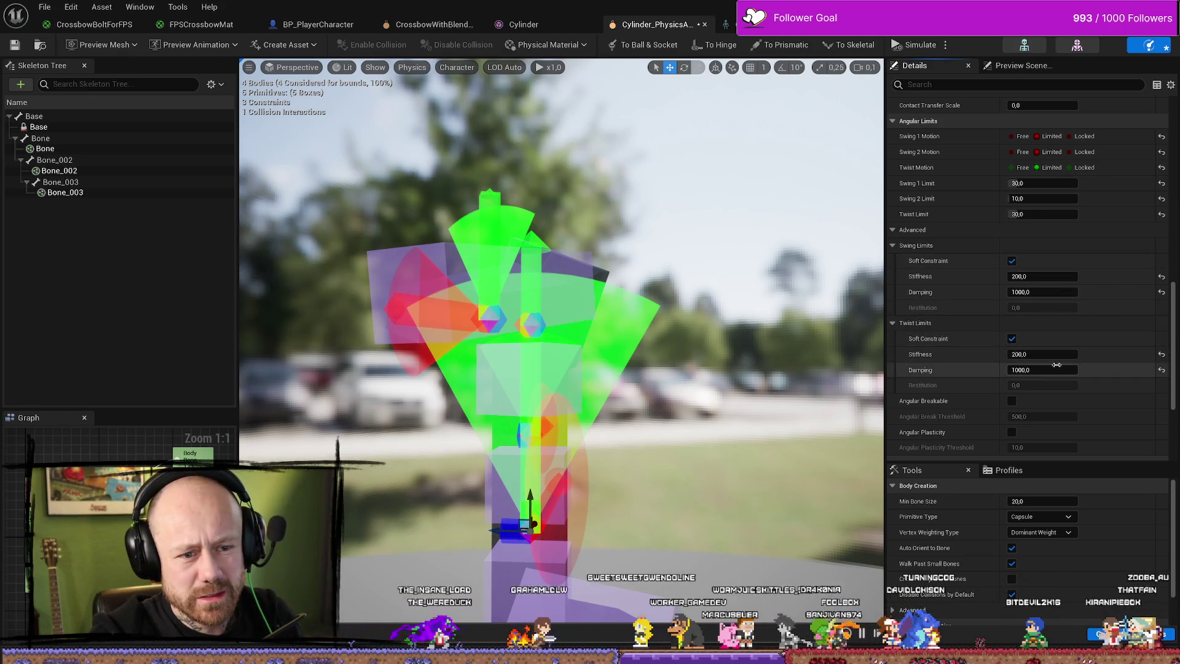
left_click(1162, 370)
left_click(1162, 354)
left_click(1162, 277)
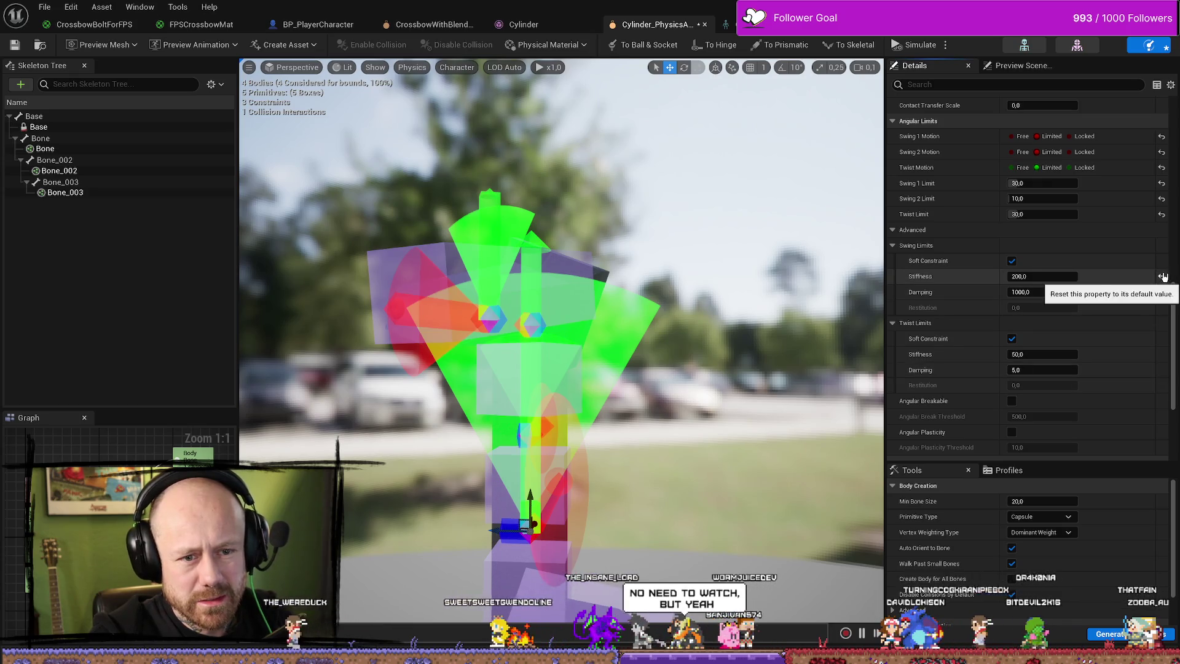
left_click(1160, 293)
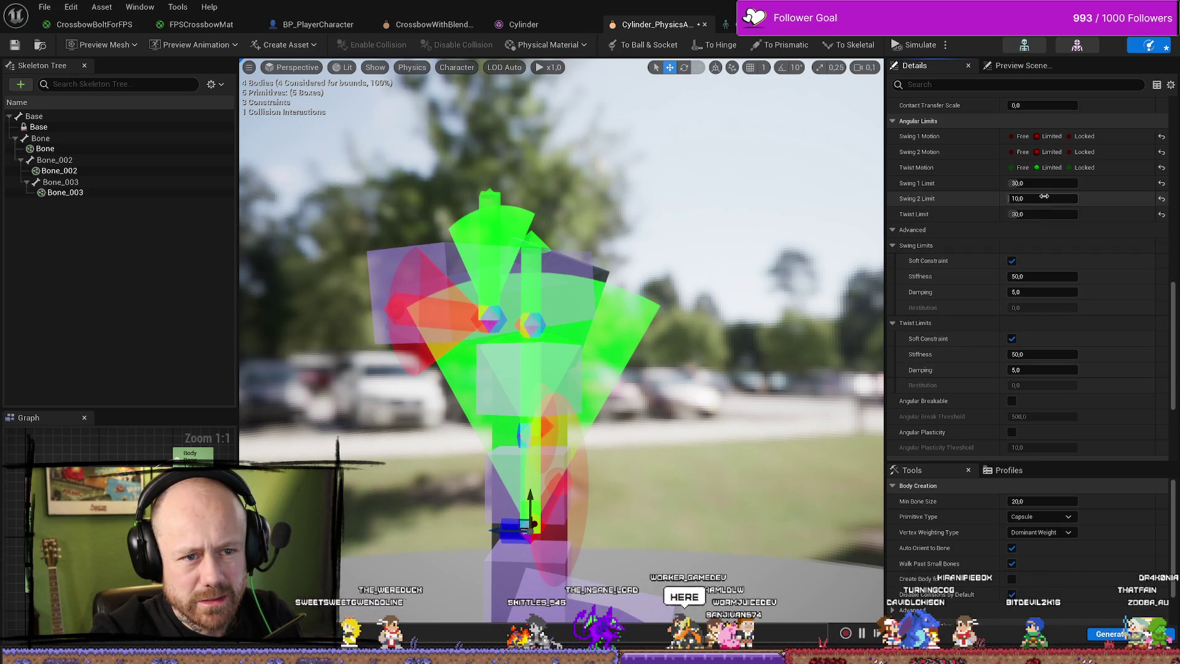
type("30")
key("Return")
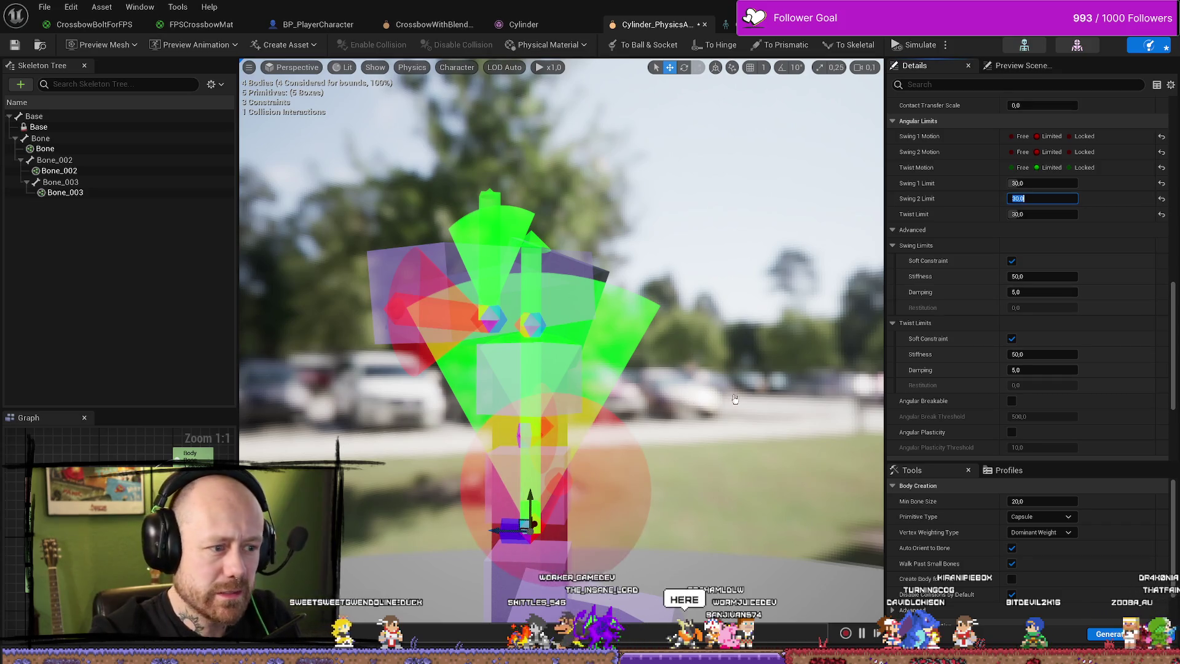
key("ctrl+z")
key("ctrl+z")
key("ctrl+z")
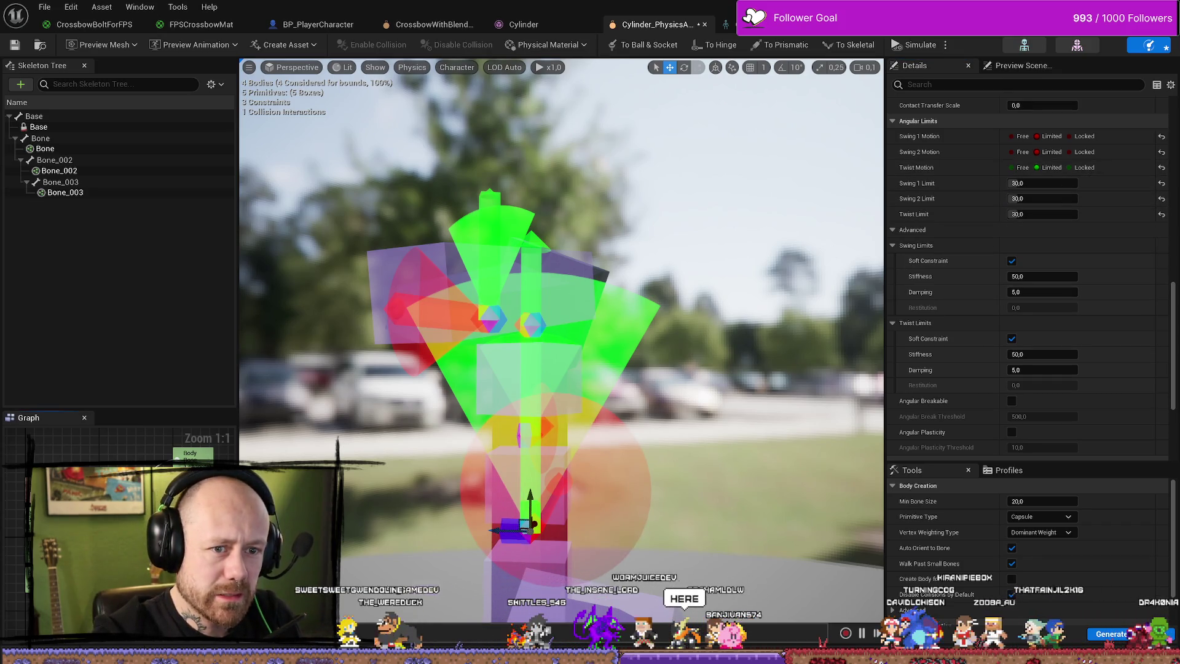
Give the first constraint Swing 2 Limit 30 and soft limits with stiffness 50, damping 5.
left_click(1020, 198)
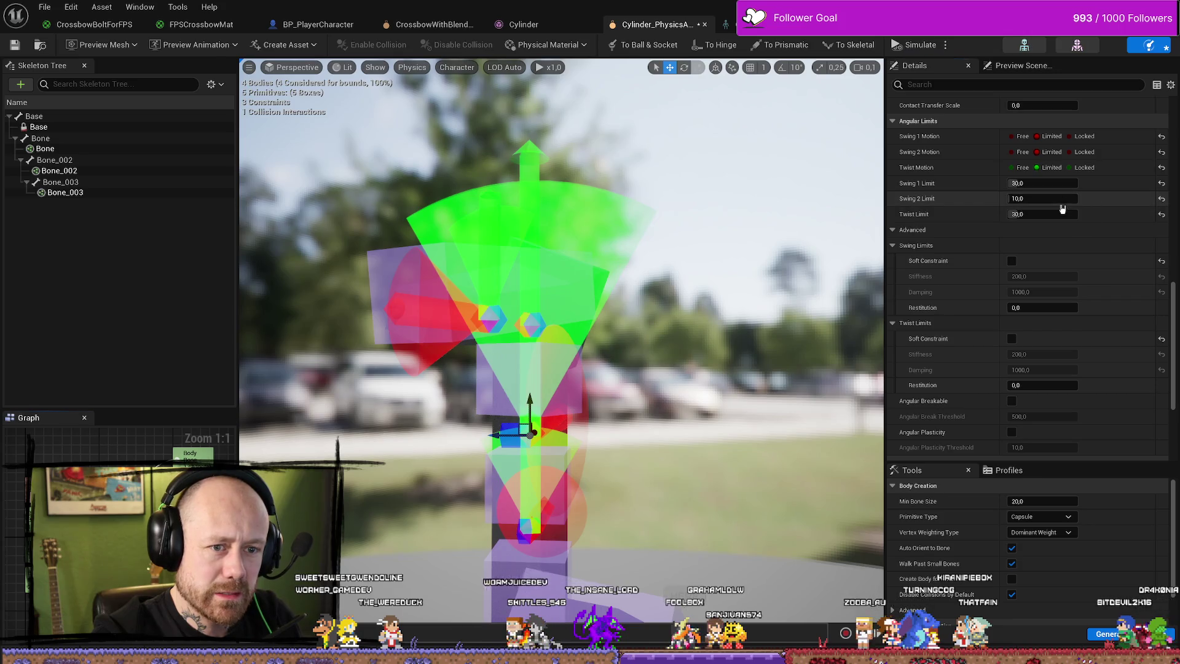
type("30")
key("Return")
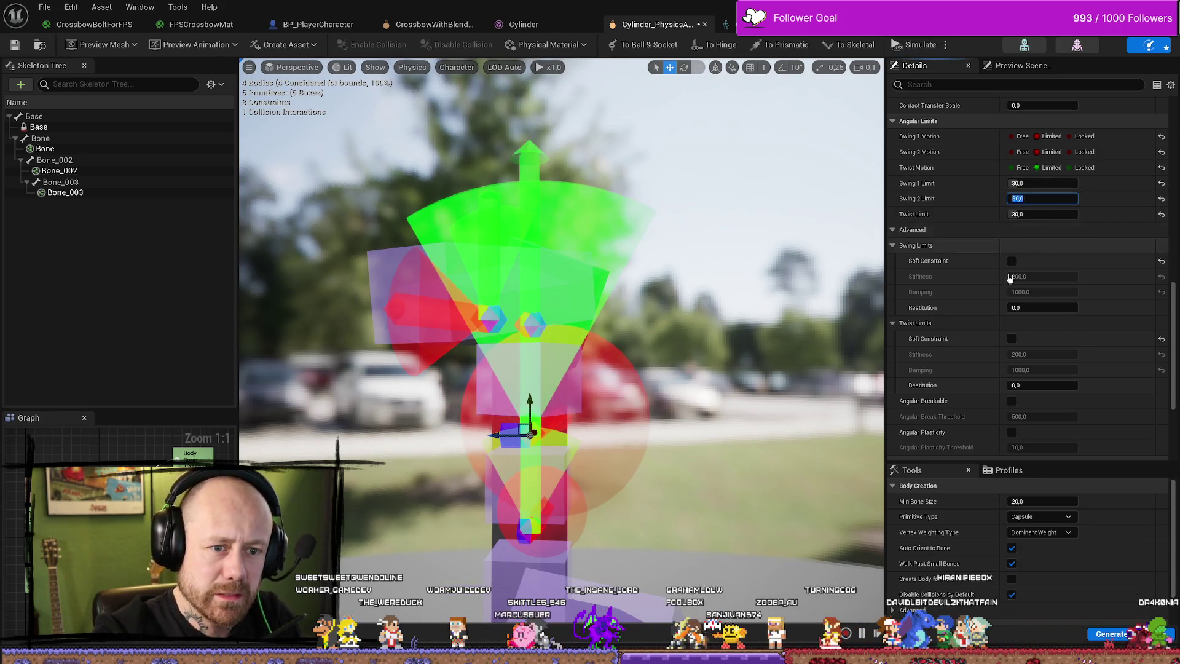
left_click(1011, 260)
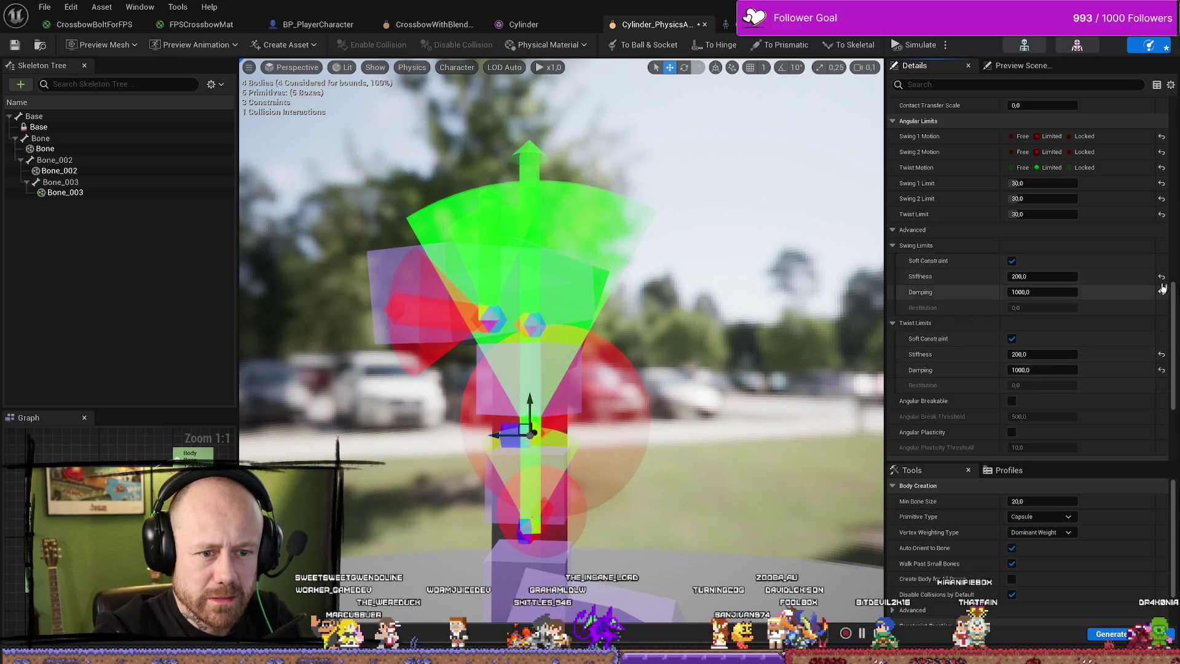
left_click(1161, 276)
left_click(1161, 354)
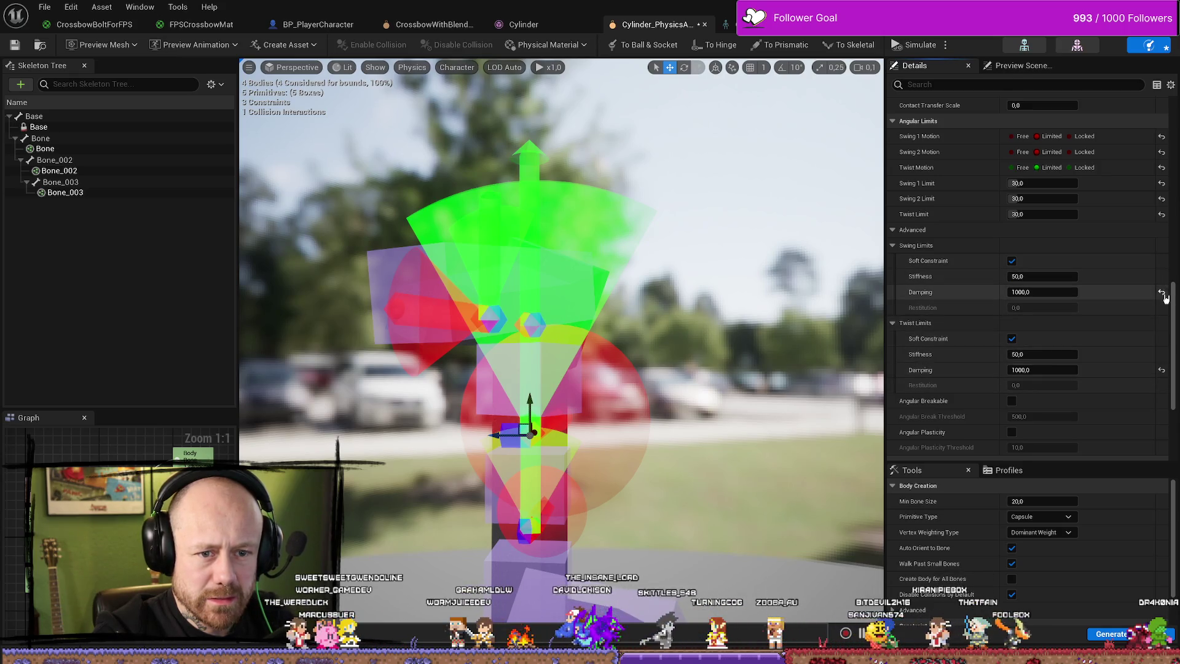
left_click(1162, 292)
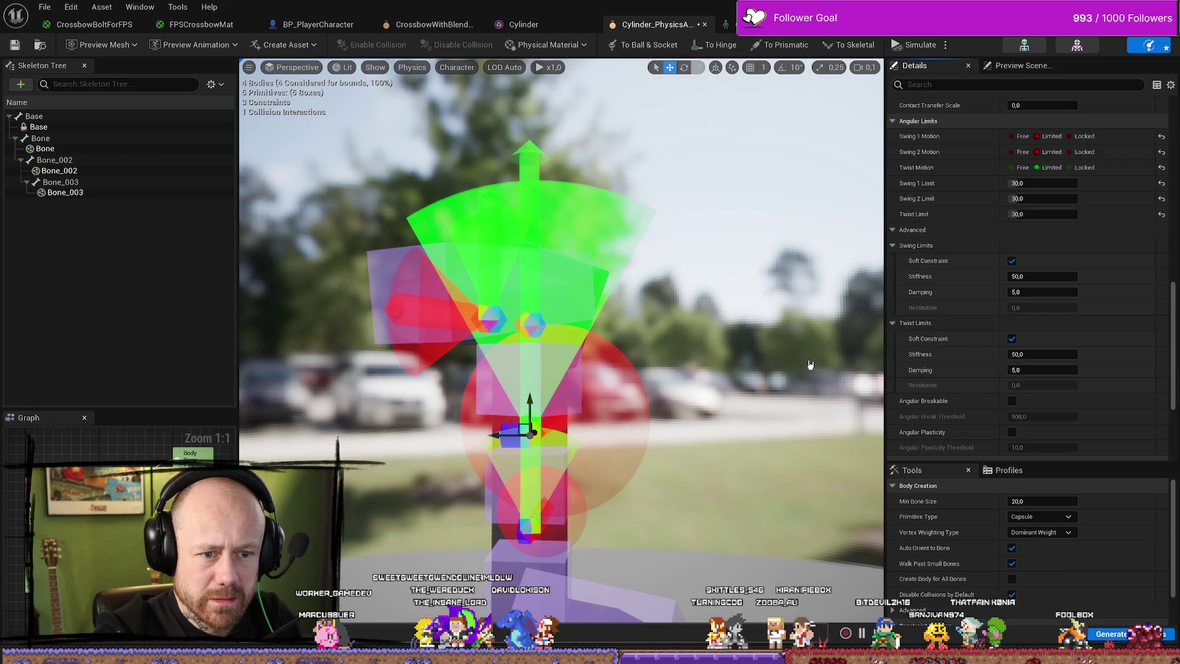
Give the upper constraint Swing 2 Limit 30 and soft swing/twist limits (stiffness 50, damping 5).
left_click(532, 499)
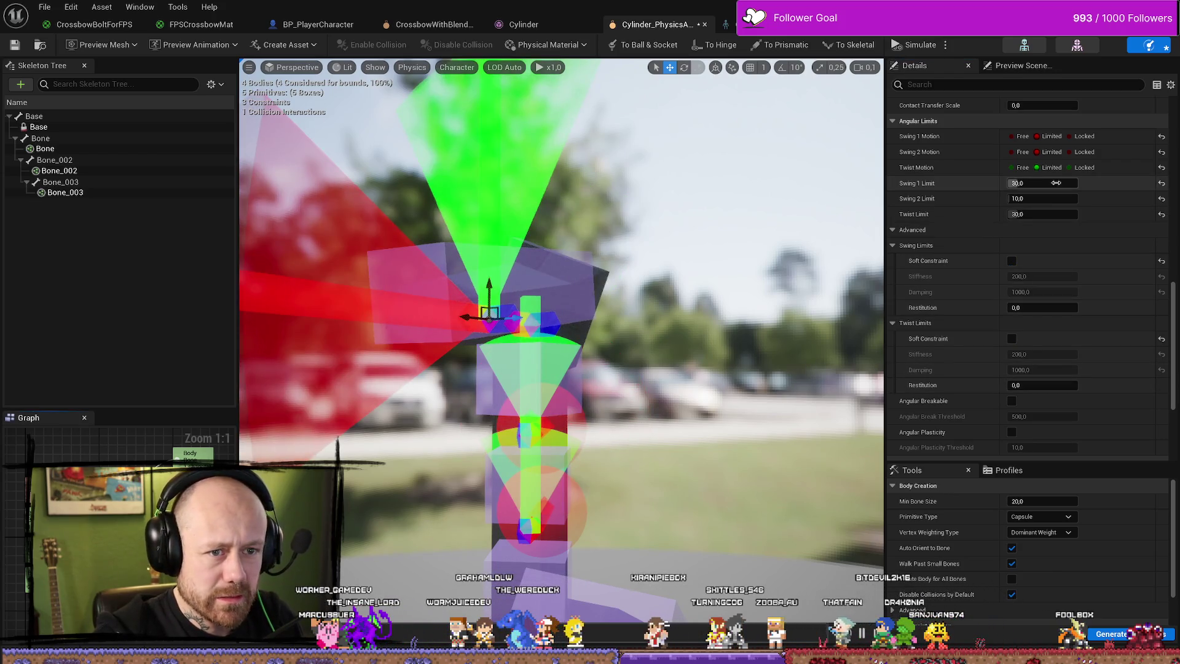
type("30")
key("Return")
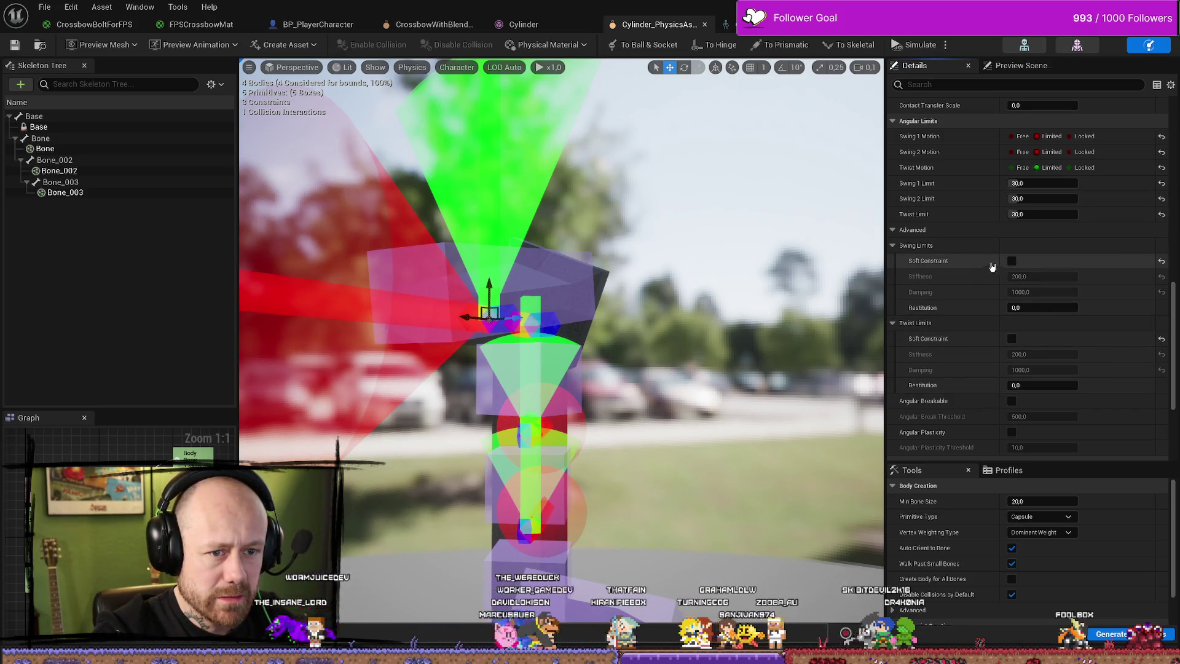
left_click(1011, 261)
left_click(1011, 339)
left_click(1161, 276)
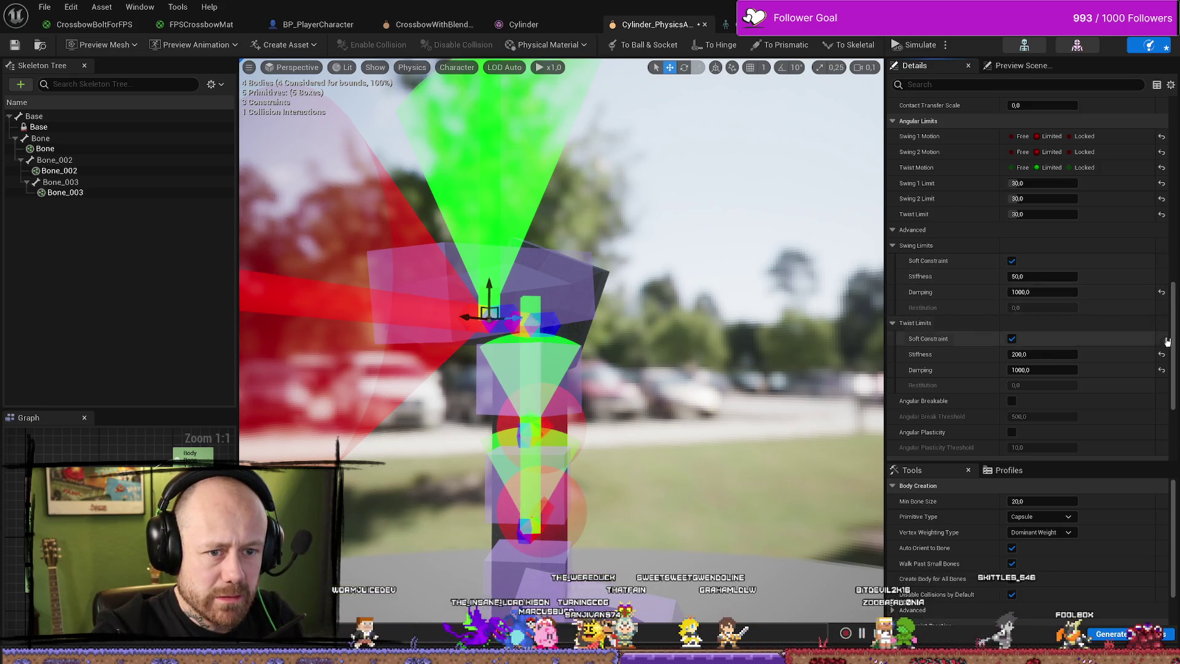
left_click(1160, 357)
left_click(1161, 292)
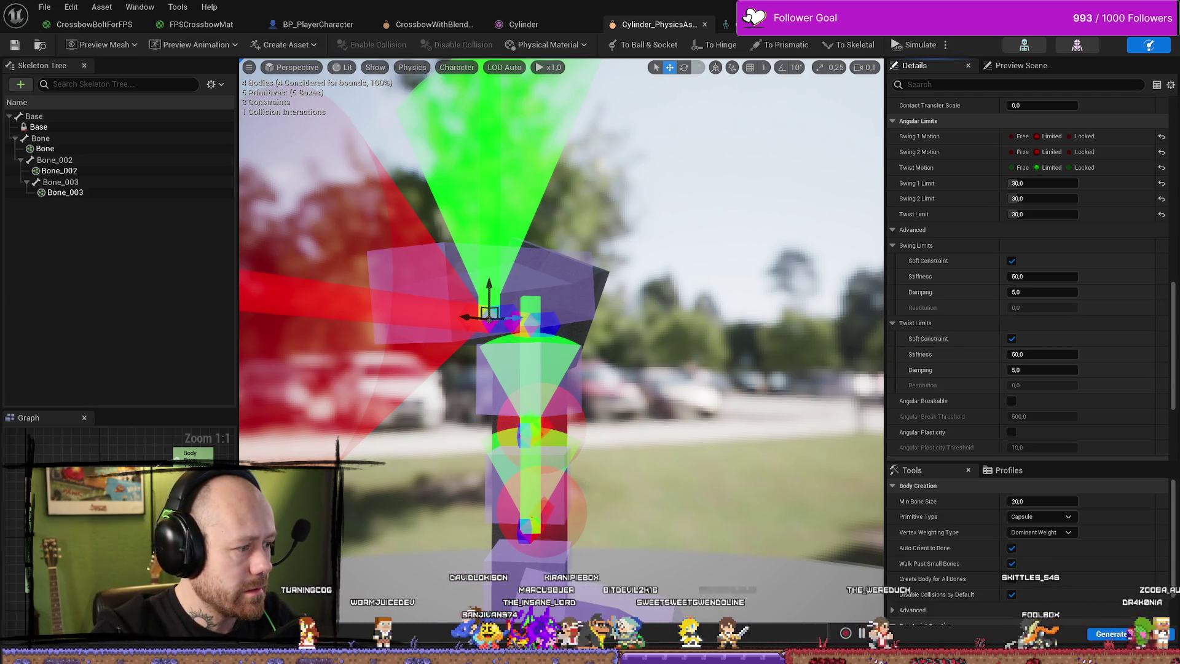
left_click(528, 430)
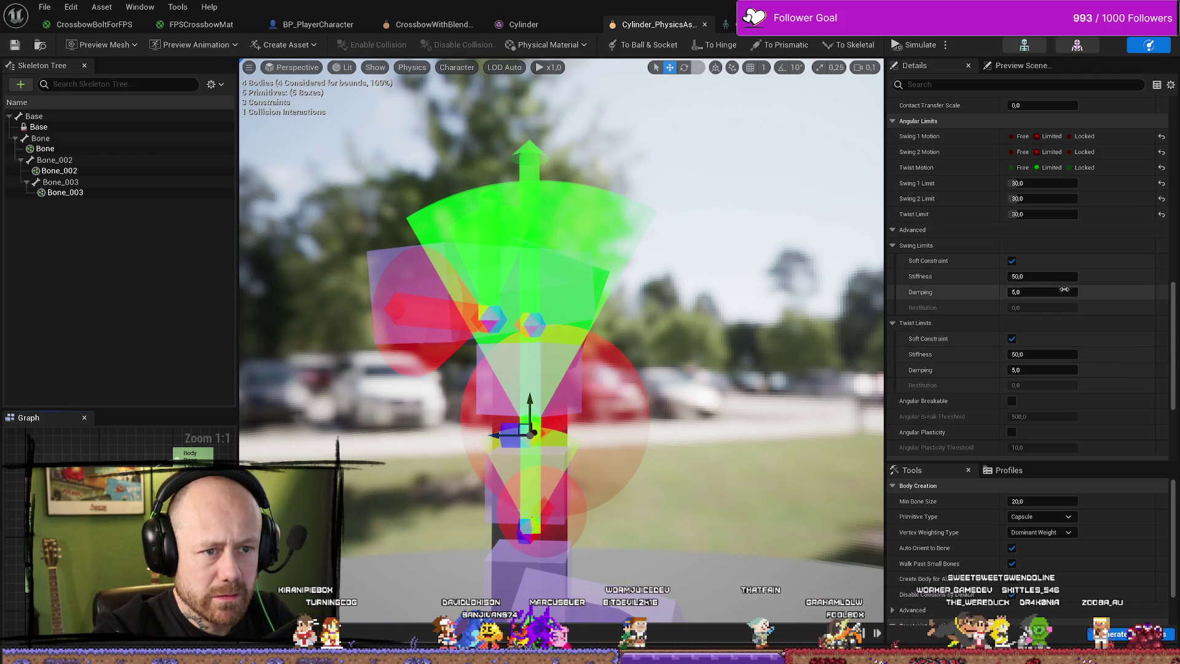
left_click(489, 316)
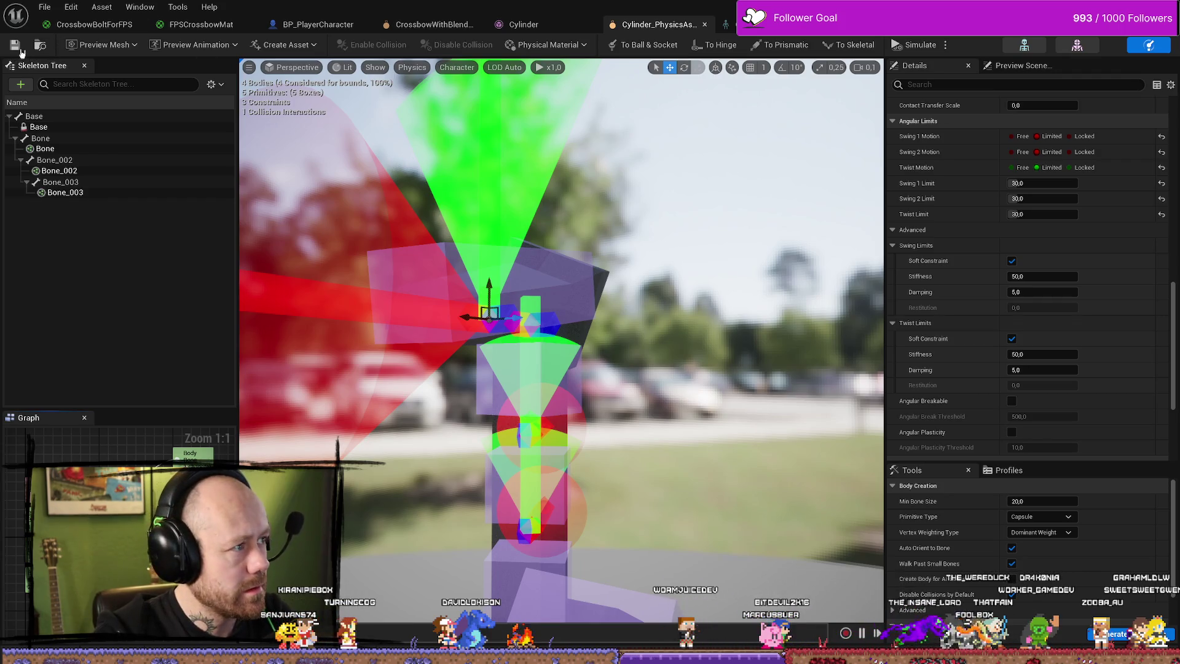
left_click(49, 5)
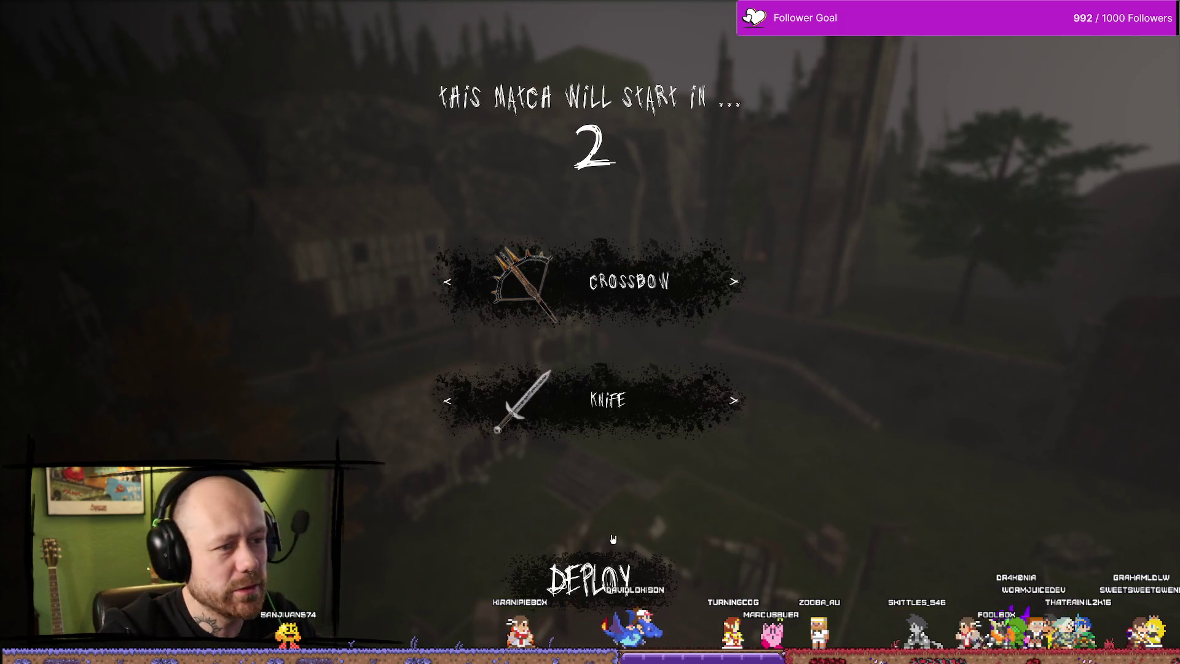
Deploy with the crossbow, walk past the timber house, gallows and tower, then exit to the browser.
left_click(590, 578)
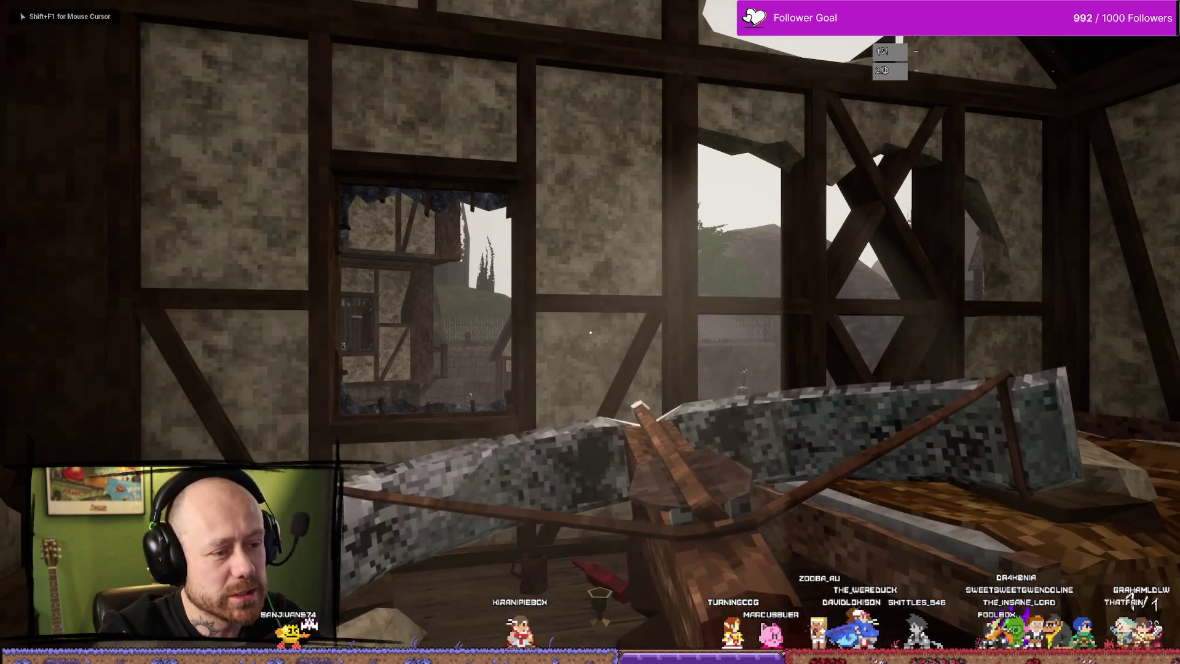
key("Escape")
key("alt+p")
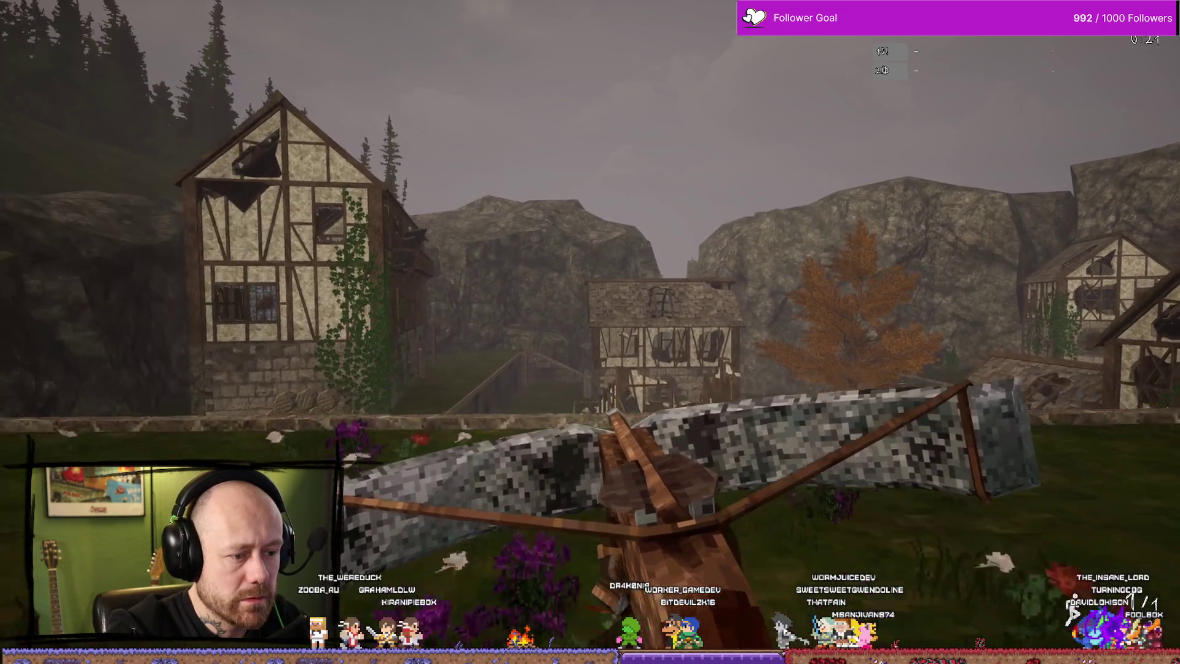
key("w")
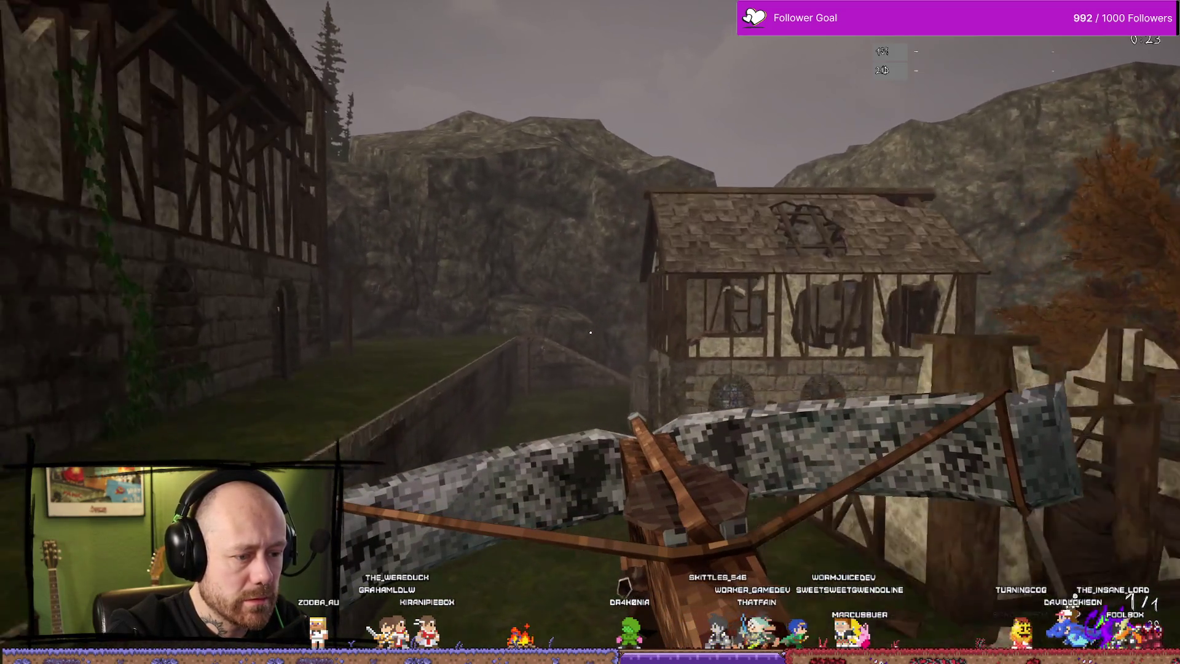
key("w")
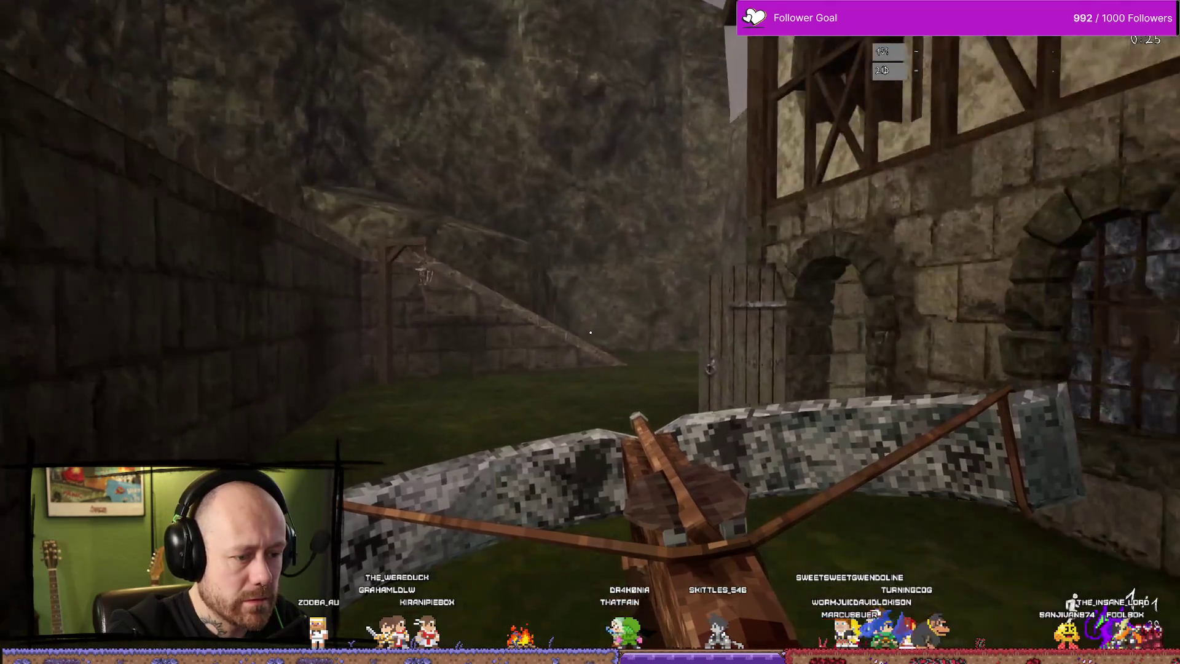
key("w")
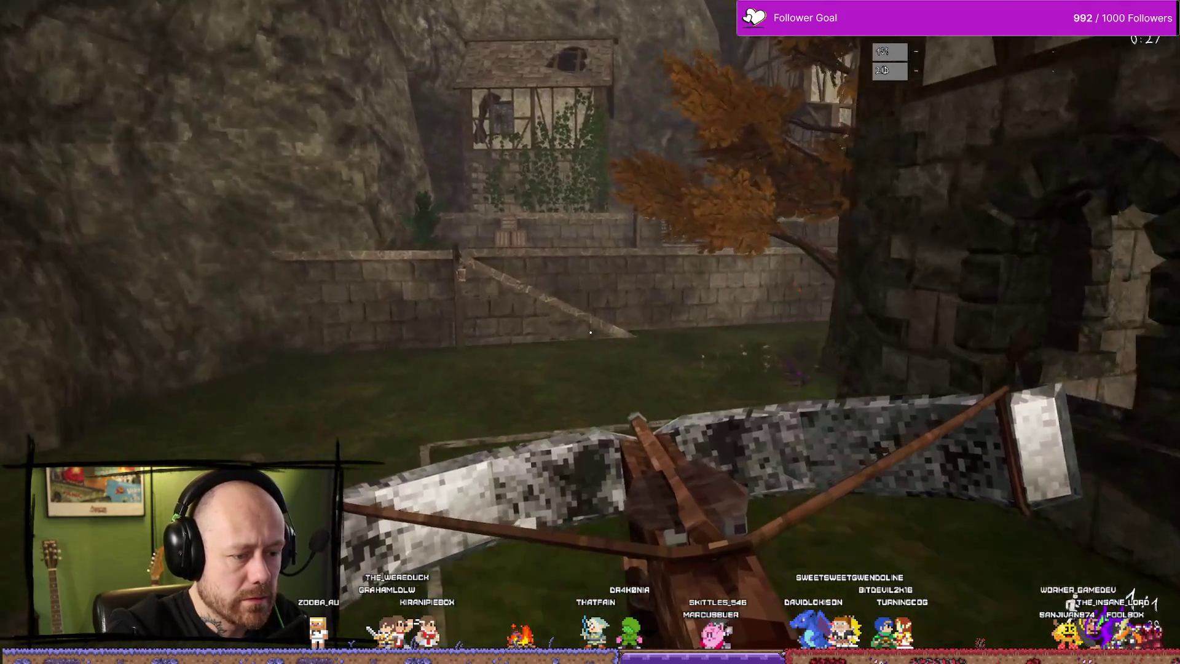
key("w")
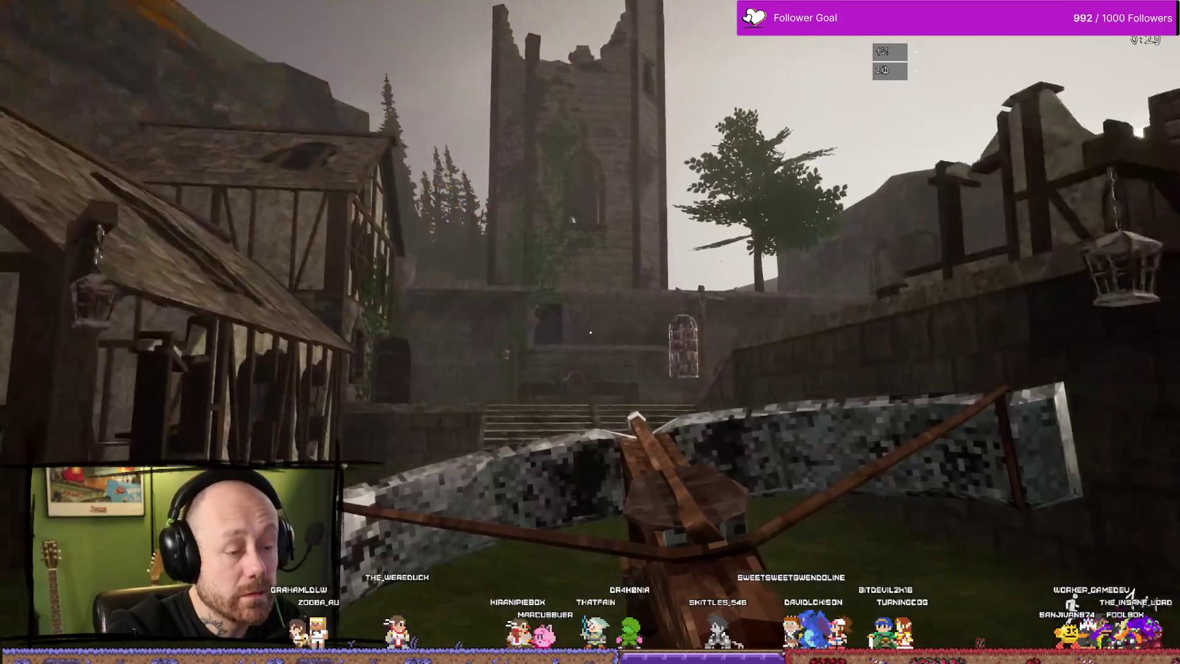
key("w")
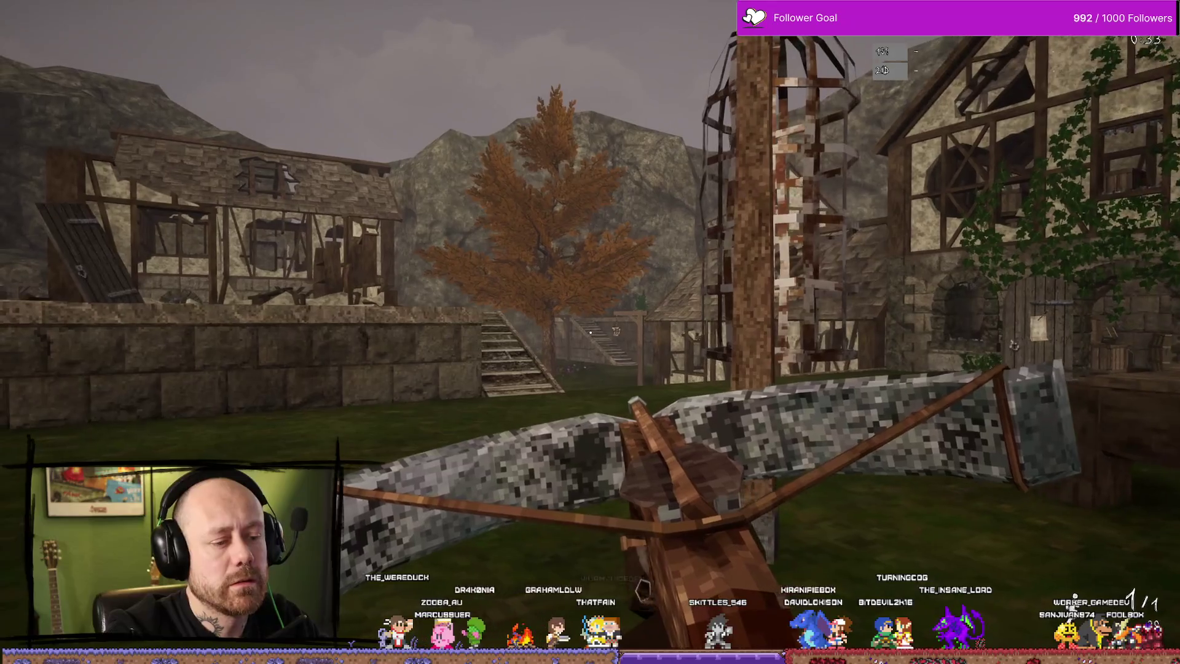
key("Escape")
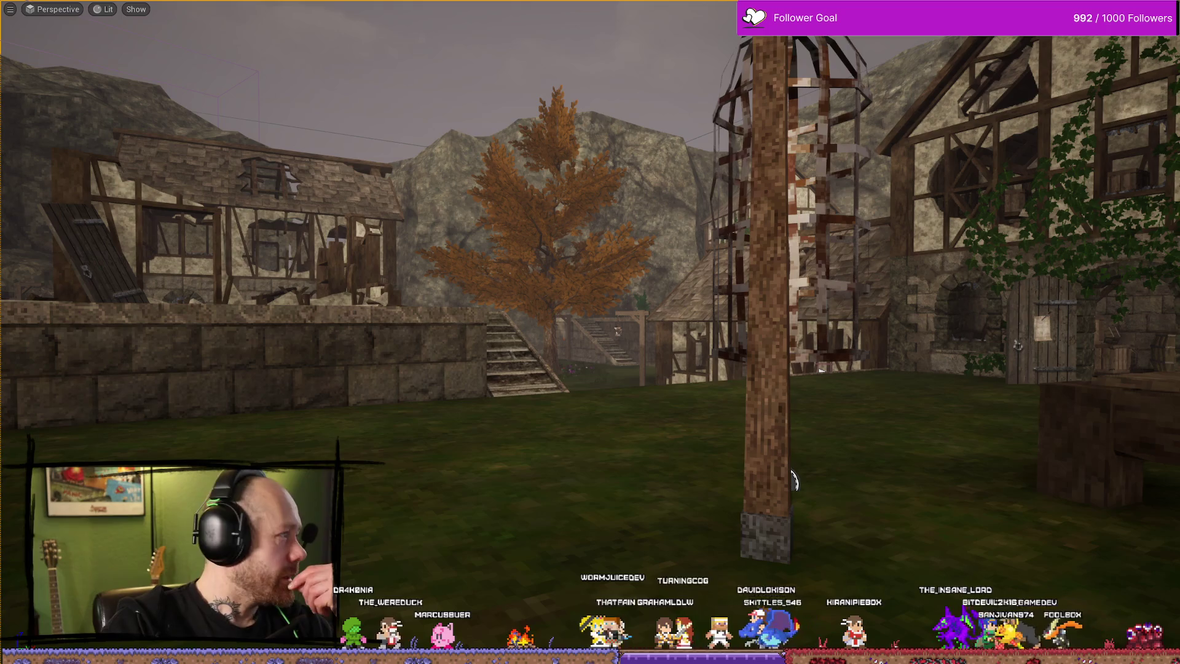
key("alt+Tab")
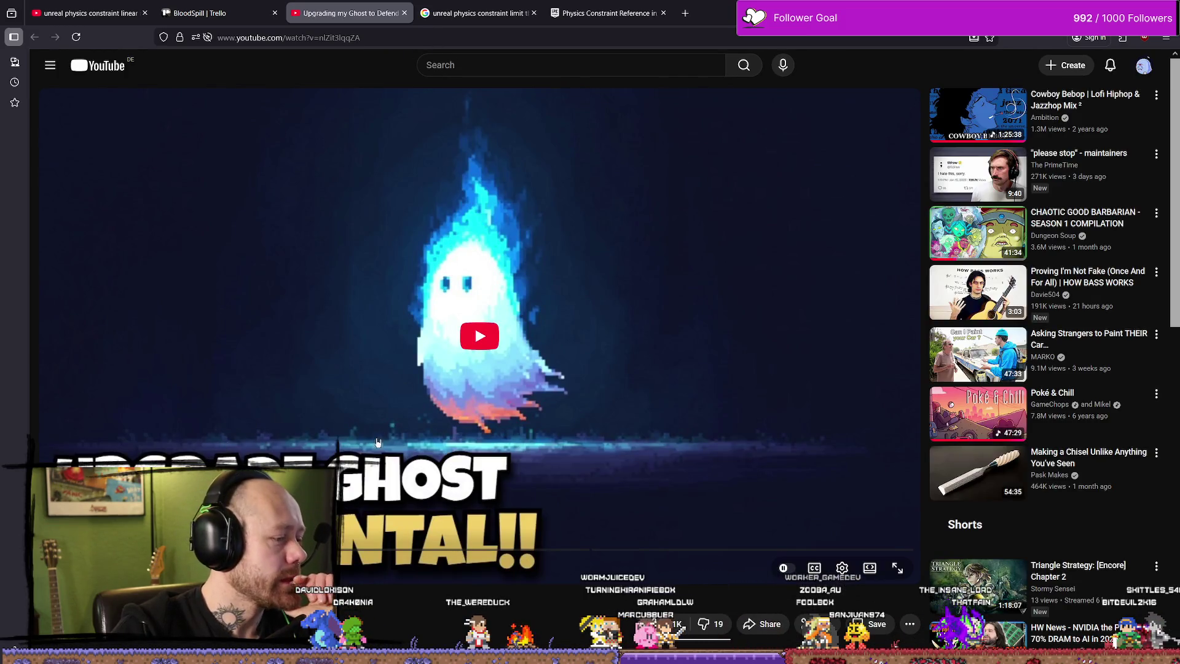
Play the 'Upgrading my Ghost to Defend Against Evil Spirits!' video and skip ahead.
scroll(377, 442, "down", 1)
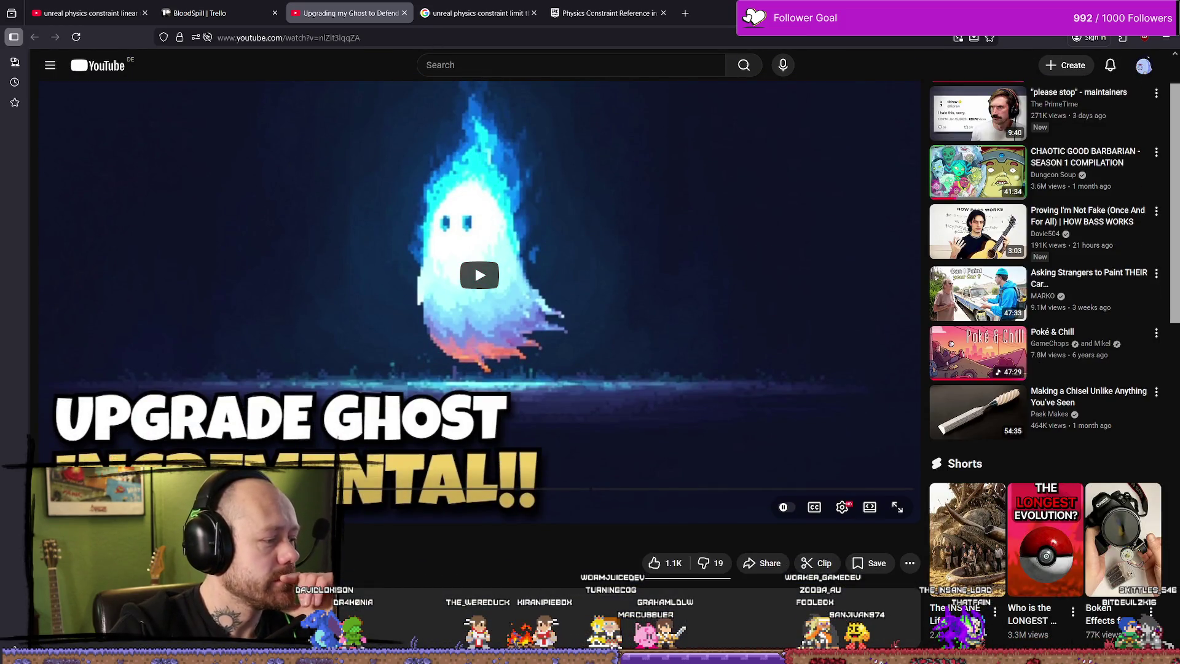
scroll(479, 307, "down", 2)
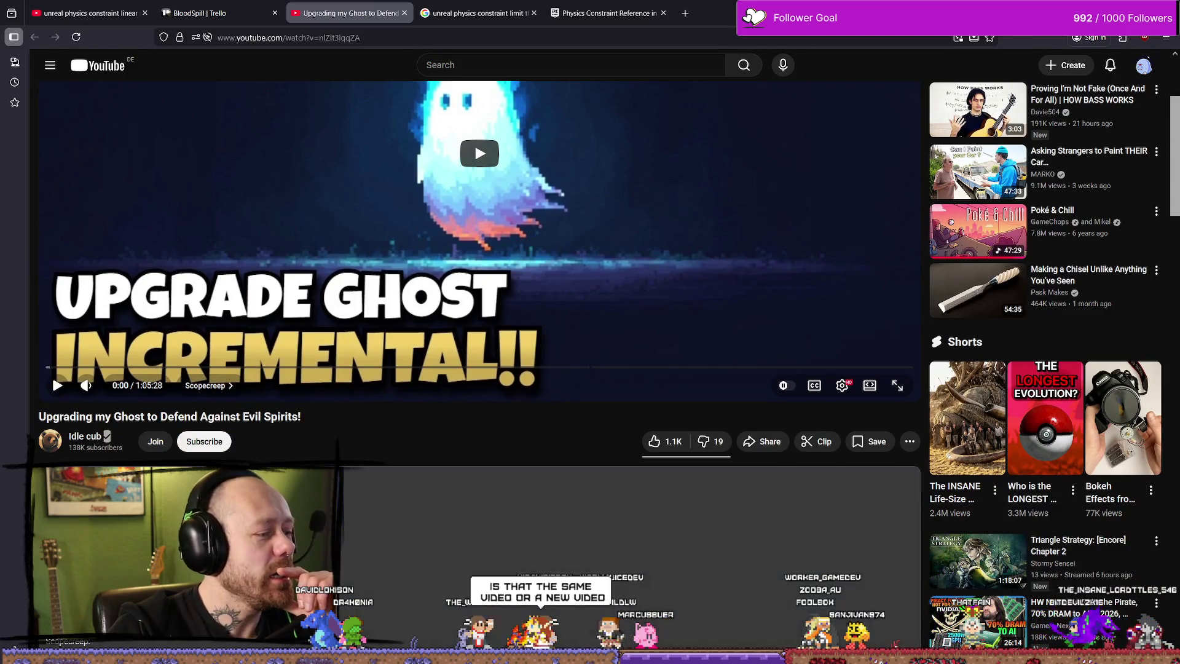
scroll(488, 347, "up", 3)
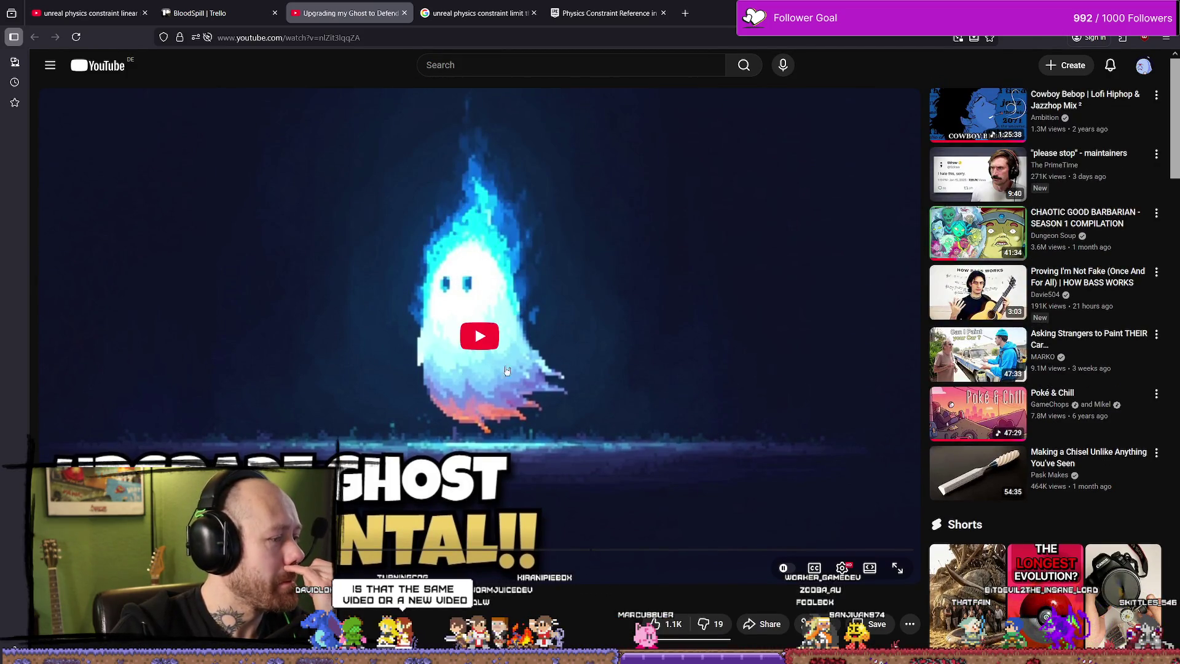
left_click(521, 336)
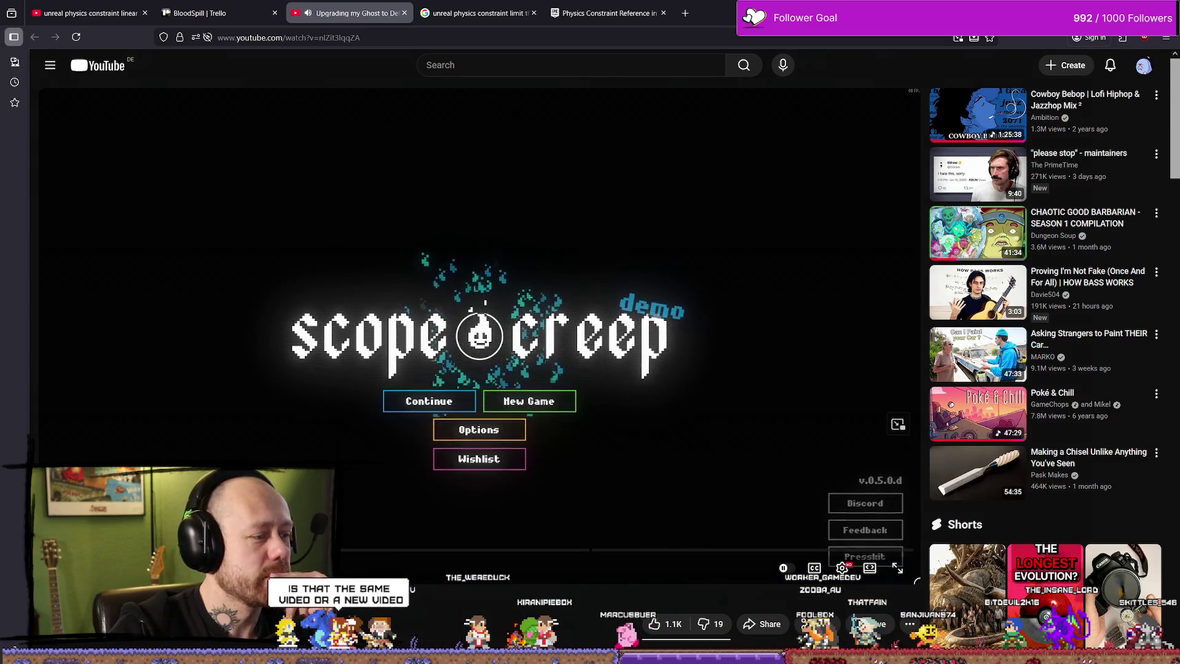
scroll(535, 444, "down", 4)
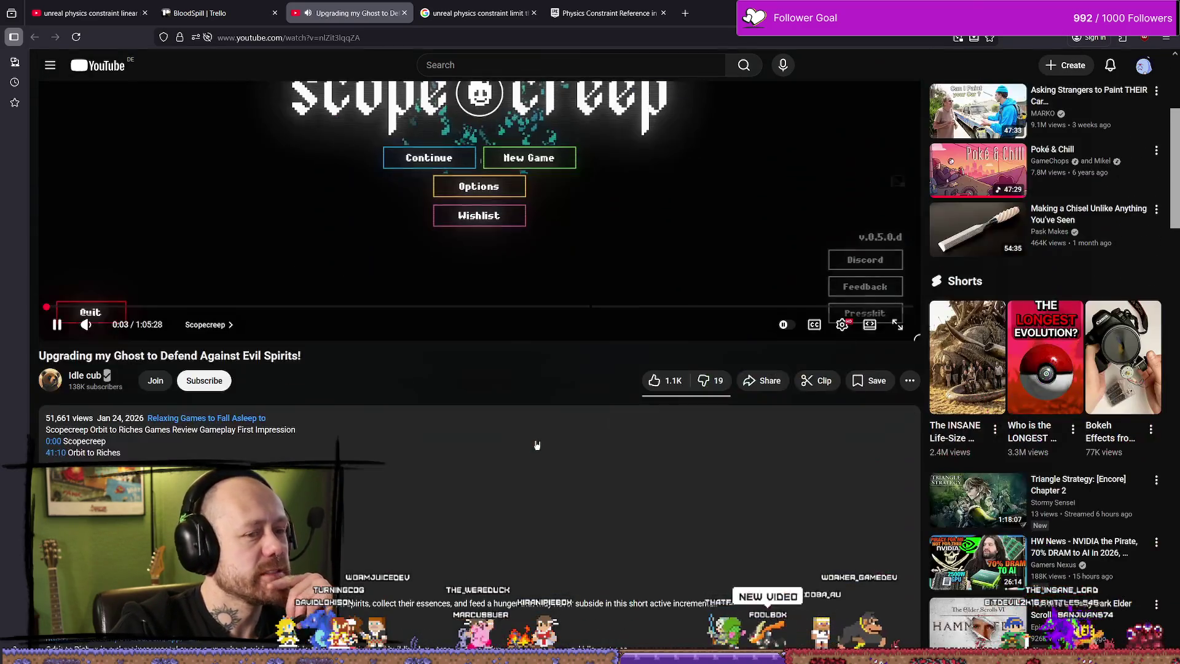
scroll(536, 444, "up", 4)
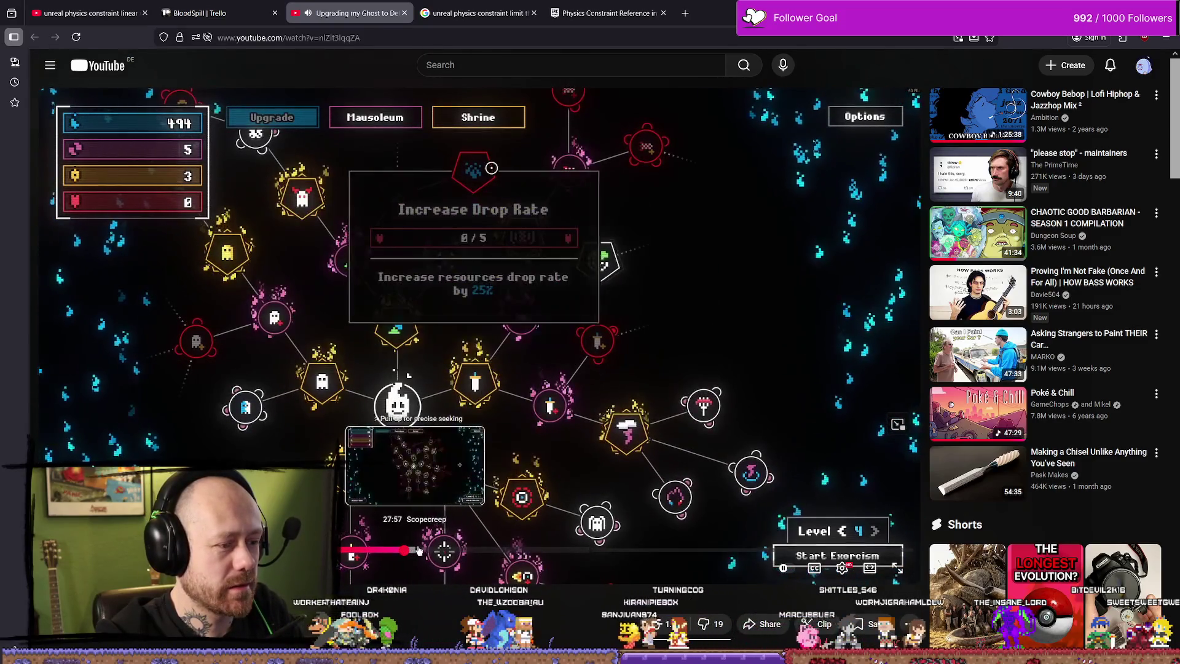
left_click(420, 550)
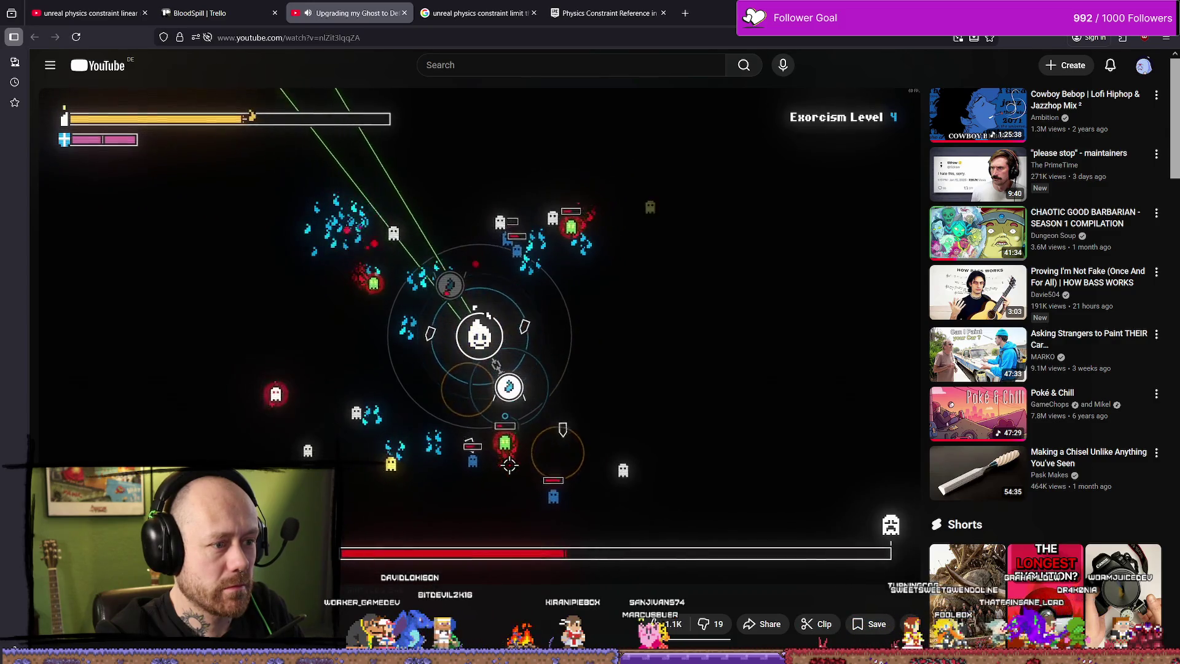
Seek forward and back in the ghost video, then close the video and constraint-limit search tabs.
mouse_move(536, 442)
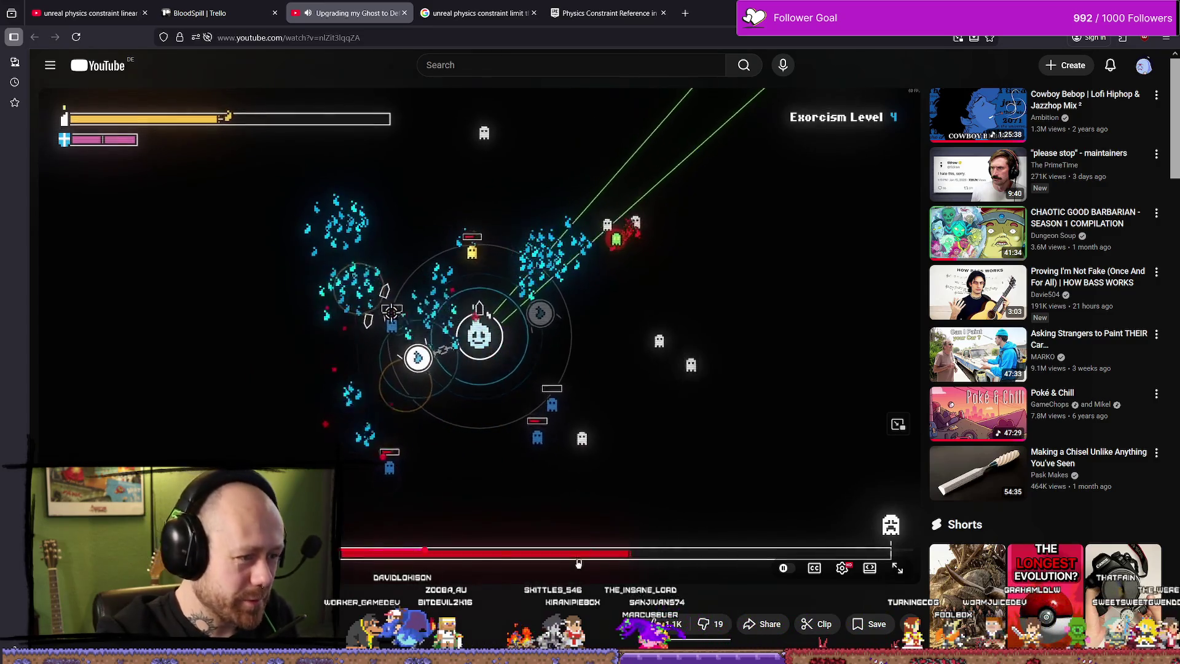
left_click(605, 551)
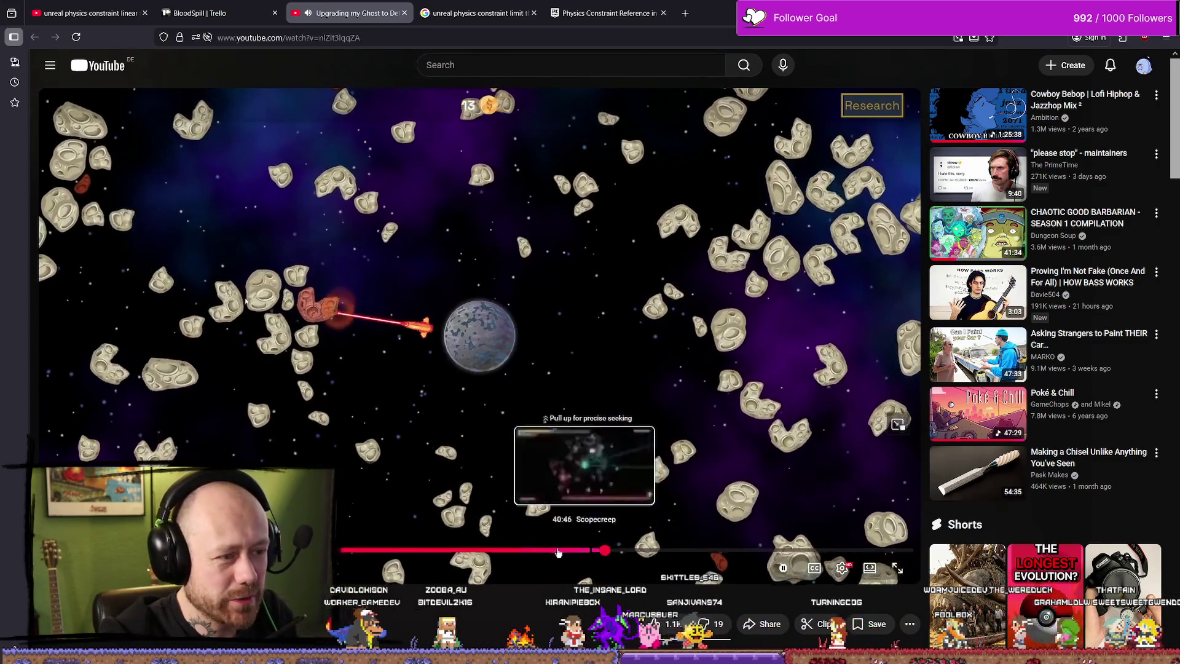
left_click(557, 551)
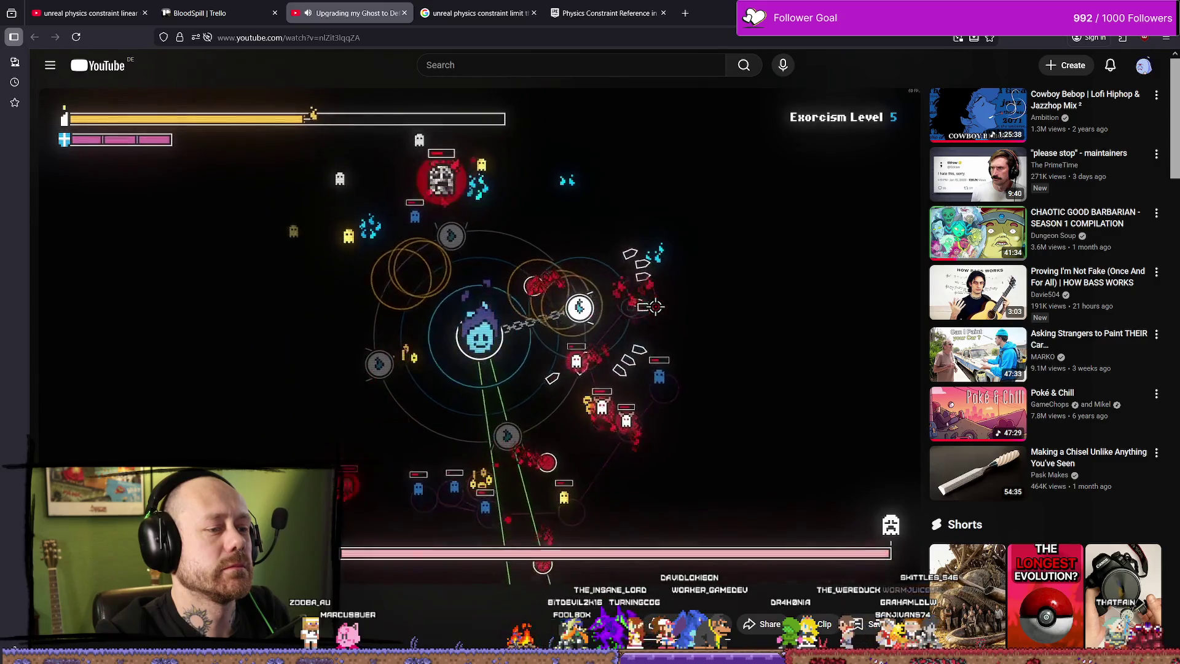
mouse_move(442, 416)
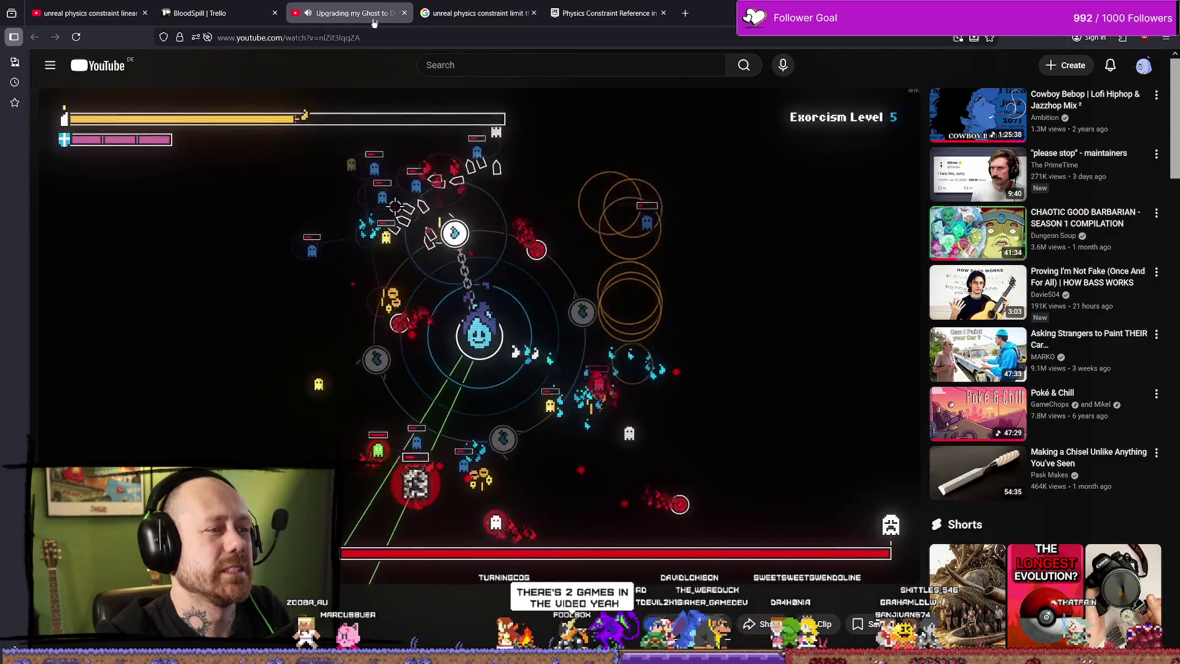
left_click(404, 13)
left_click(406, 13)
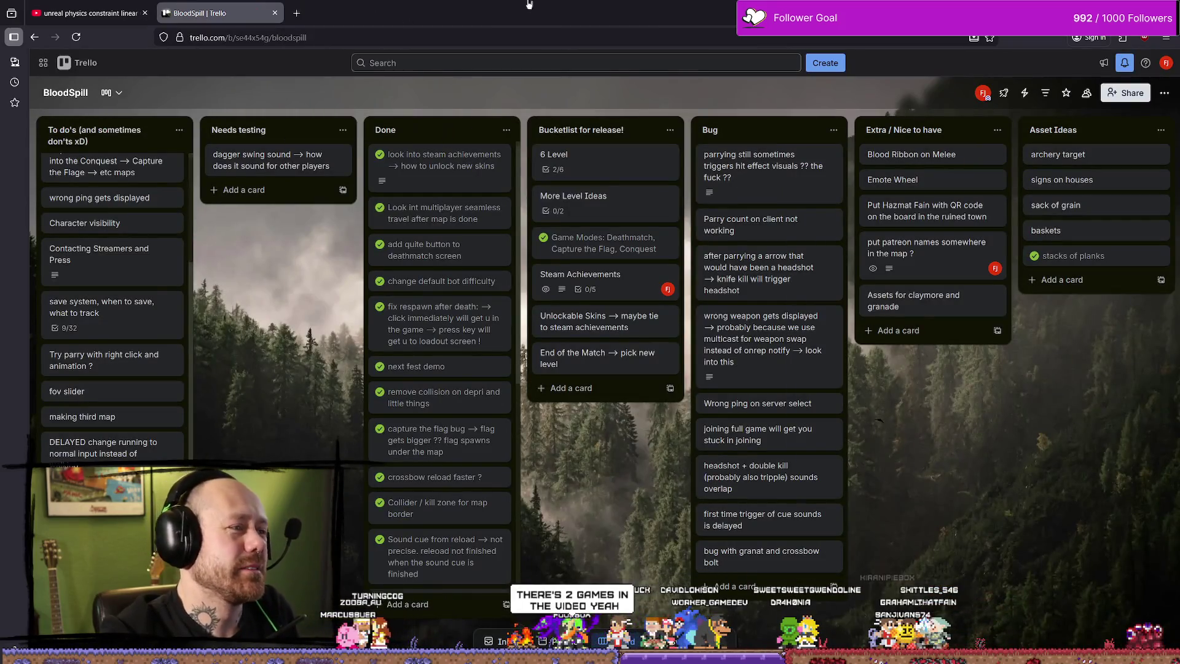
Leave the Trello BloodSpill board and go back to the Cylinder physics asset editor.
key("alt+Tab")
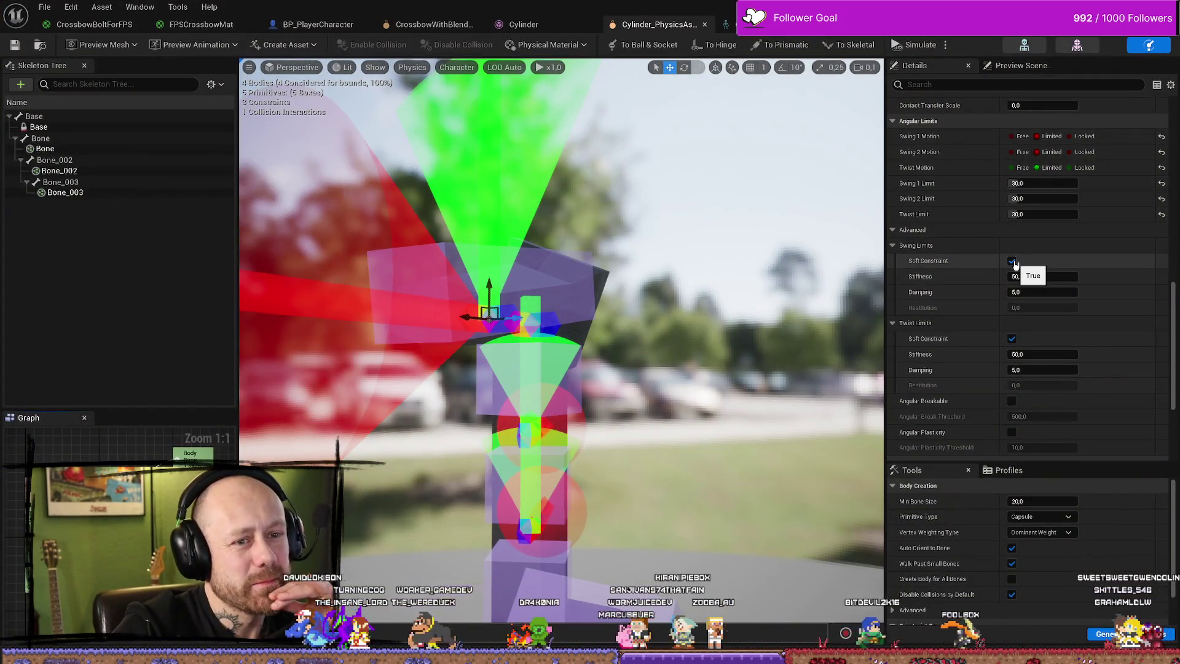
Turn off the soft swing and soft twist limits on the selected cylinder constraint.
left_click(1011, 261)
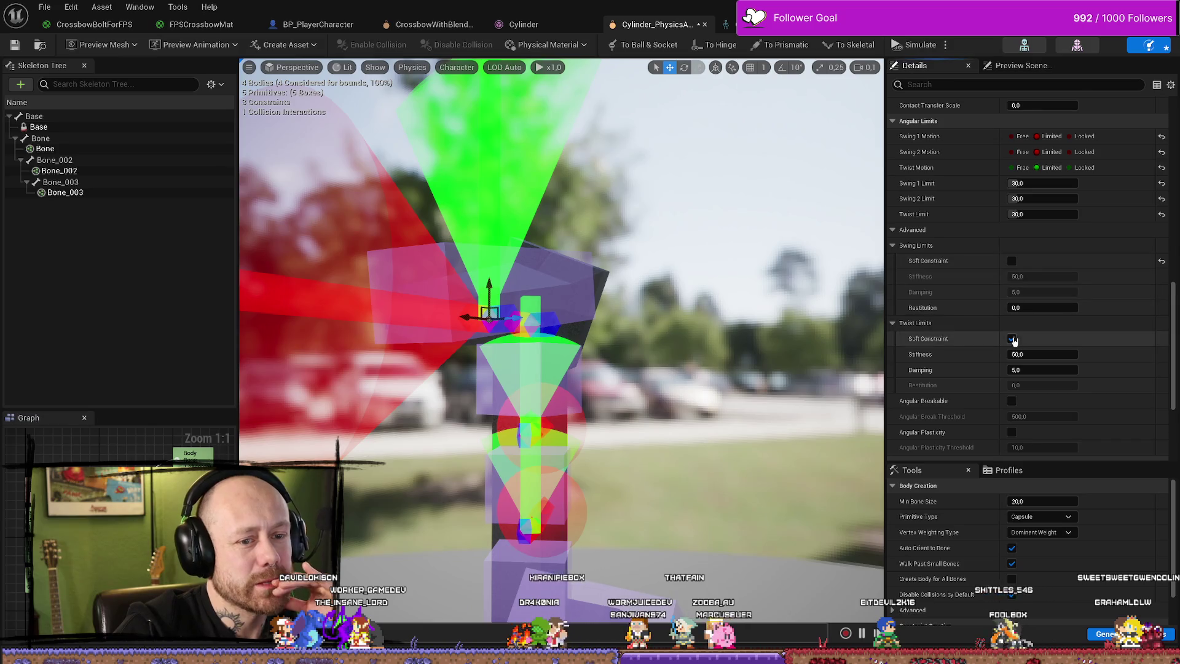
left_click(1012, 339)
scroll(1045, 368, "down", 4)
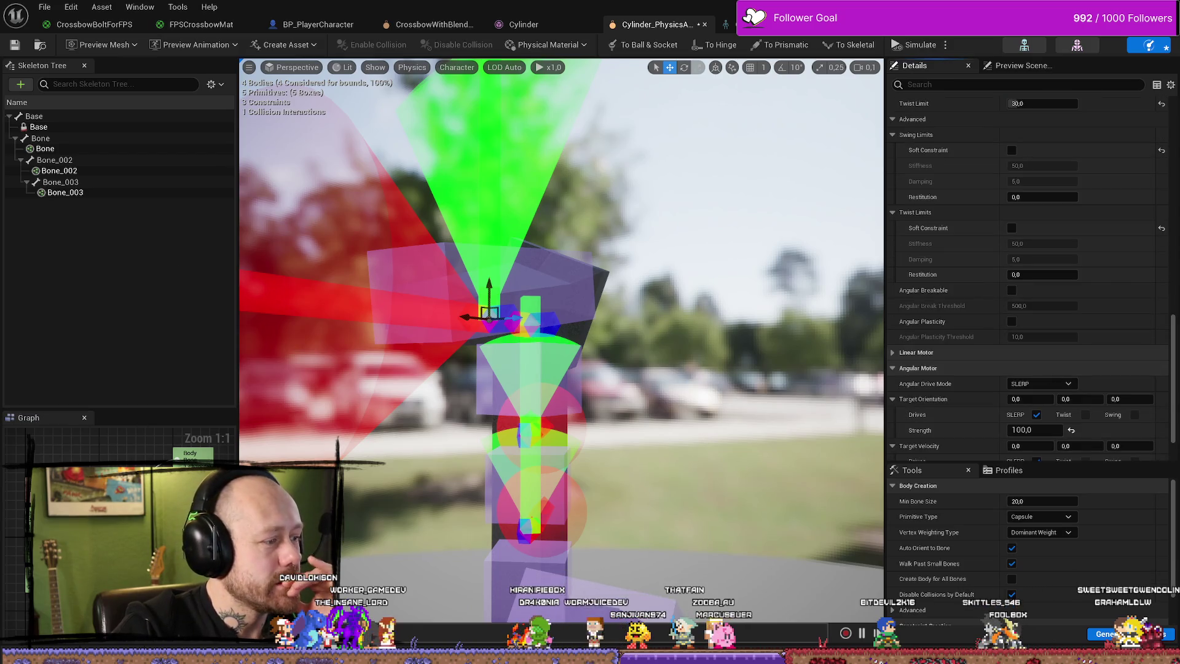
left_click(1011, 227)
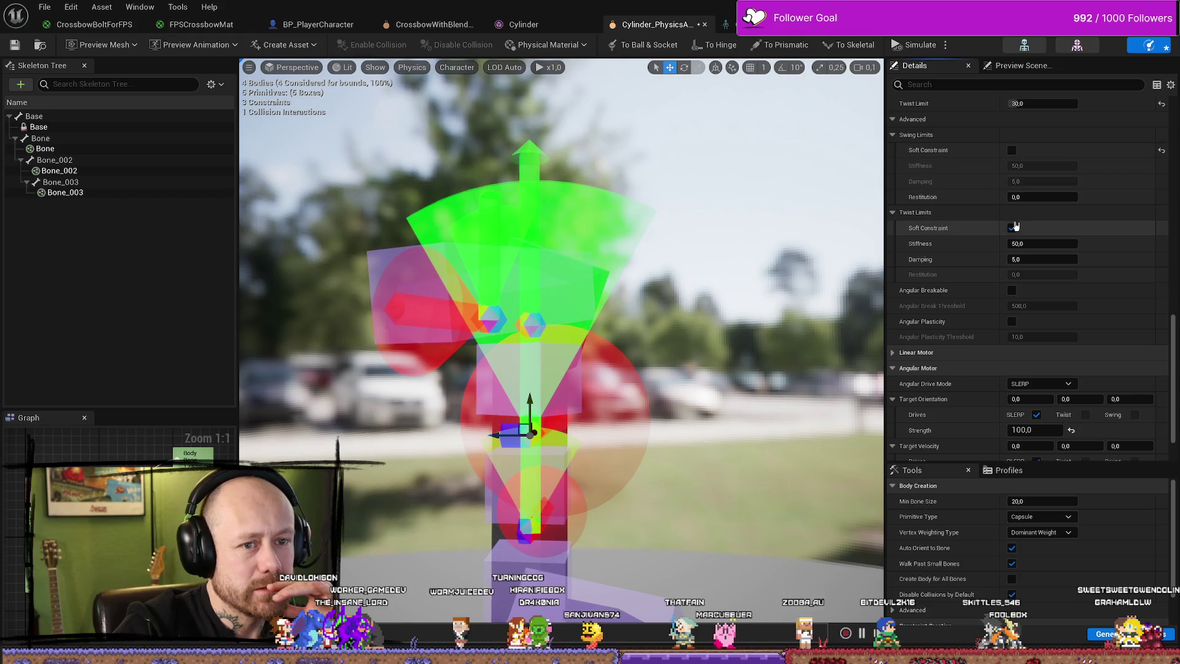
left_click(1011, 227)
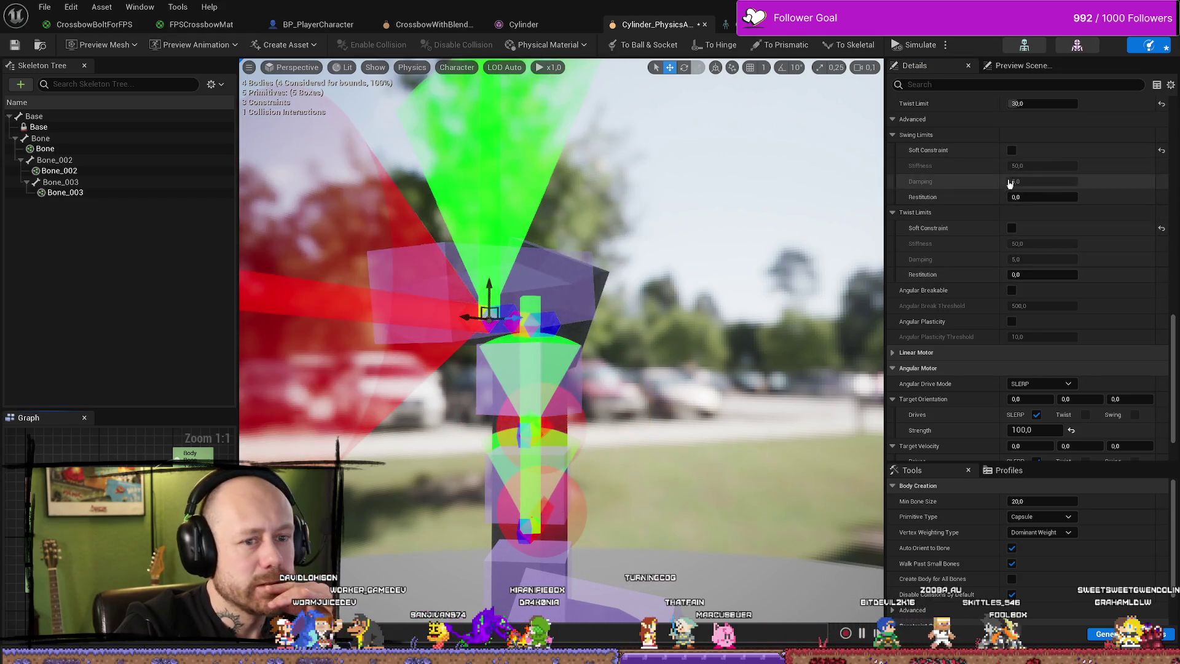
Turn off soft swing and twist limits on the lower joints' constraints and save the physics asset.
left_click(529, 430)
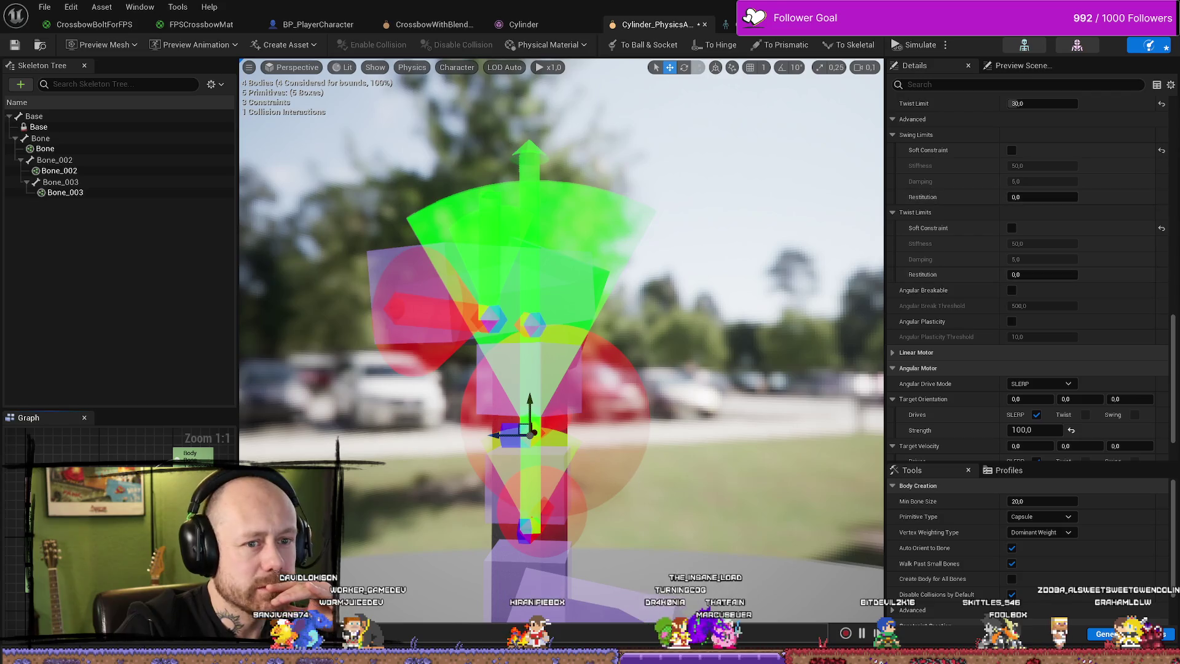
left_click(527, 523)
left_click(1012, 150)
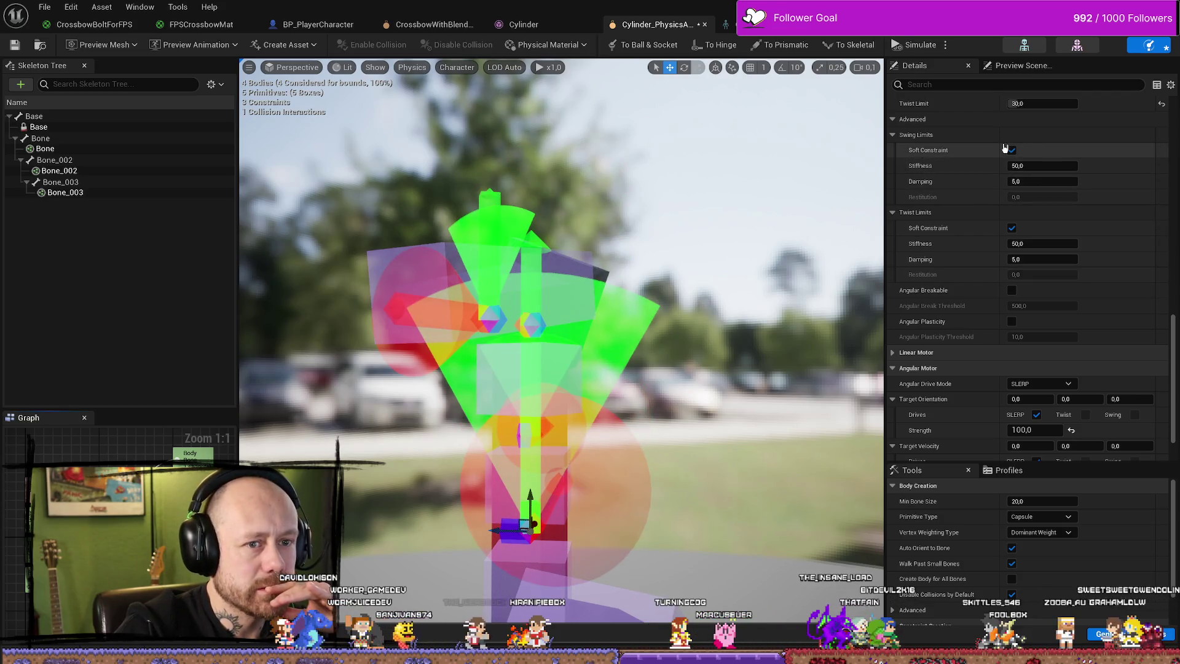
left_click(1011, 150)
left_click(1012, 227)
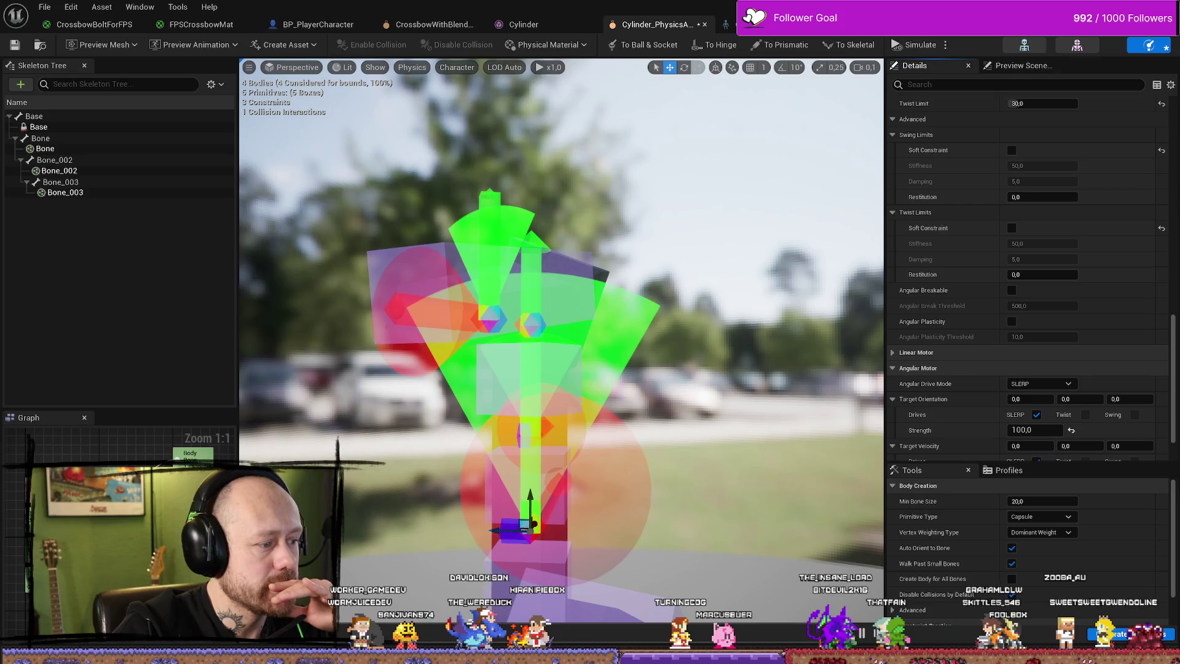
left_click(15, 45)
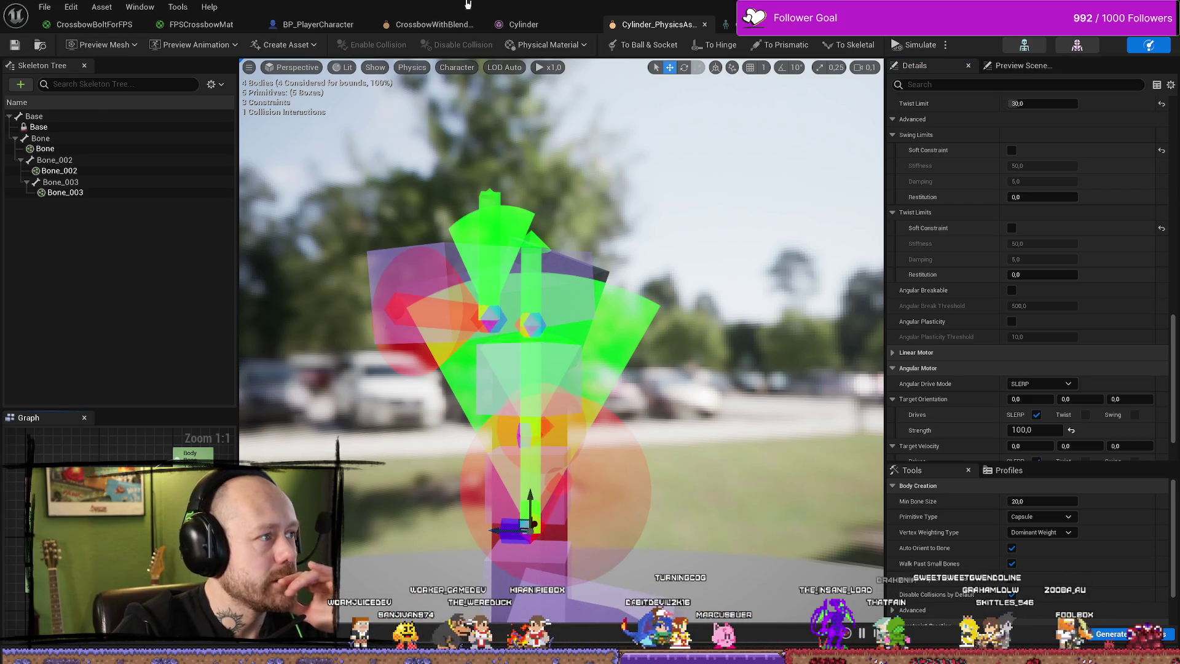
key("alt+Tab")
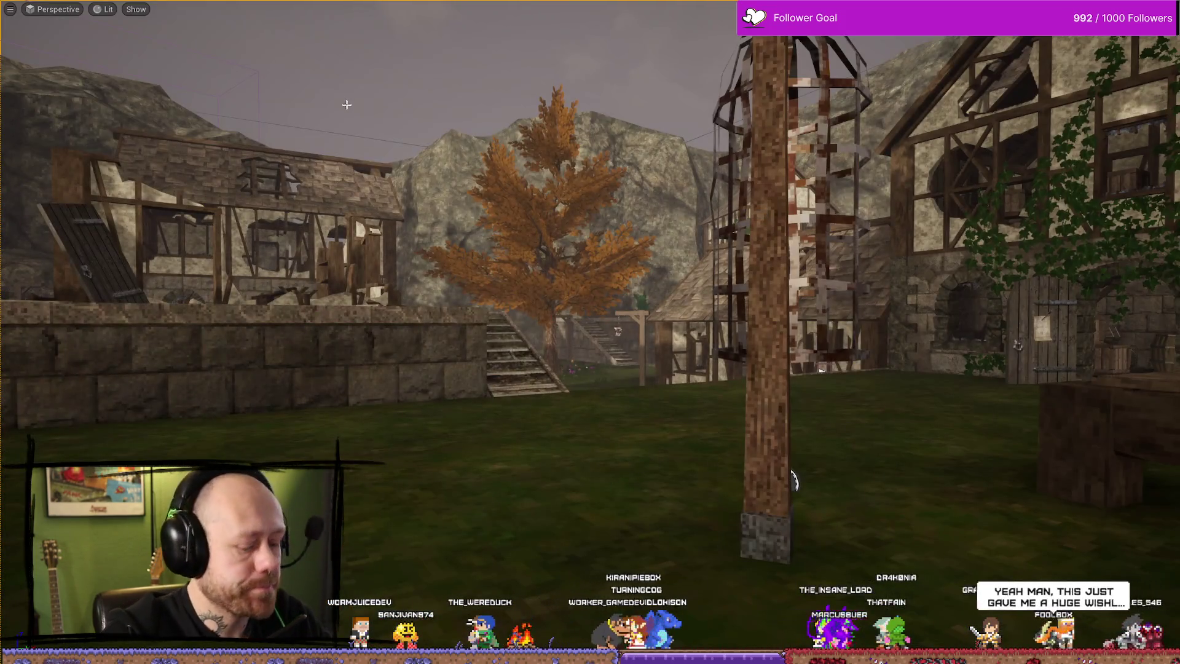
Play the level and walk the crossbow past the gallows, stairs and tower wall, then stop play.
key("alt+p")
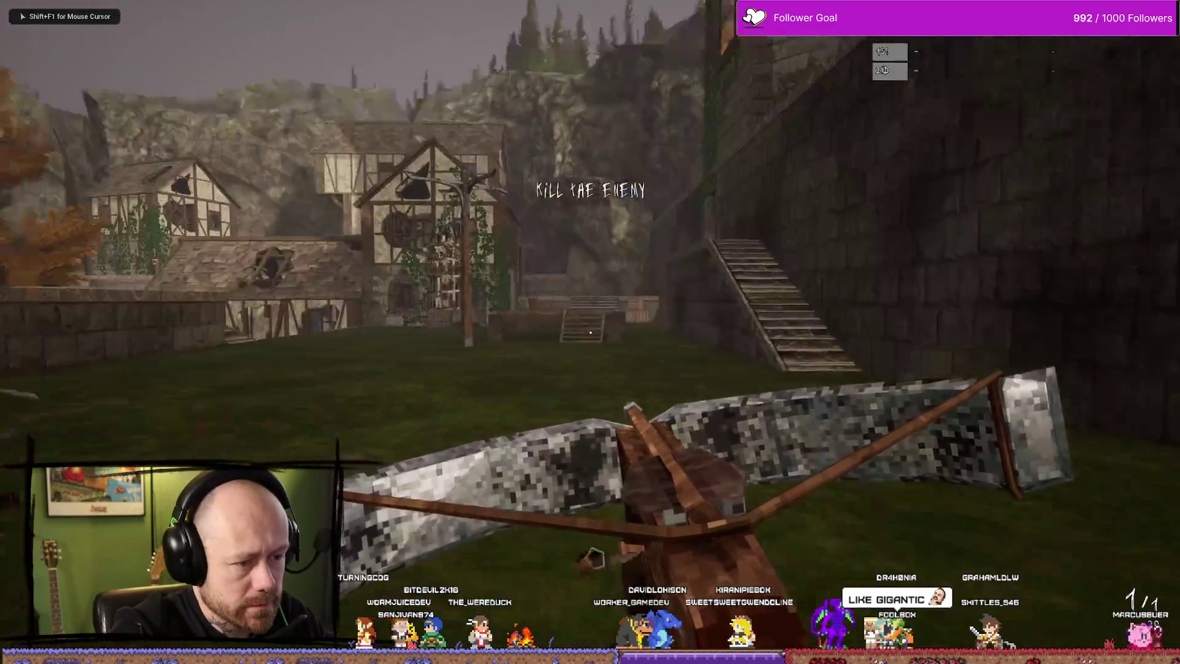
key("w")
key("w")
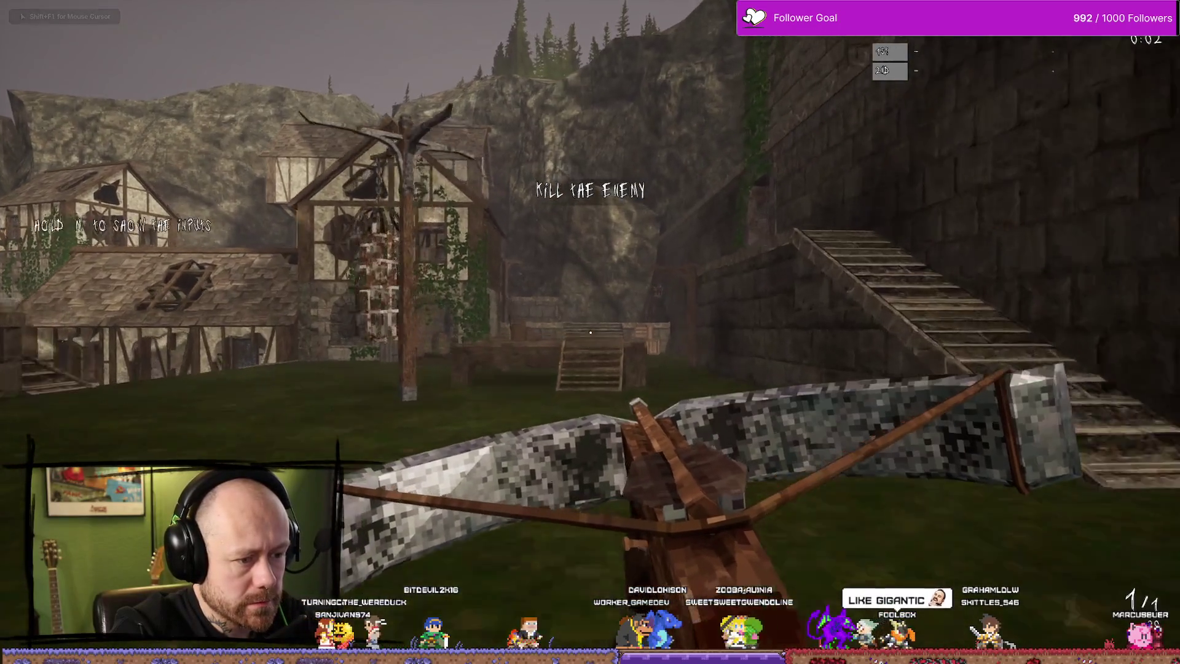
key("w")
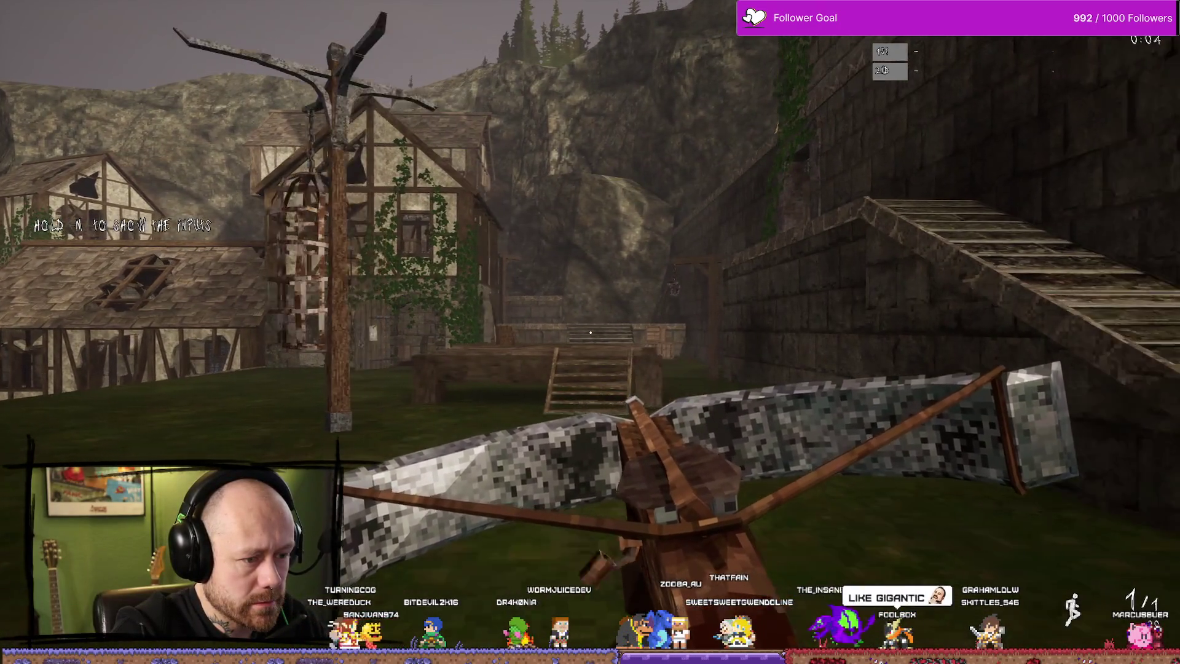
key("w")
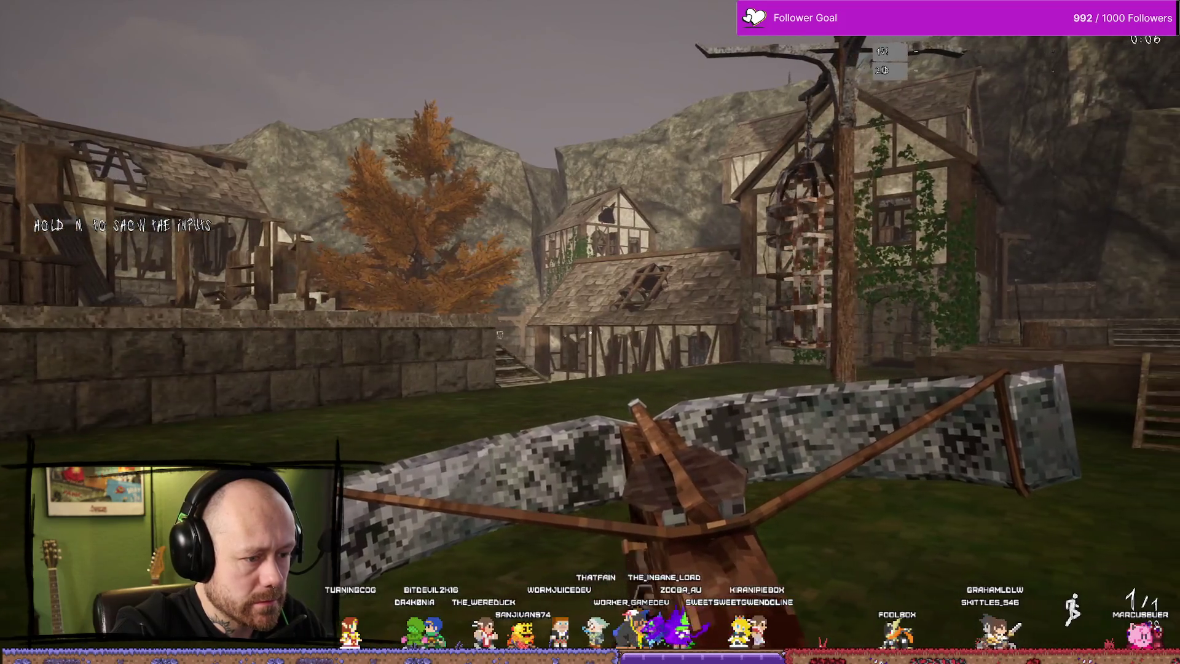
key("w")
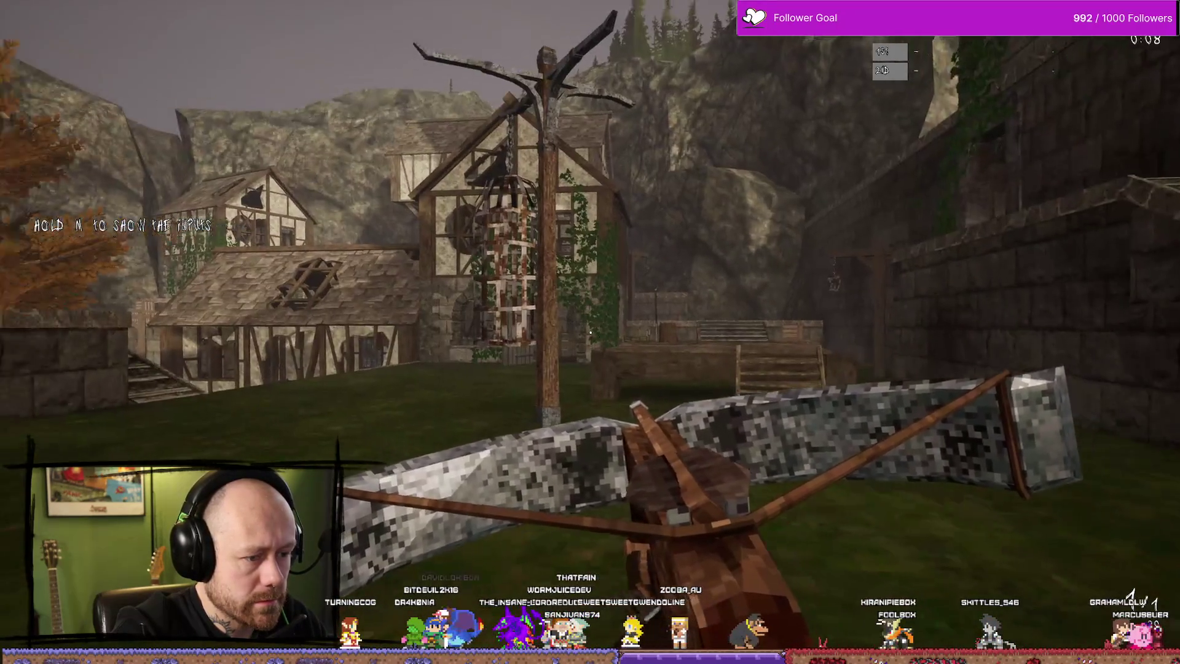
key("w")
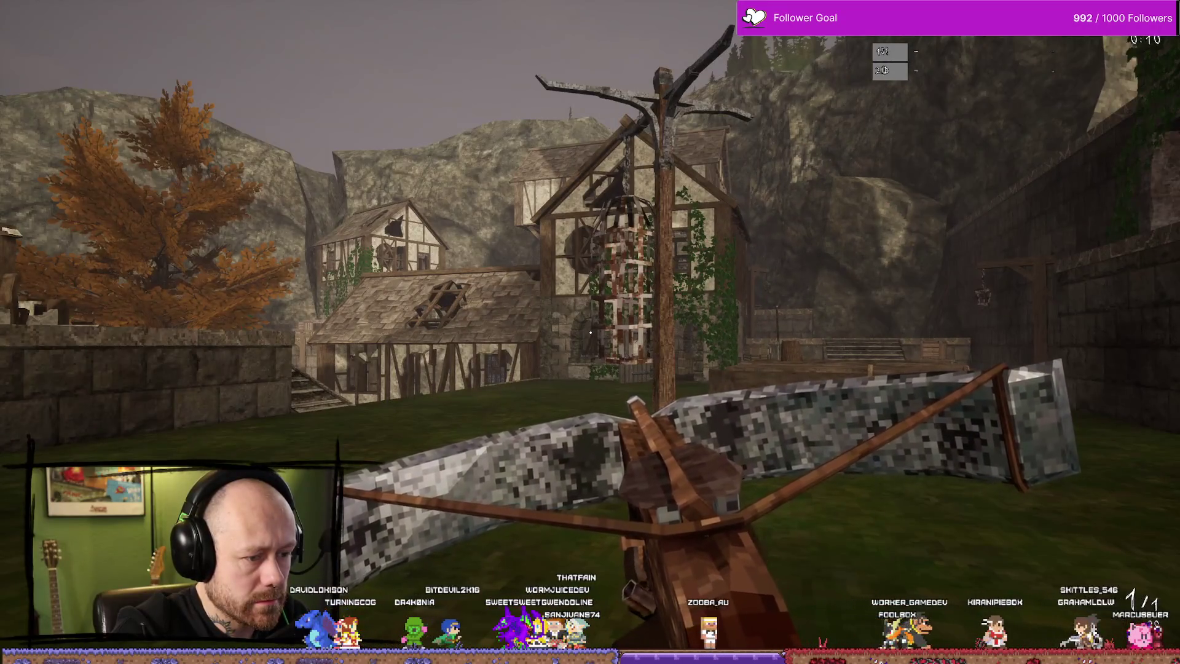
key("w")
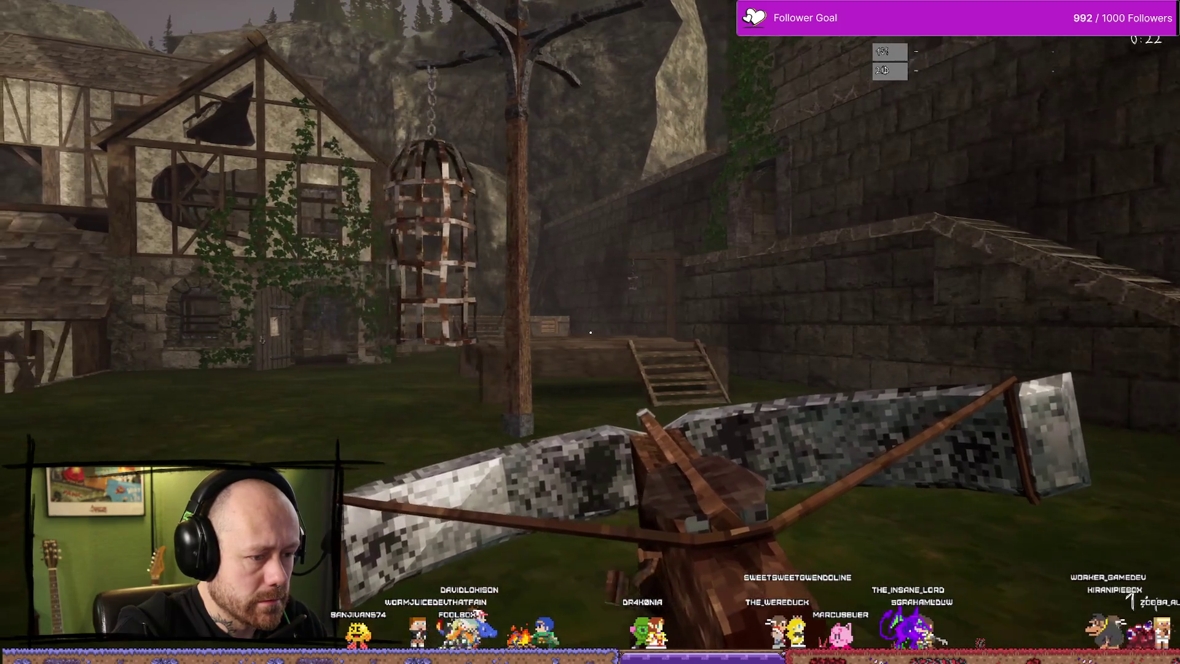
key("w")
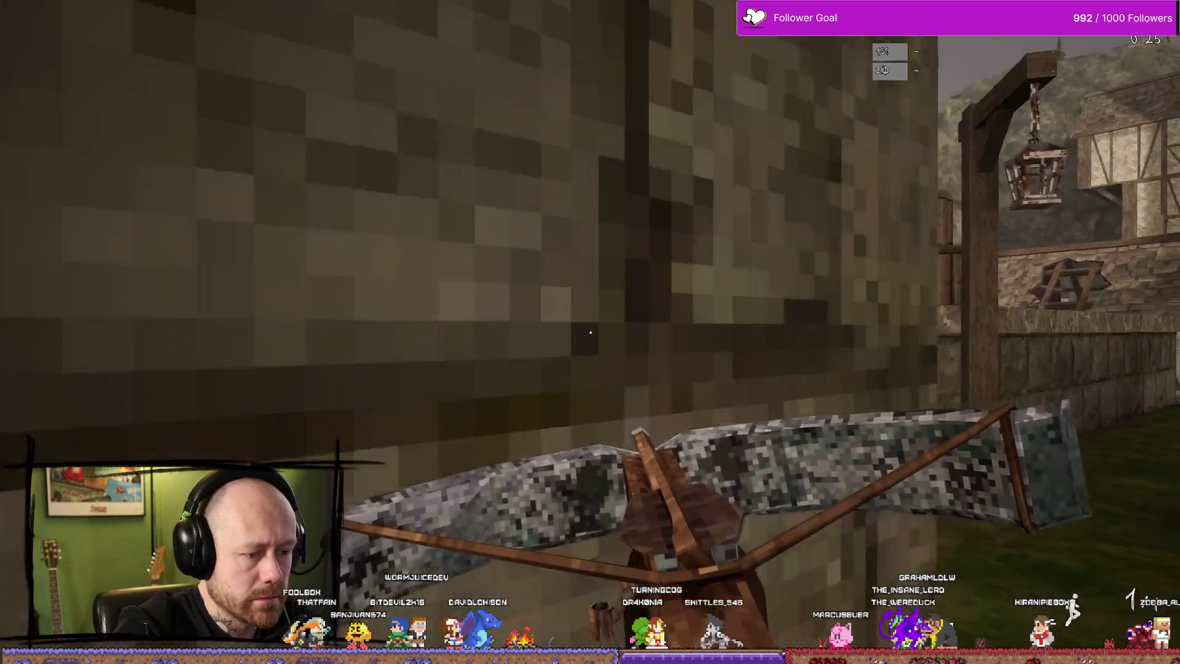
mouse_move(589, 333)
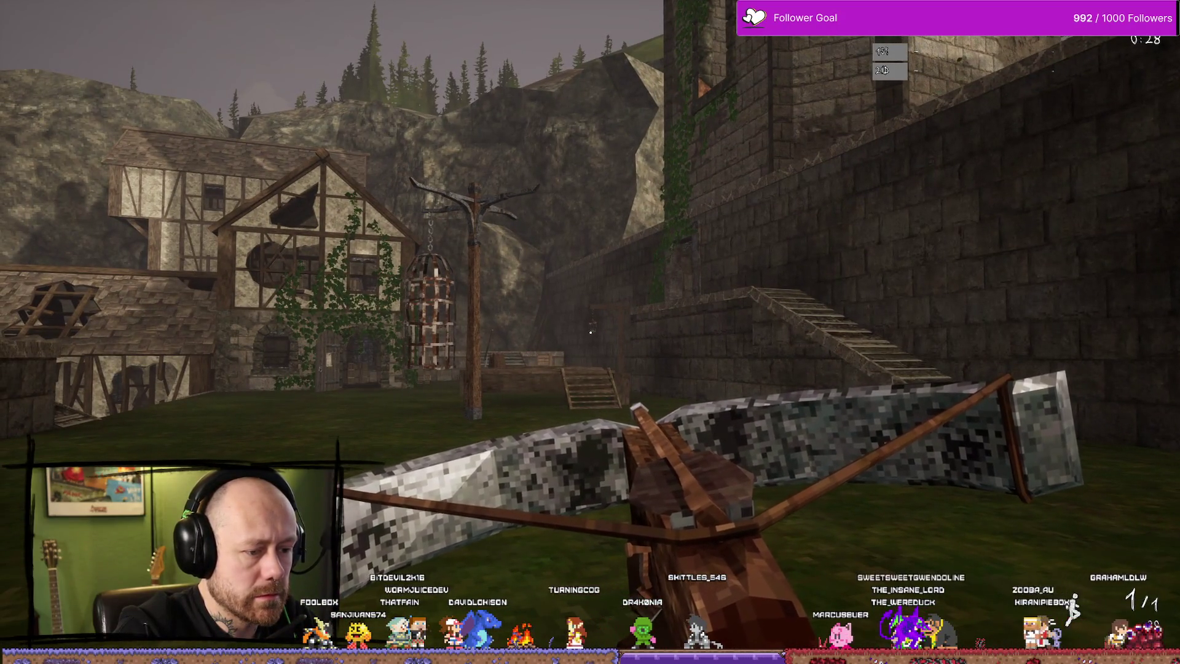
key("w")
key("w")
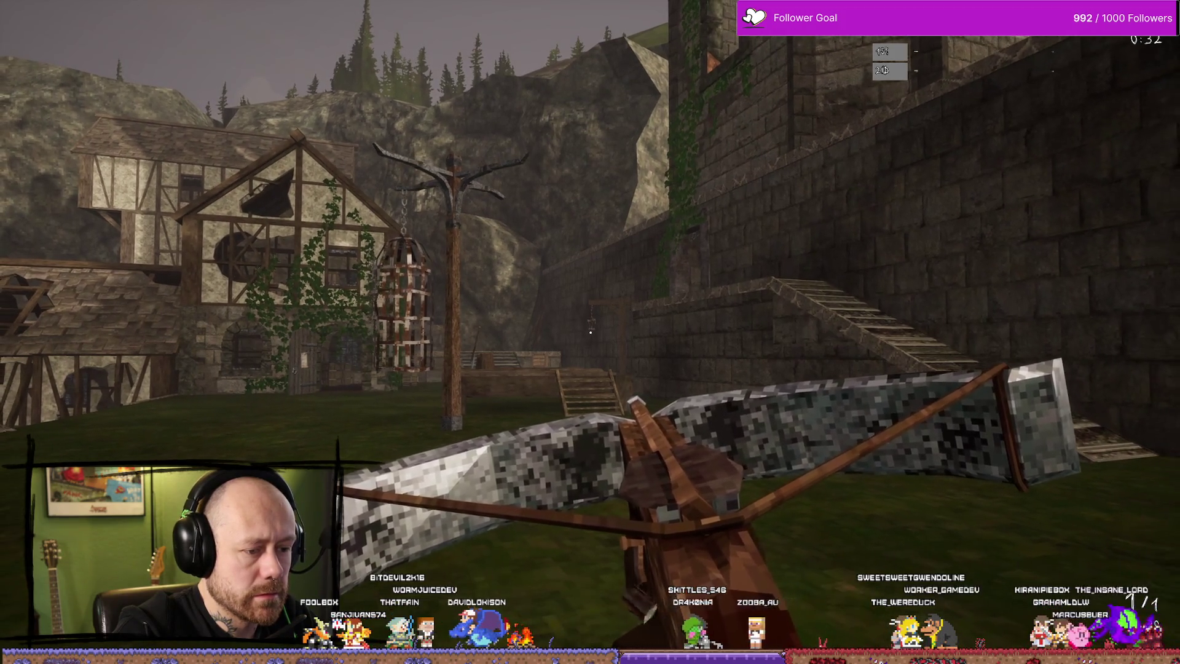
key("Escape")
key("ctrl+space")
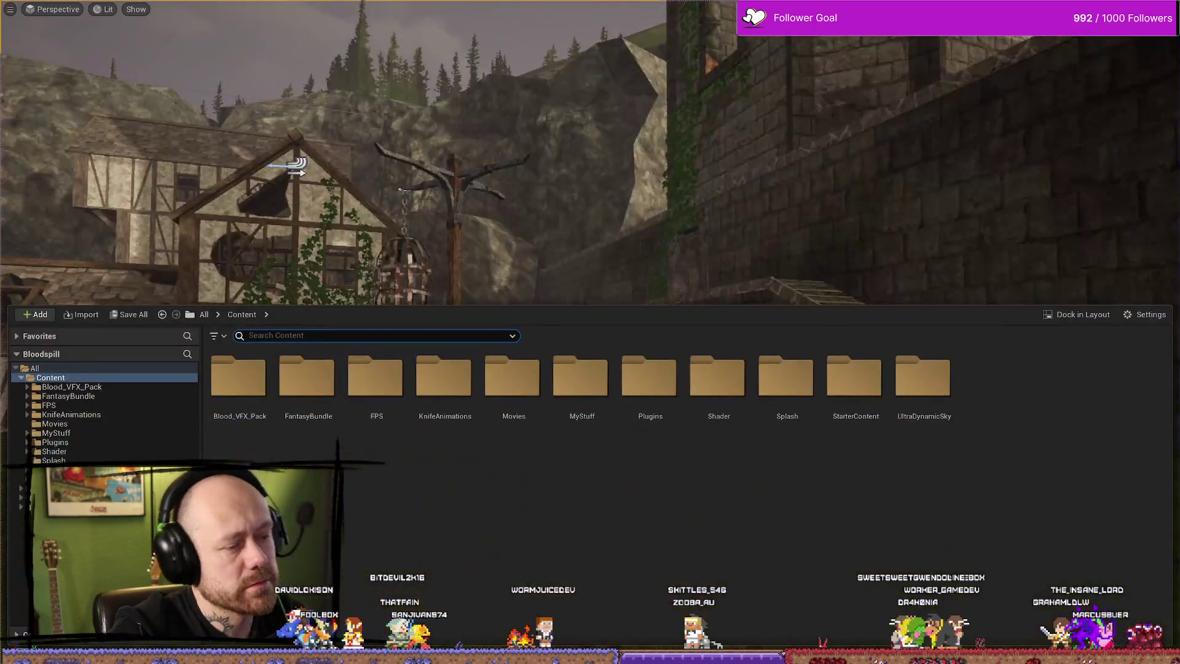
Enter 100 as the Cylinder's angular motor target velocity strength.
key("alt+Tab")
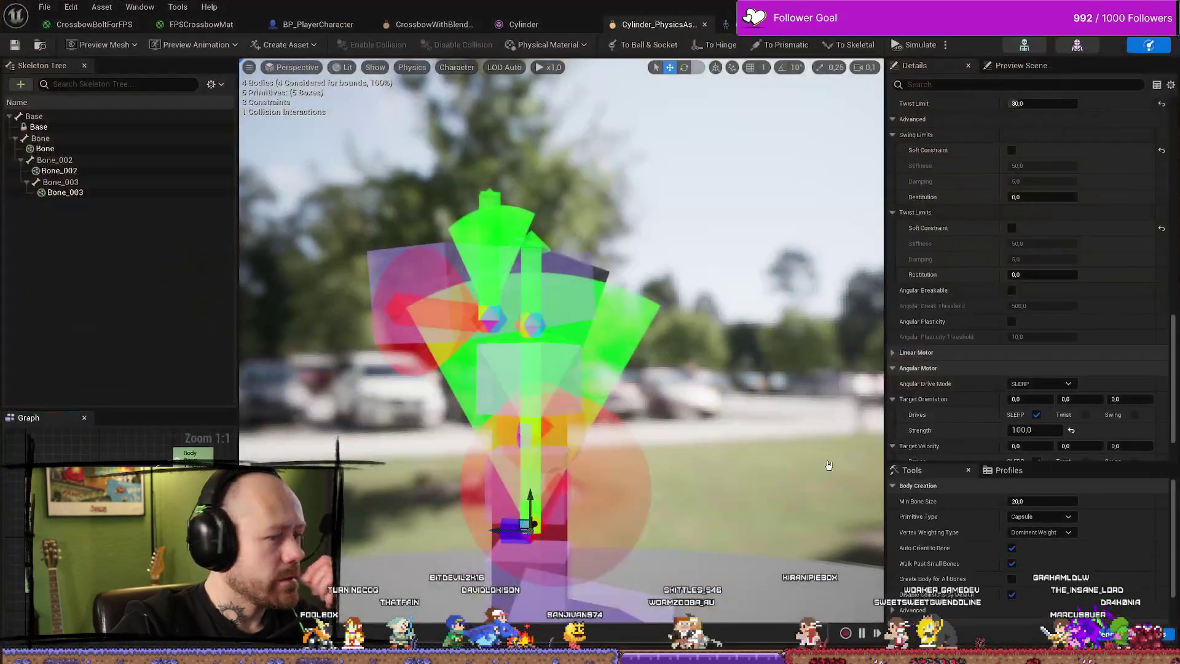
scroll(1025, 357, "down", 3)
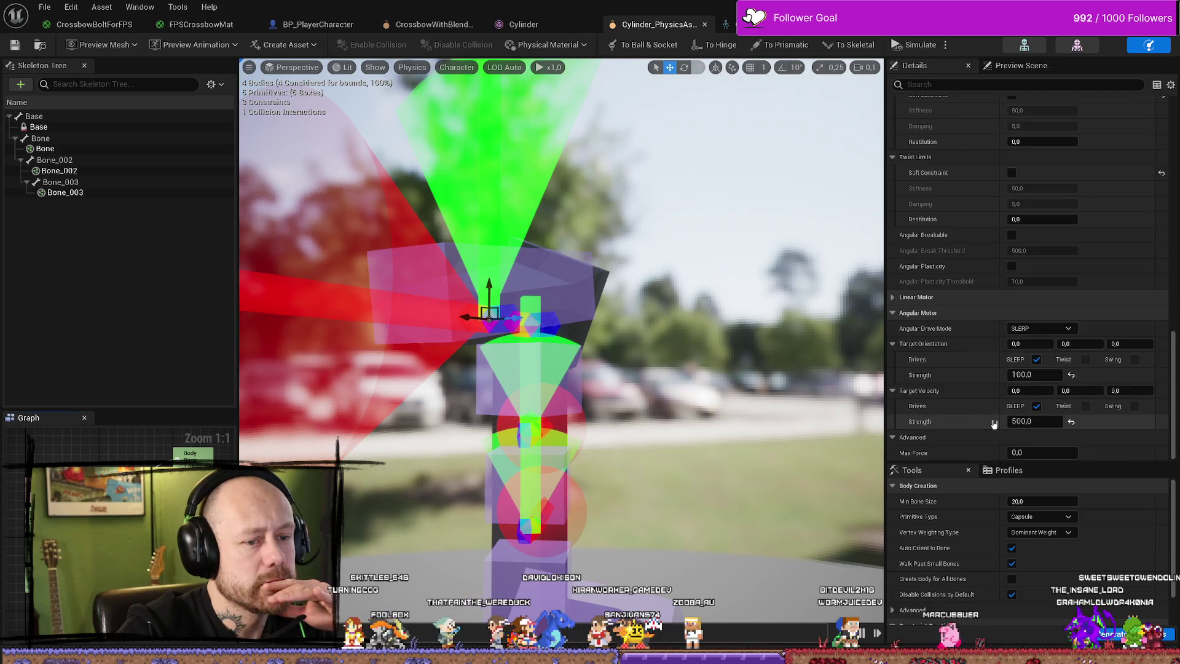
left_click(1043, 376)
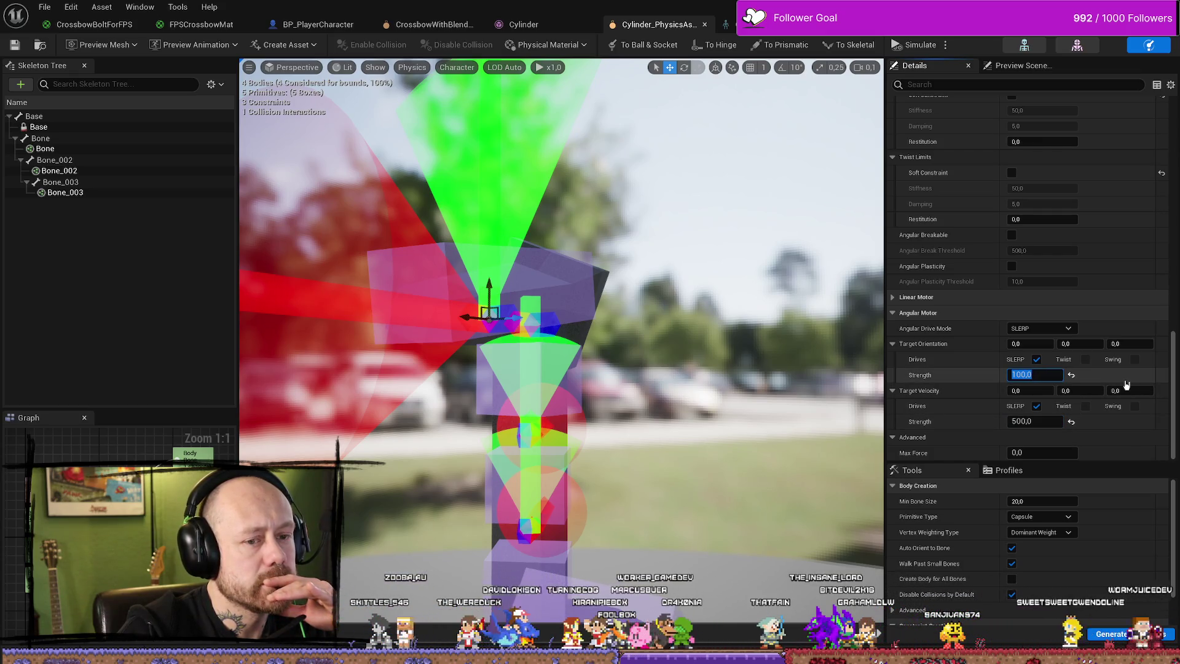
left_click(1054, 423)
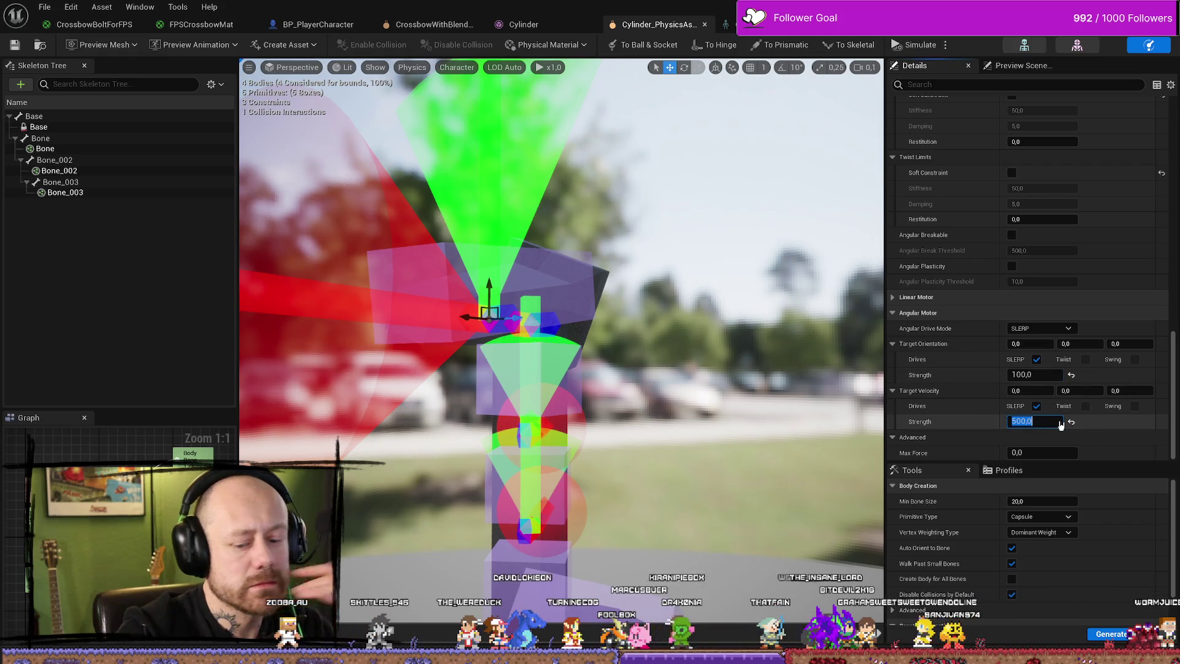
type("100")
key("Return")
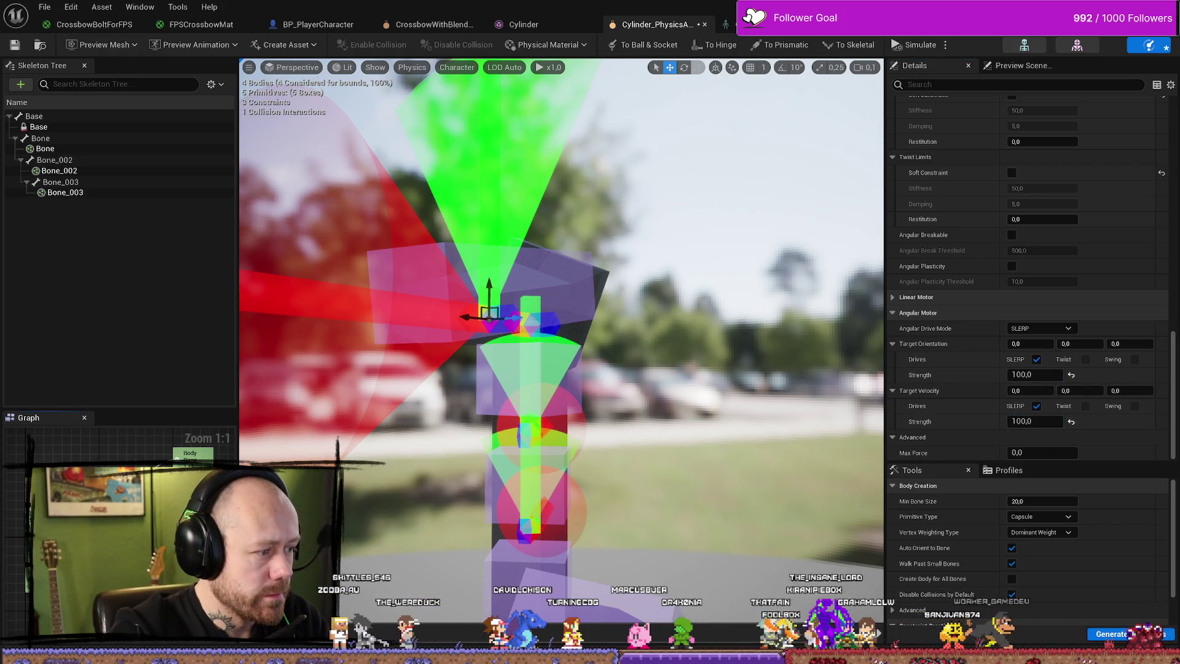
After an undo, set the target velocity strength to 100 again and launch play in the level.
key("ctrl+z")
left_click(1045, 420)
type("1")
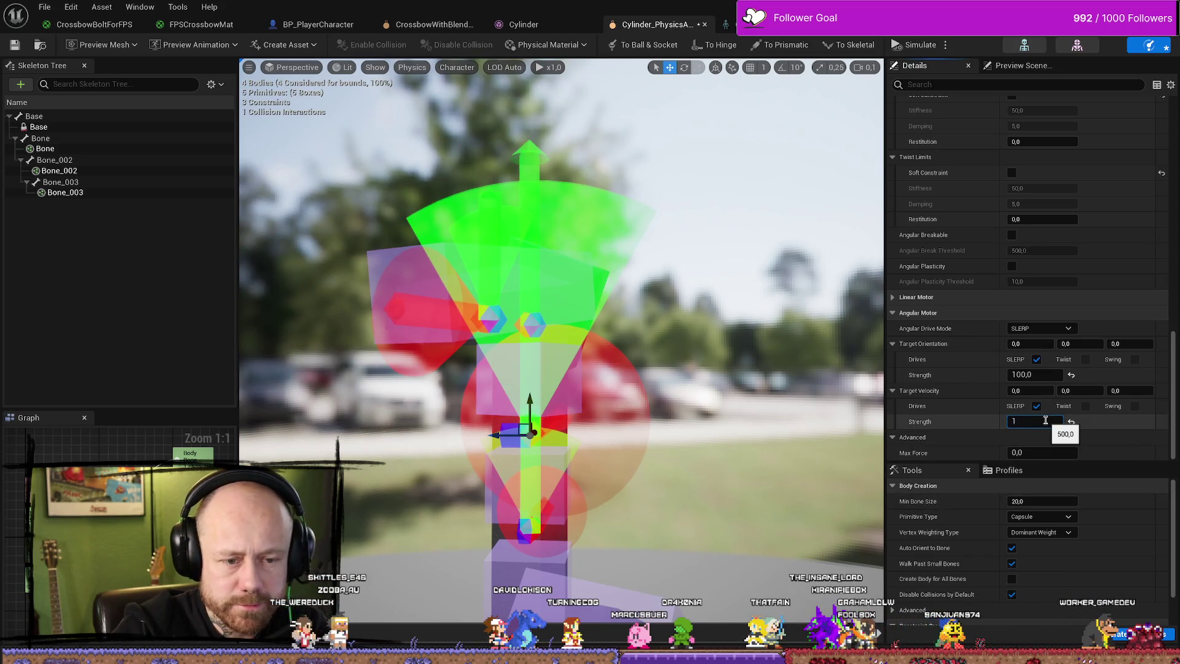
type("00")
key("Return")
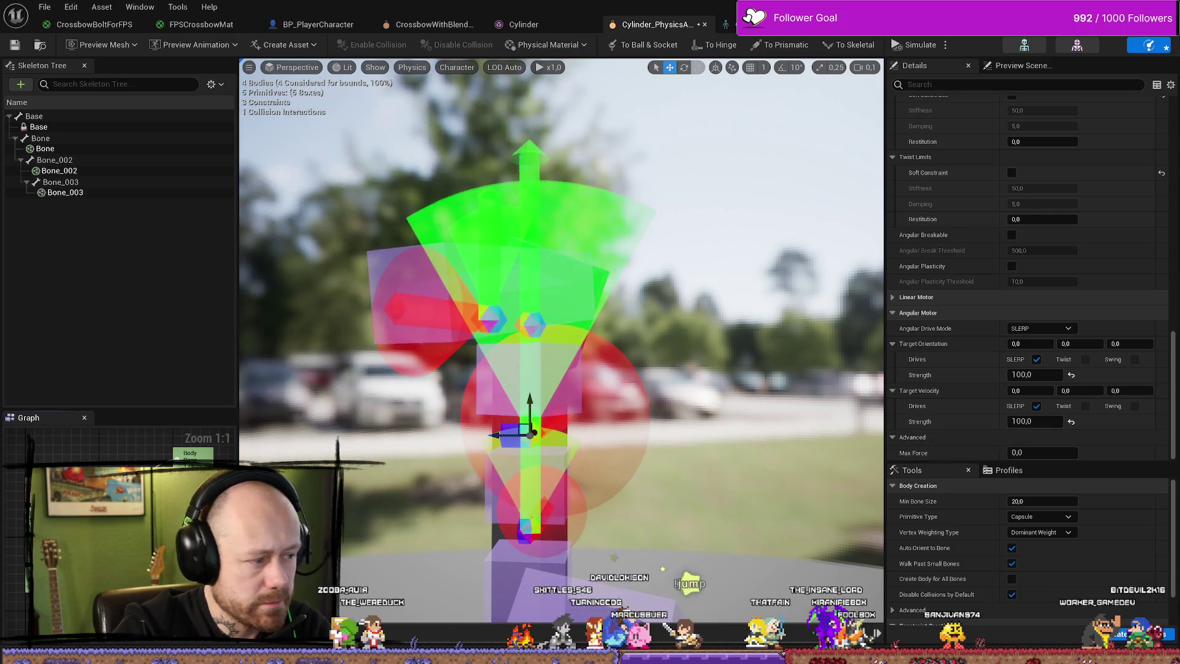
left_click_drag(1041, 424, 1069, 424)
type("00")
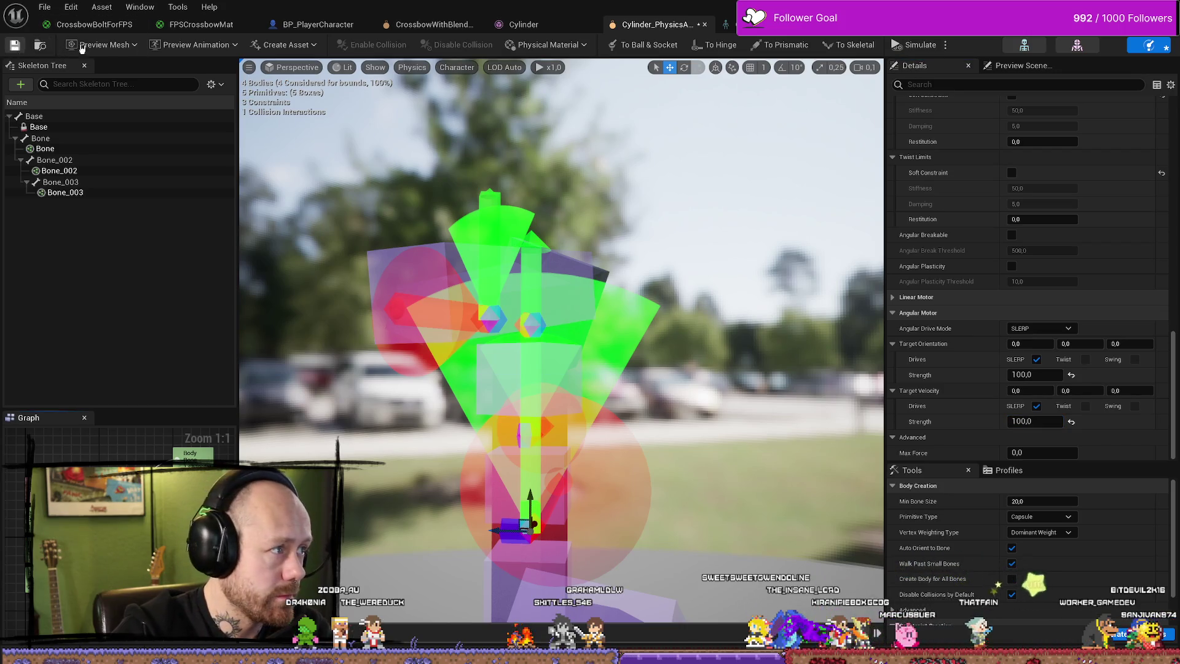
key("alt+Tab")
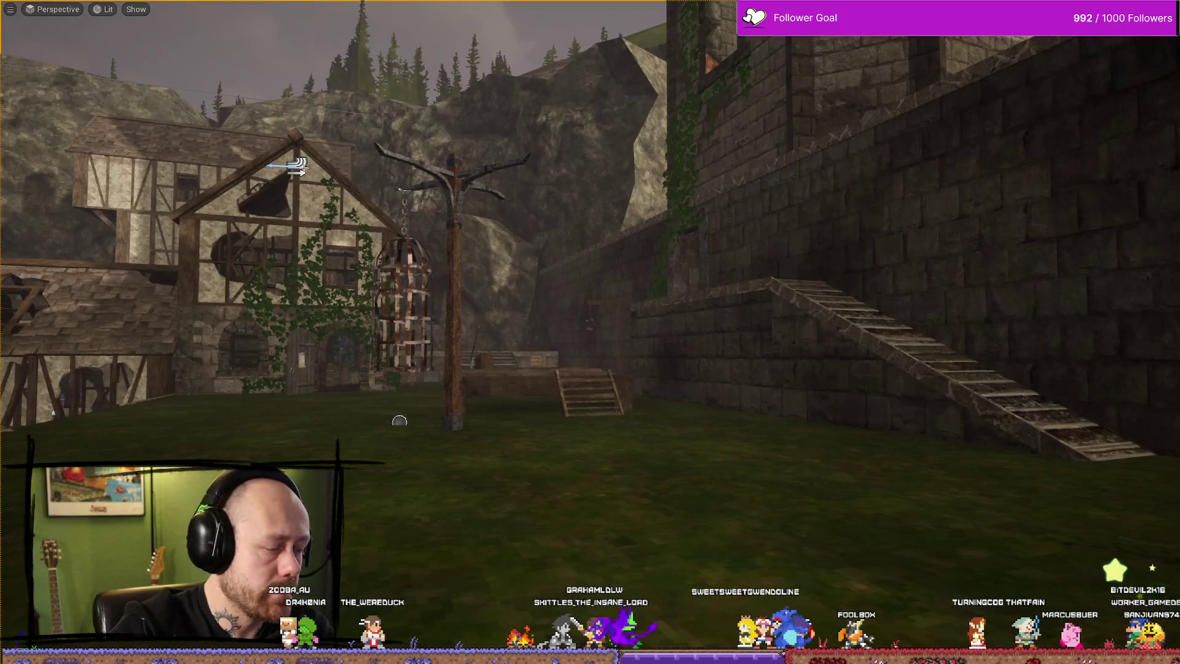
key("alt+p")
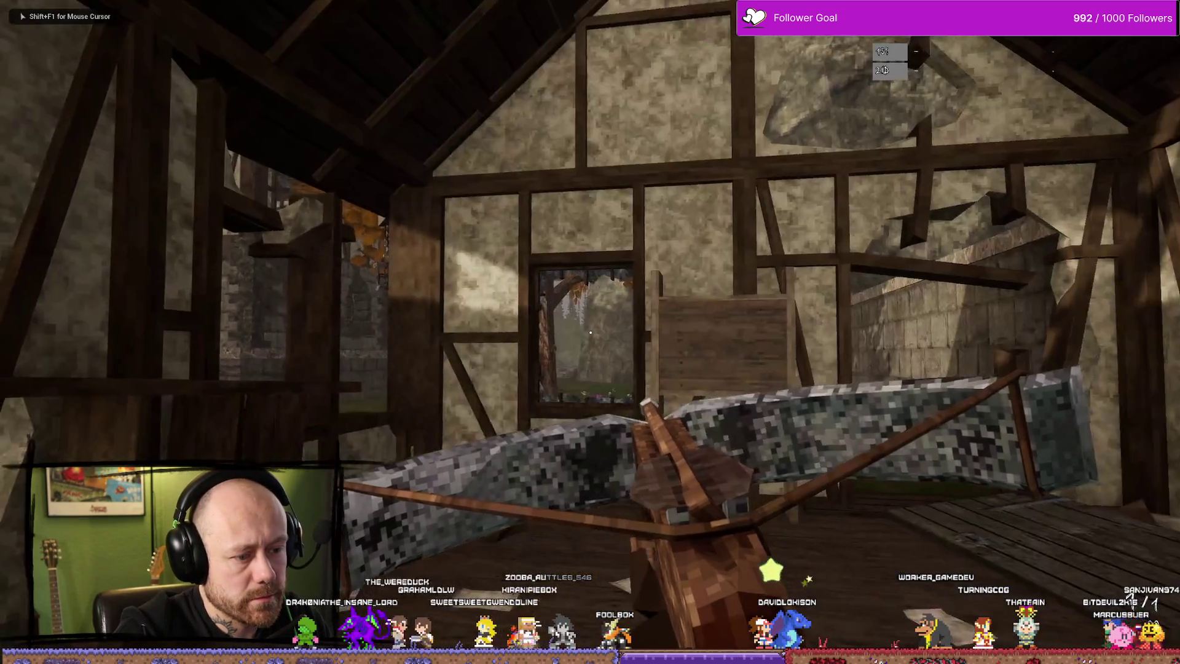
Walk through the house toward the room's opening with the crossbow, then stop play.
key("w")
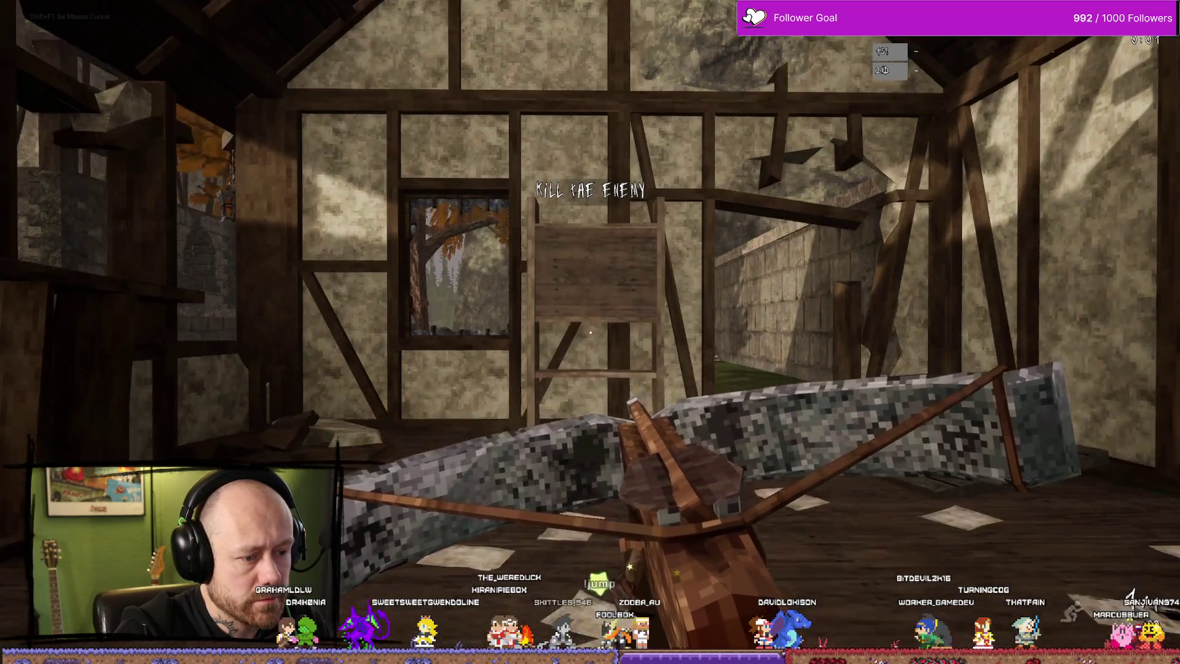
key("w")
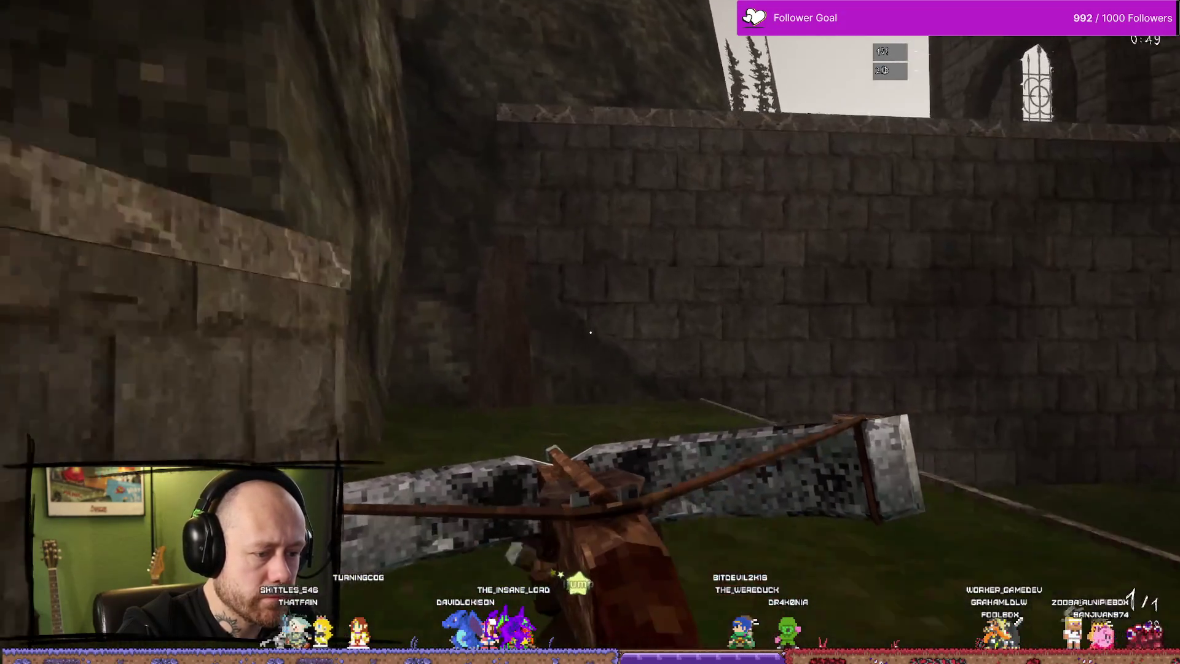
key("Escape")
key("ctrl+space")
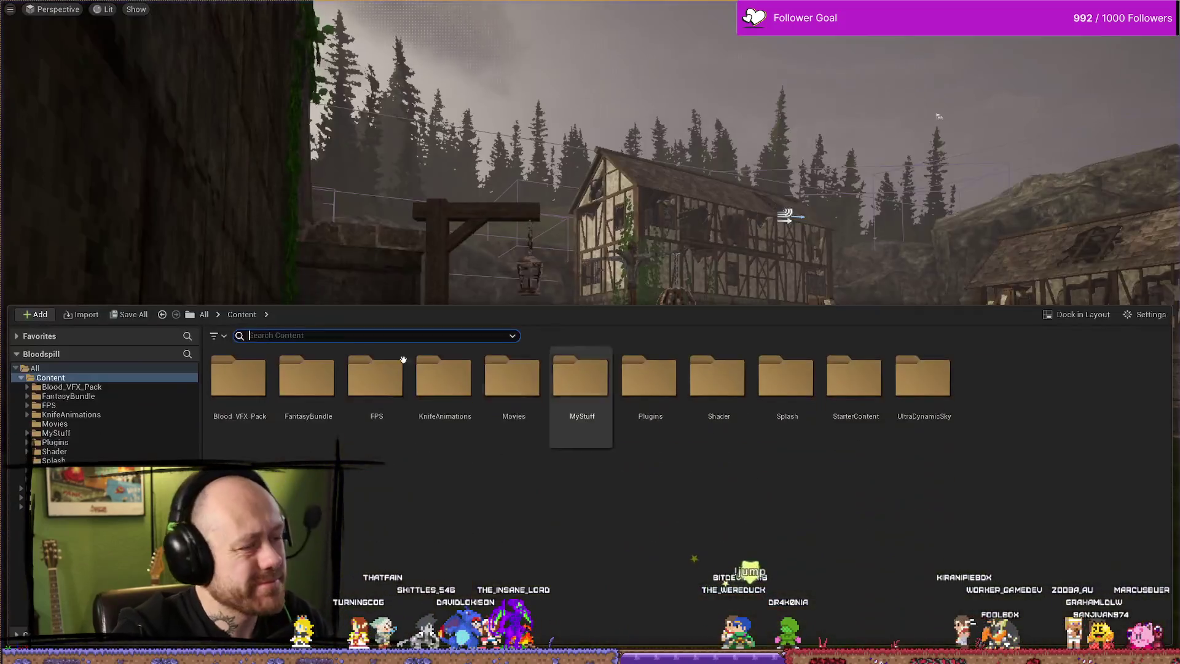
In BP_Crossbow1, confirm that MeshTPP's collision stays at No Collision.
key("alt+Tab")
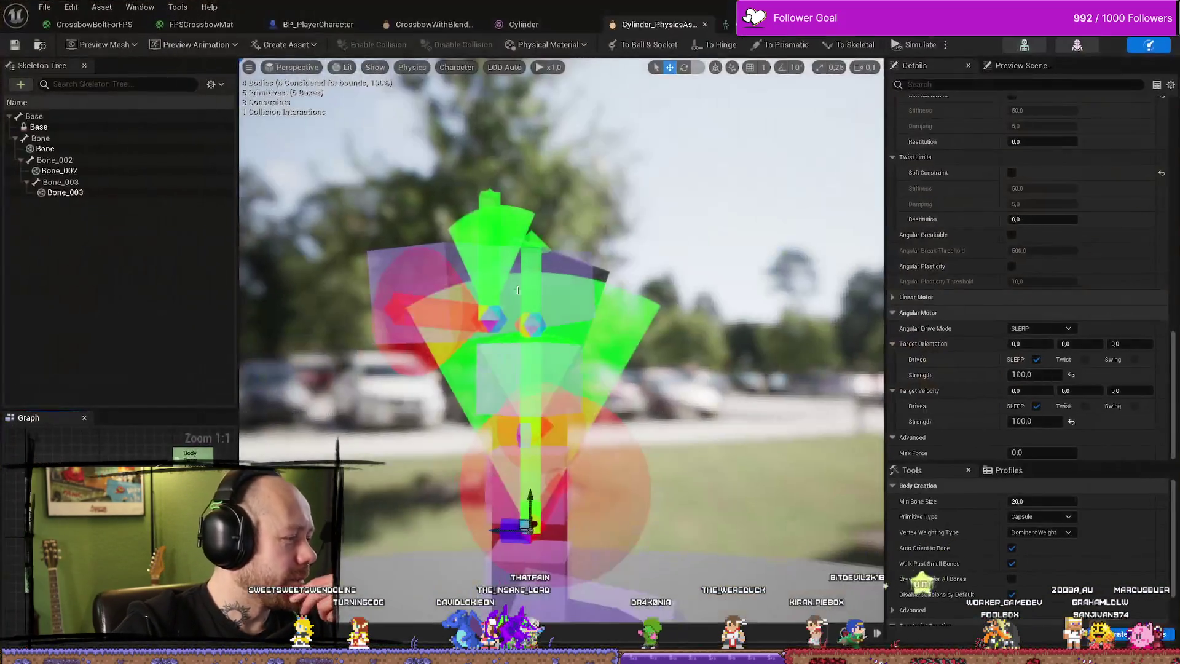
key("ctrl+Tab")
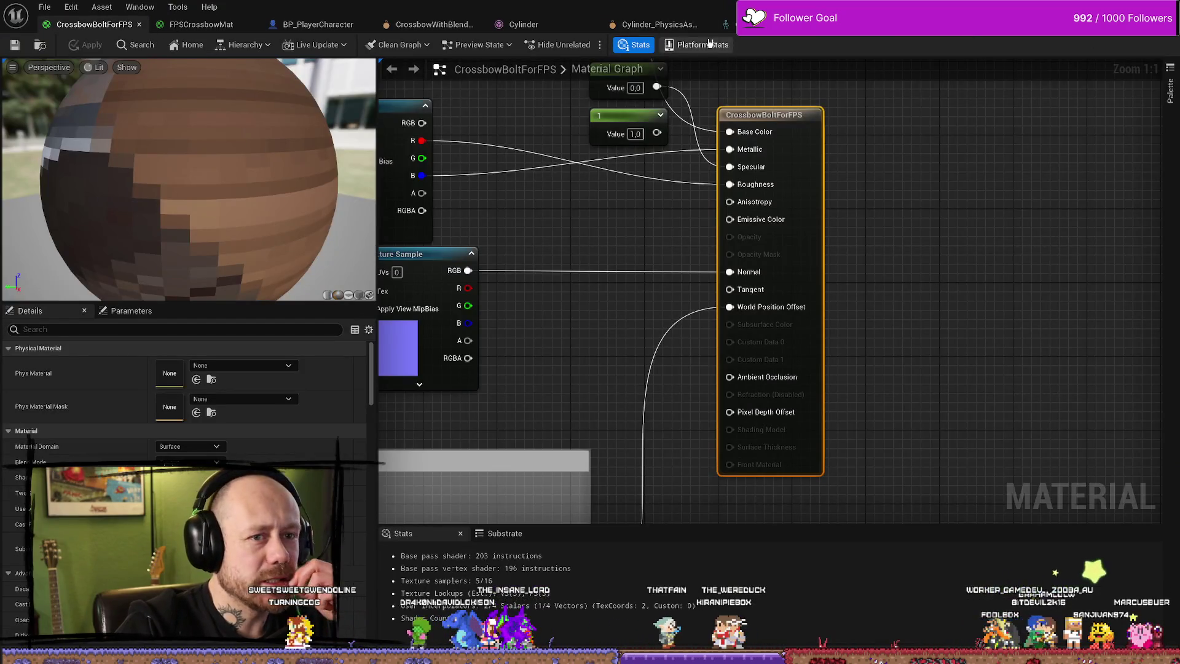
key("ctrl+Tab")
left_click(720, 260)
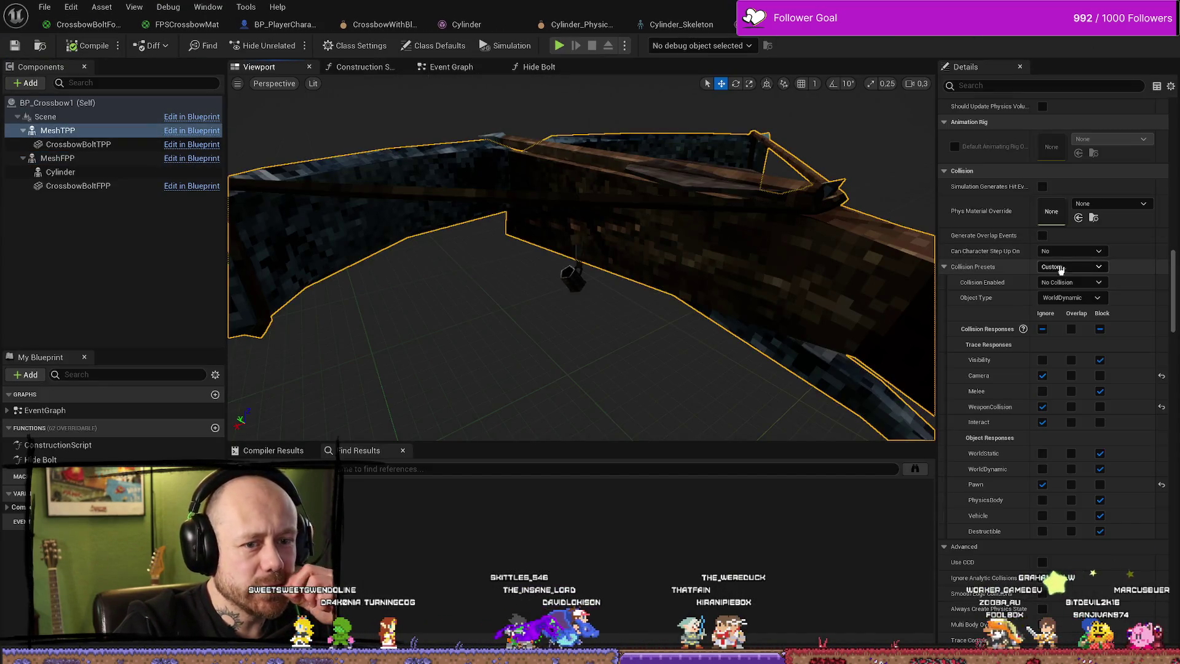
left_click(1087, 284)
left_click(1060, 291)
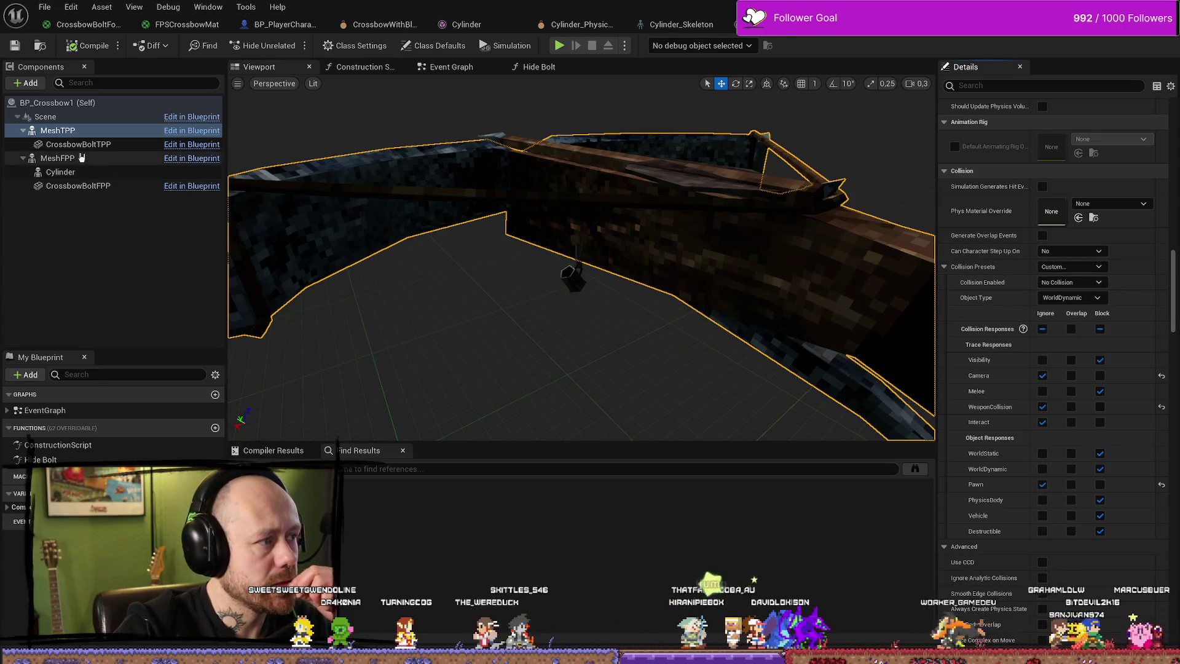
Set MeshFPP's collision preset to NoCollision.
left_click(58, 158)
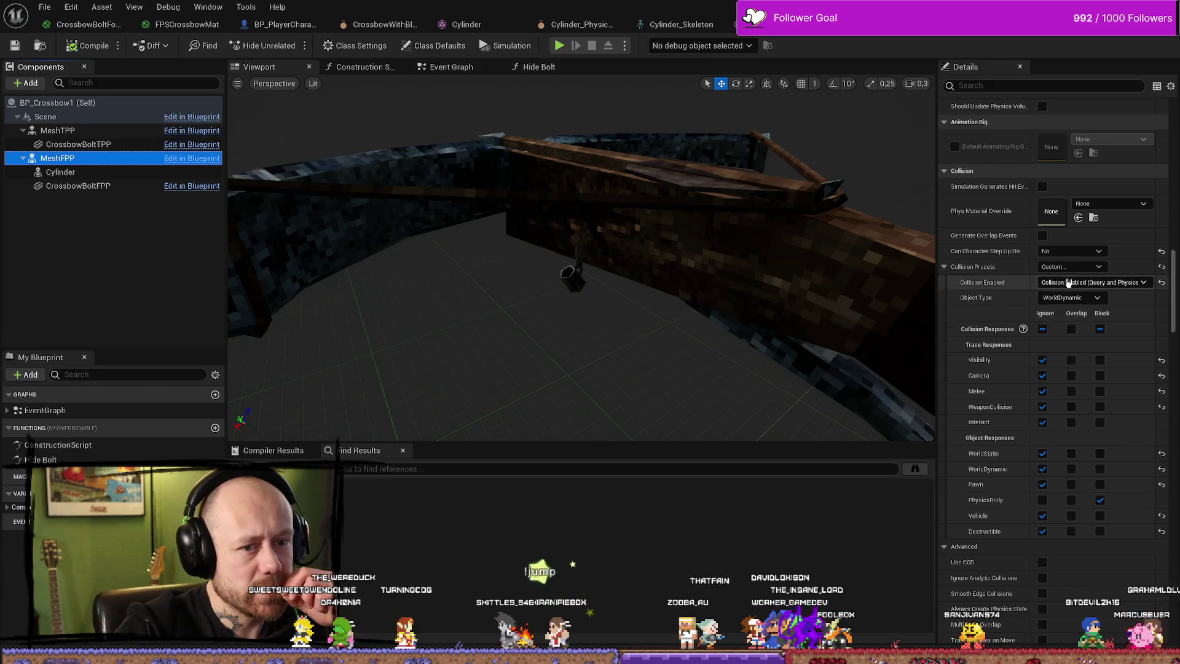
left_click(1093, 271)
left_click(1093, 270)
left_click(1065, 290)
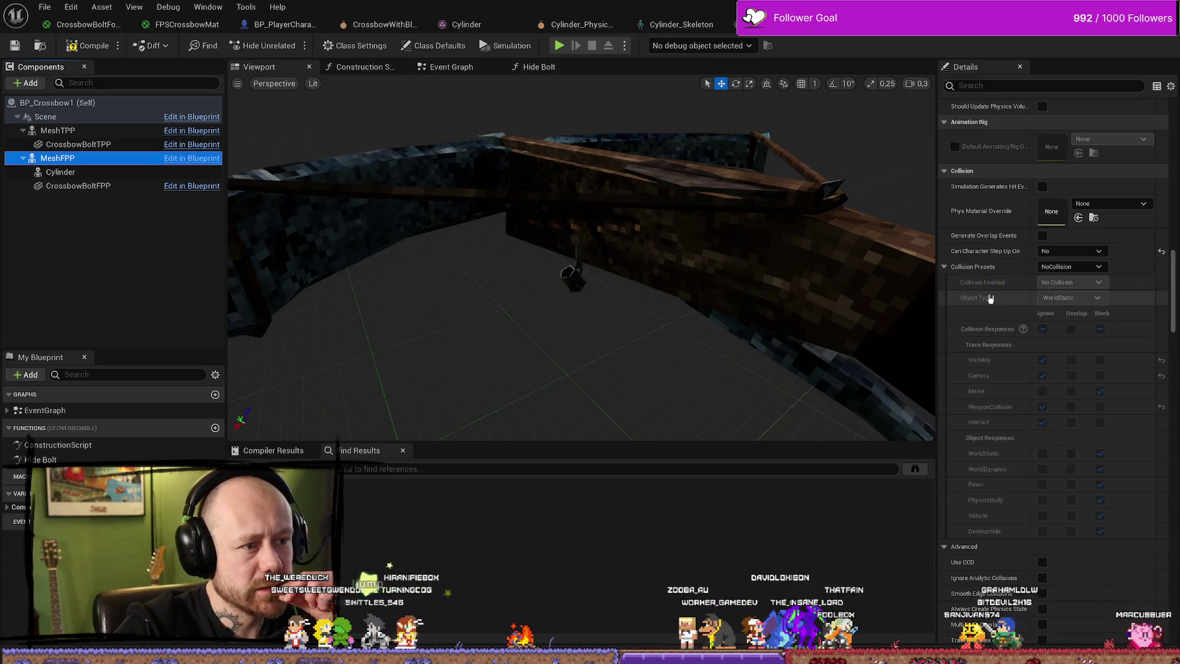
Make the Cylinder component ignore all collision responses and compile the blueprint.
left_click(89, 175)
left_click(71, 185)
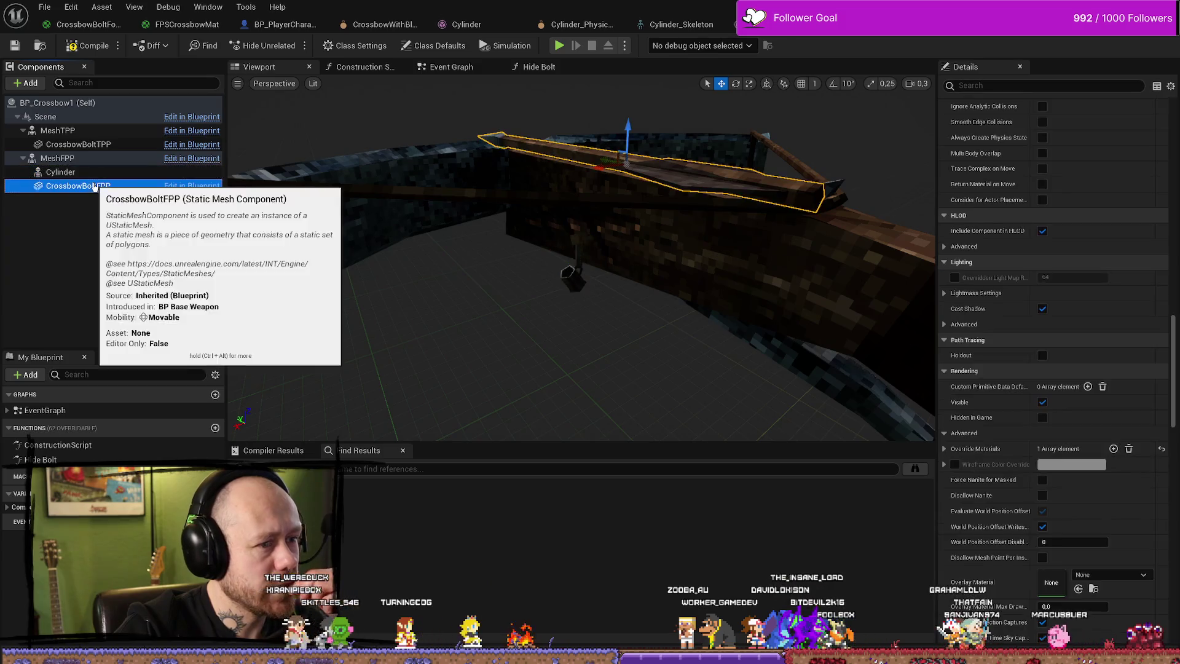
left_click(61, 172)
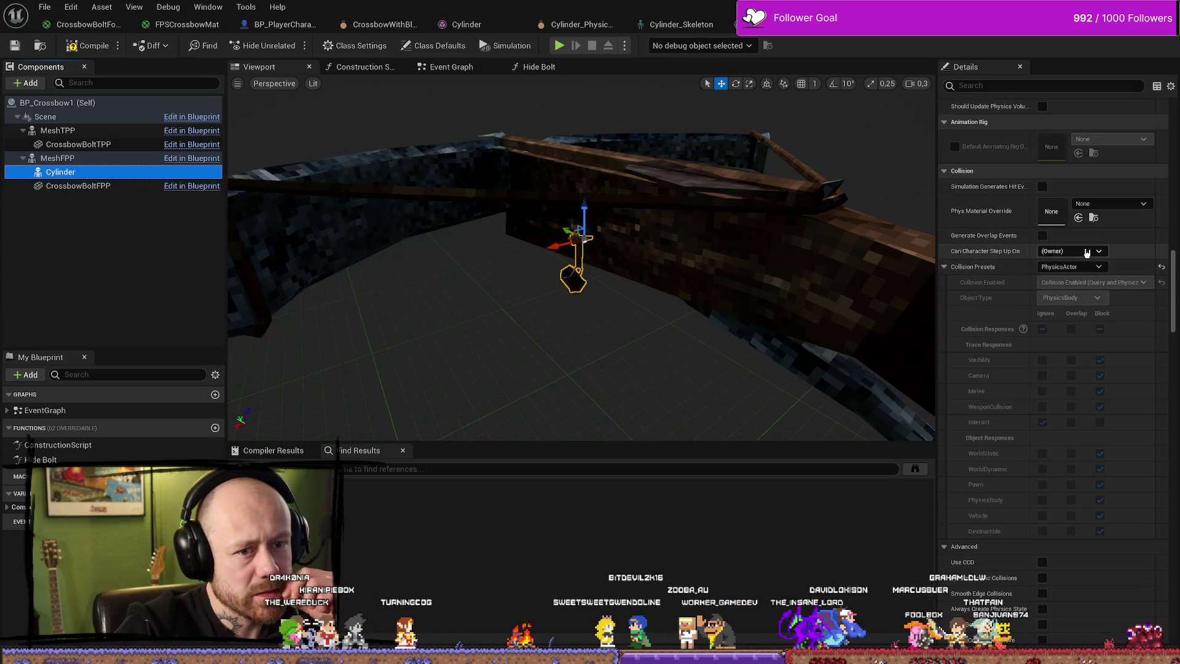
left_click(1068, 282)
left_click(1092, 270)
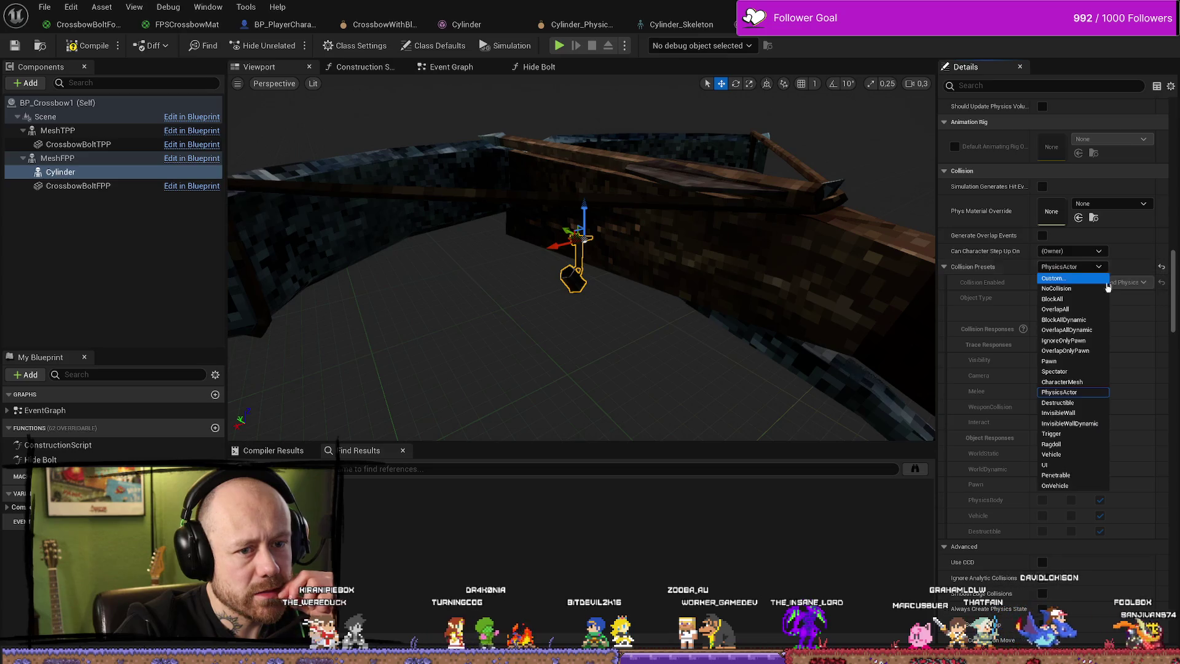
left_click(1042, 328)
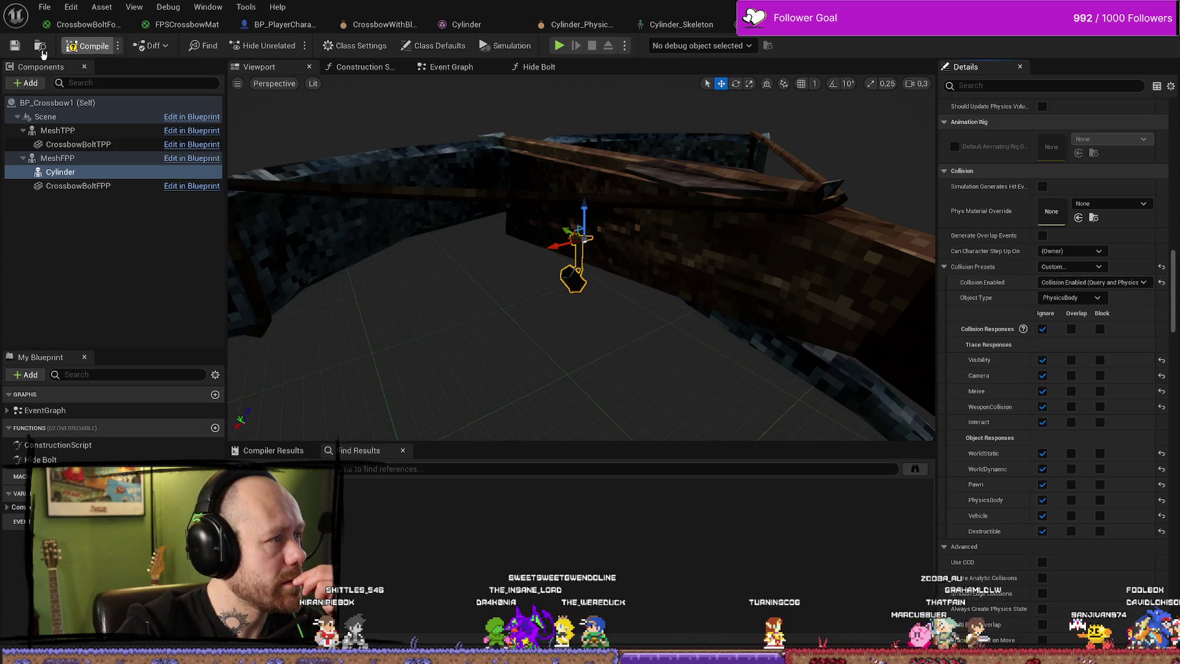
left_click(86, 46)
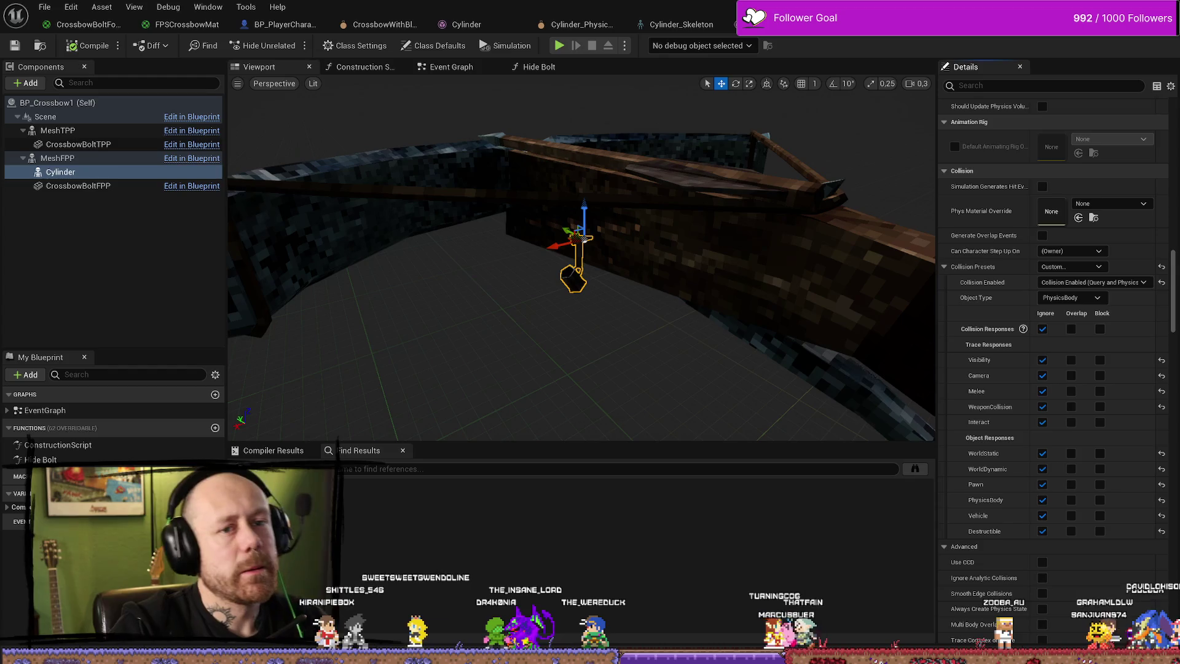
key("alt+Tab")
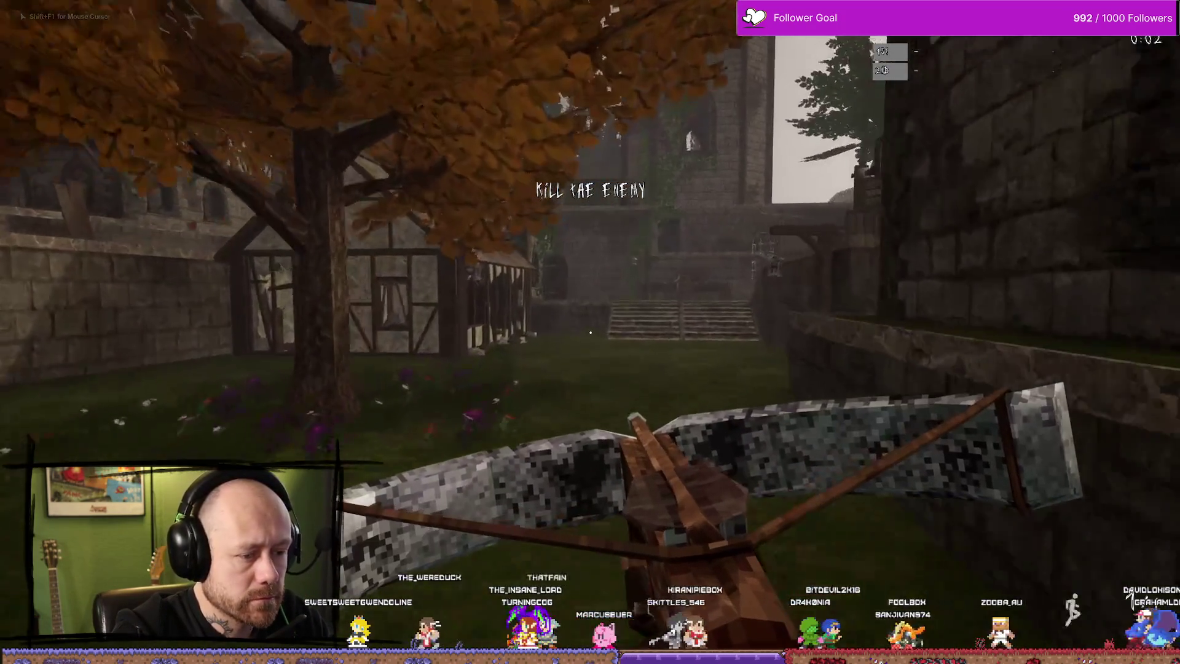
Walk toward the stairs and through the village holding the crossbow, then stop play.
key("w")
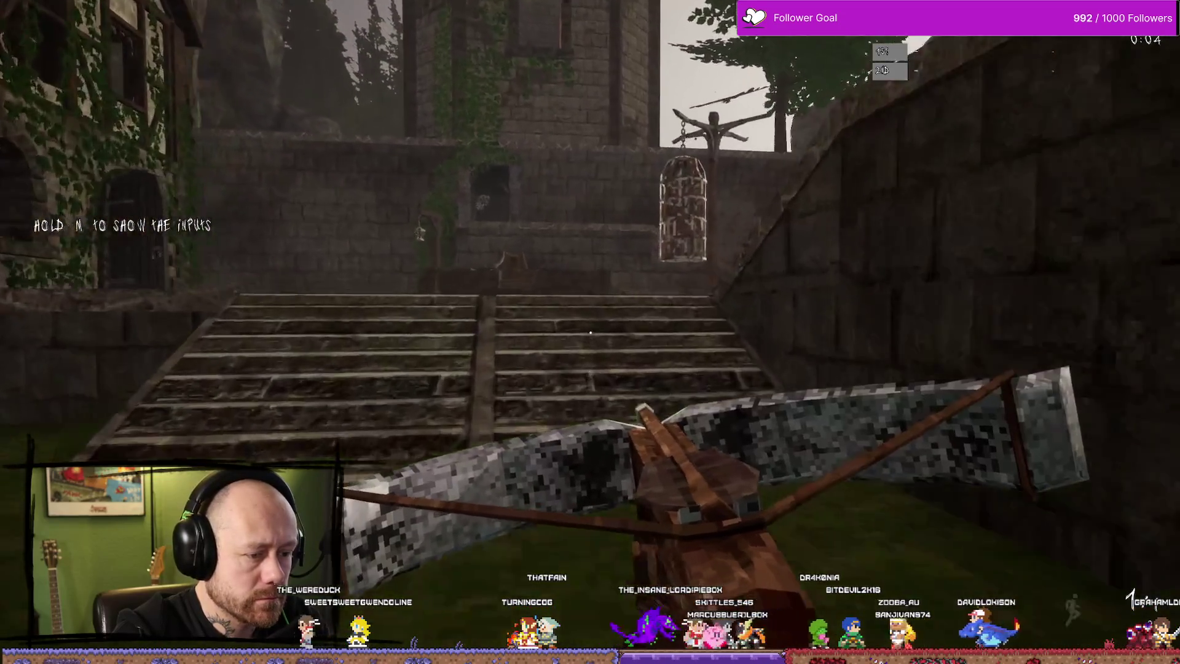
mouse_move(590, 332)
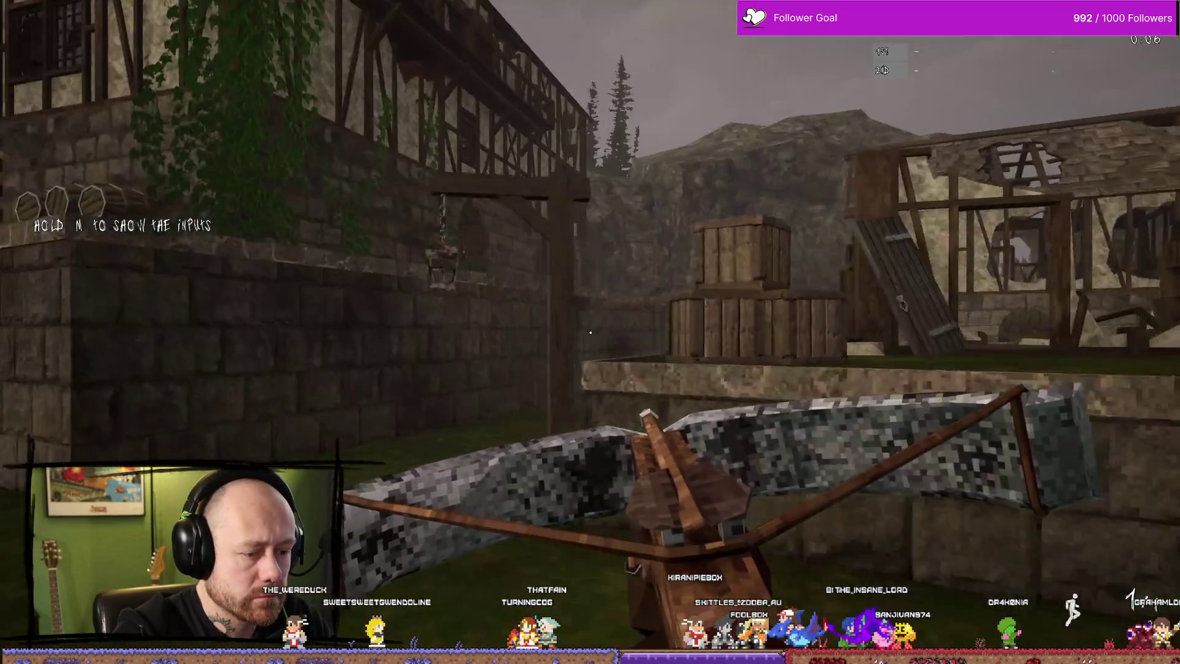
key("w")
key("w")
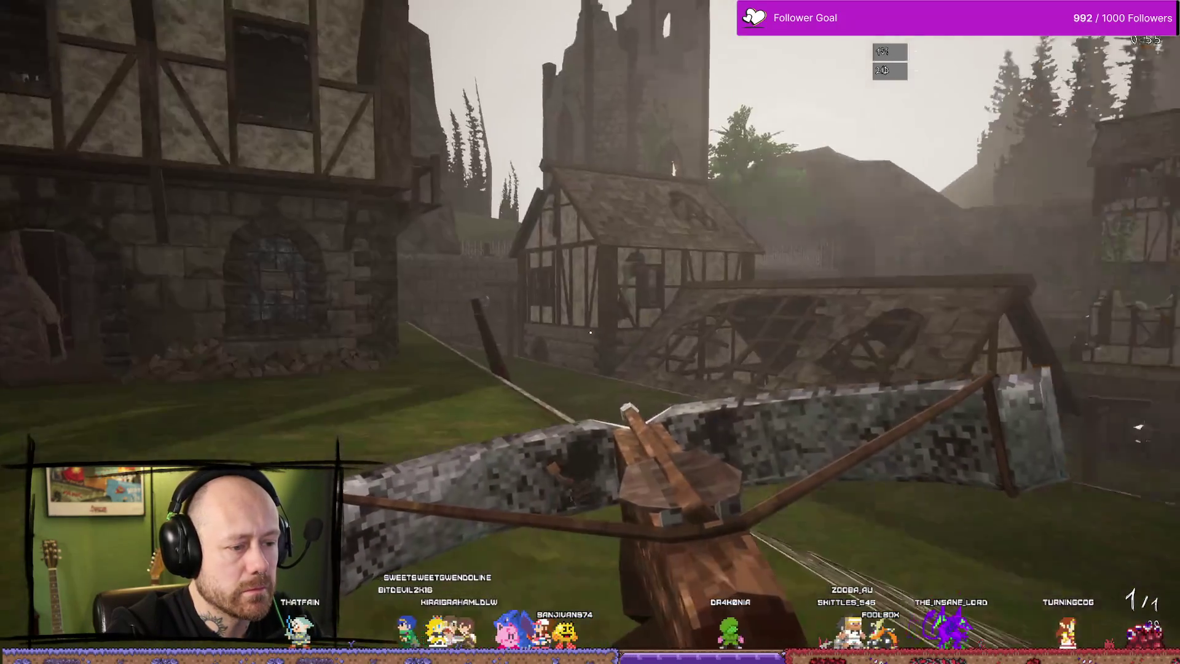
key("Escape")
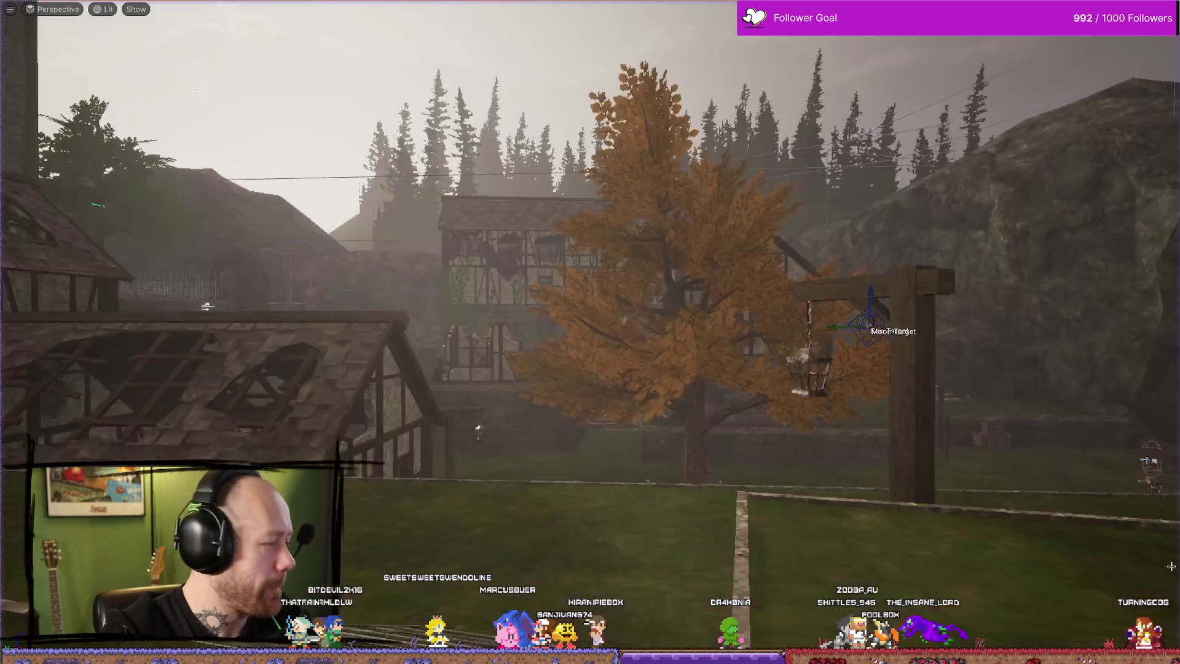
Orbit around the crossbow mesh in BP_Crossbow1, then start a new play session in the village.
key("ctrl+space")
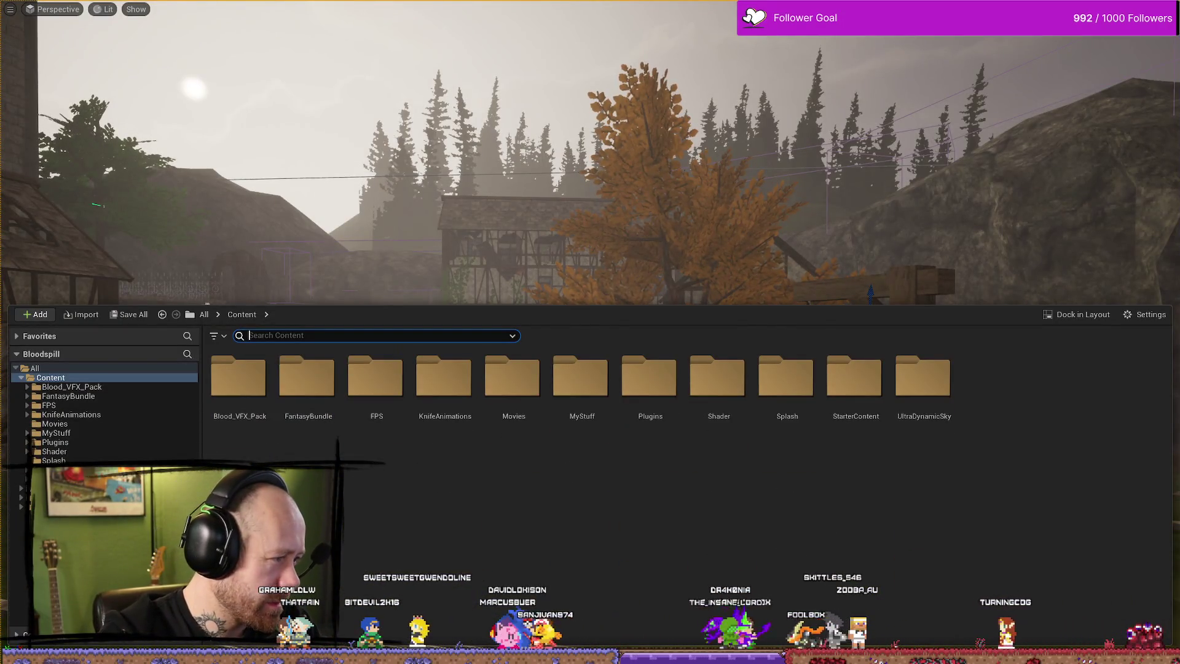
key("alt+Tab")
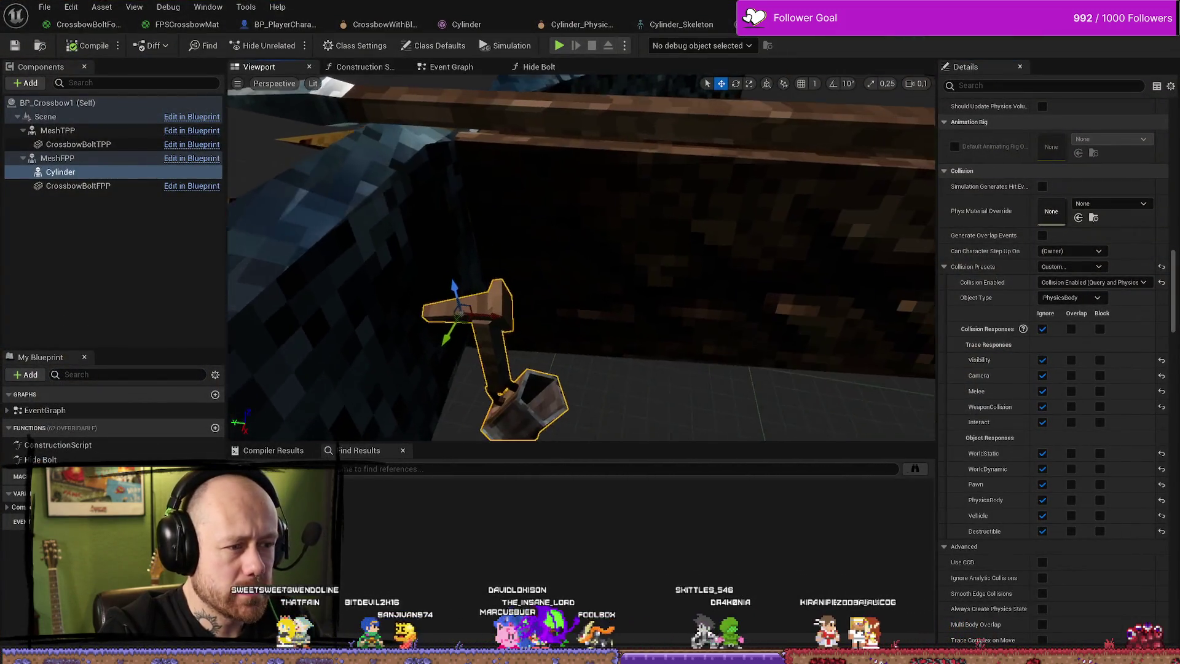
left_click_drag(510, 318, 529, 318)
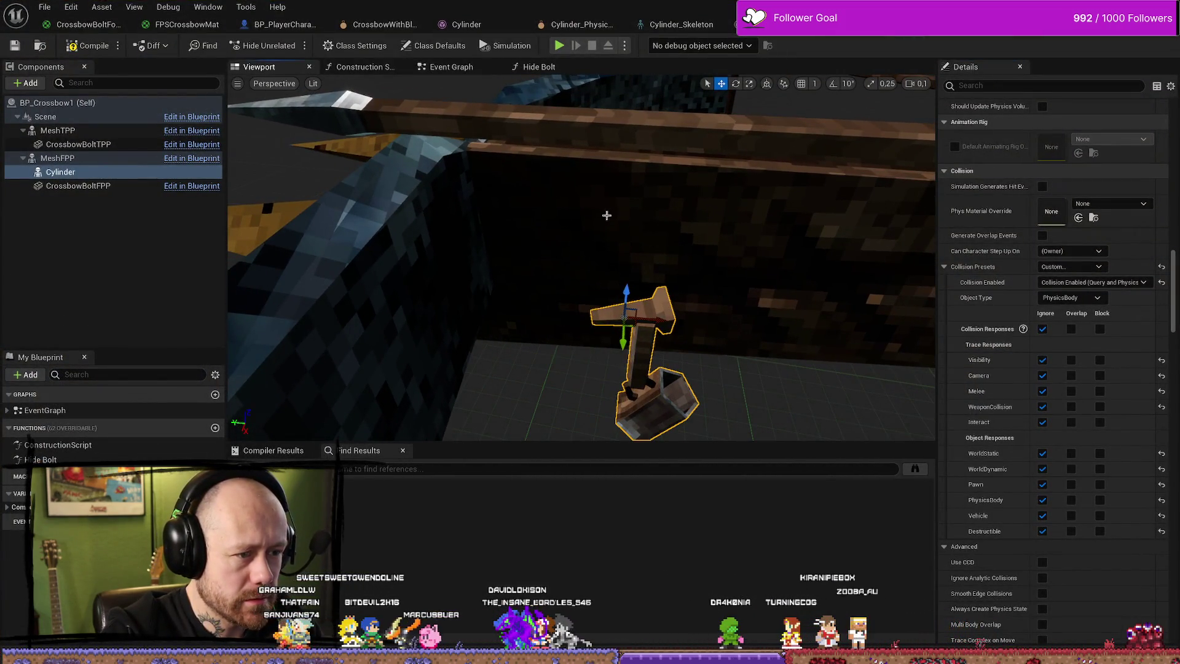
key("alt+Tab")
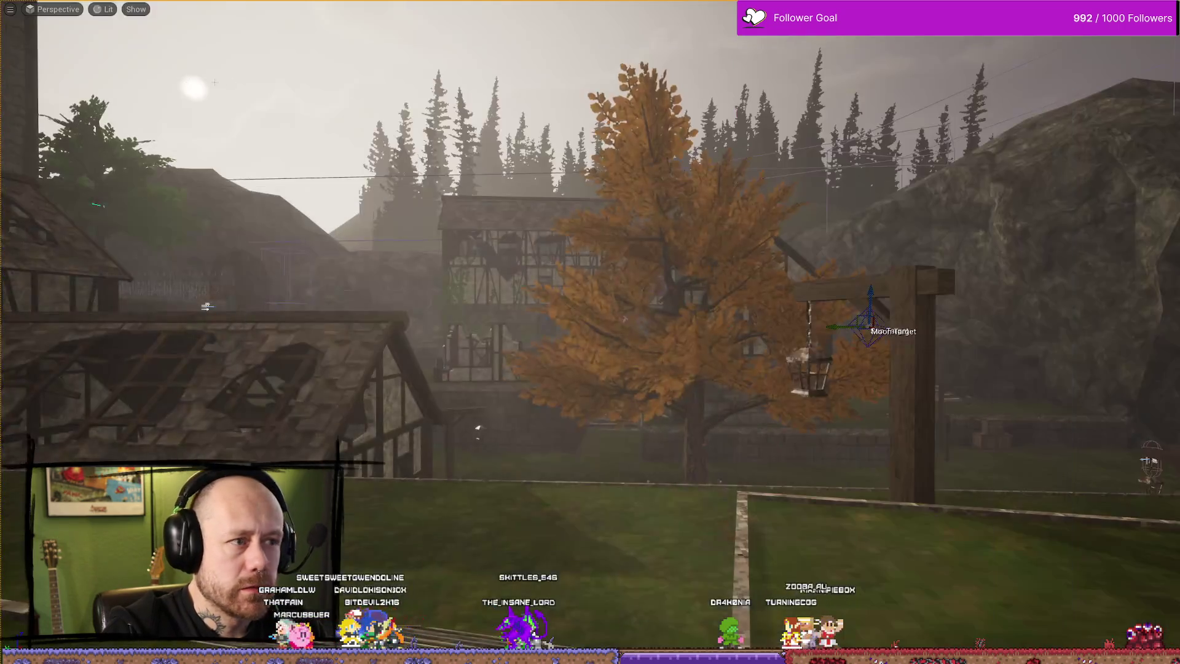
key("alt+p")
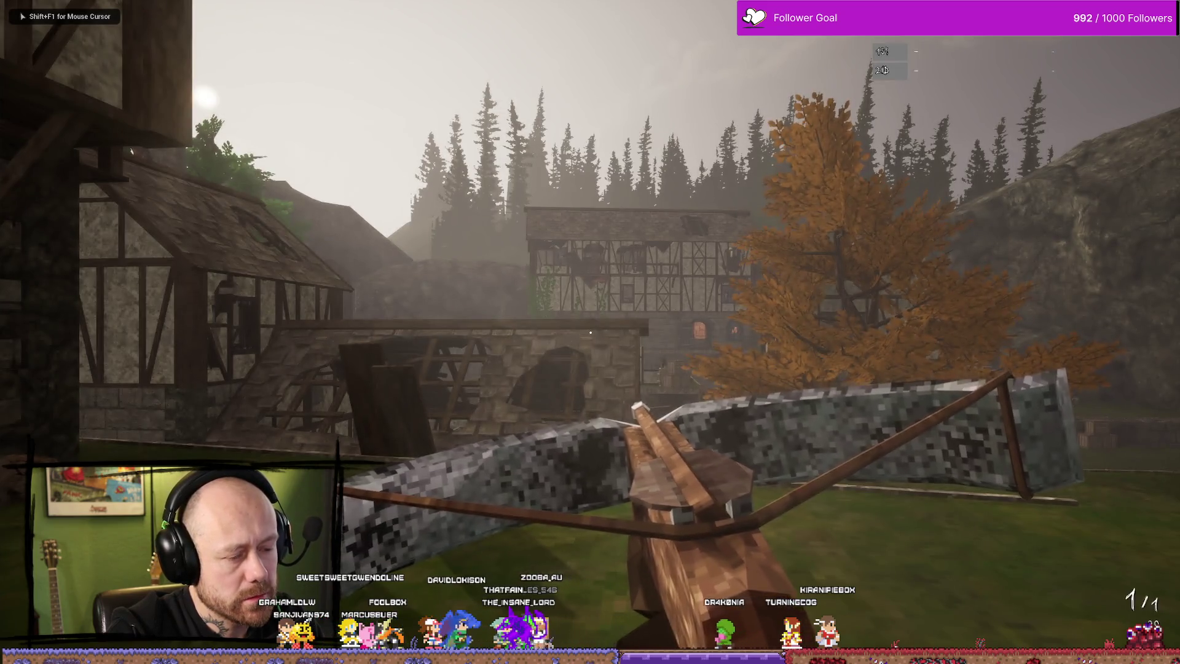
Respawn carrying the crossbow by choosing the Crossbow loadout and deploying.
key("Escape")
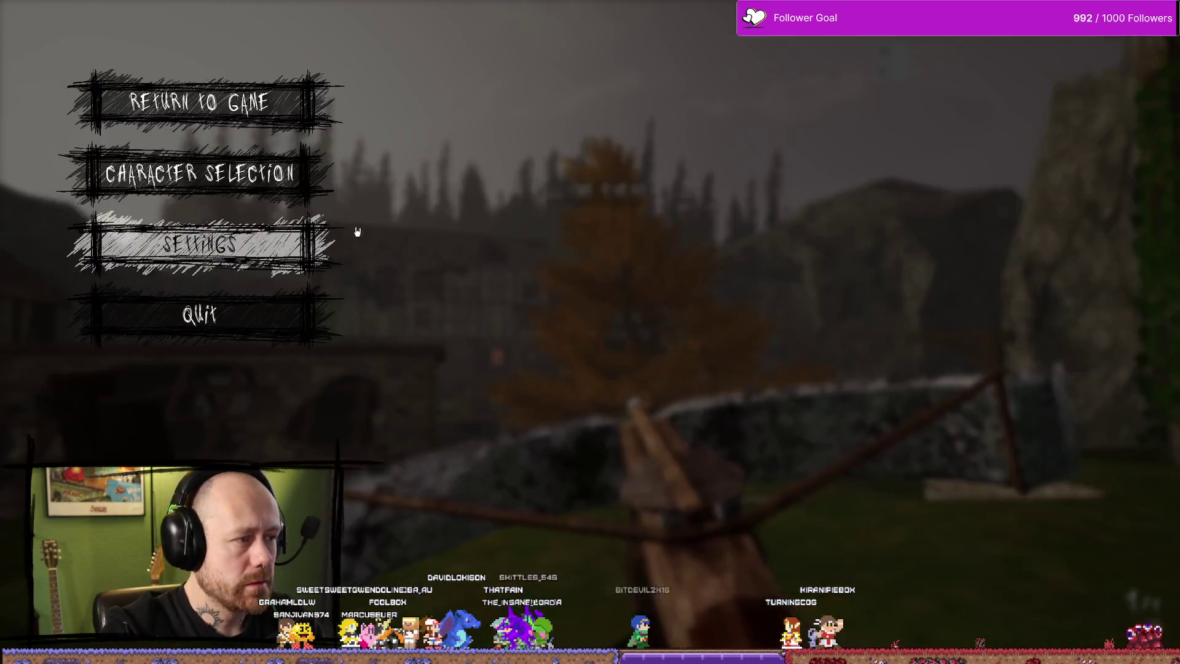
key("Escape")
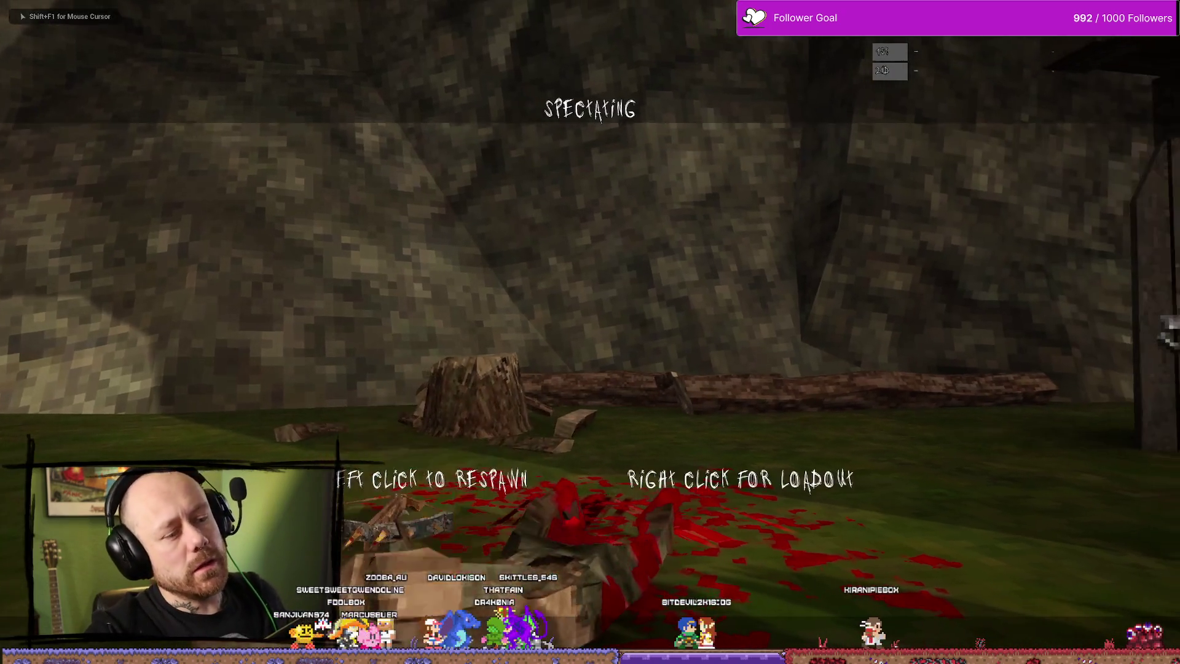
right_click(404, 257)
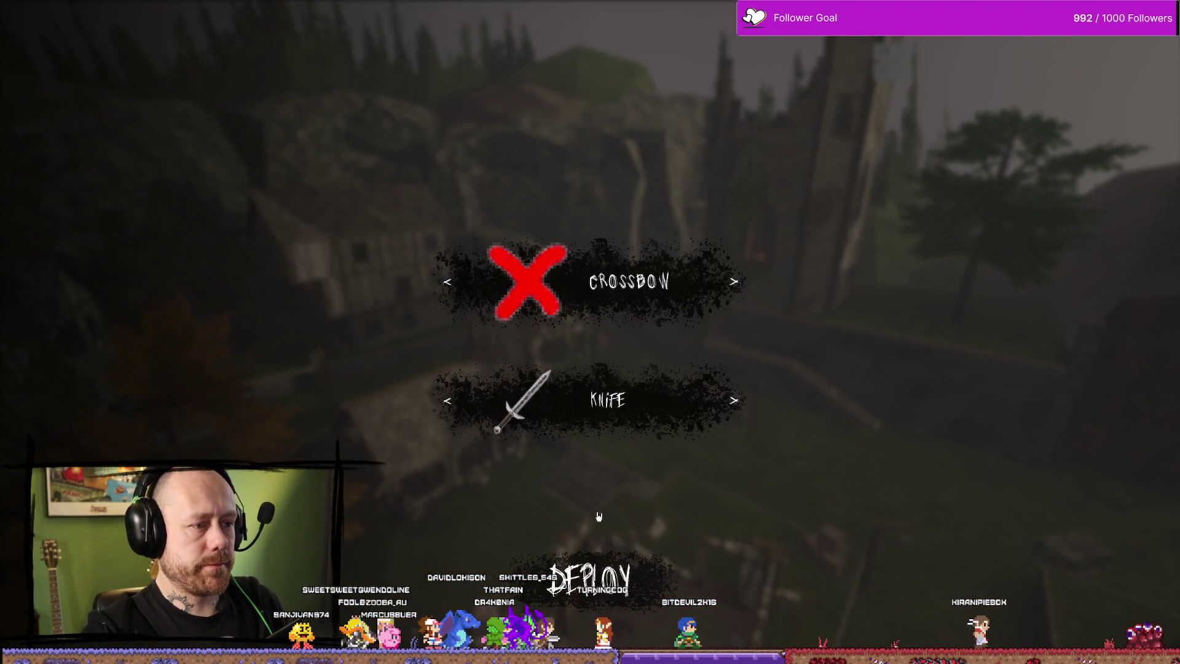
left_click(590, 584)
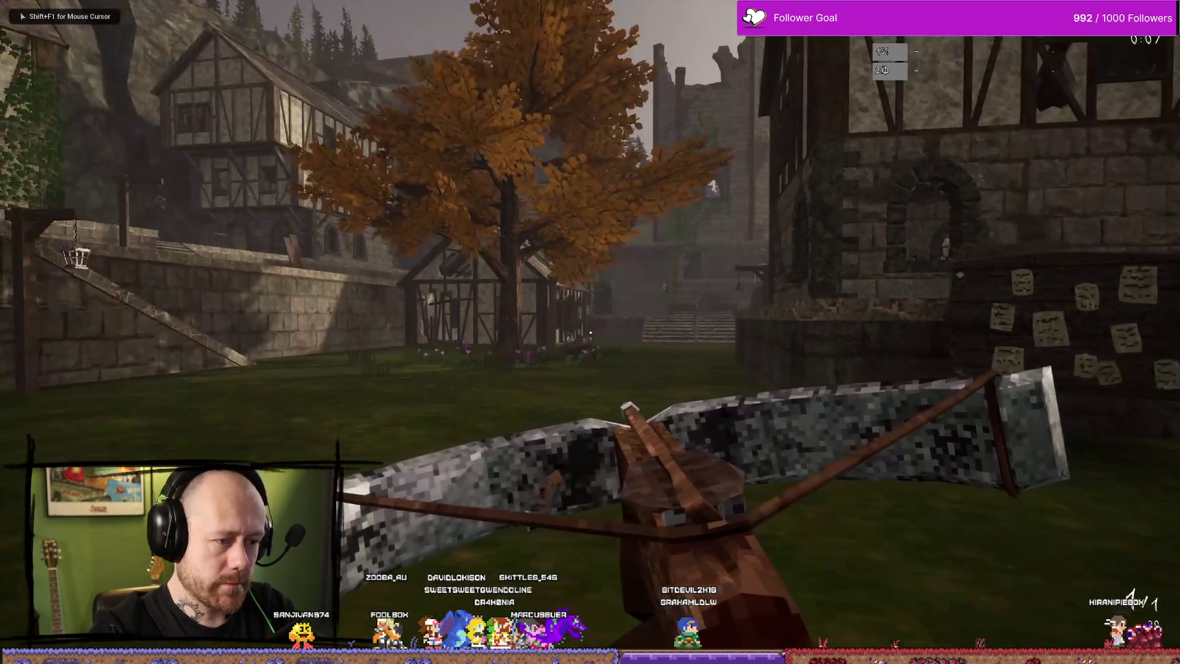
Walk up the stairs and sprint to watch the crossbow sway, then end the session.
key("w")
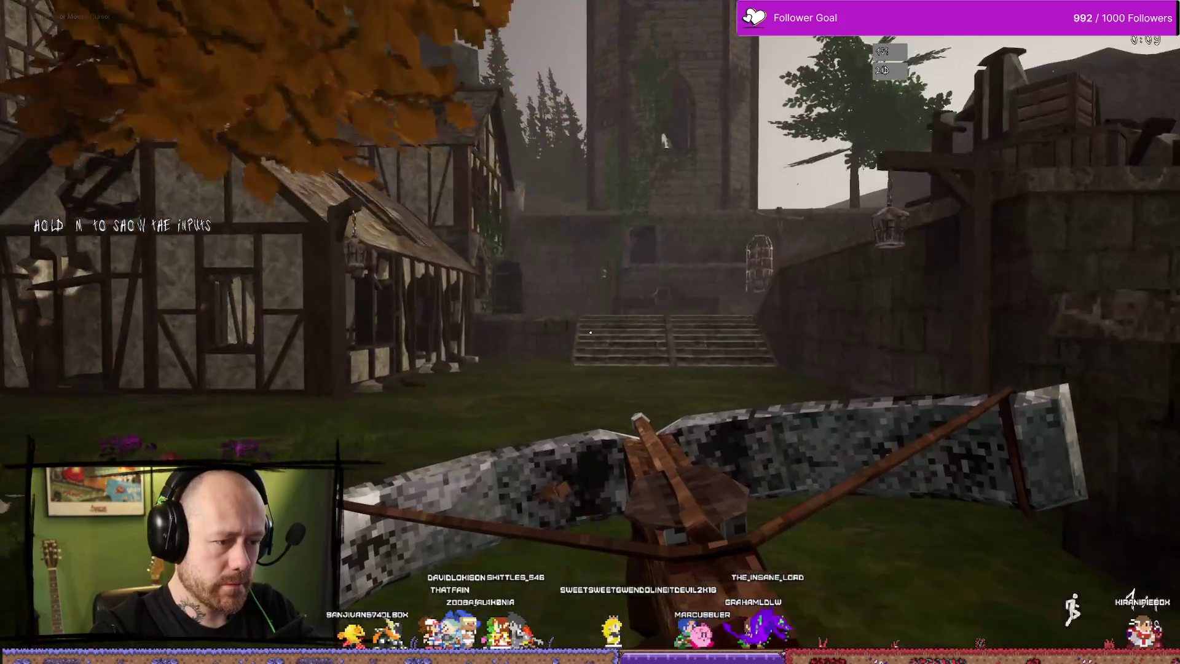
key("w")
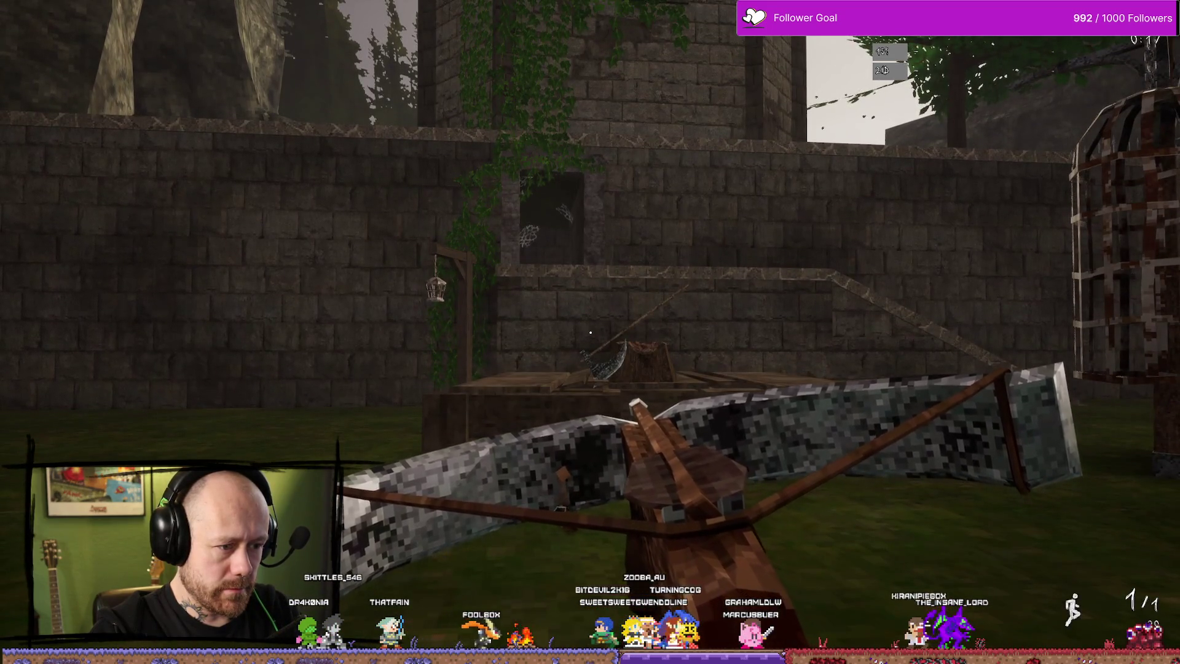
key("w")
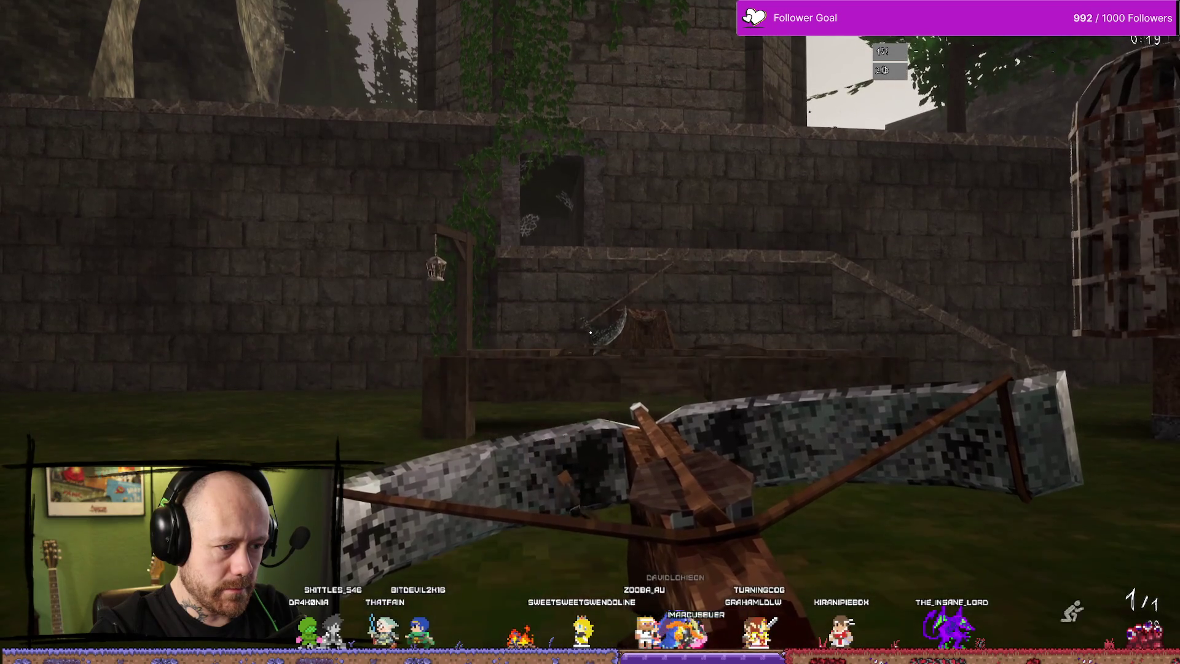
key("shift+w")
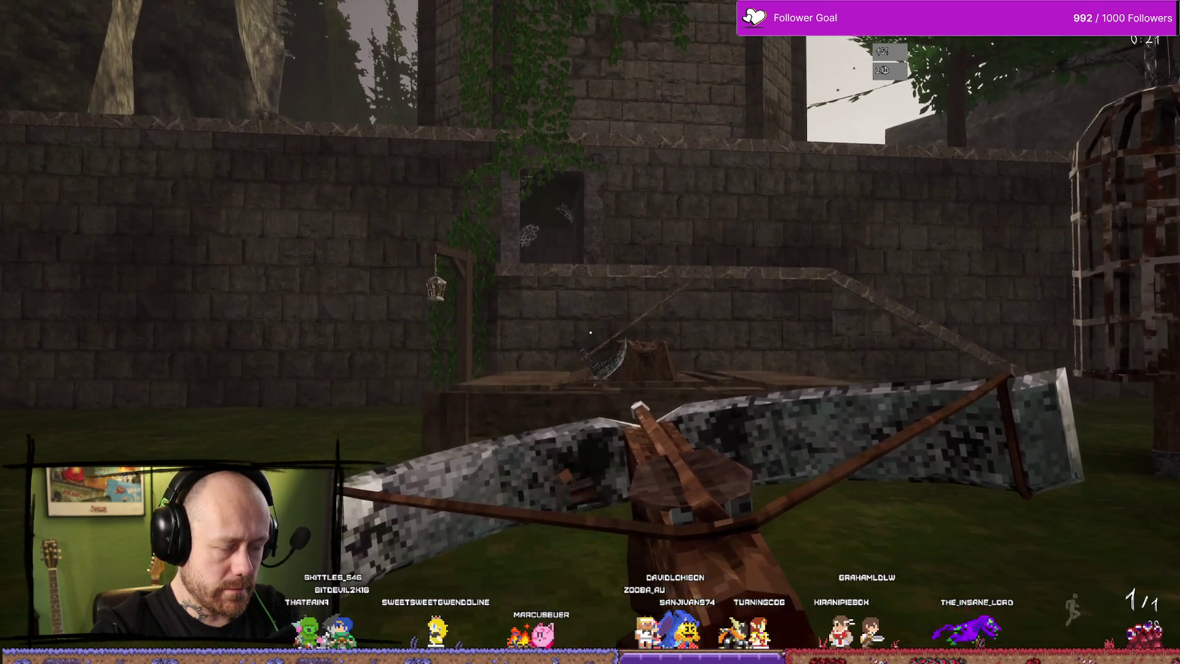
key("Escape")
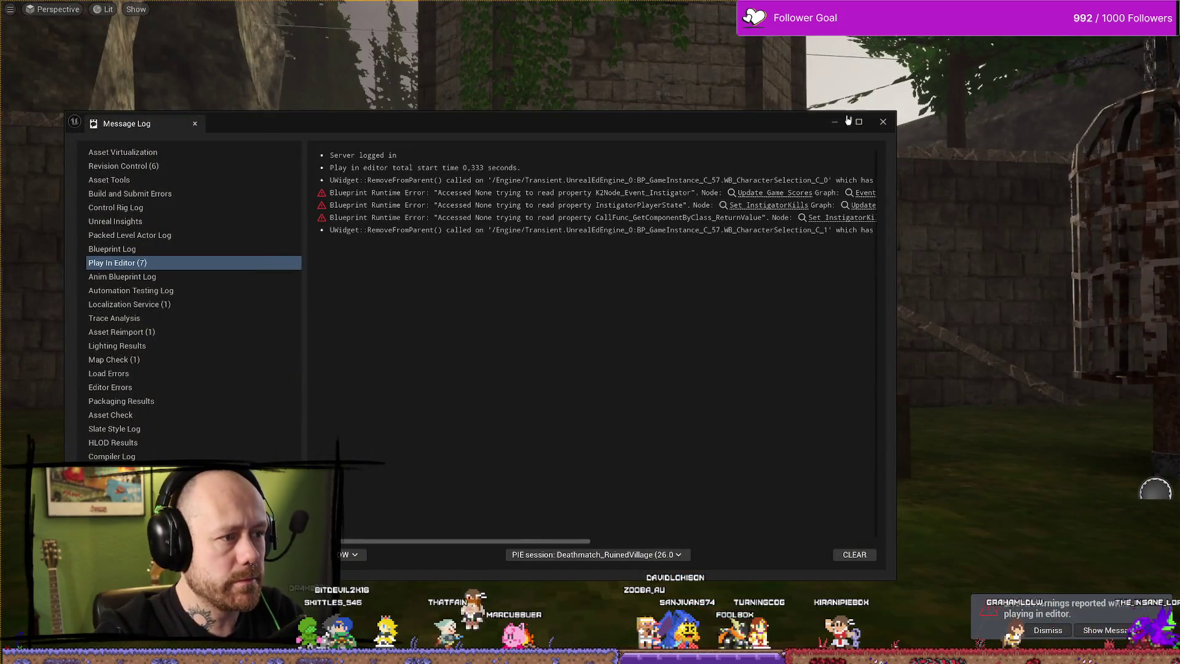
Dismiss the Message Log and bring up the Cylinder_PhysicsAsset editor tab.
left_click(837, 121)
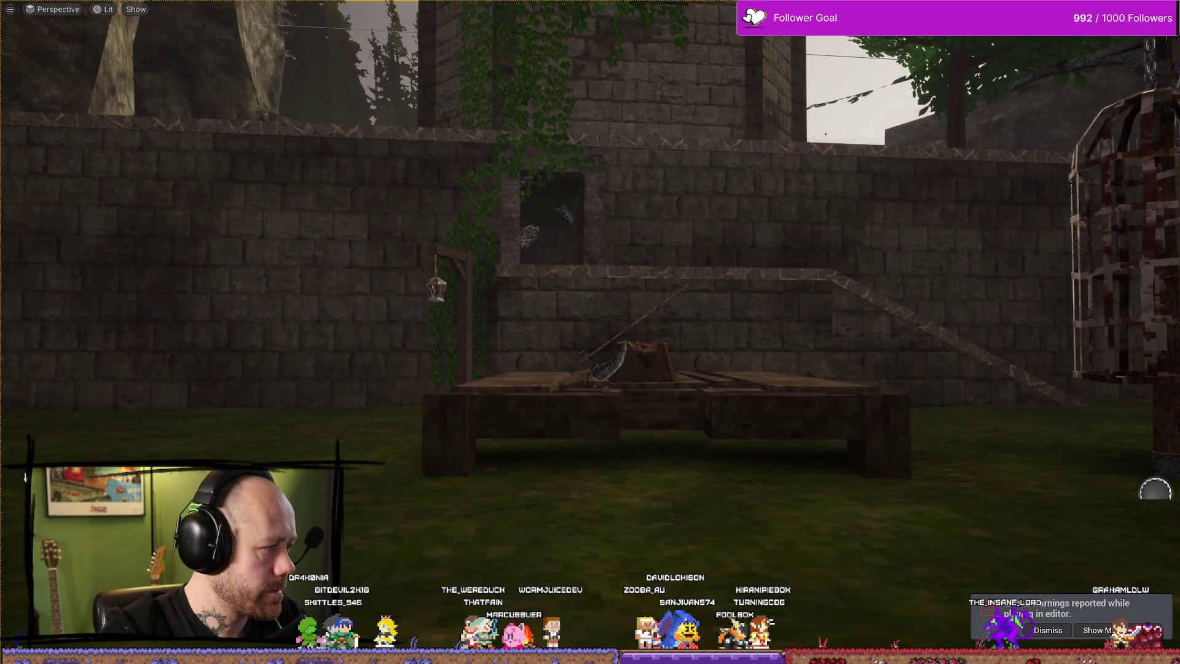
key("alt+Tab")
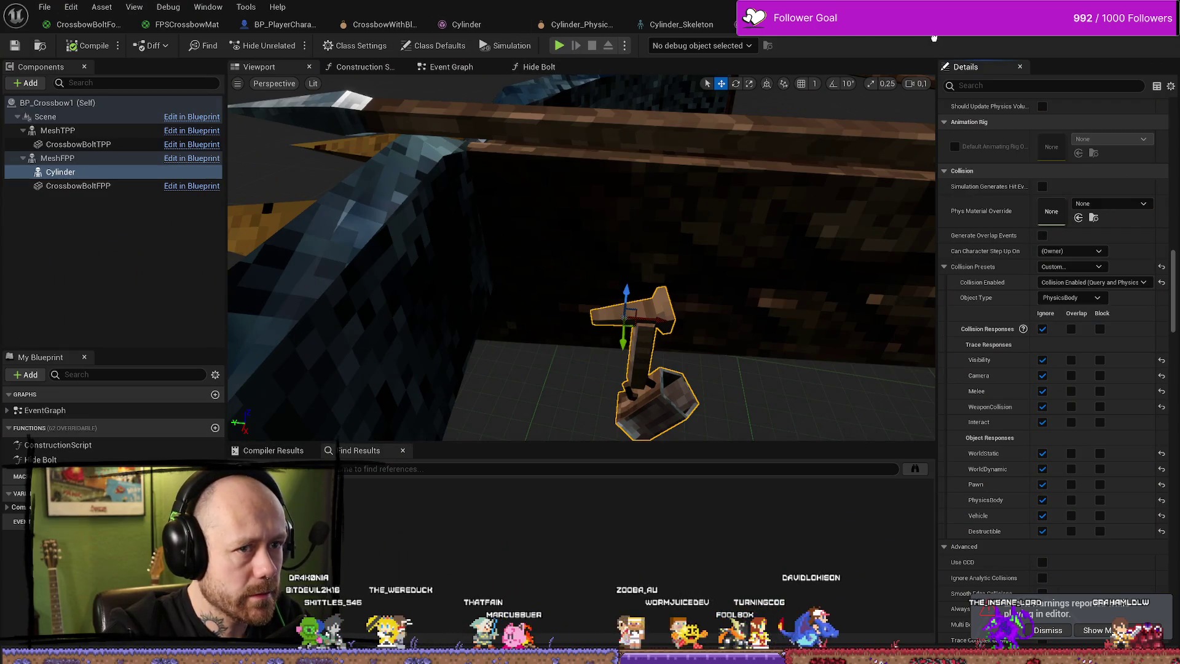
left_click(676, 24)
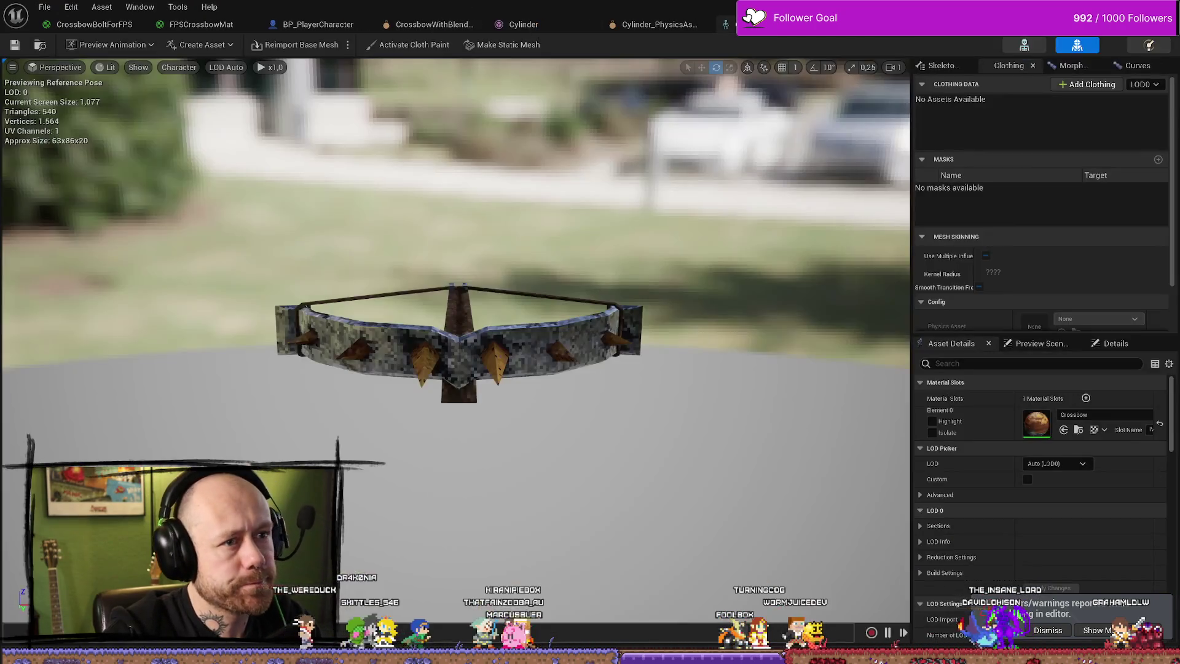
left_click(658, 24)
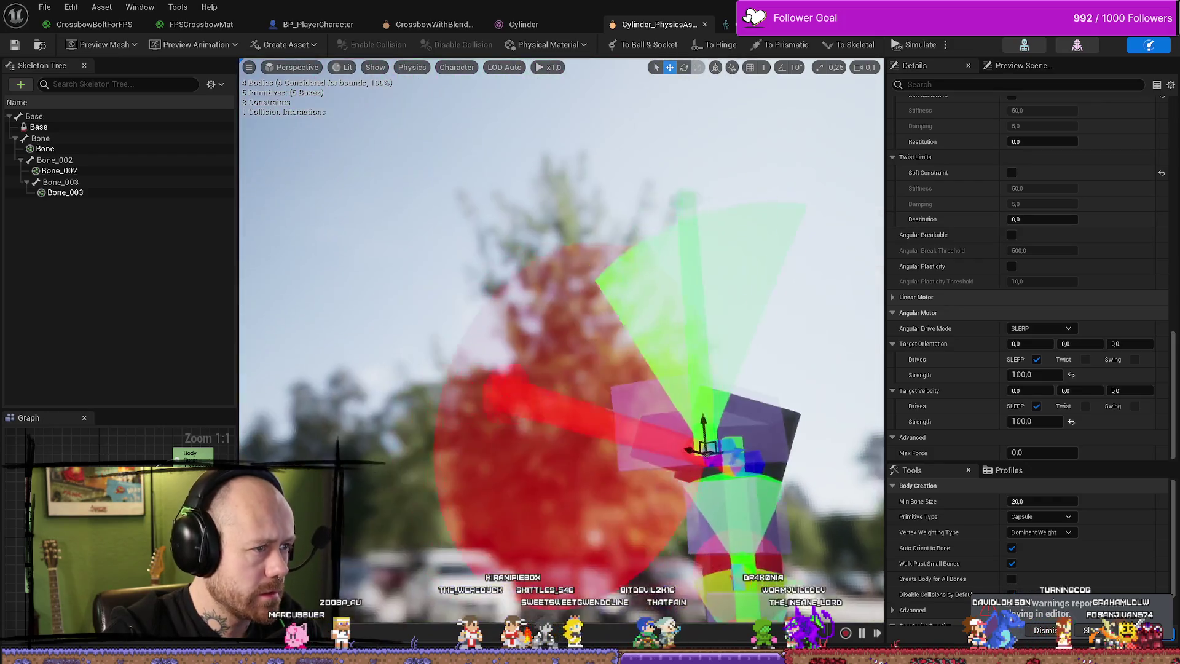
Try a Swing 1 Limit of 45, then set both Twist Limit and Swing 1 Limit to 30.
left_click_drag(599, 282, 598, 283)
scroll(1045, 264, "up", 8)
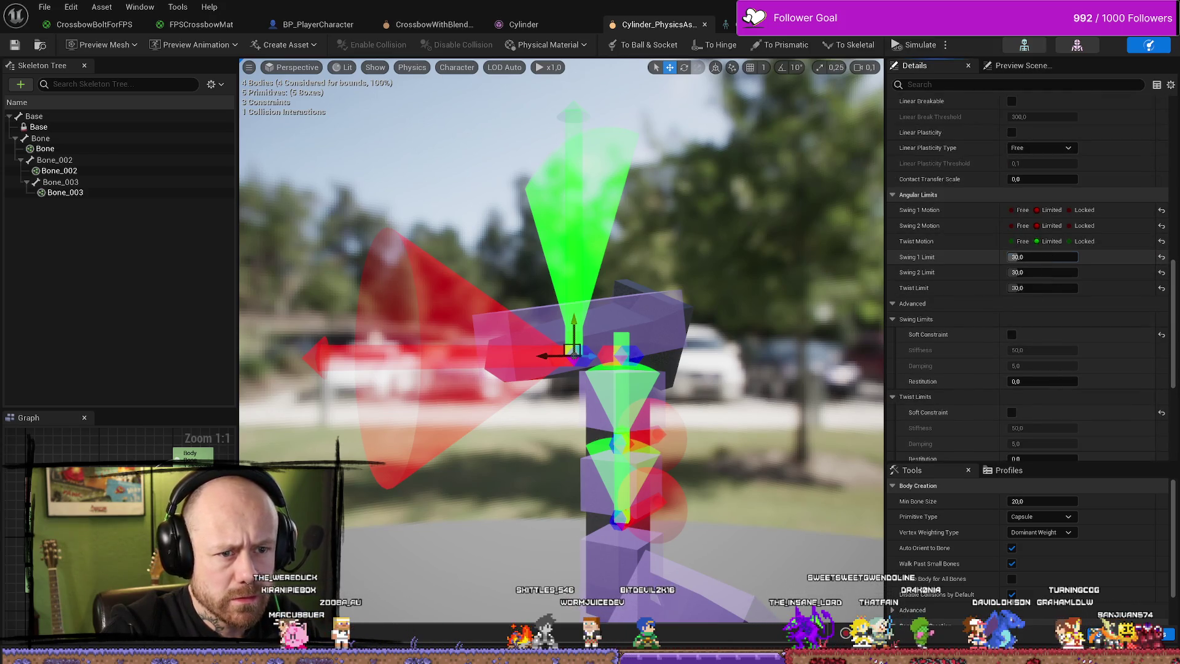
left_click_drag(1044, 257, 1027, 257)
type("45")
key("Return")
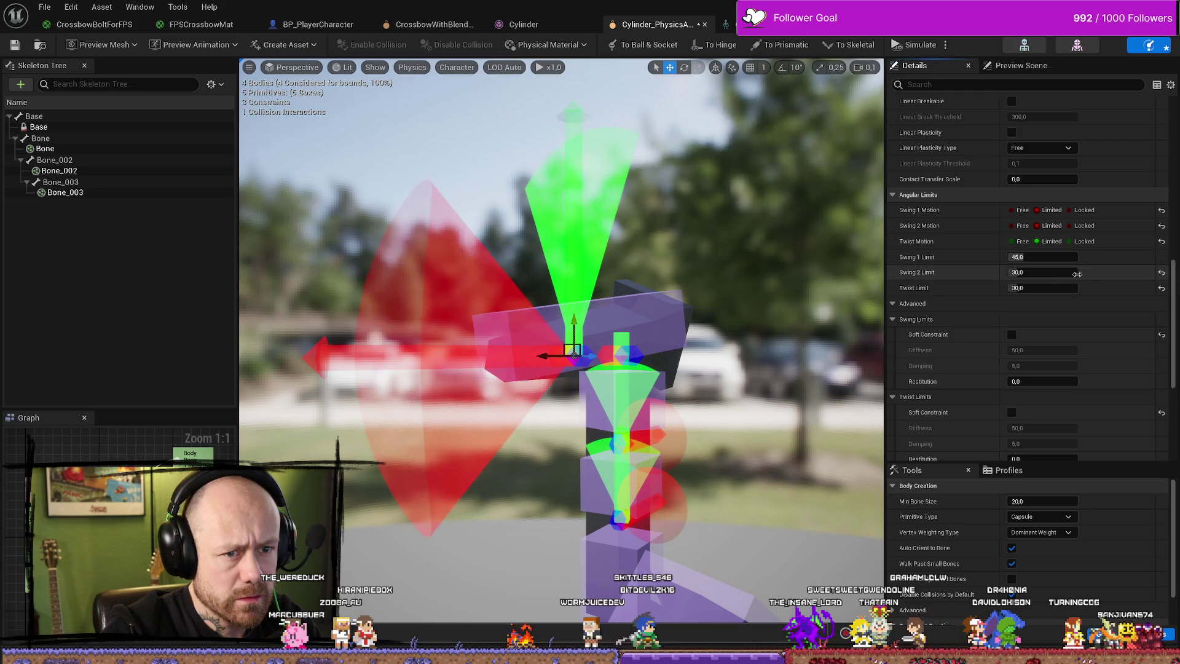
mouse_move(1051, 288)
left_mouse_down()
mouse_move(1027, 287)
mouse_move(1063, 287)
left_mouse_up()
left_click(1161, 287)
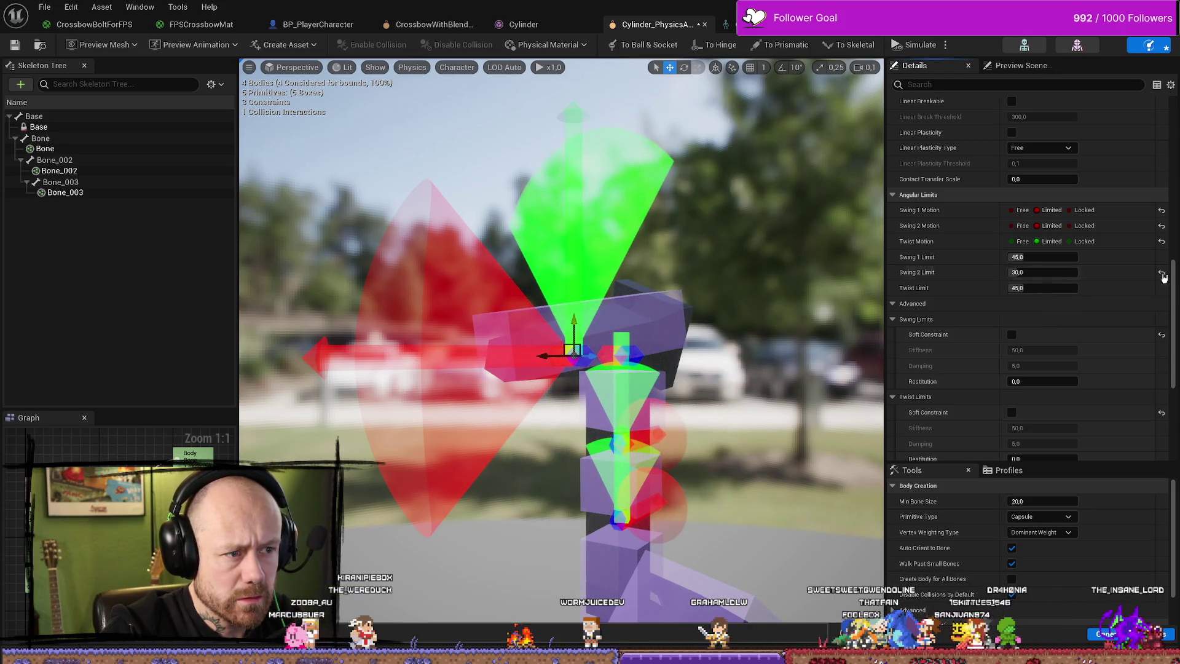
left_click(1045, 287)
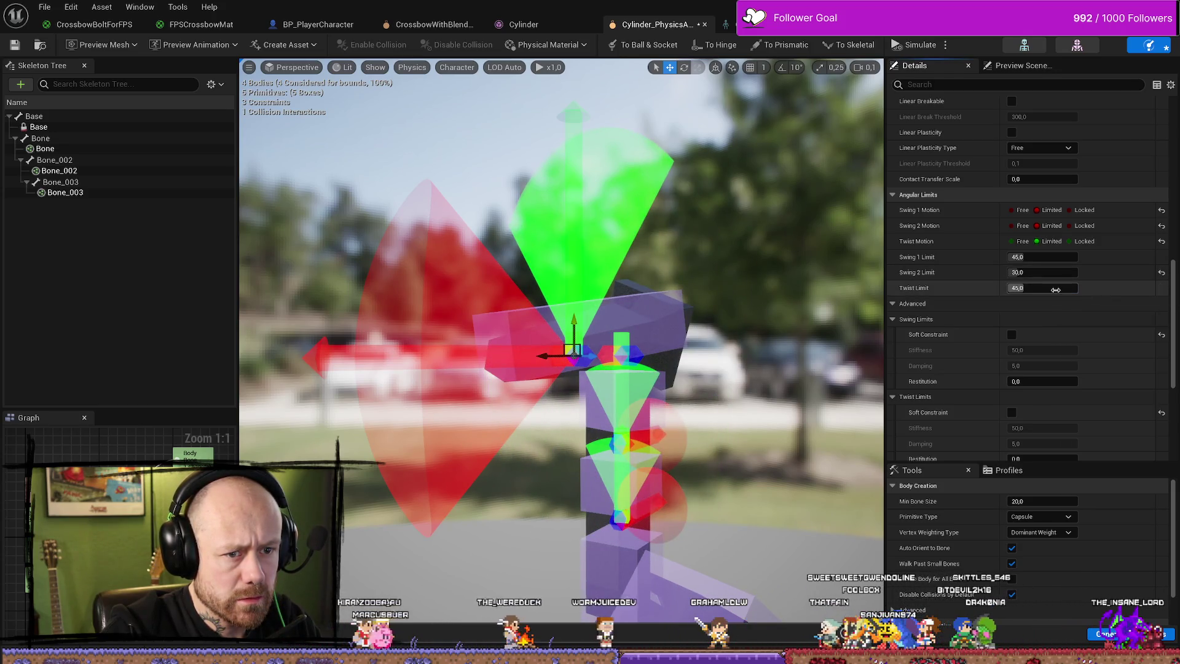
type("30")
left_click(1071, 257)
type("3")
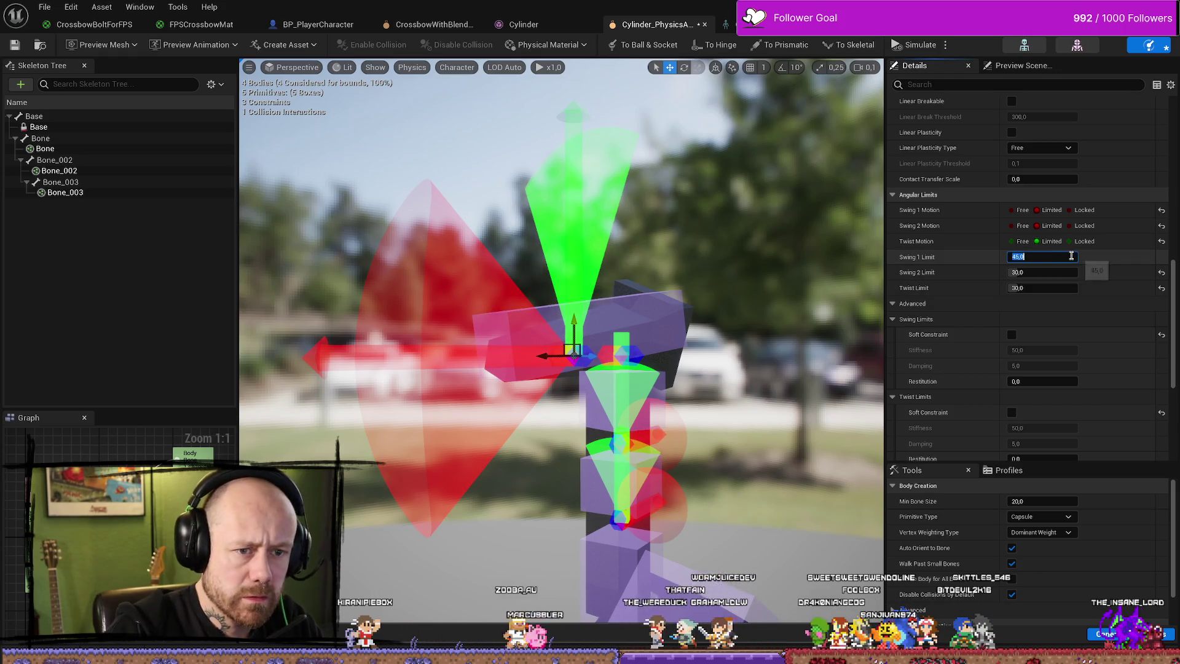
type("0")
key("Tab")
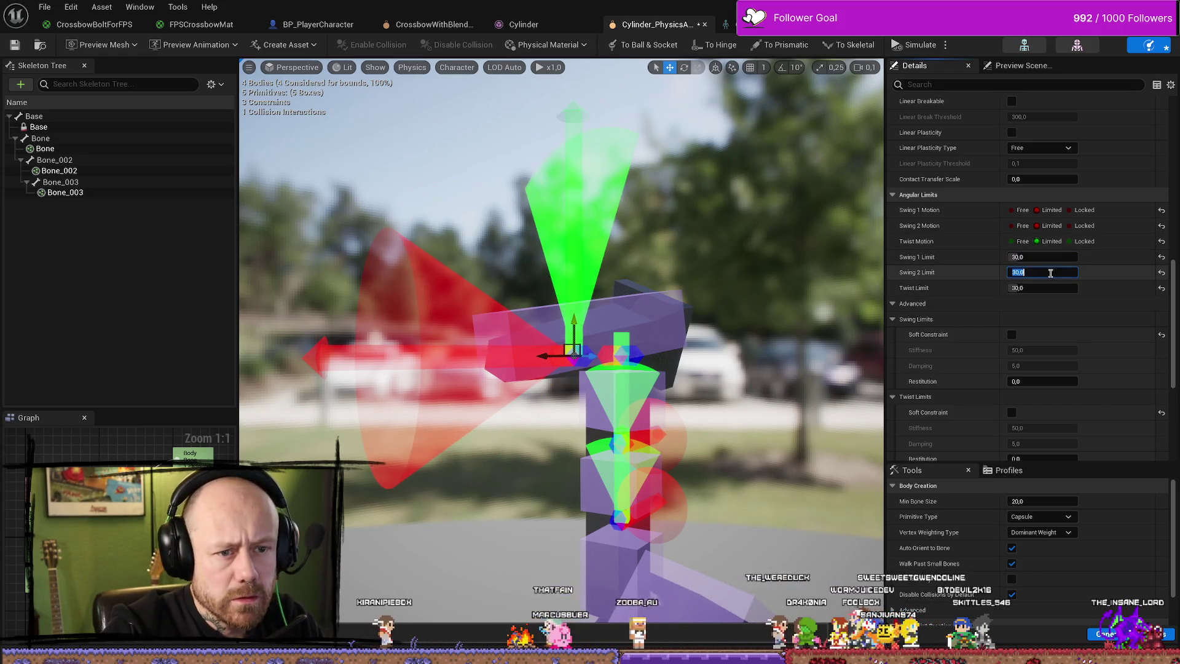
Set the Swing 2 Limit to 30.
left_click_drag(1045, 272, 1079, 273)
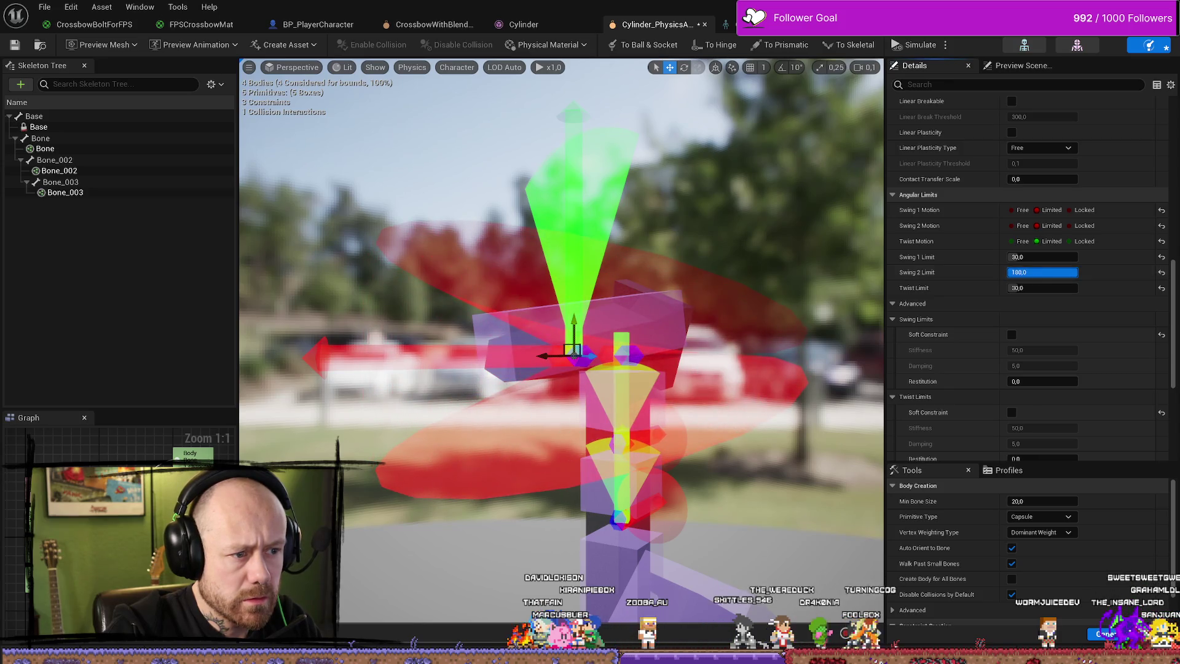
left_click(1161, 274)
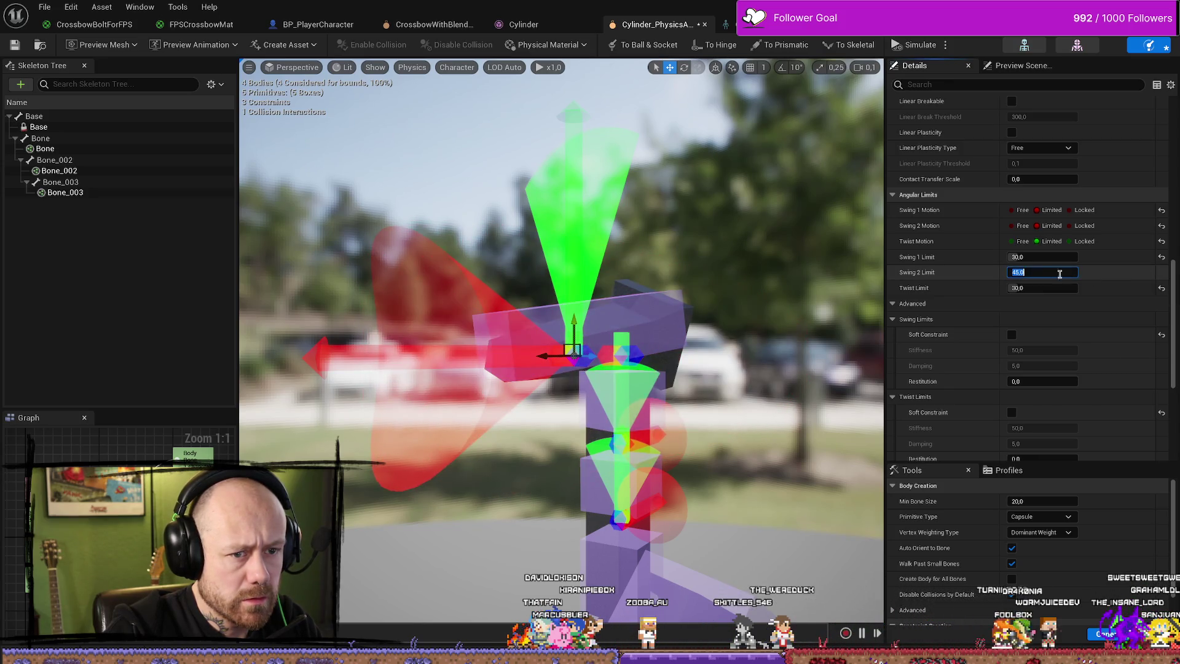
type("30")
key("Return")
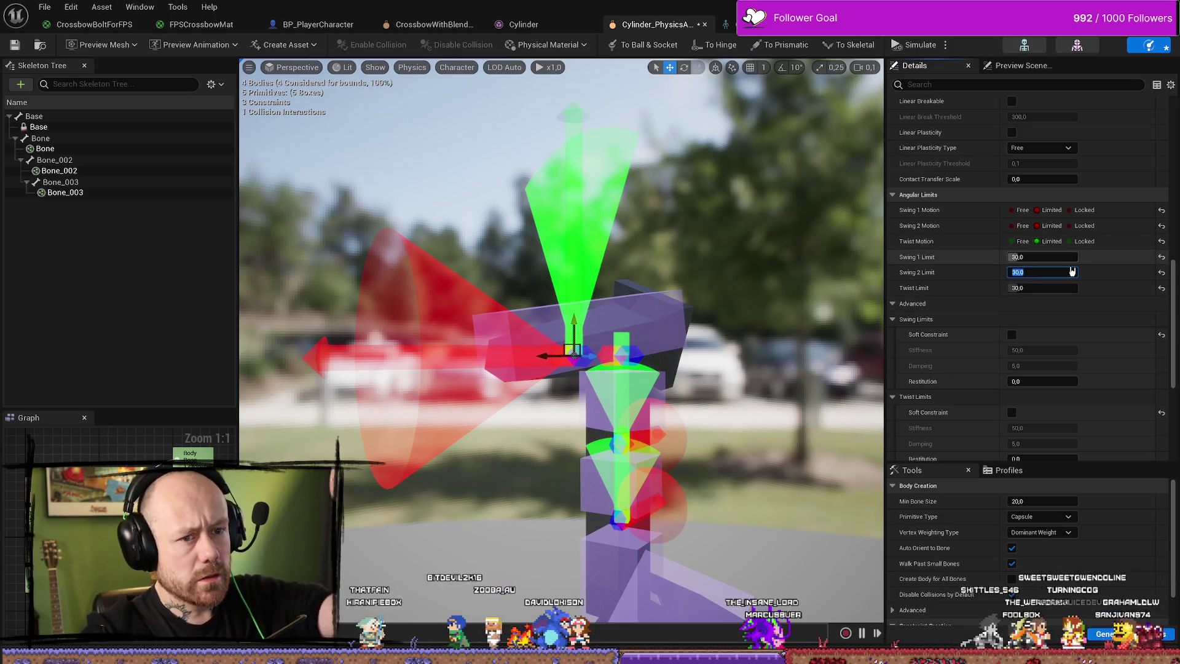
Lower the Swing 1 Limit to 10 and save the physics asset.
left_click_drag(1057, 257, 1028, 257)
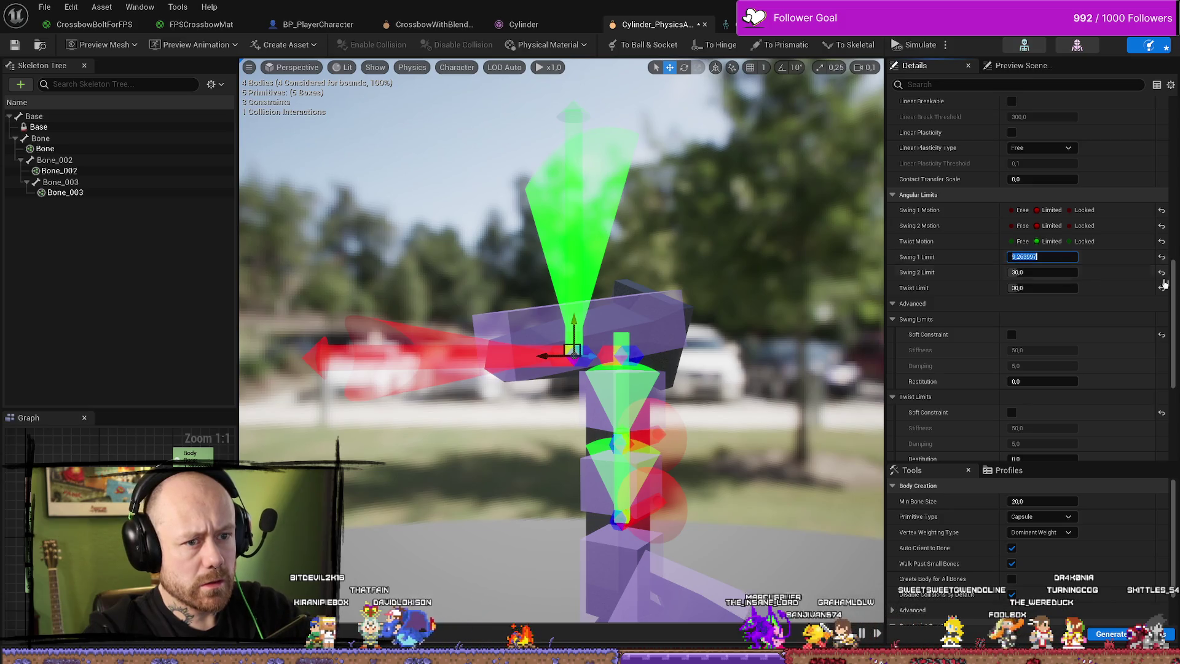
type("10")
key("Return")
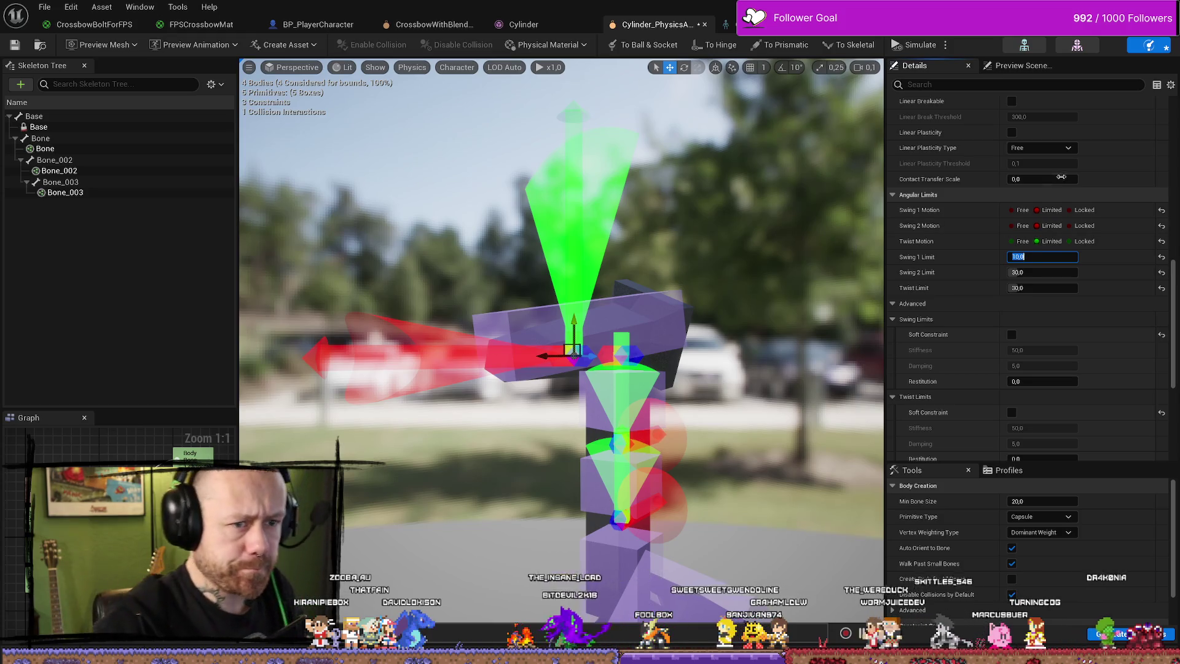
type("30")
key("Return")
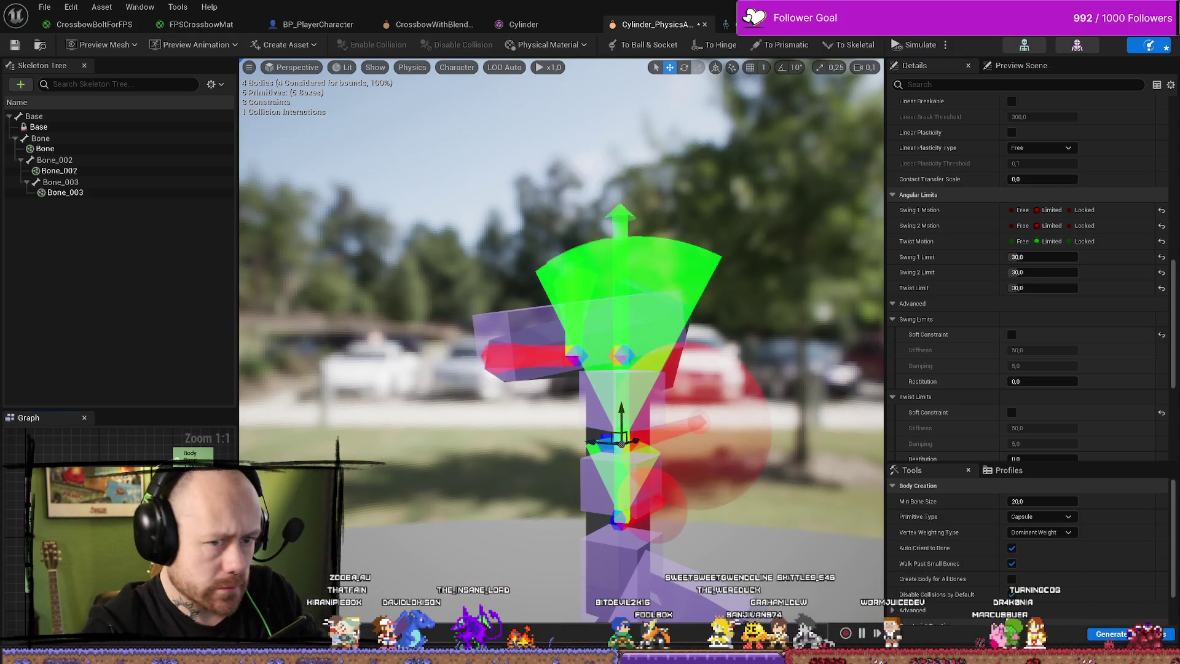
left_click(1067, 258)
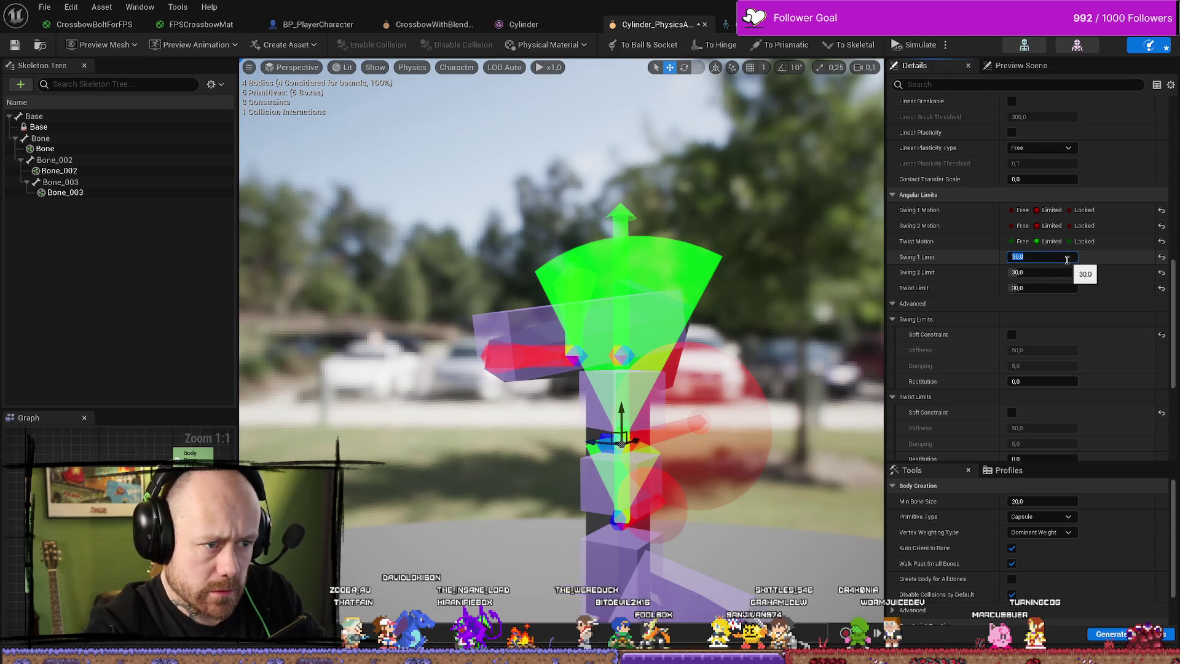
type("10")
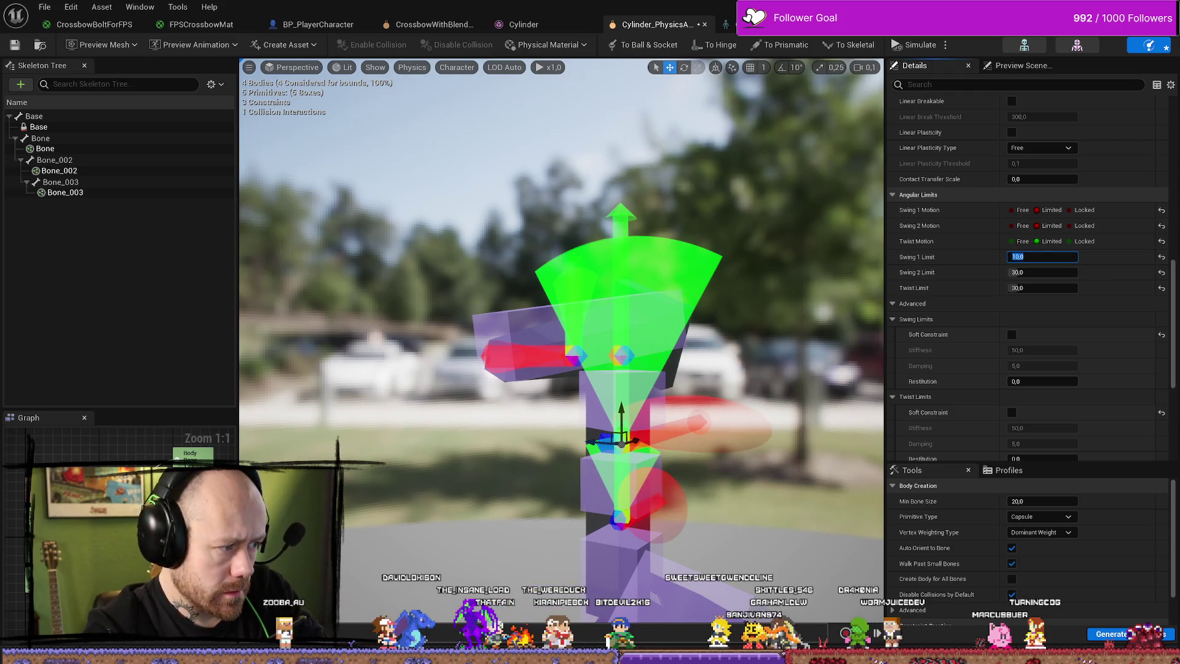
key("Return")
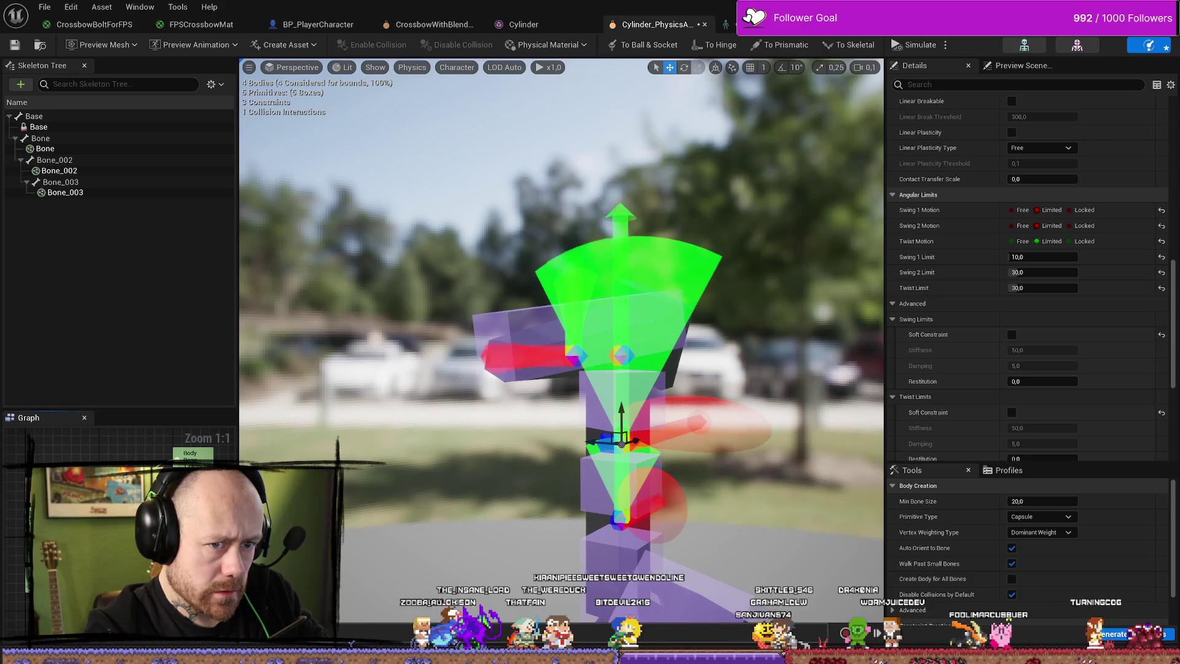
left_click(1048, 256)
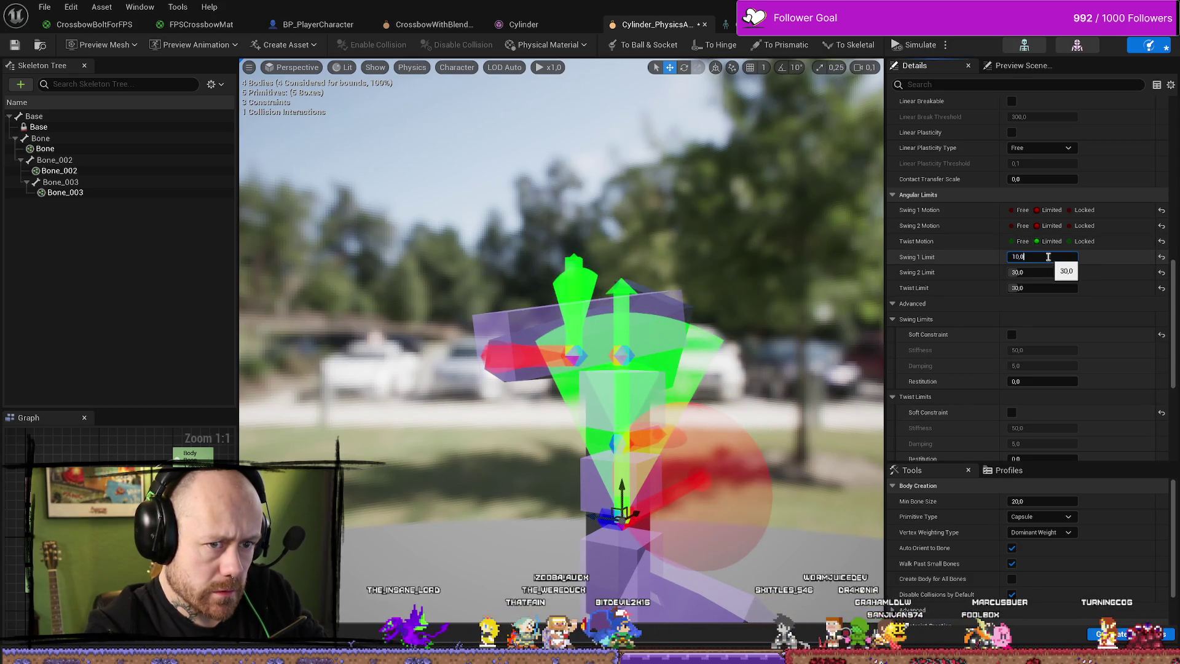
key("Return")
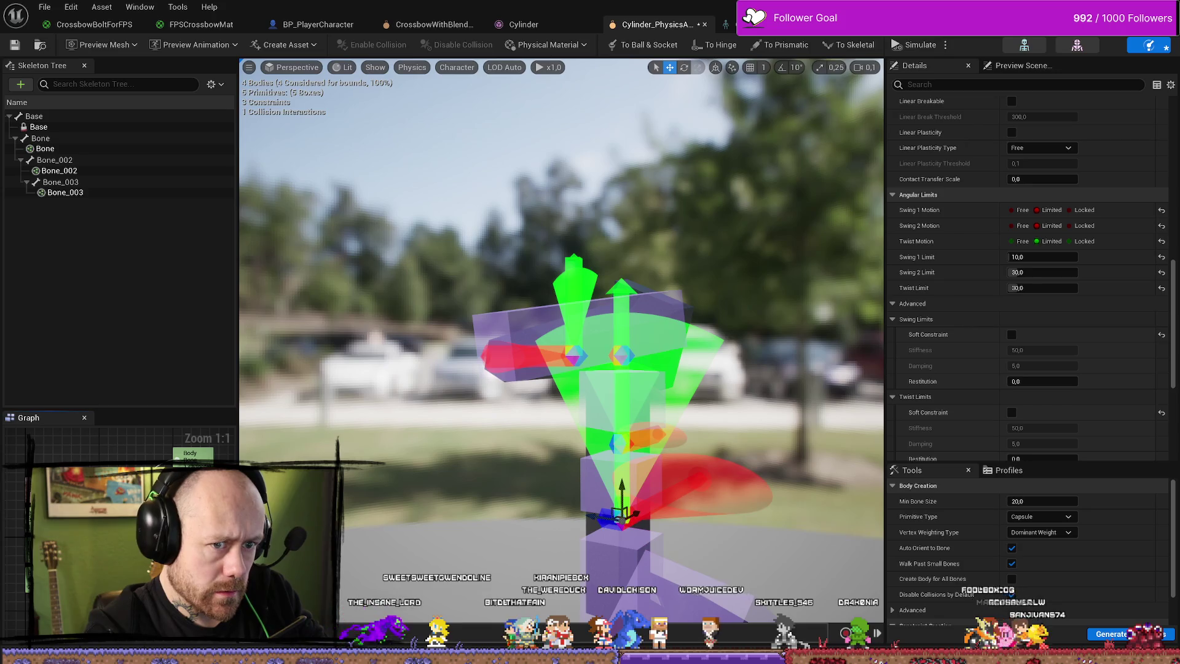
left_click(24, 48)
Play the village with the crossbow, walking the grassy alley to the building, then return to the physics asset.
key("alt+Tab")
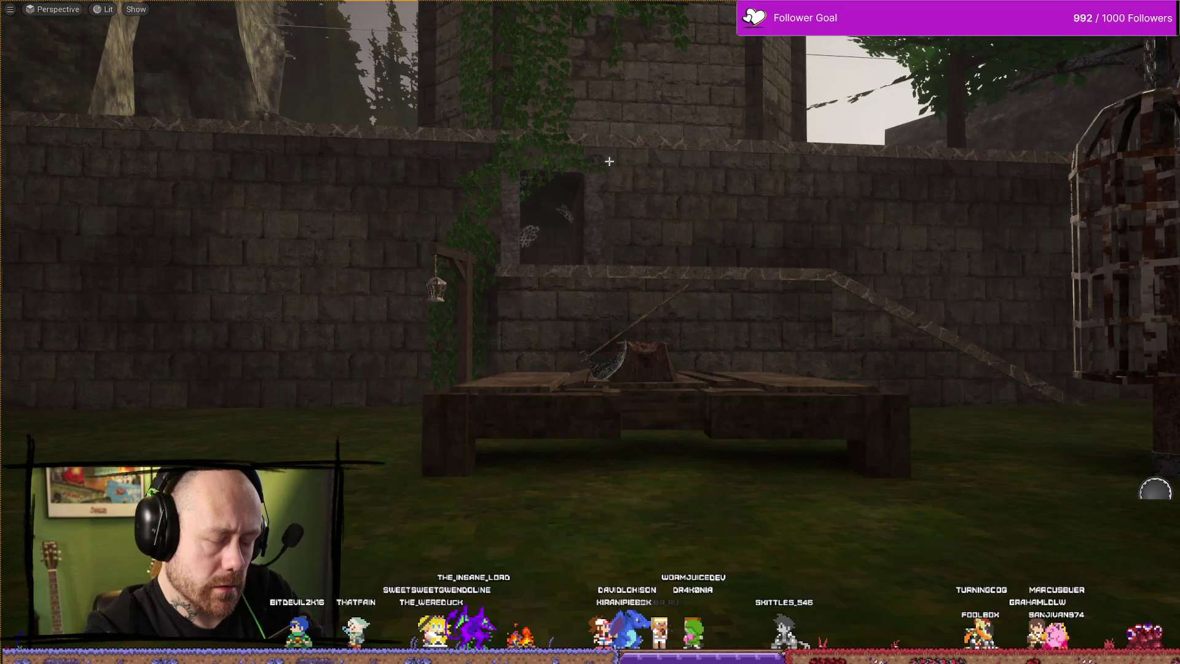
key("alt+p")
left_click(590, 277)
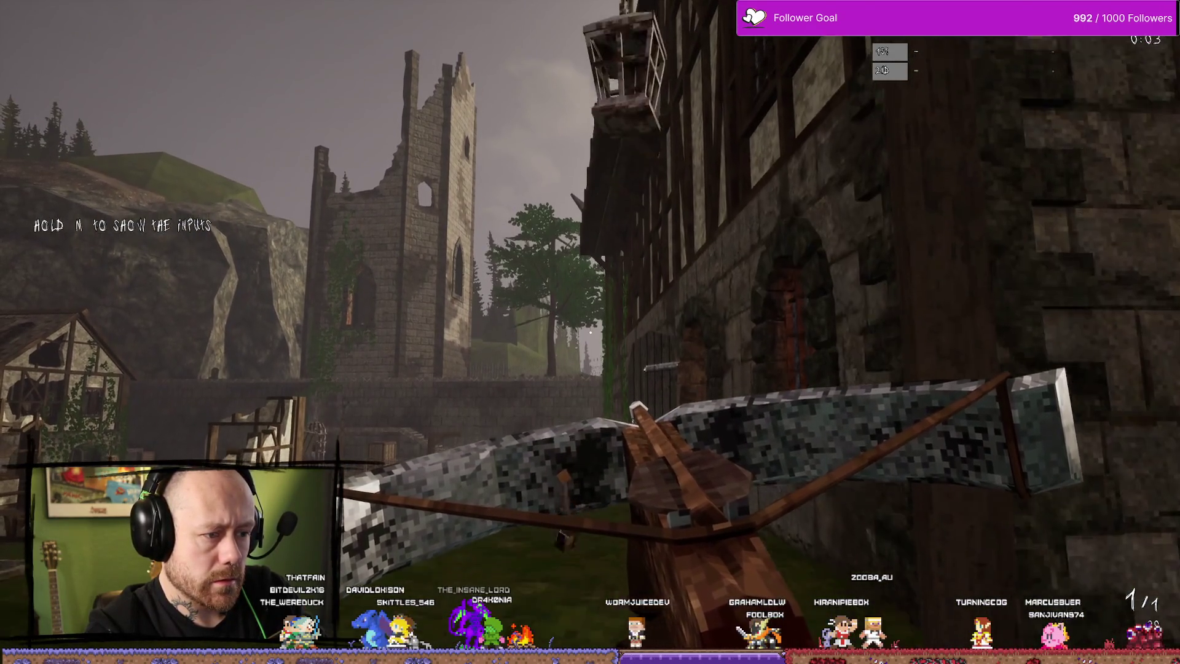
key("w")
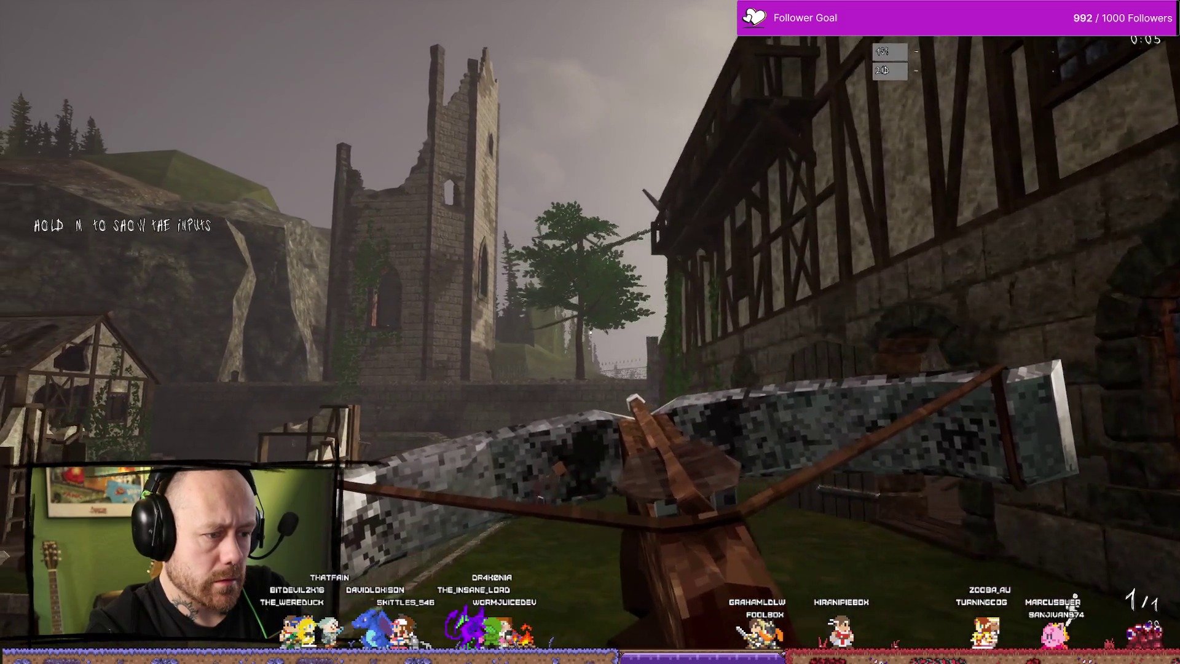
key("w")
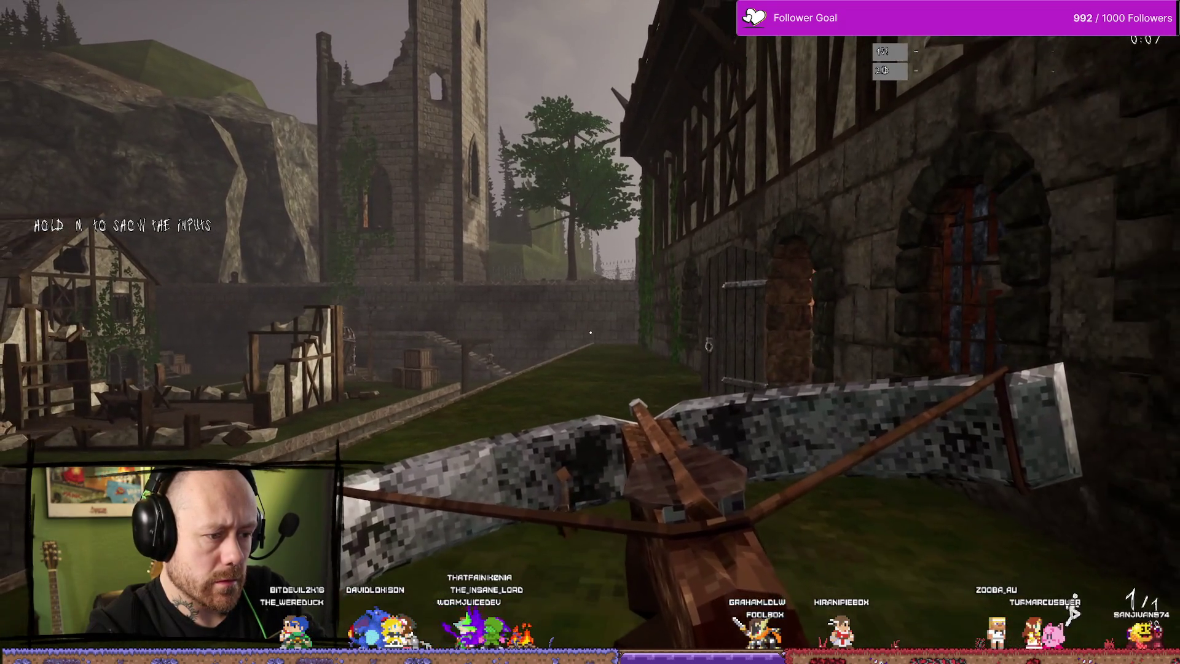
key("w")
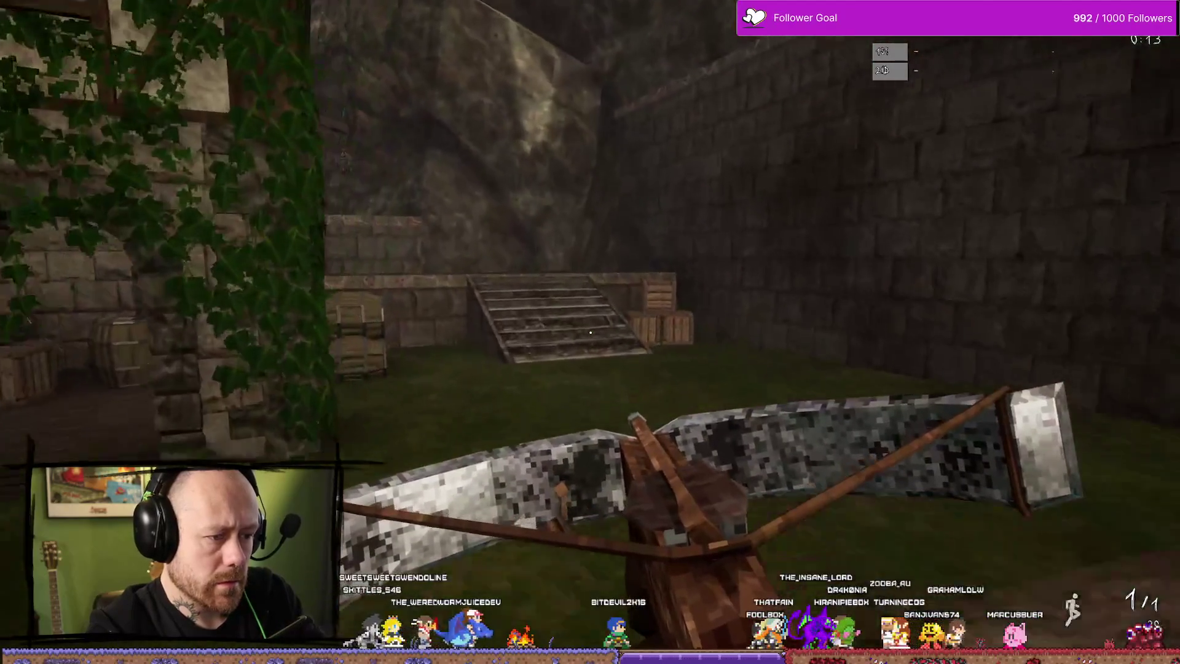
key("Escape")
key("ctrl+space")
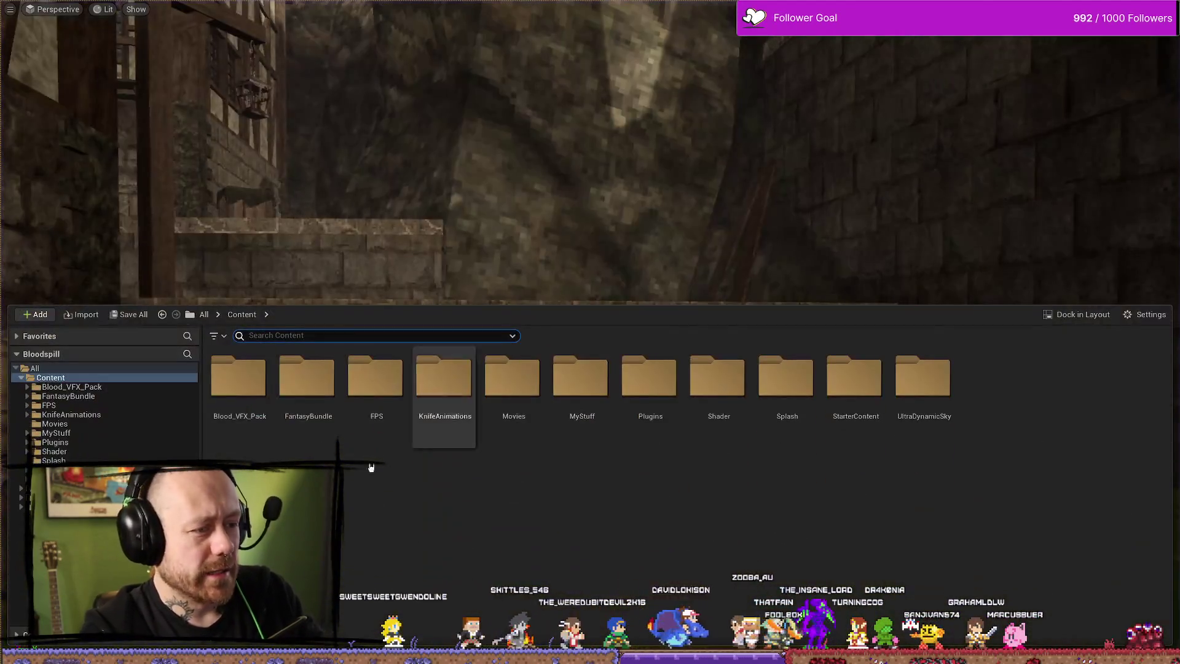
key("alt+Tab")
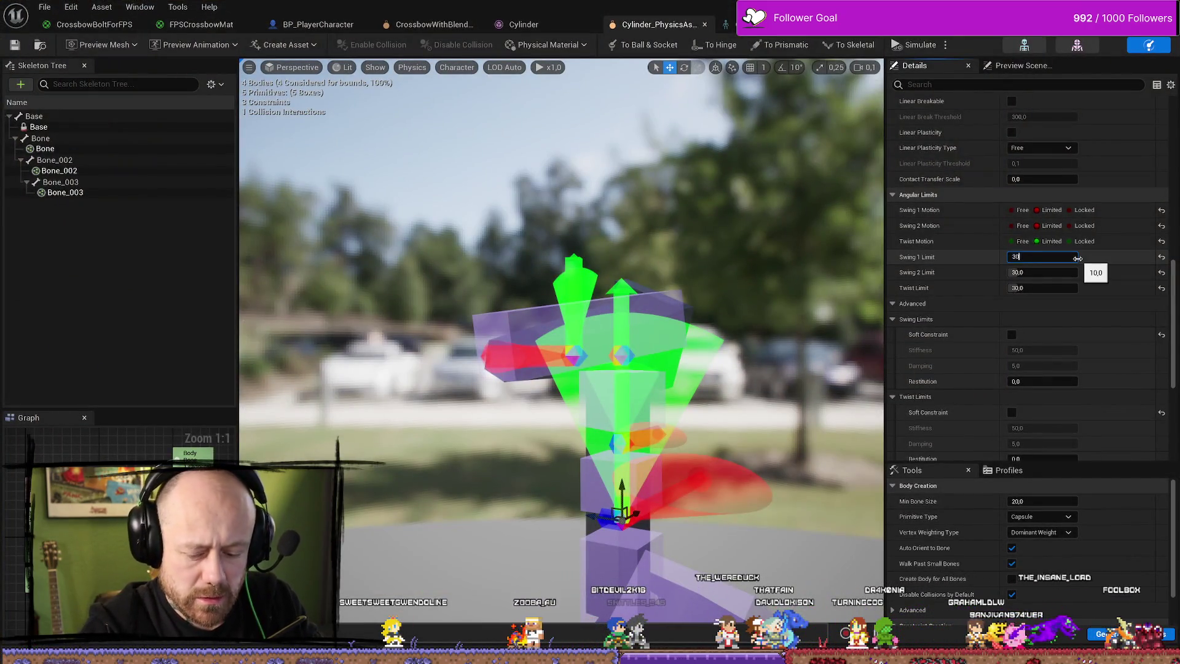
Compare Swing 1 Limit values of 10 and 30, leaving it at 30.
key("Return")
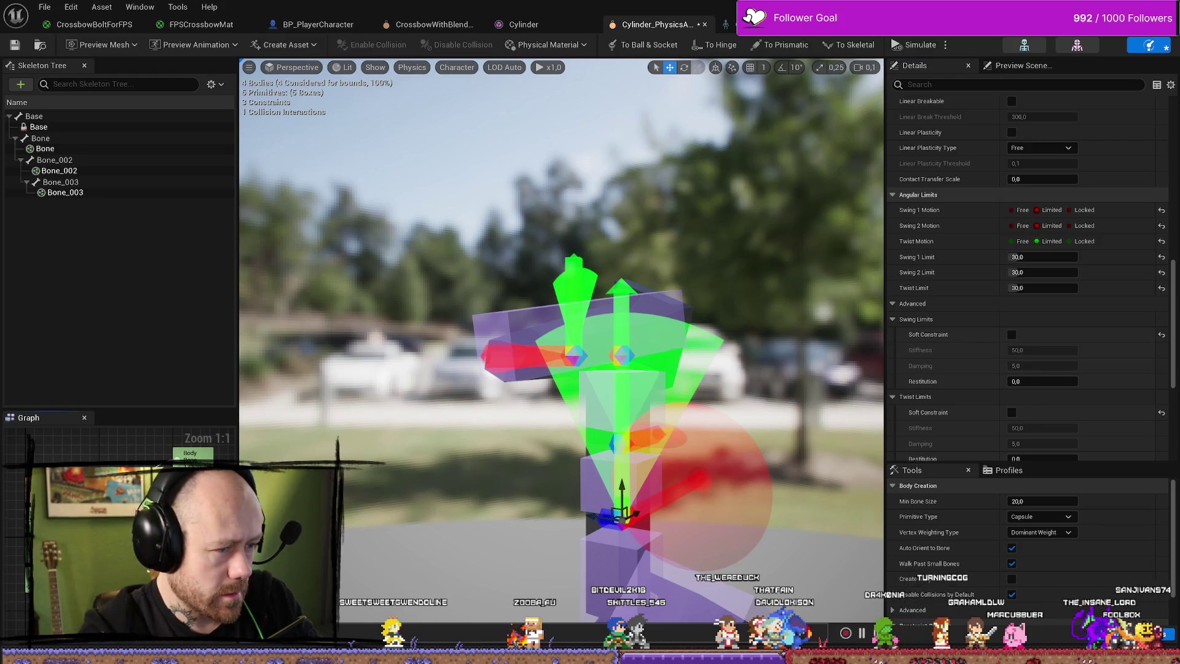
type("10")
key("Return")
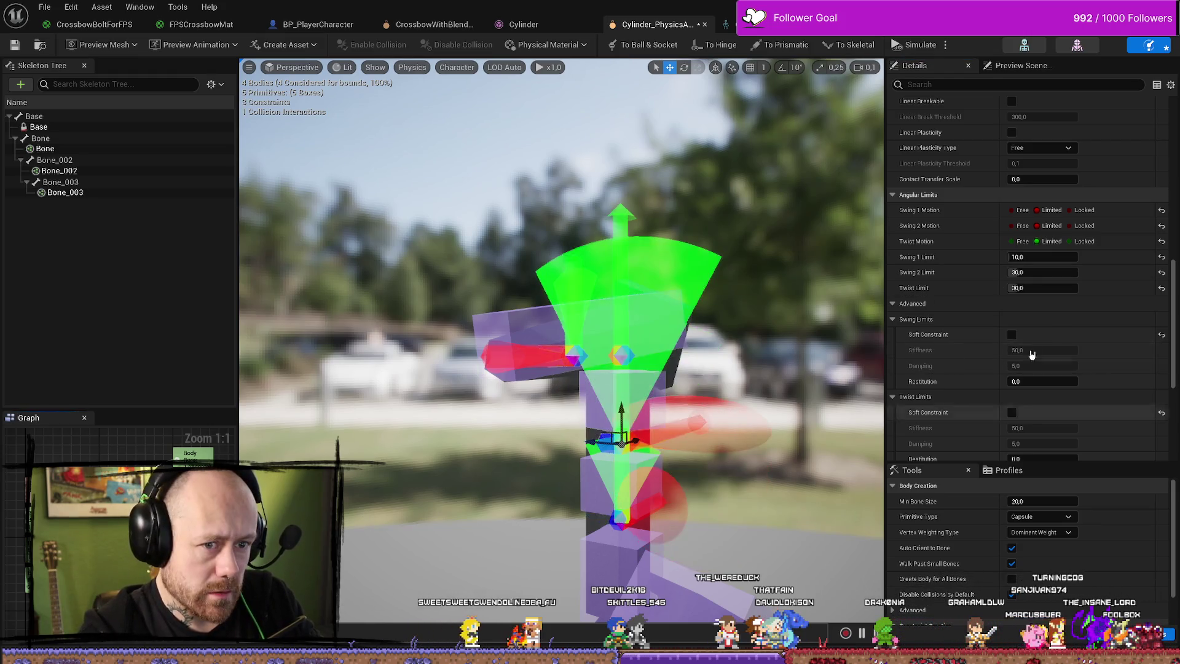
key("Return")
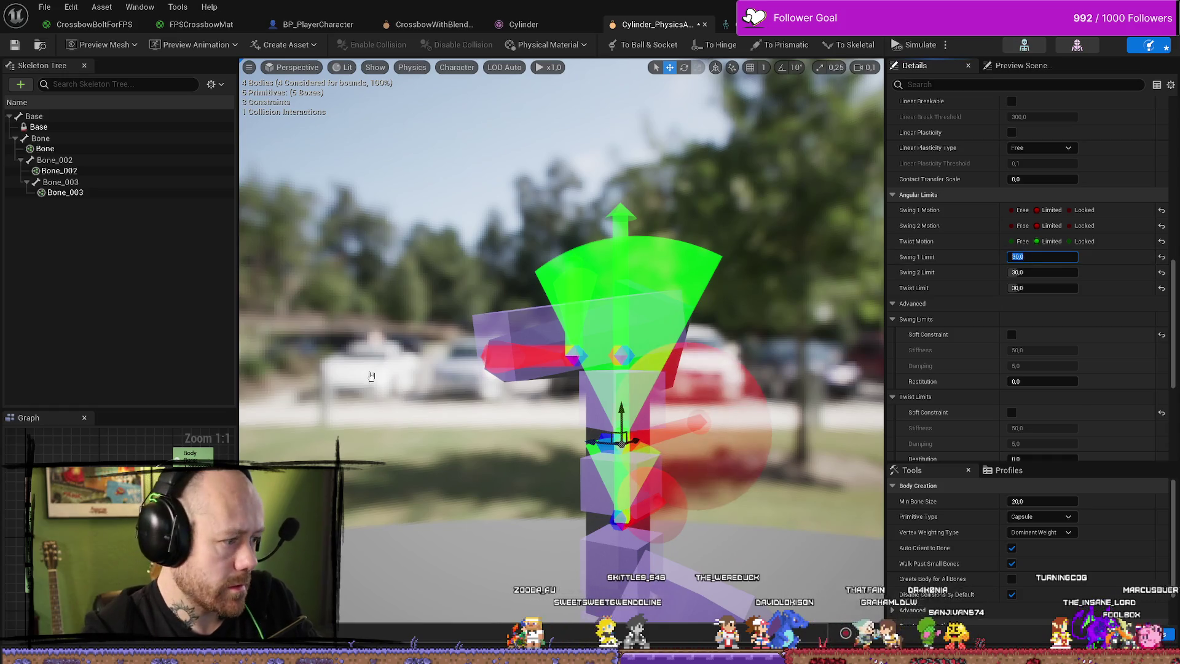
type("10")
key("Return")
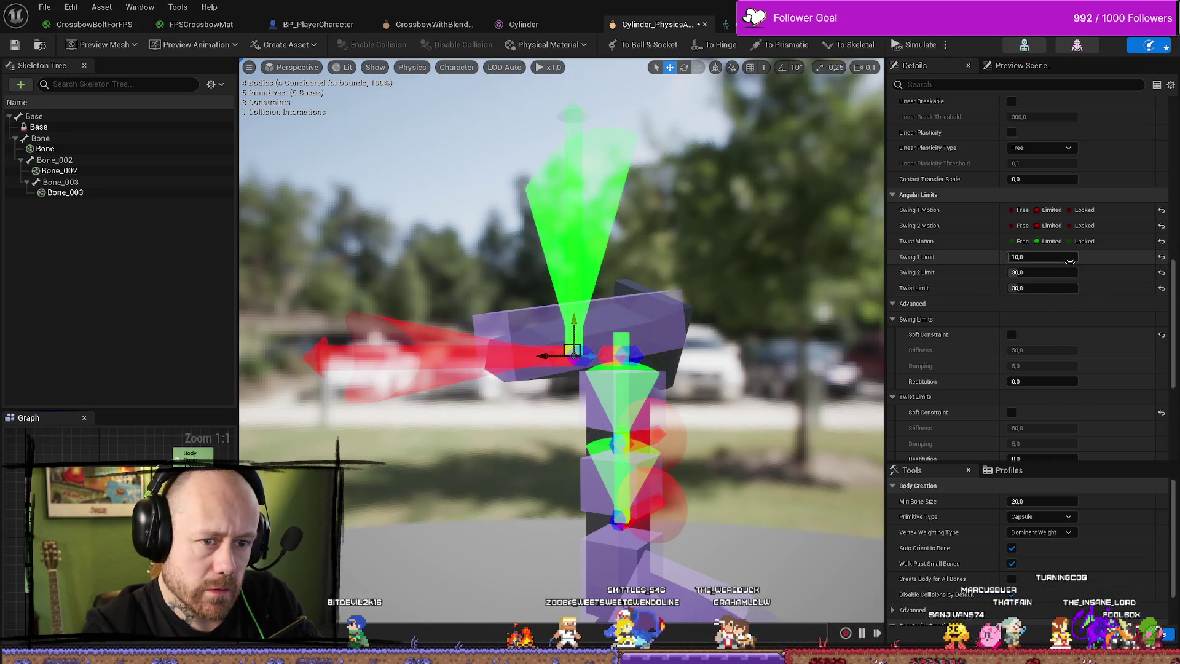
type("30")
key("Return")
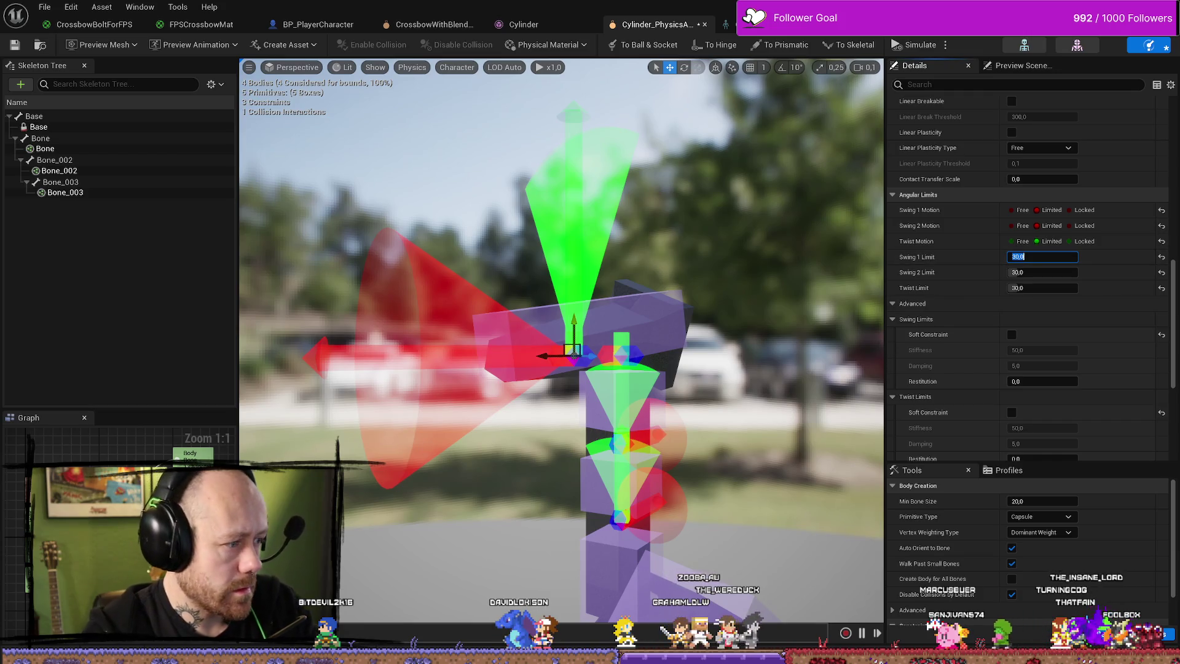
key("Escape")
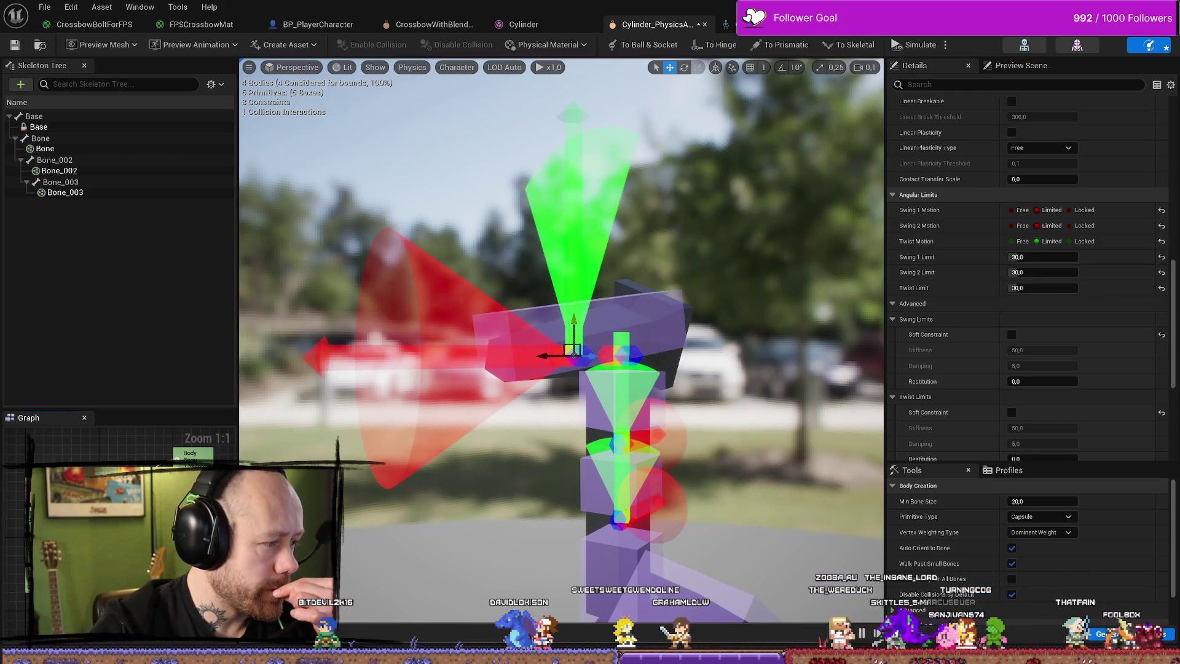
On the upper constraint, preview a wider twist range and keep Twist Limit at 30.
left_click(621, 437)
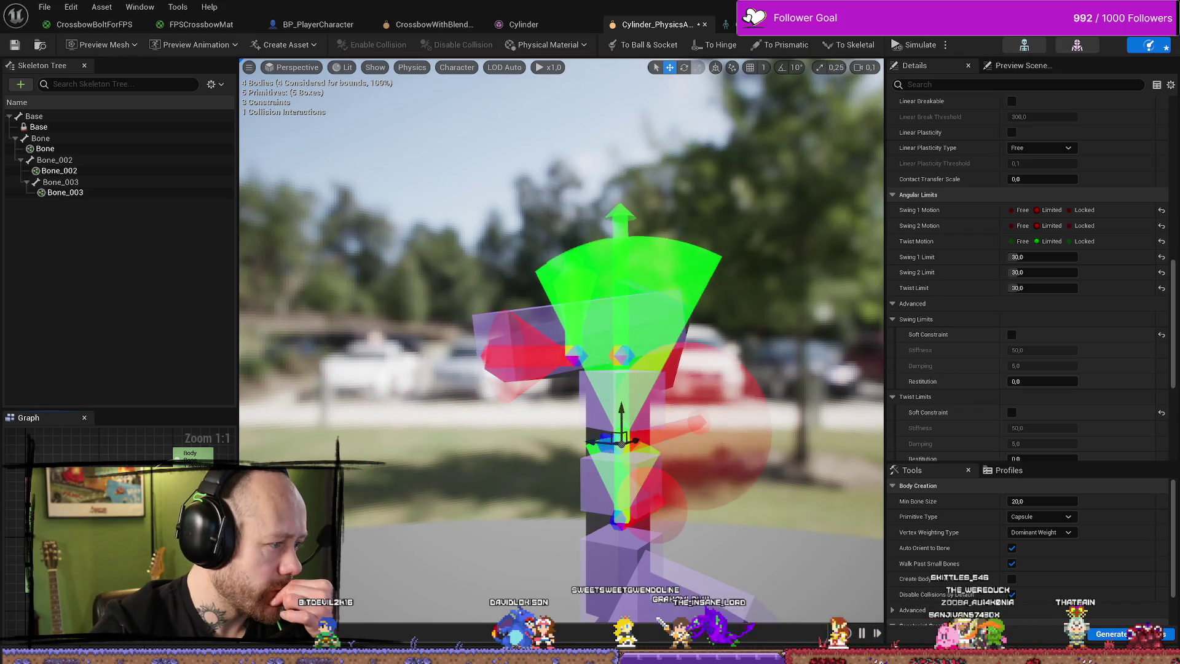
left_click(573, 352)
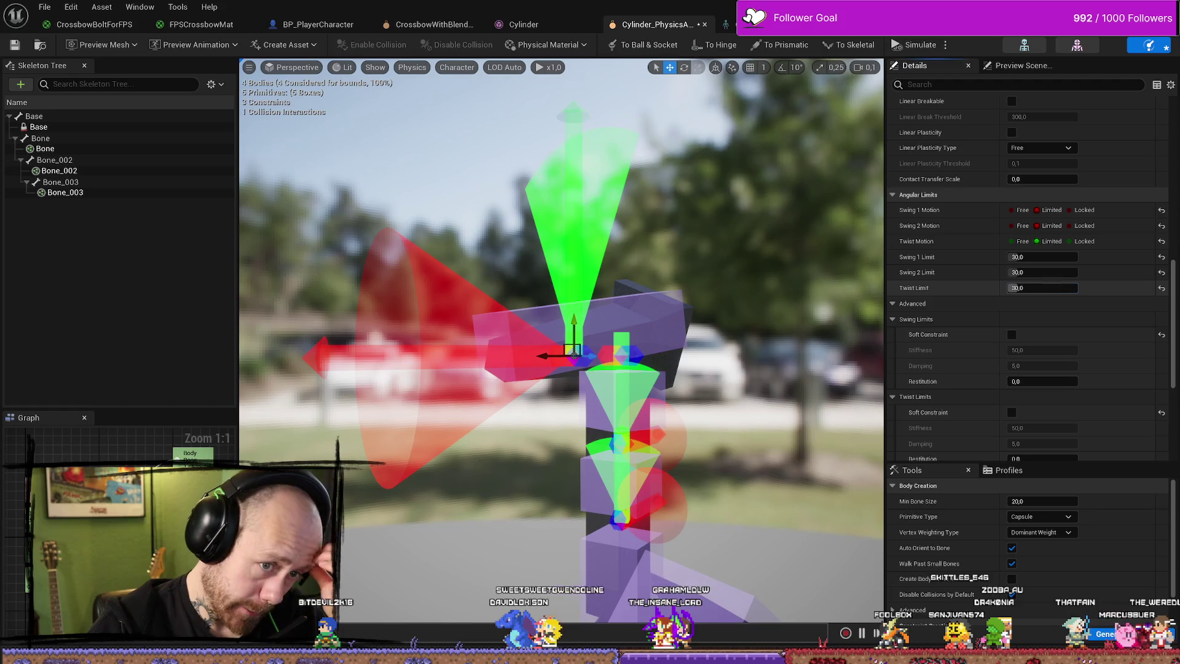
mouse_move(1061, 288)
left_mouse_down()
mouse_move(1126, 287)
mouse_move(1100, 288)
left_mouse_up()
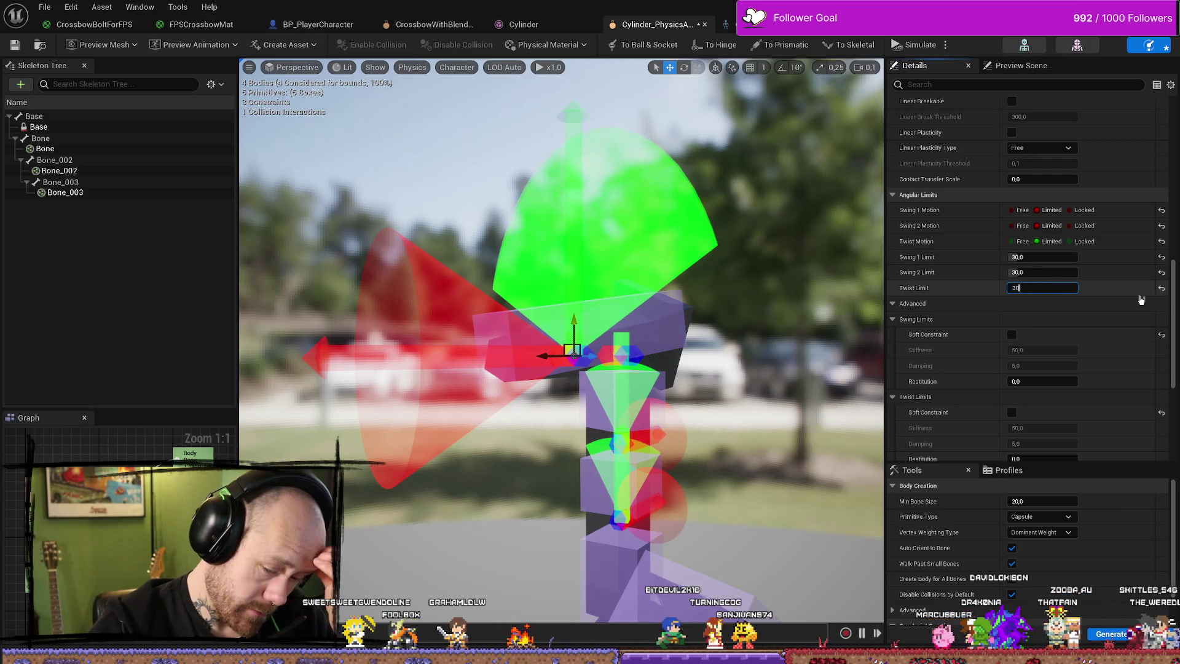
key("Return")
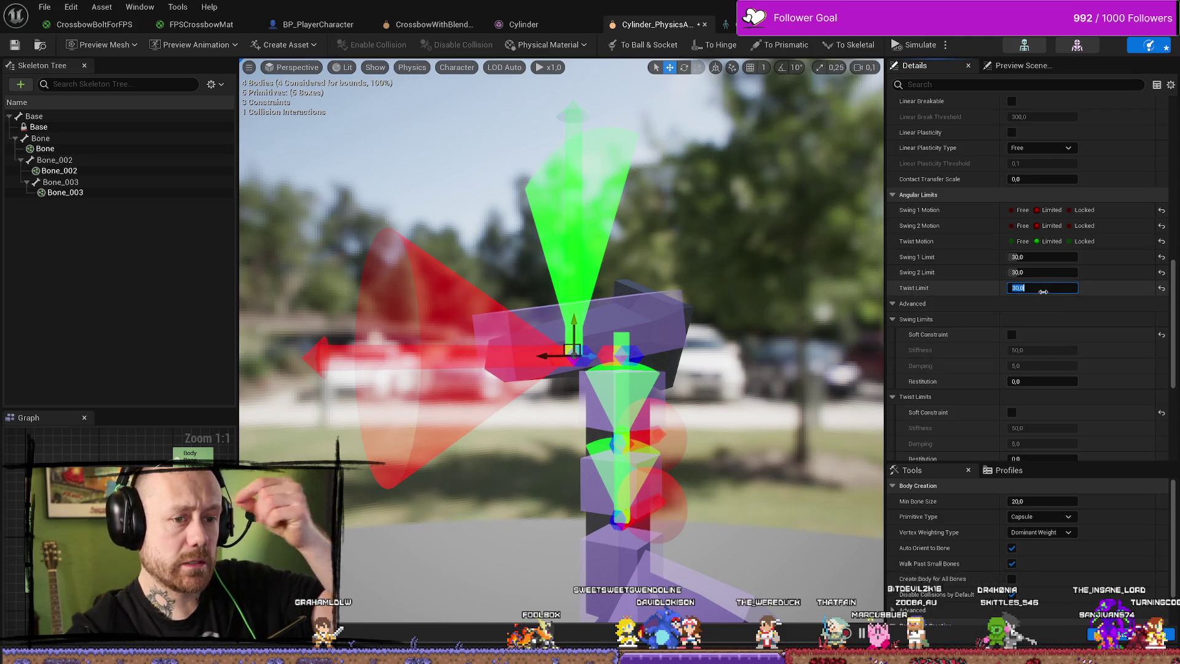
key("Return")
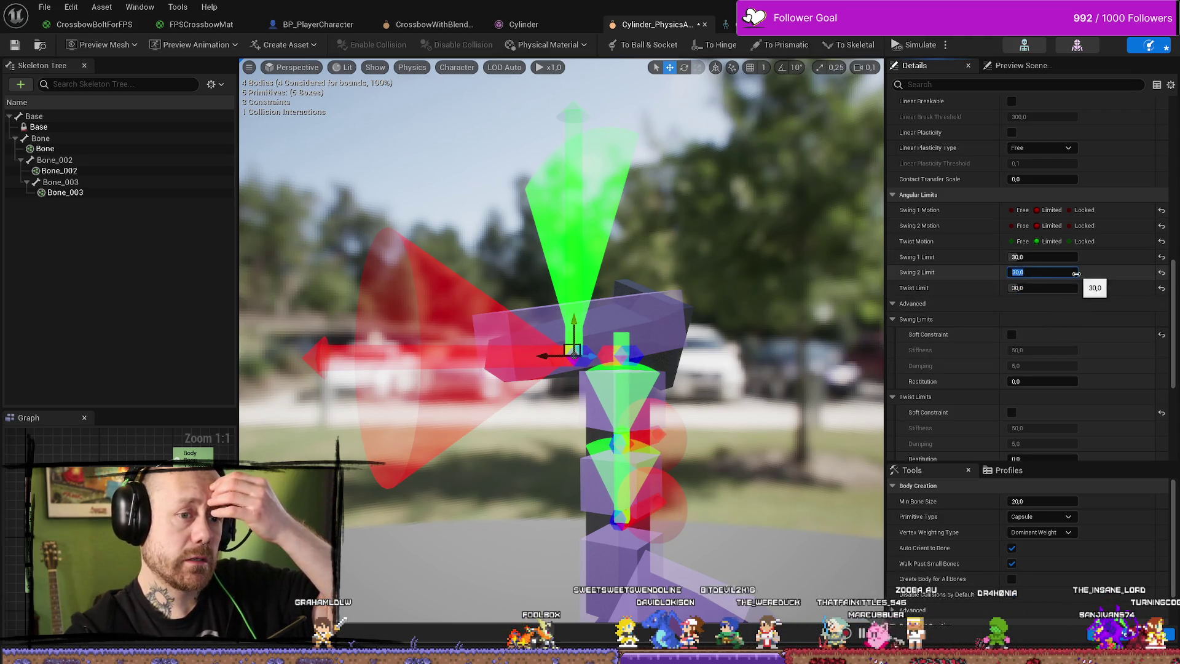
Set the Swing 2 Limit to 5 and check it on the lower joint's constraint.
type("5")
key("Return")
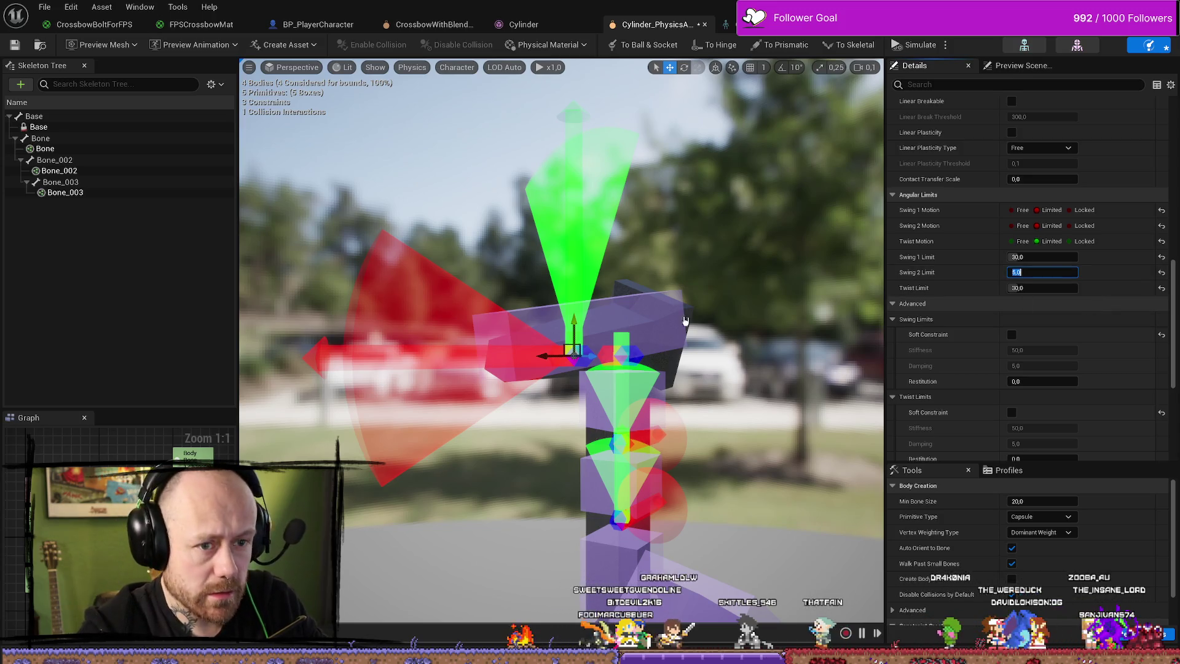
type("30")
key("Return")
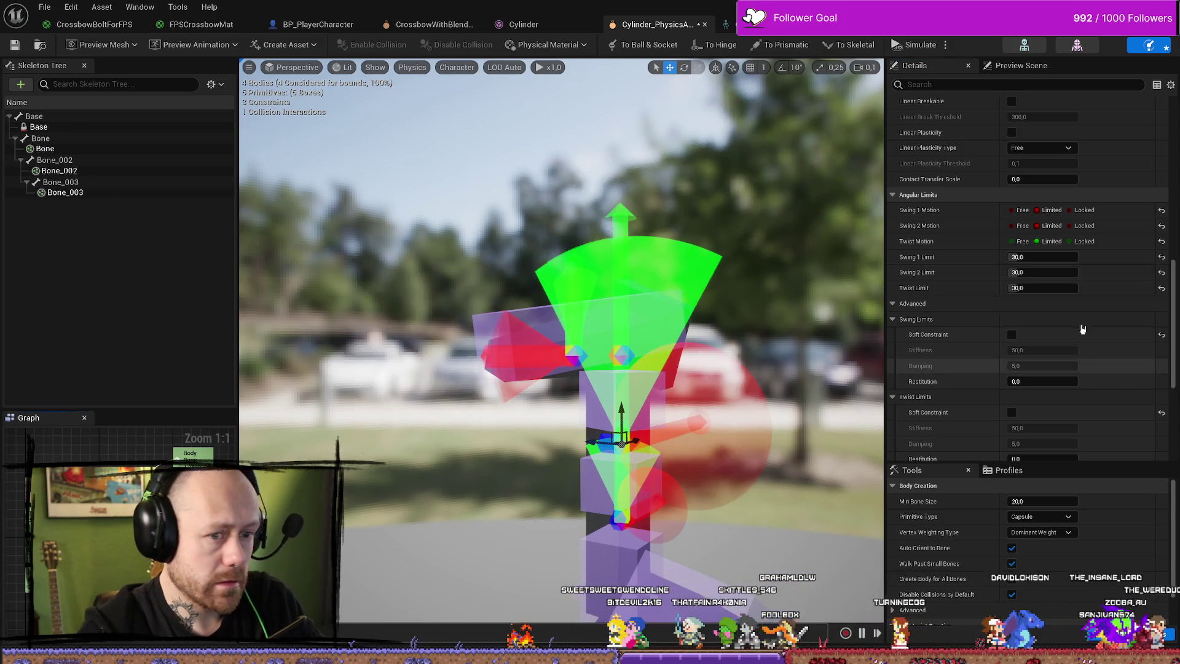
left_click(1063, 271)
type("5")
key("Return")
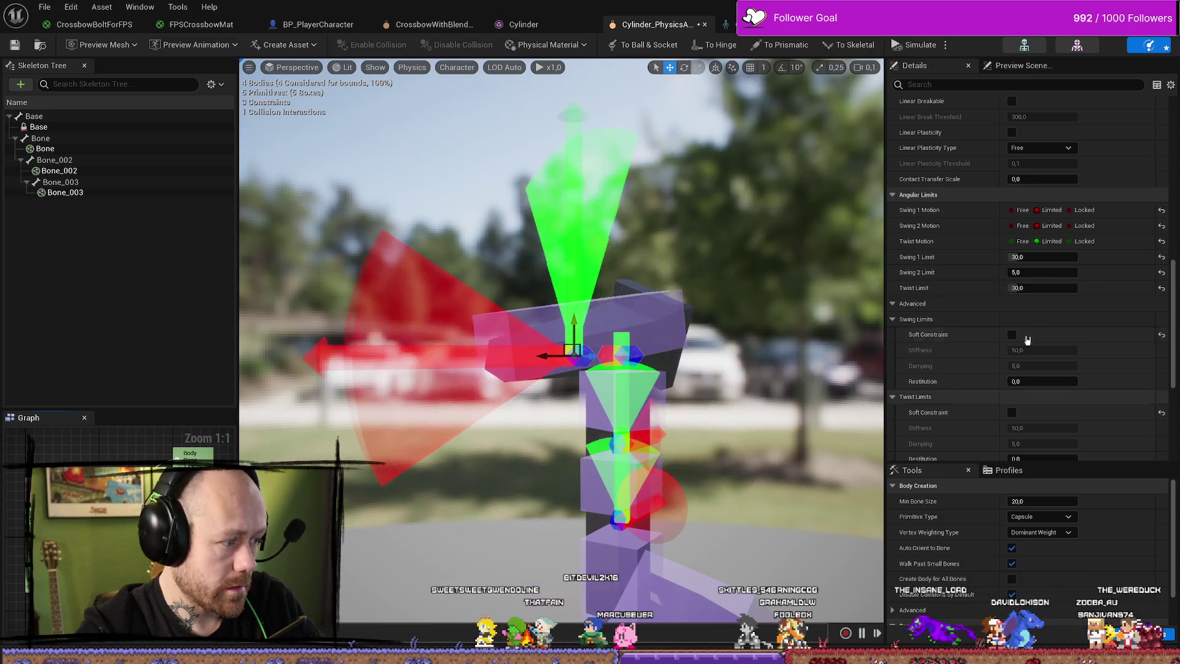
left_click(621, 437)
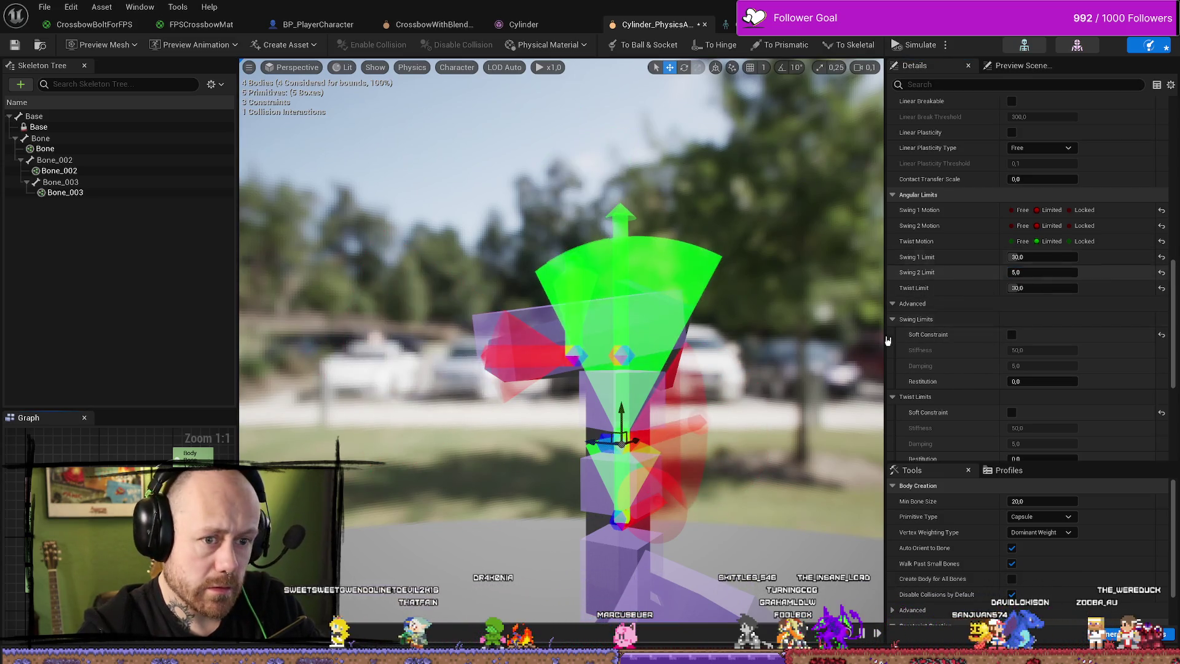
left_click(619, 516)
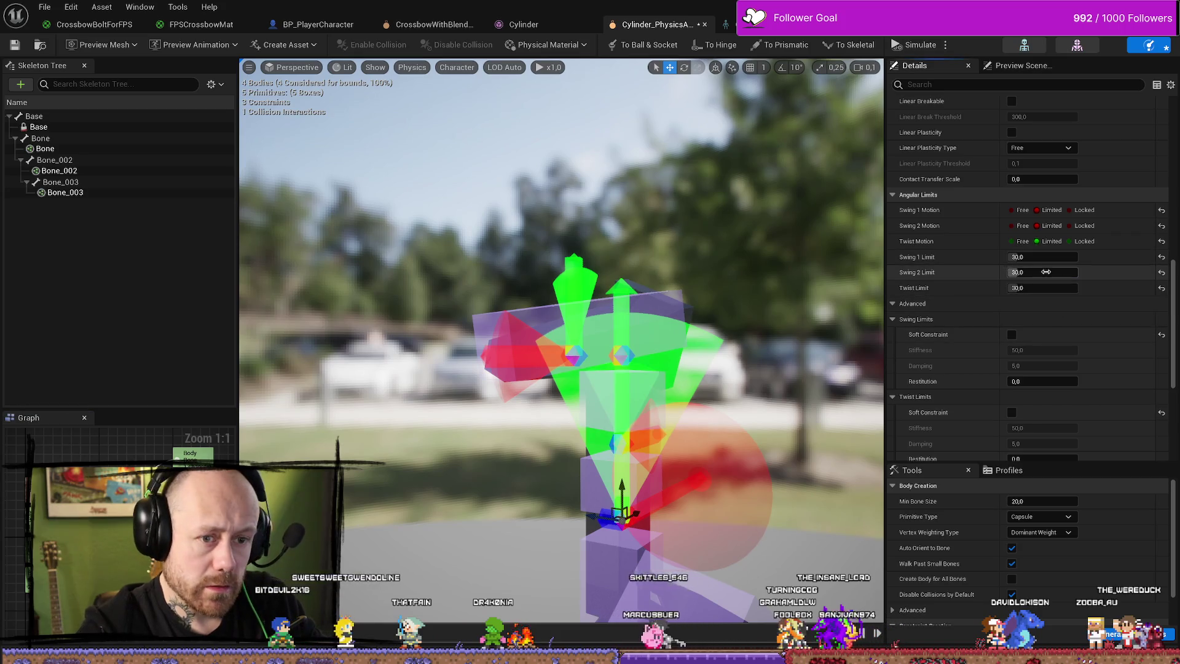
key("Return")
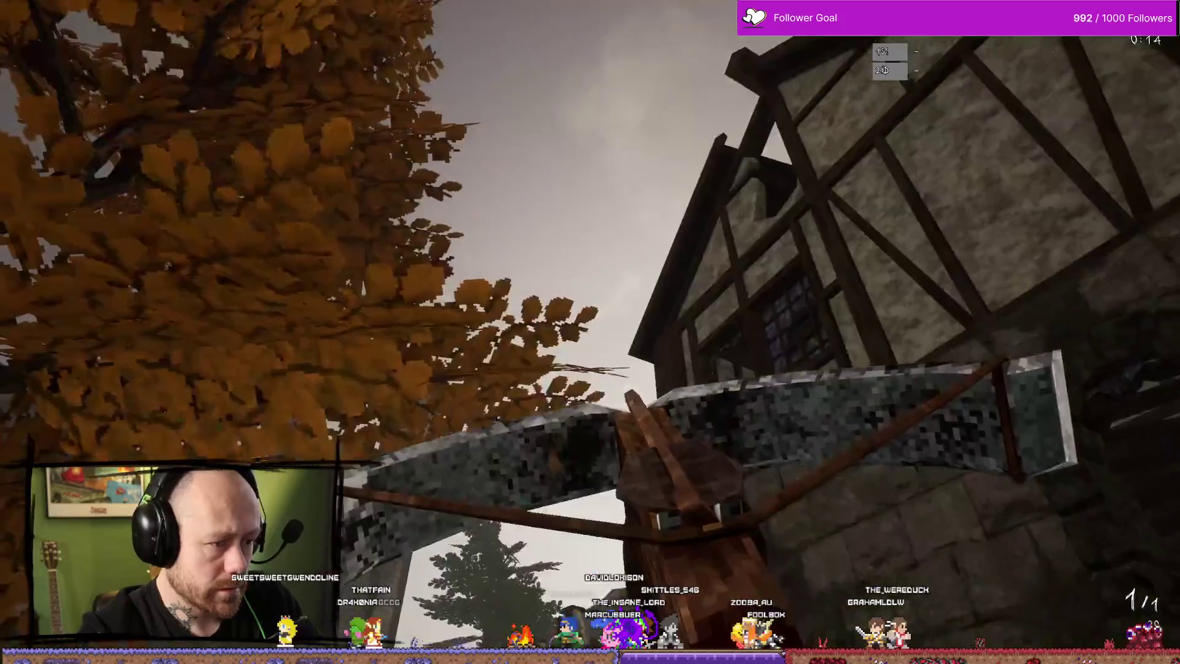
Walk toward the buildings and stairs, then end play and return to the physics asset editor.
key("w")
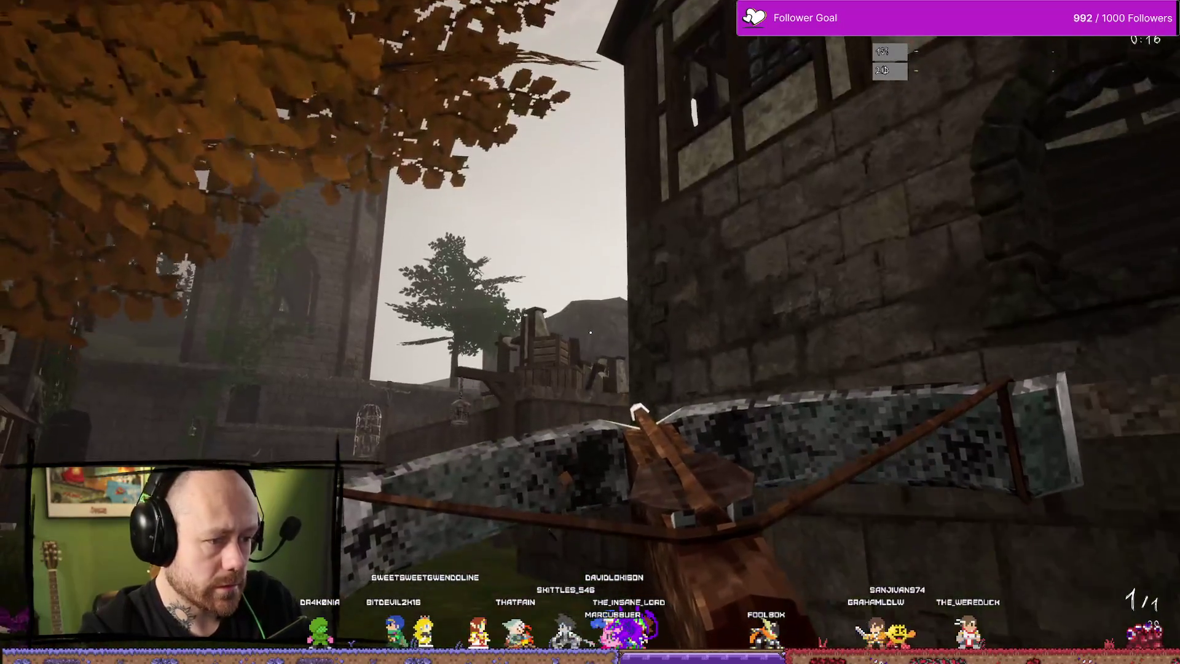
key("Escape")
key("ctrl+space")
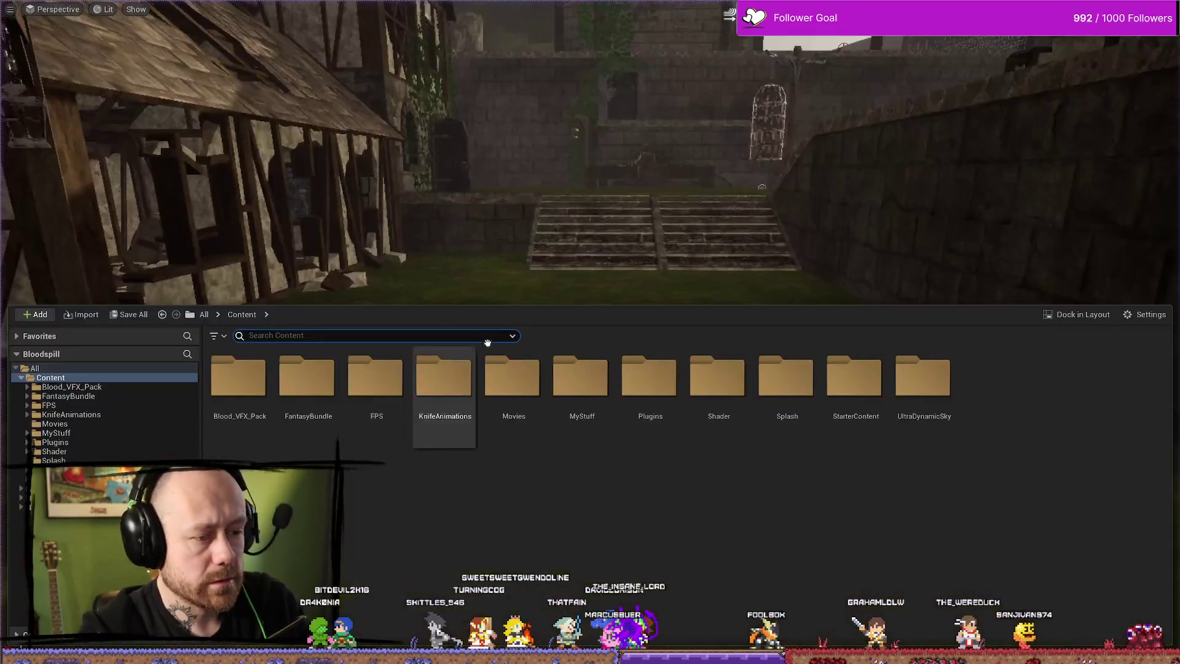
key("alt+Tab")
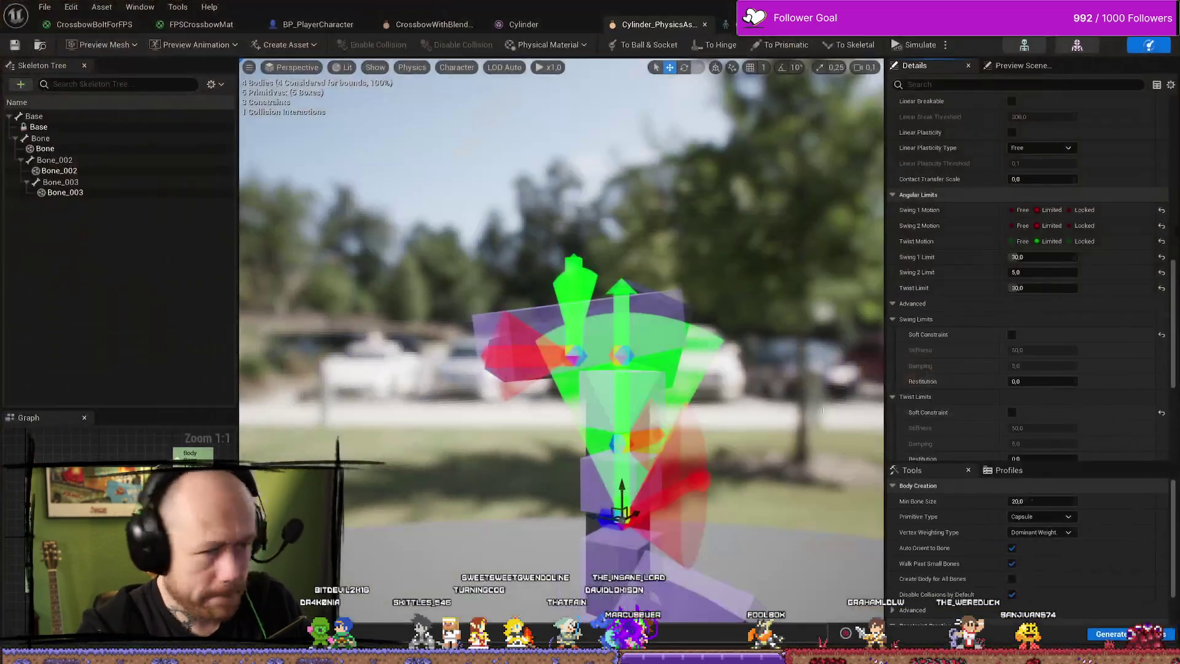
Restore the Swing 2 Limit to 30, leaving Twist Limit at 30.
left_click(1052, 272)
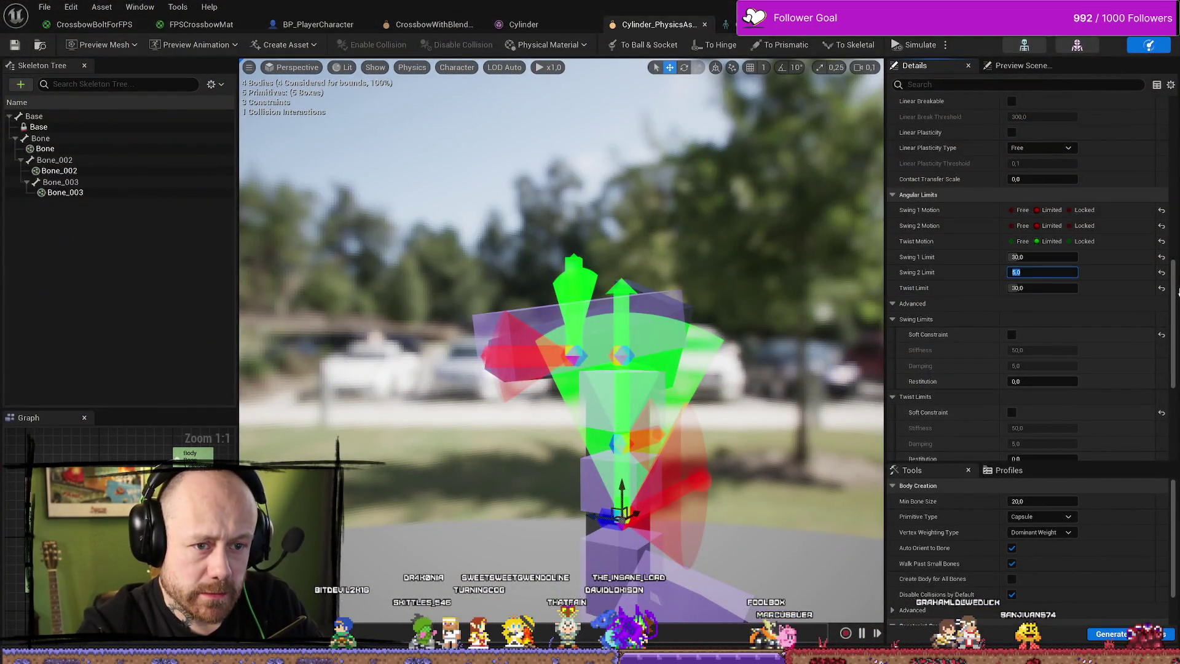
type("30")
key("Tab")
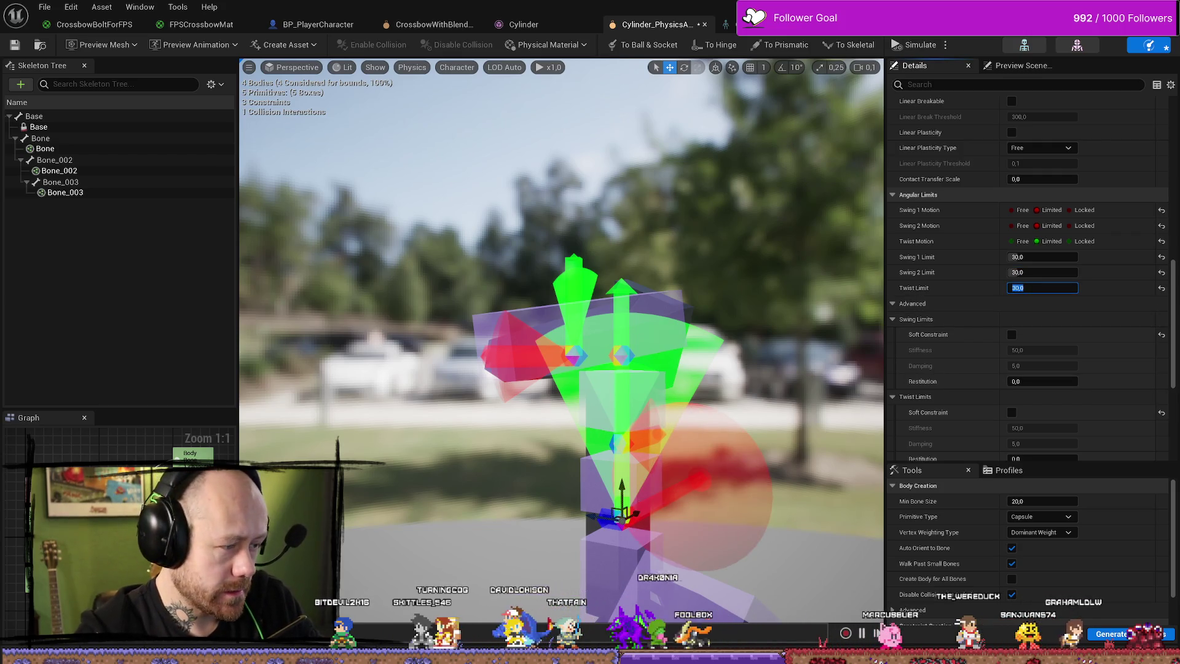
key("ctrl+z")
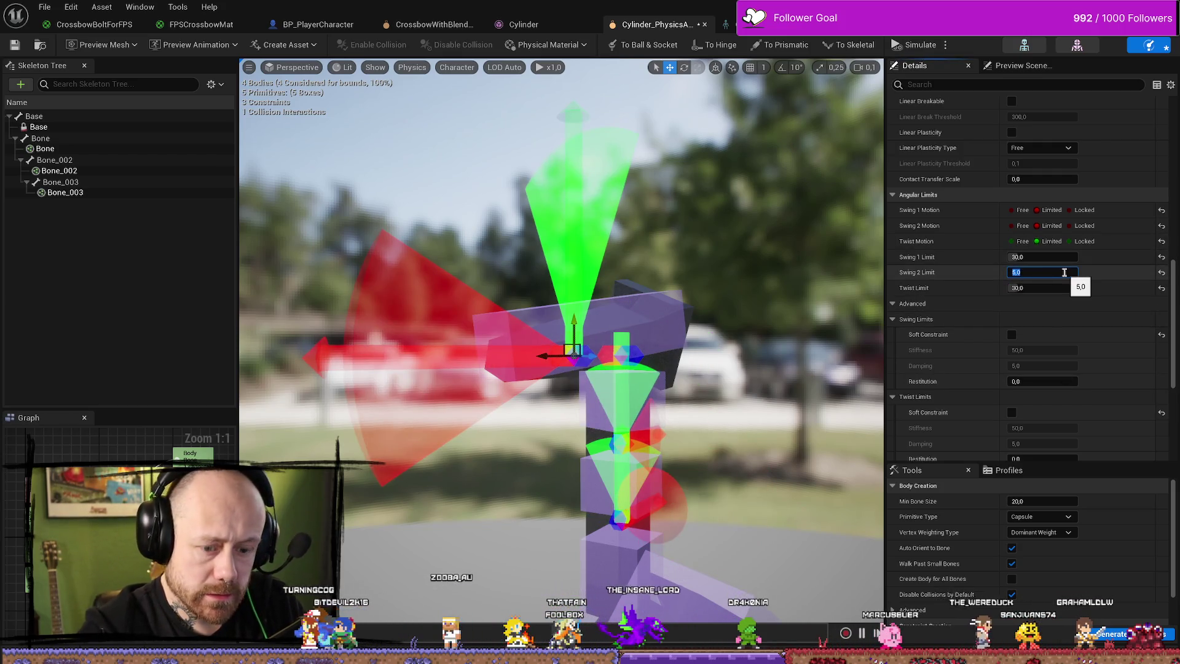
type("30")
key("Tab")
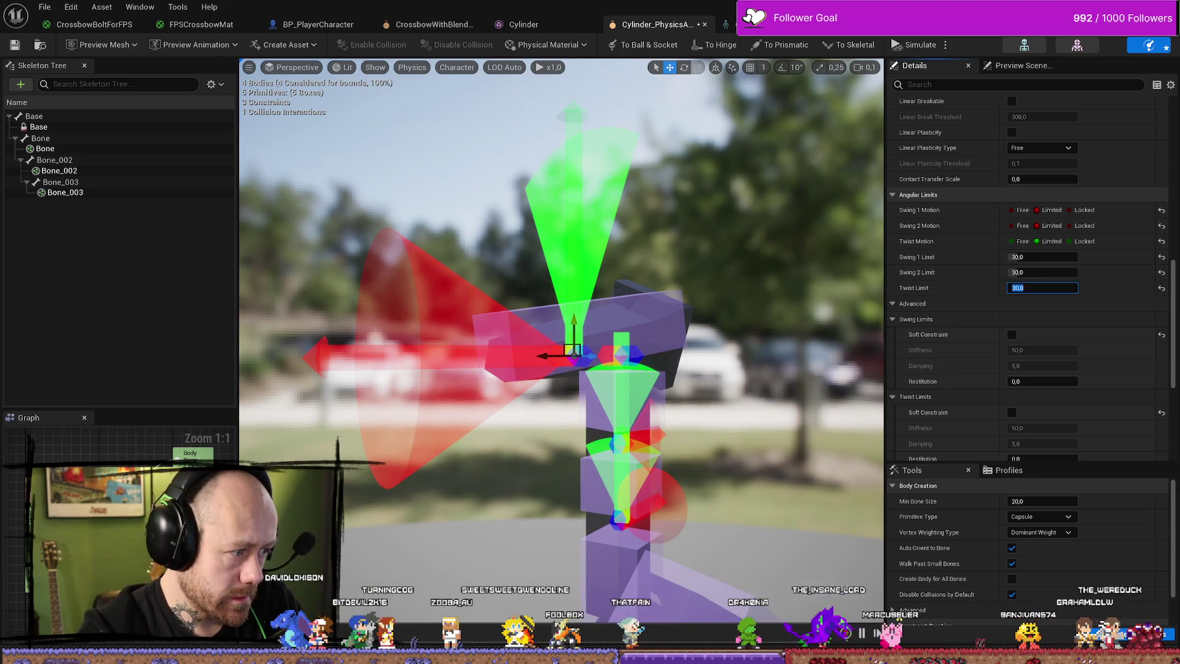
key("Return")
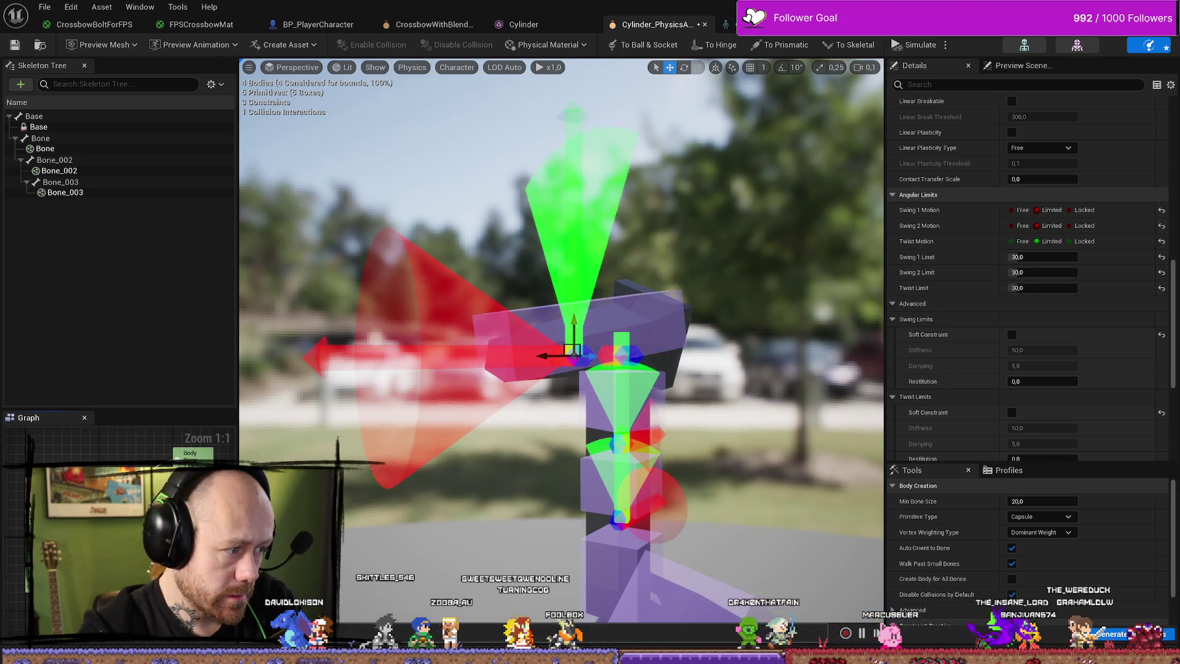
left_click(1043, 272)
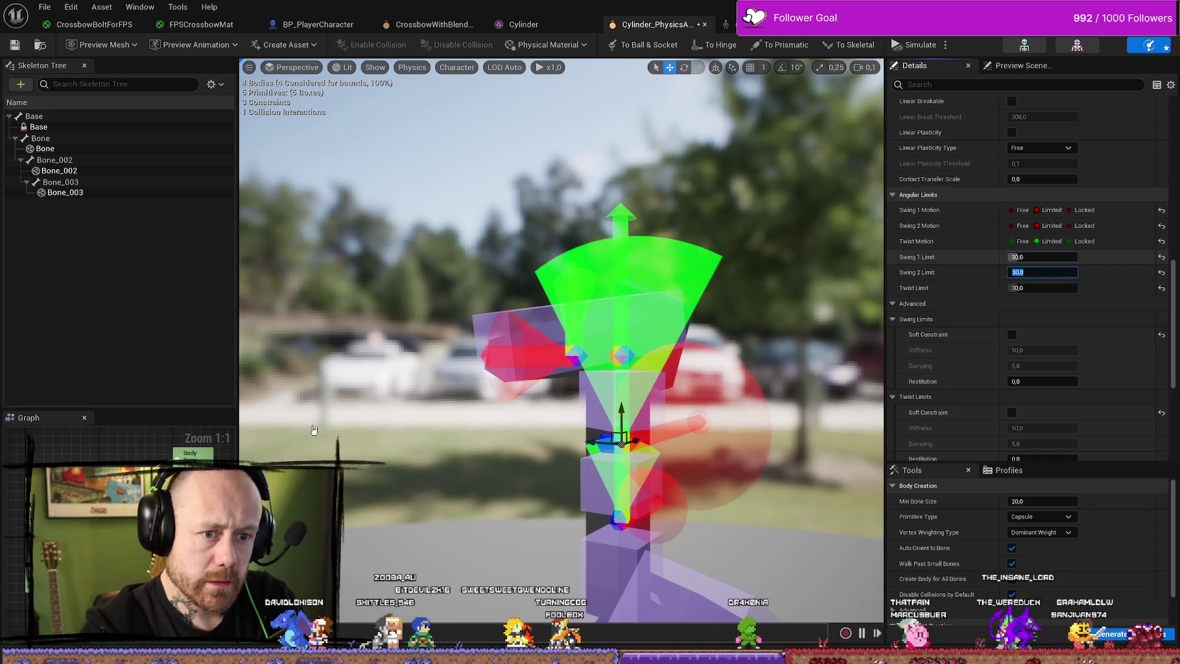
key("Return")
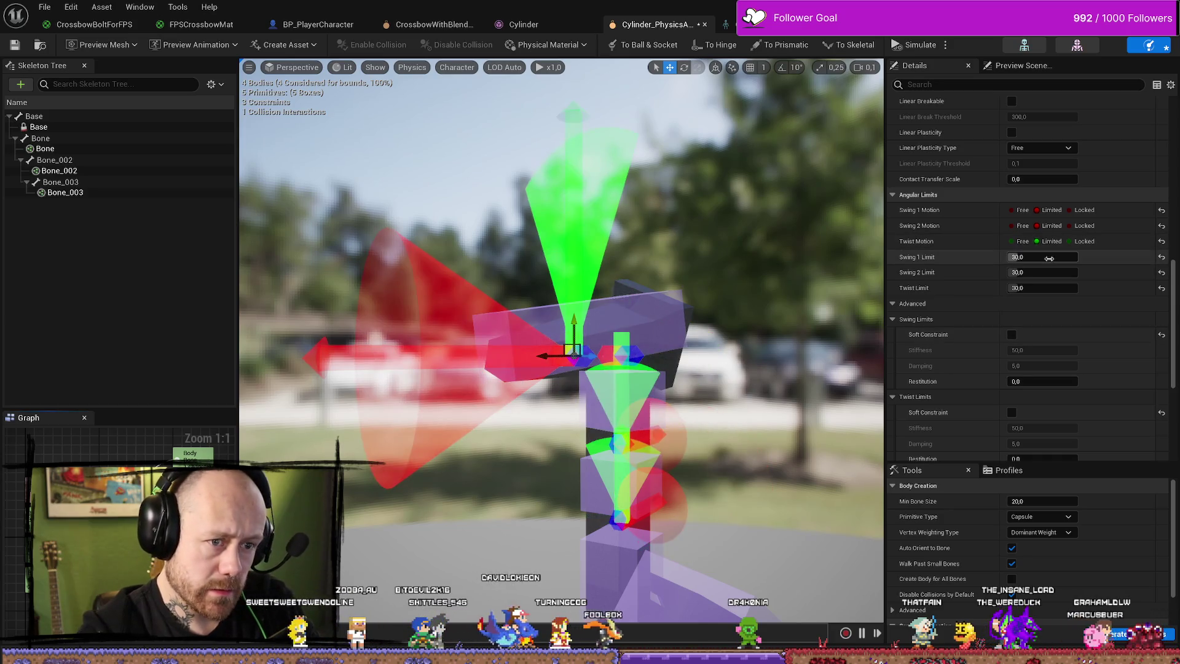
Try Twist Limit values of 10 and 2, then return it to 30.
left_click(1043, 287)
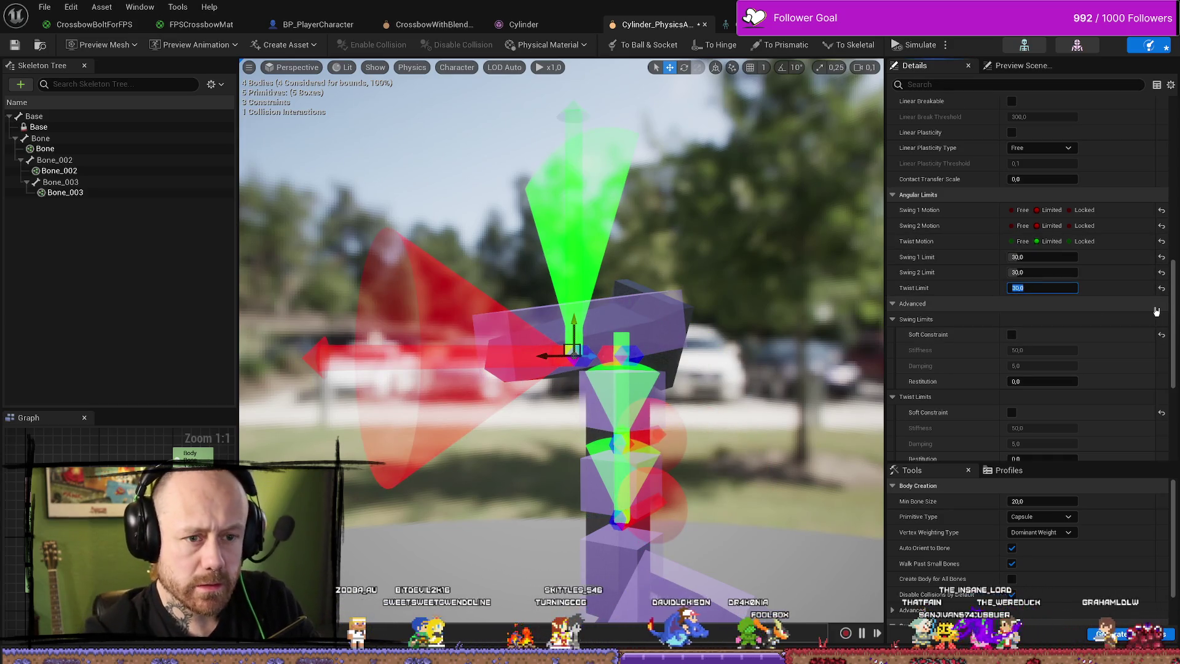
type("10")
key("Return")
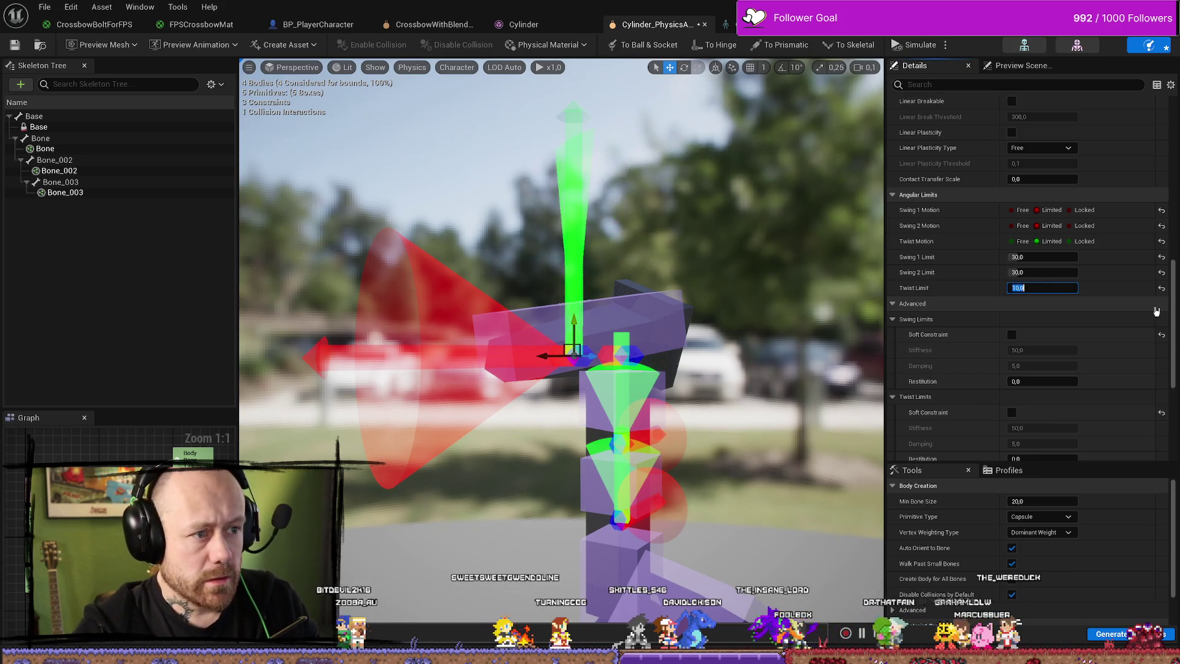
type("2")
key("Return")
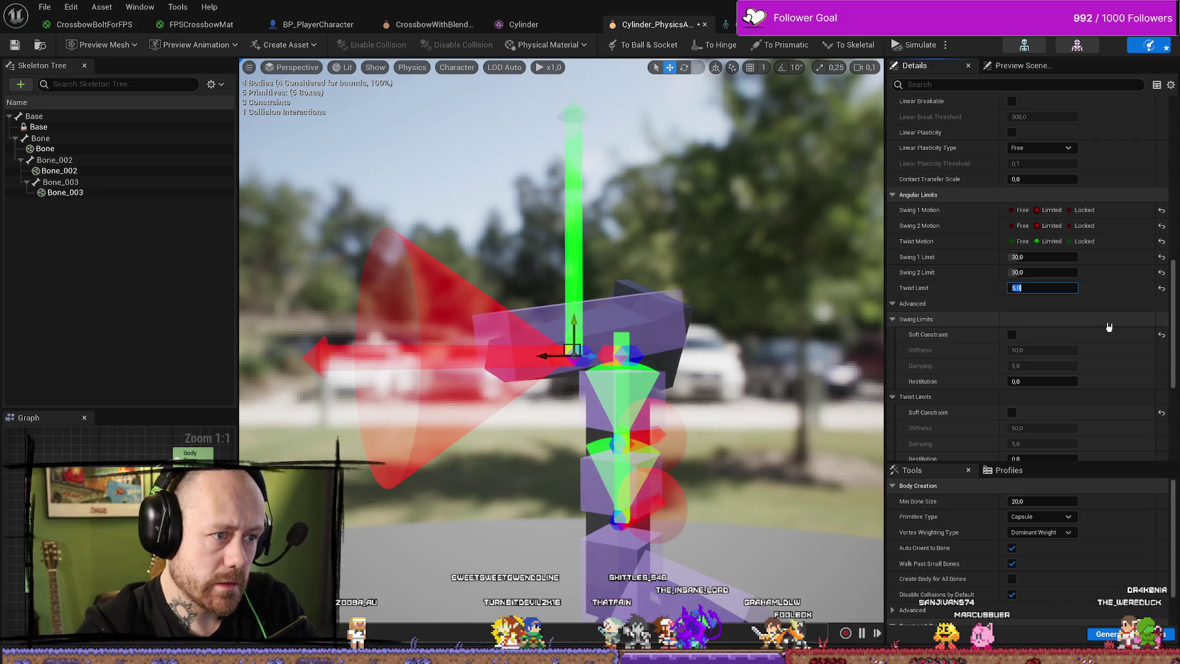
left_click(1106, 293)
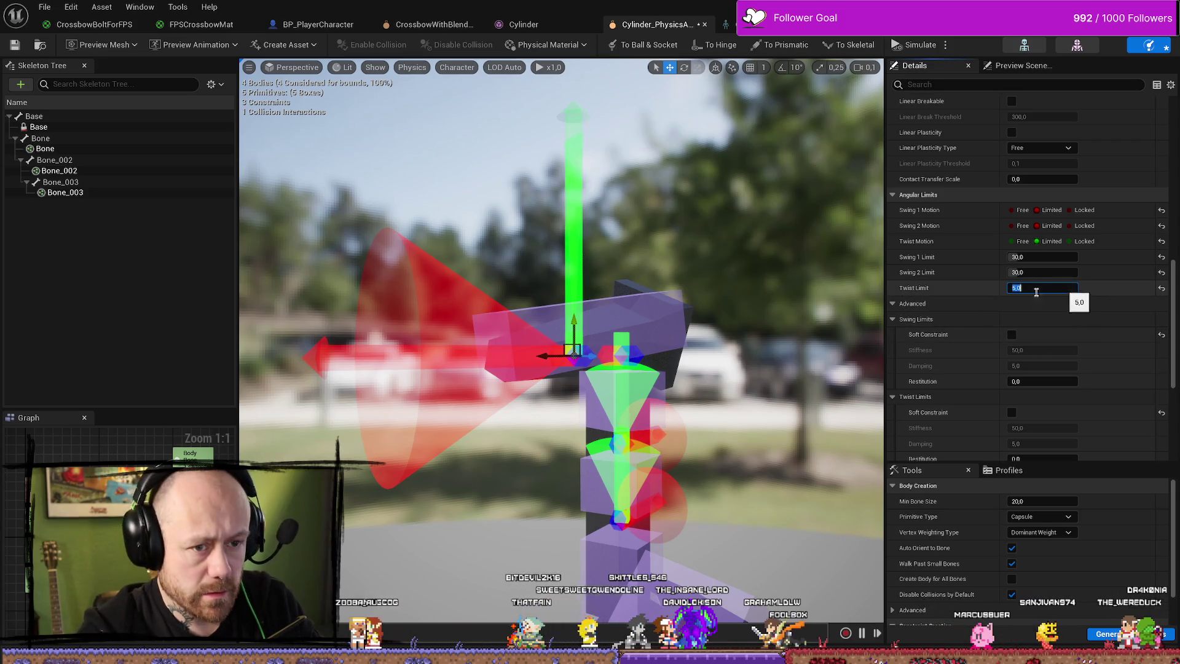
type("30")
key("Return")
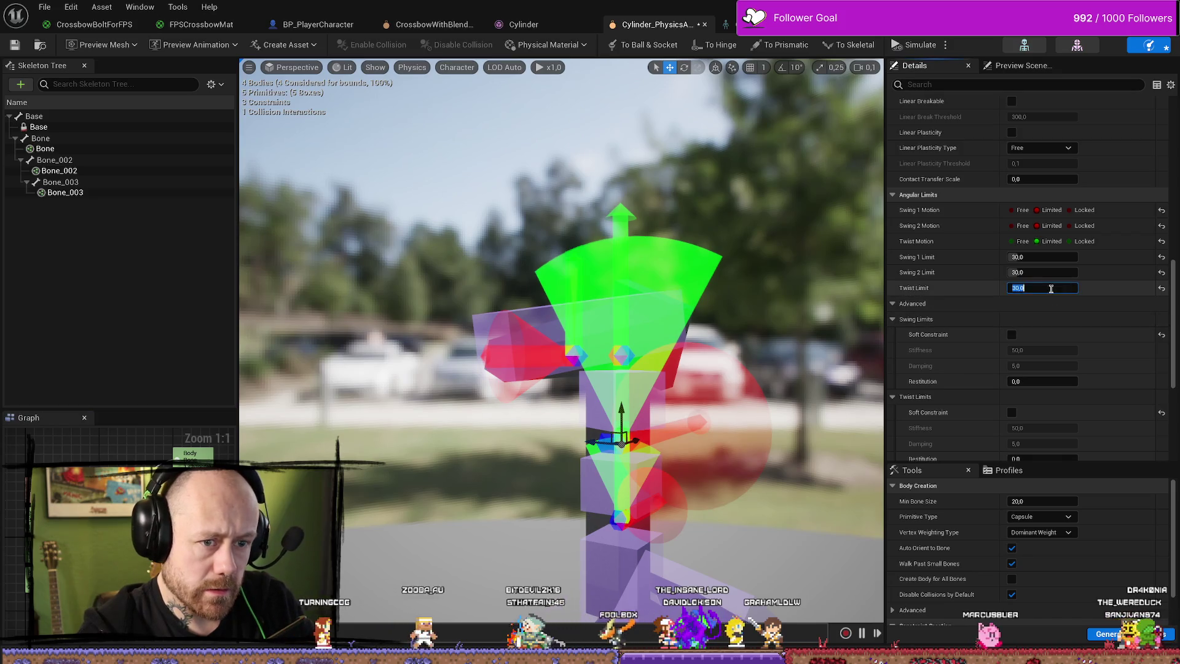
Set the Twist Limit to 5,0.
type("5,0")
key("Return")
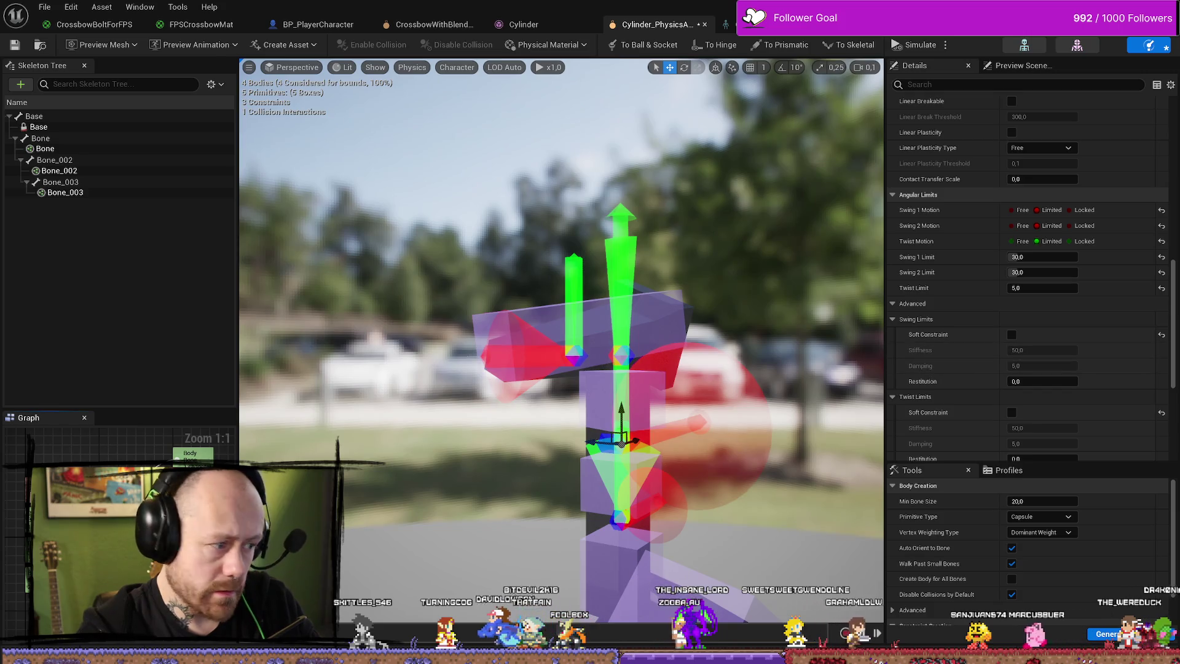
key("ctrl+z")
key("Tab")
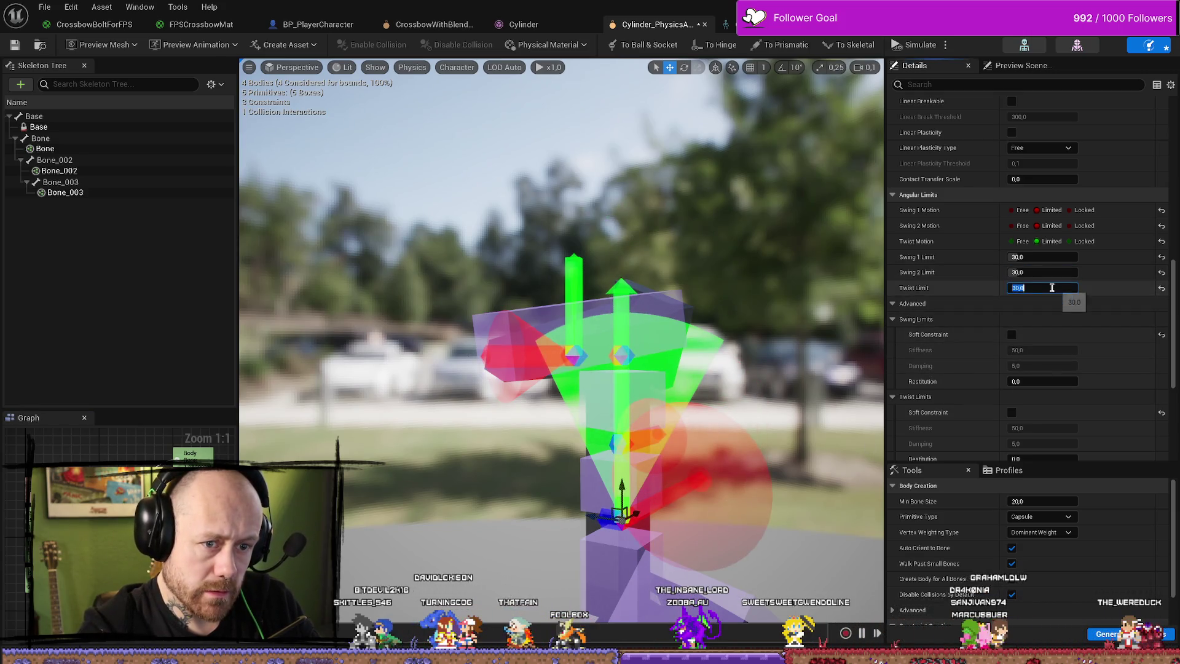
type("5,0")
key("Return")
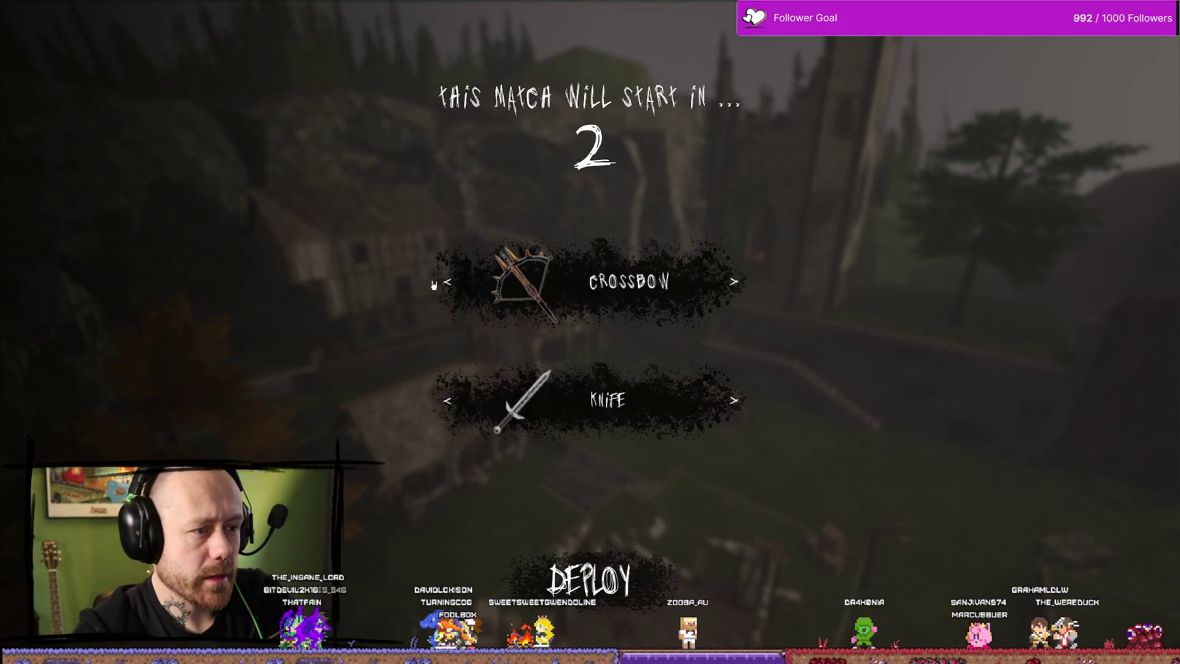
Deploy with the crossbow loadout, walk through the courtyard toward the stairs, then return to the physics asset.
left_click(455, 280)
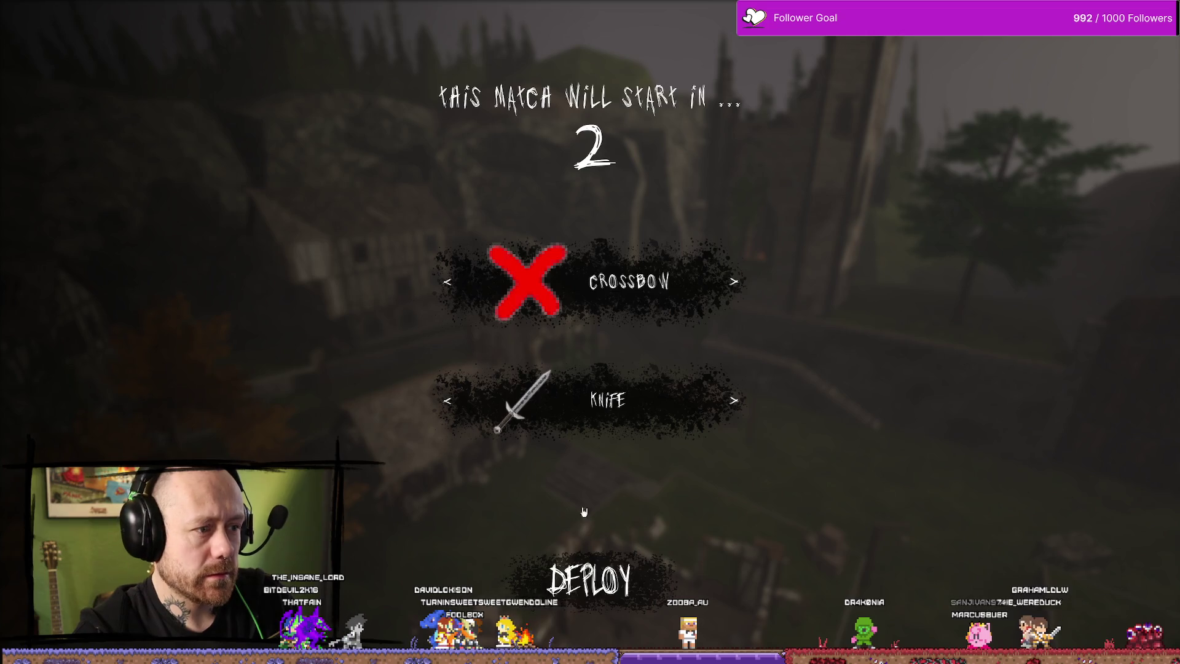
left_click(584, 571)
key("w")
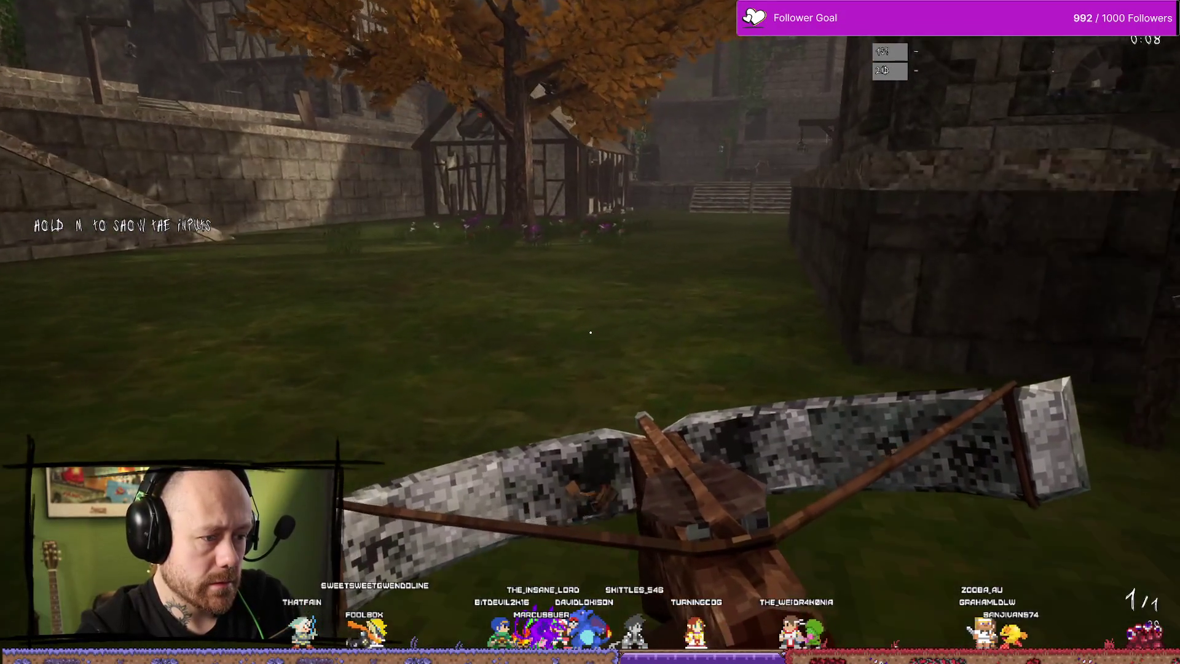
key("w")
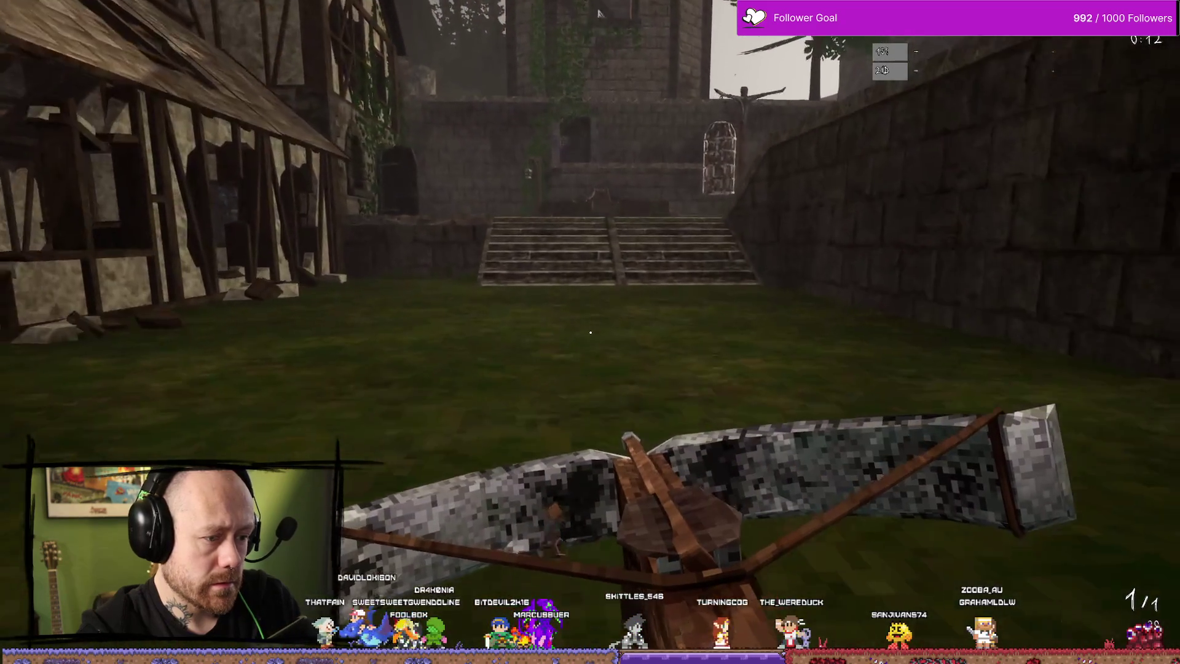
key("Escape")
key("ctrl+space")
key("ctrl+space")
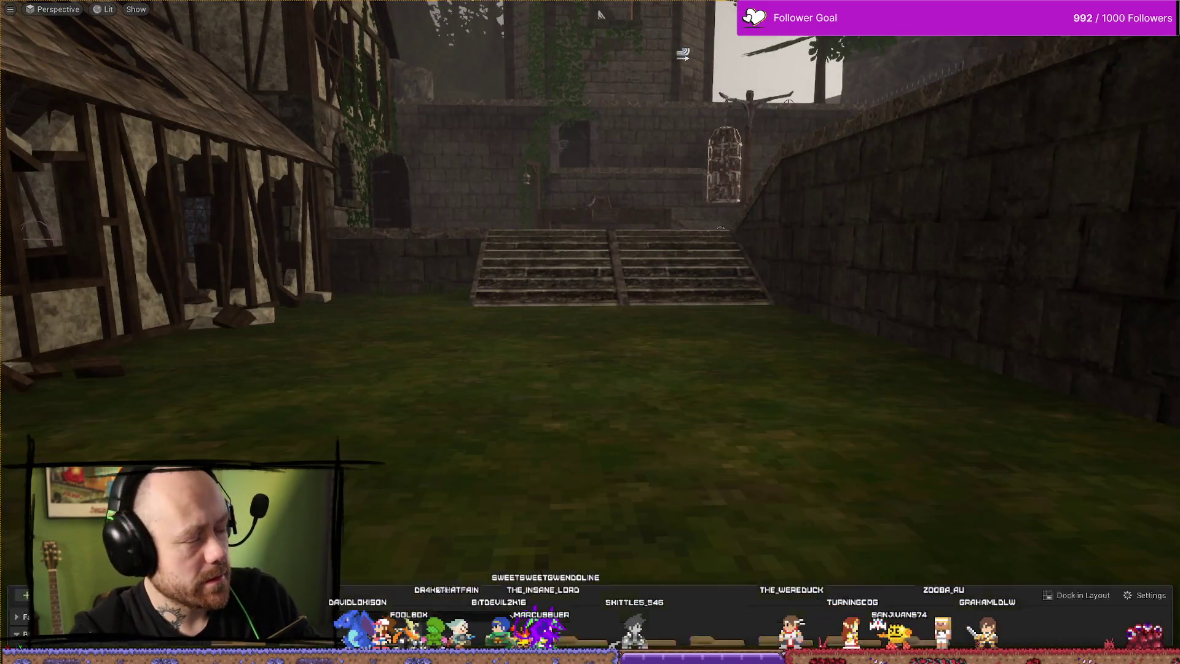
key("alt+Tab")
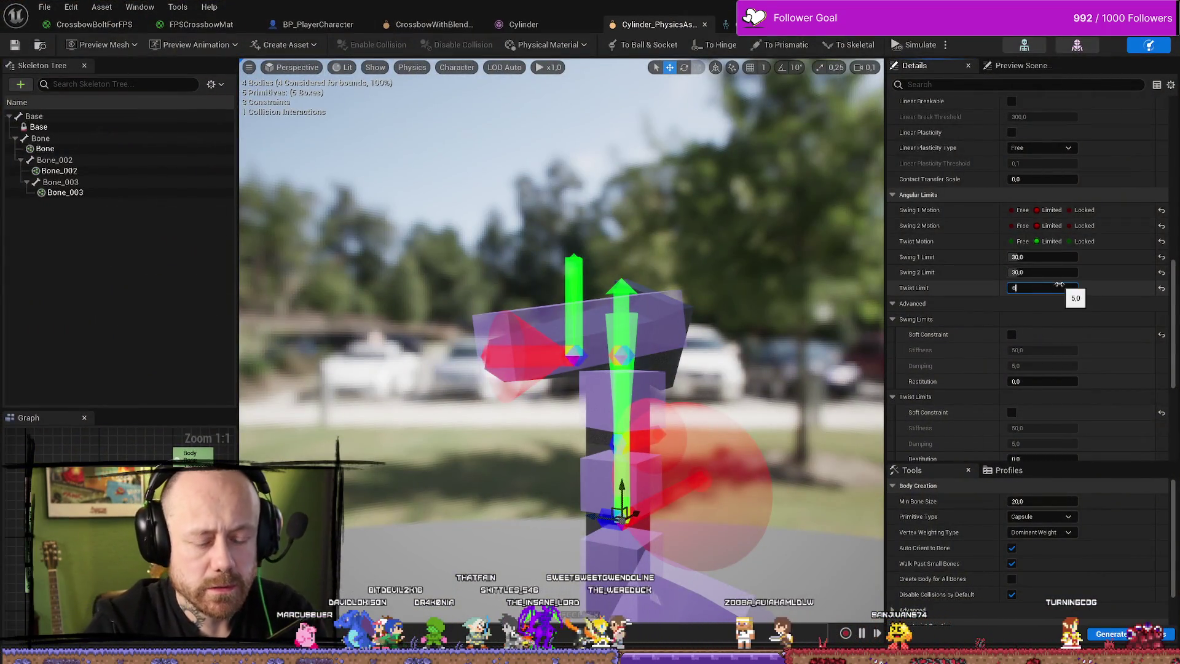
Retest a 5 degree Twist Limit, then put it back to 30.
type("0")
key("Return")
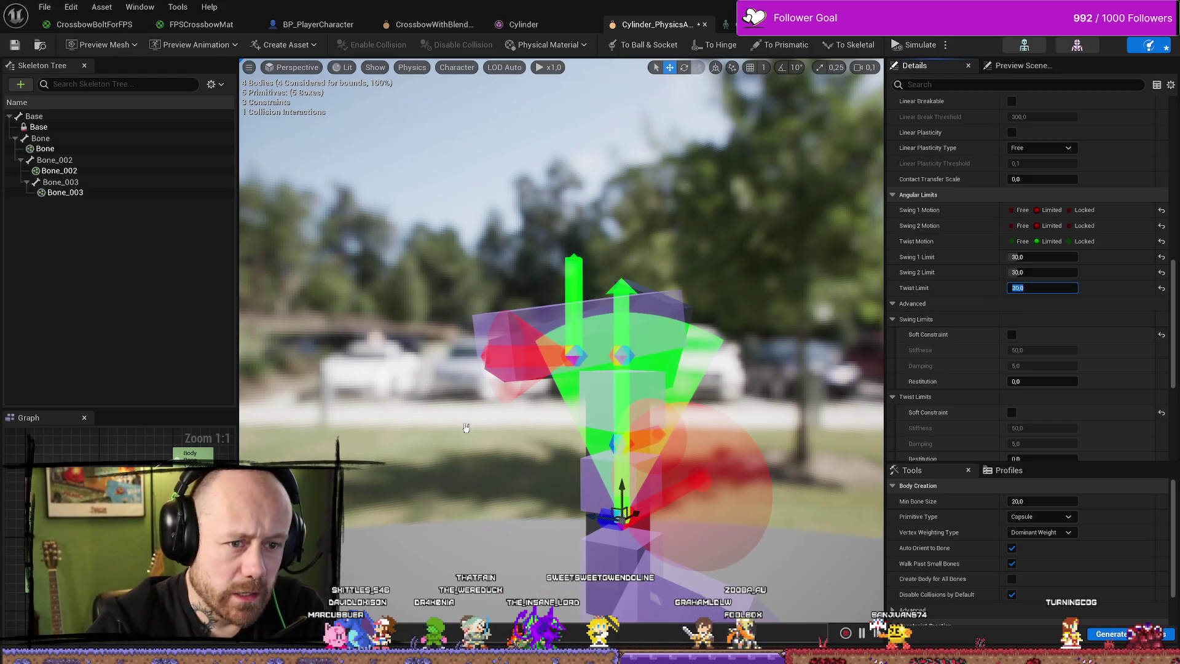
left_click(1052, 289)
type("30")
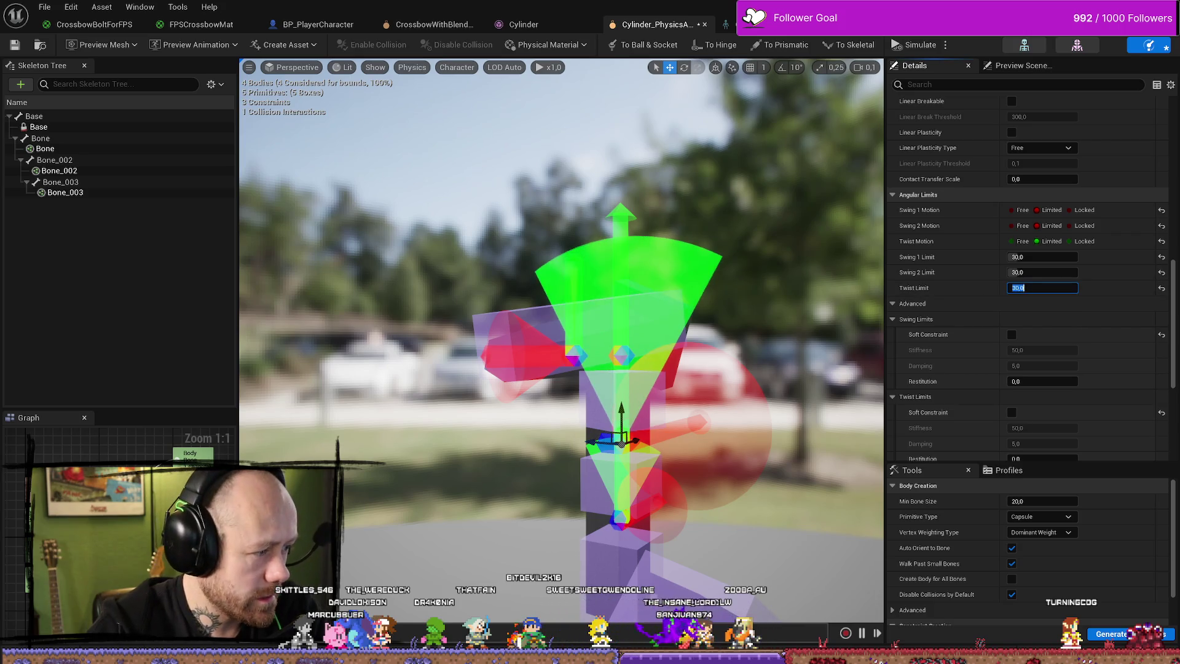
type("5")
key("Return")
left_click(1061, 287)
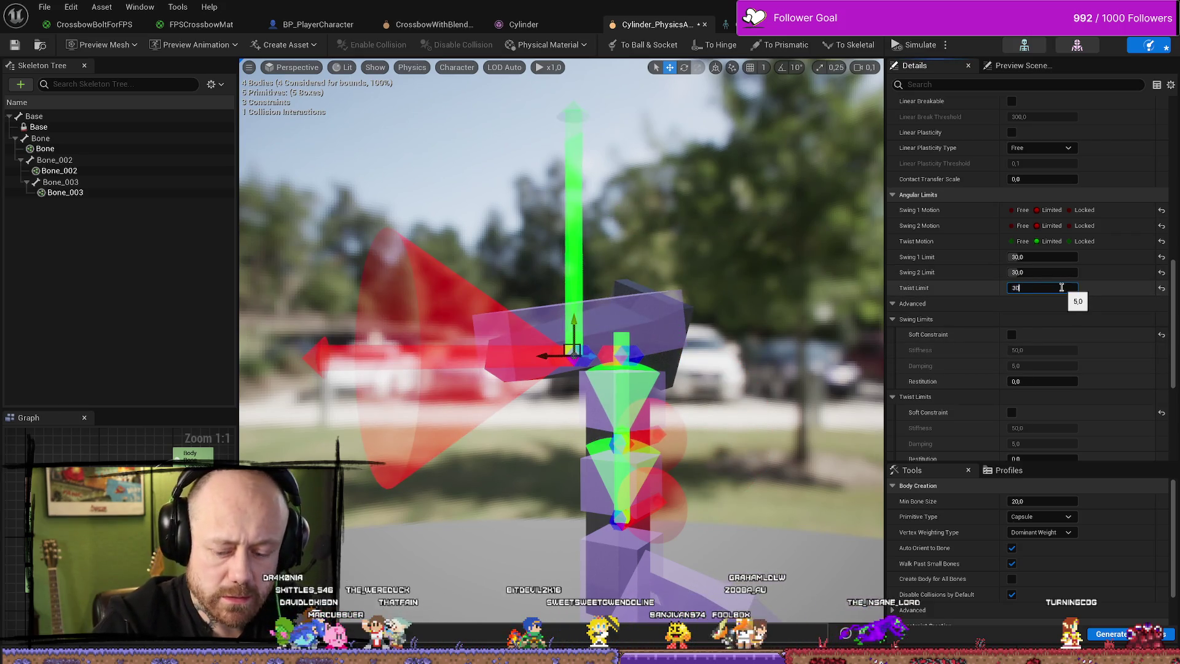
key("Return")
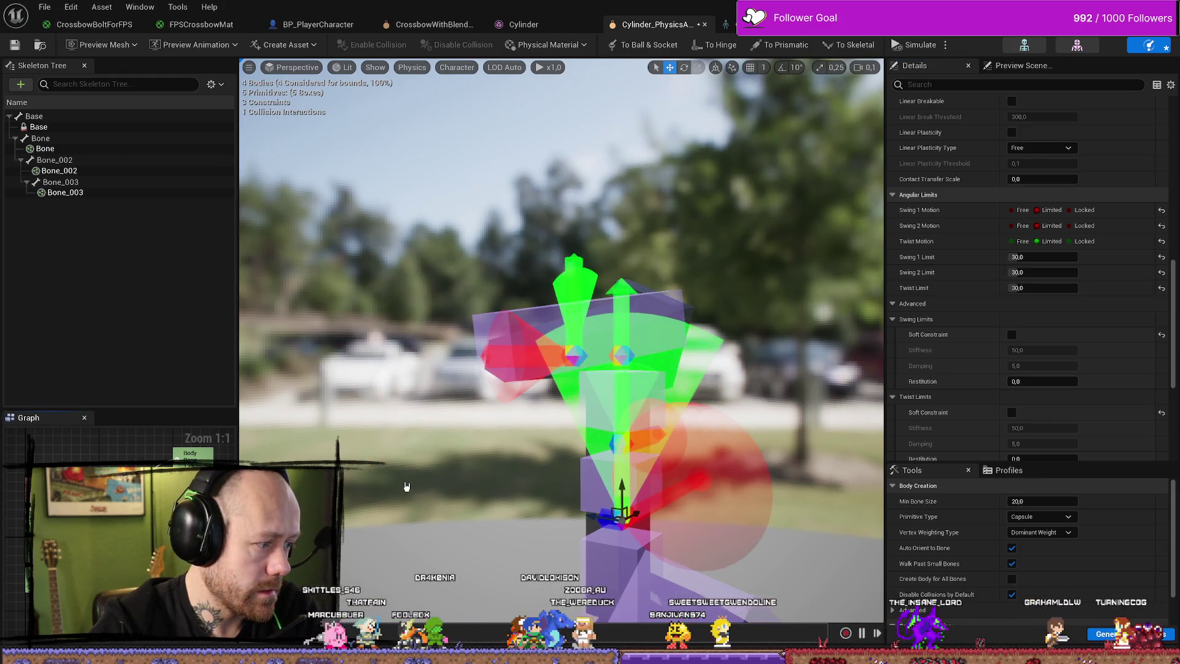
Set Swing 1 Motion to Locked on the upper joint's constraint and save the physics asset.
left_click(573, 352)
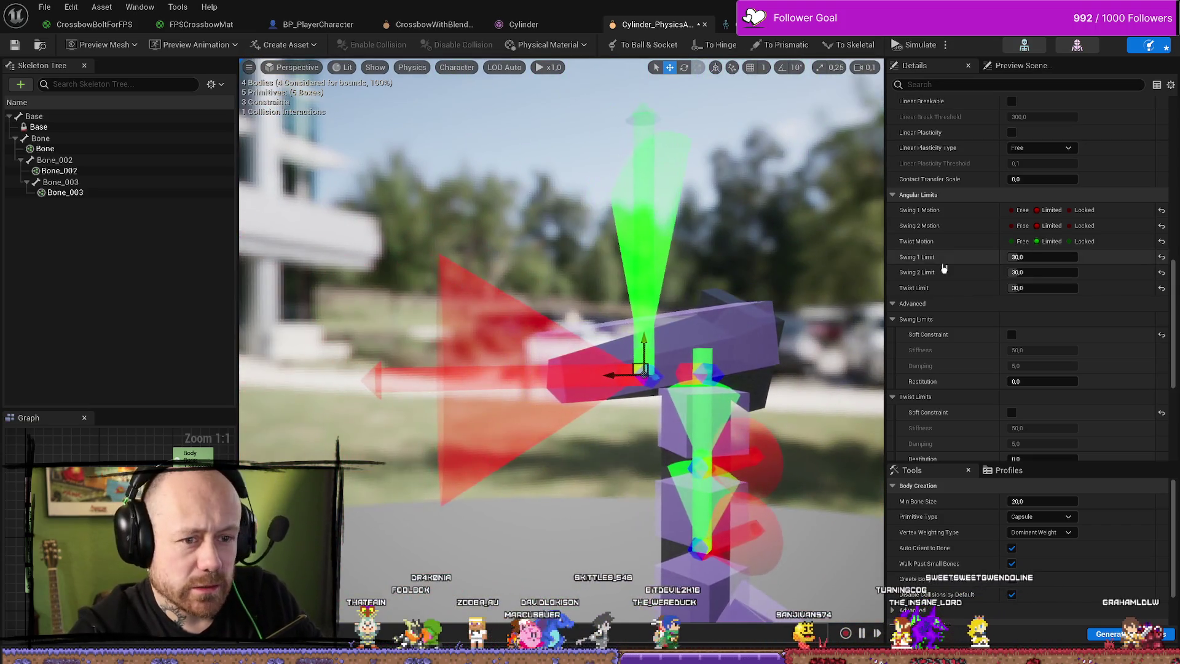
left_click(1069, 228)
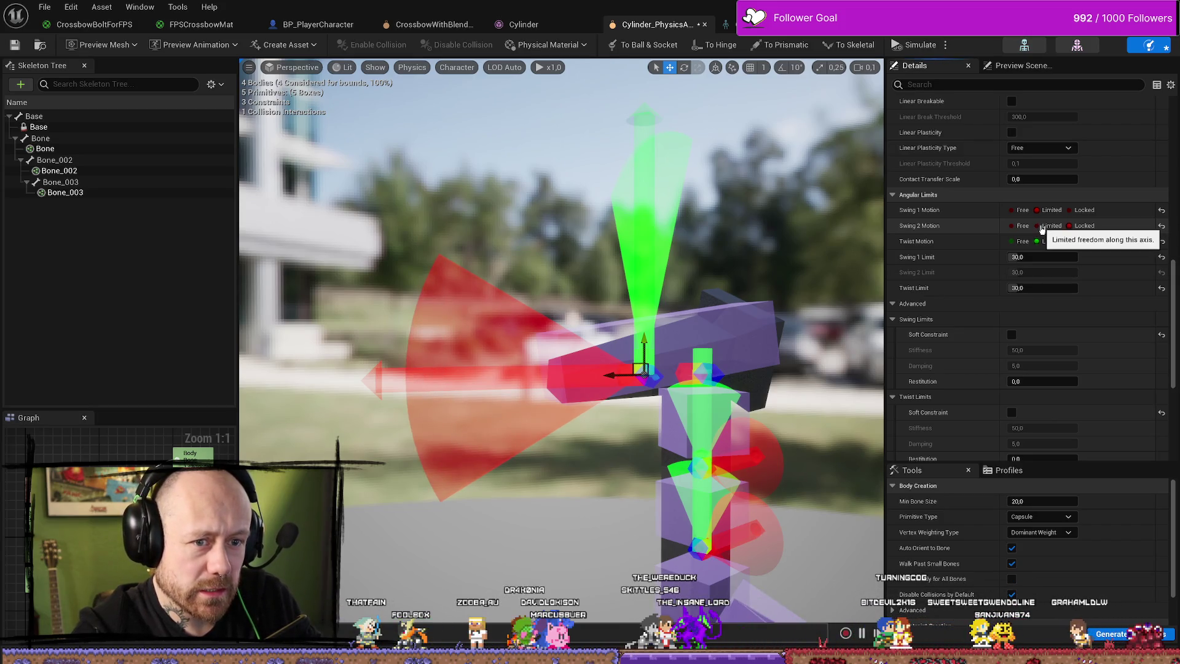
left_click(1052, 225)
left_click(1070, 212)
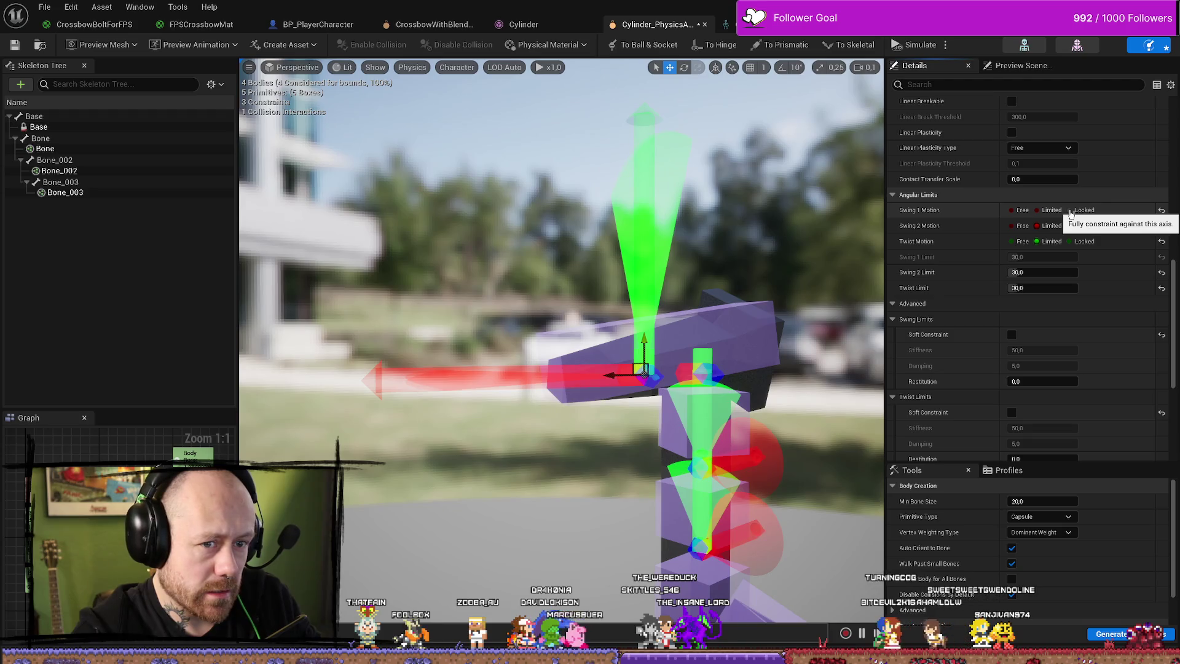
left_click(701, 464)
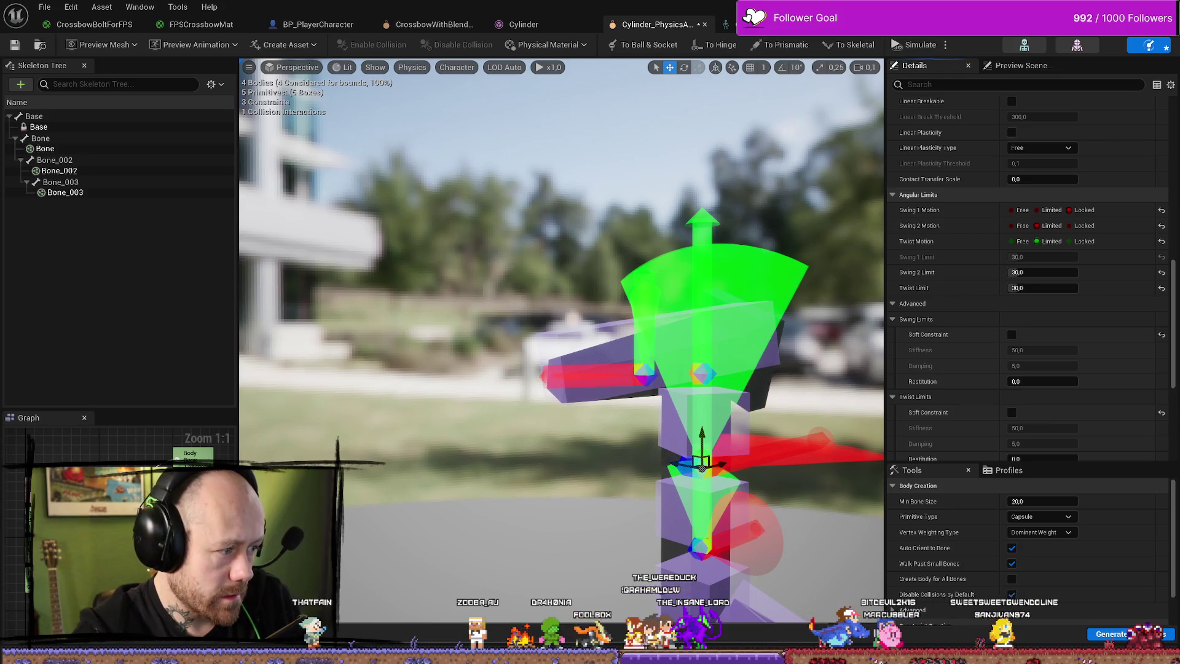
left_click(644, 373)
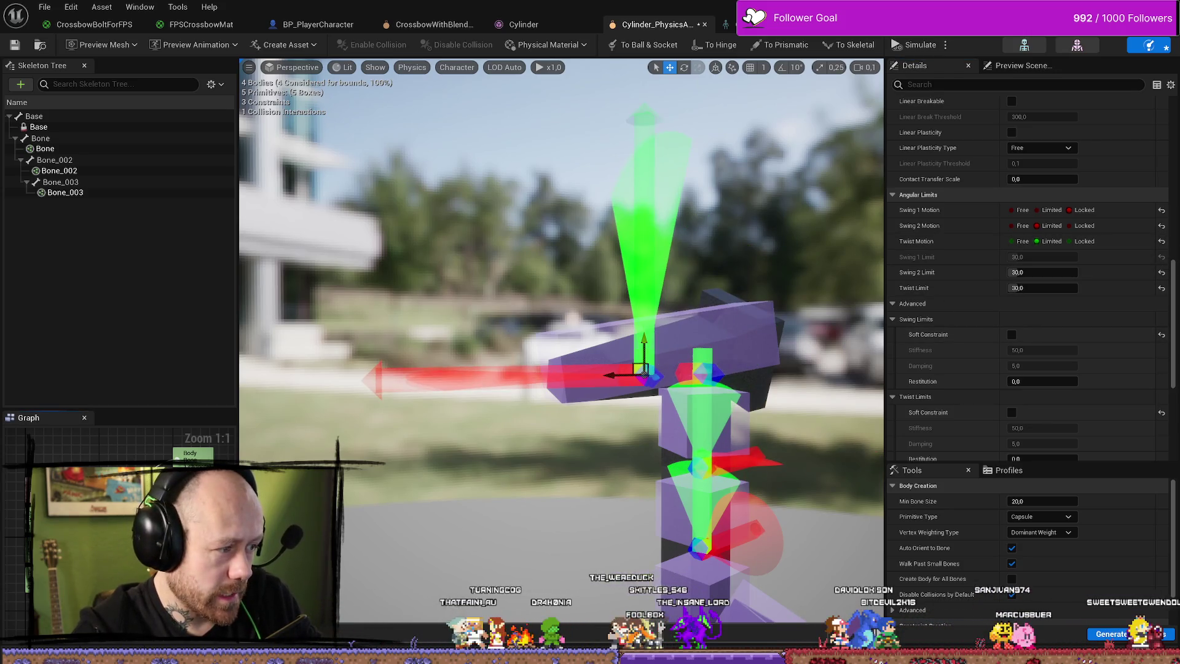
left_click(1045, 209)
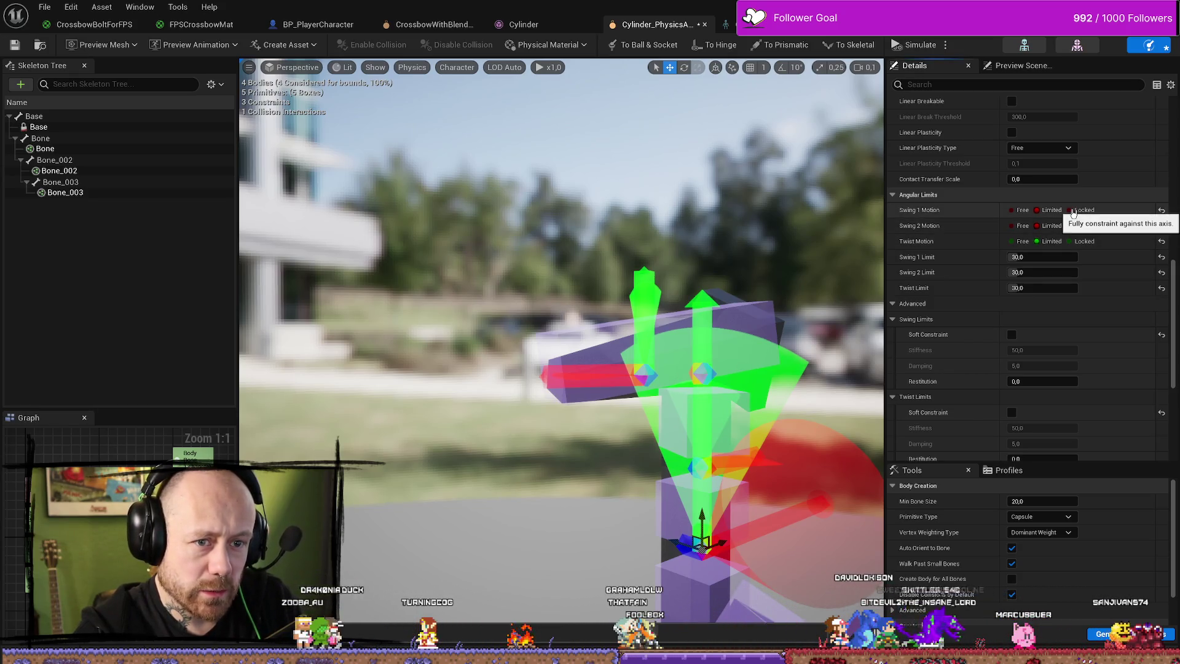
left_click(1072, 210)
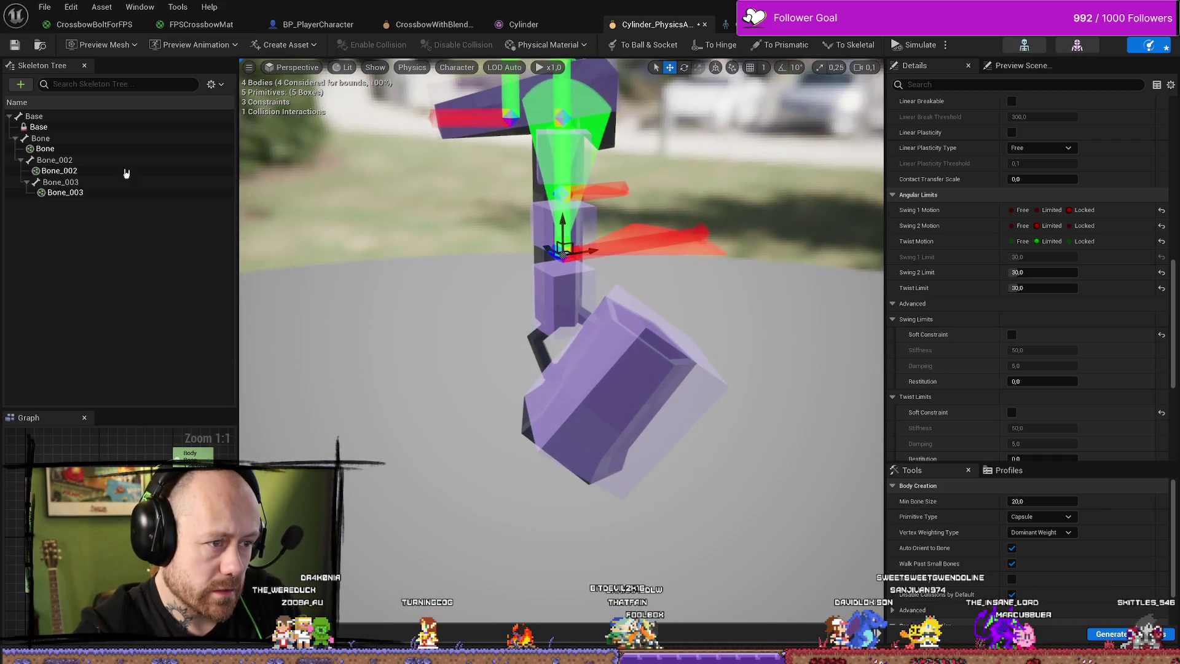
left_click(19, 48)
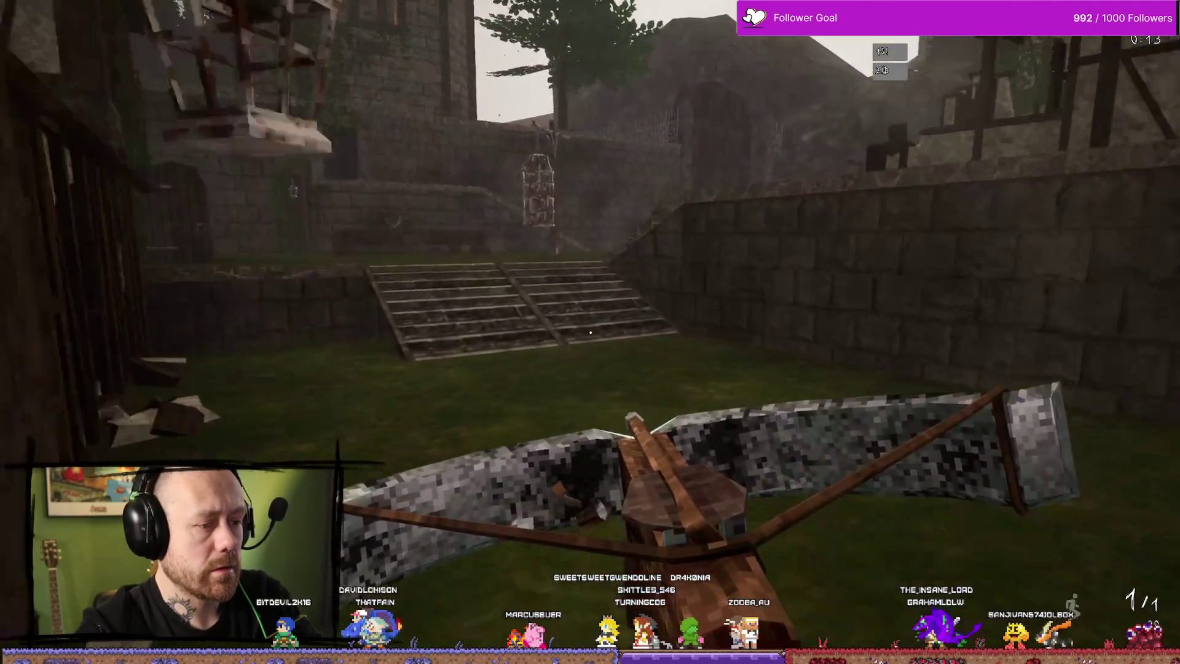
Walk the crossbow through the courtyard, grassy corridor and stairs toward the hanging cage, then stop playing.
key("w")
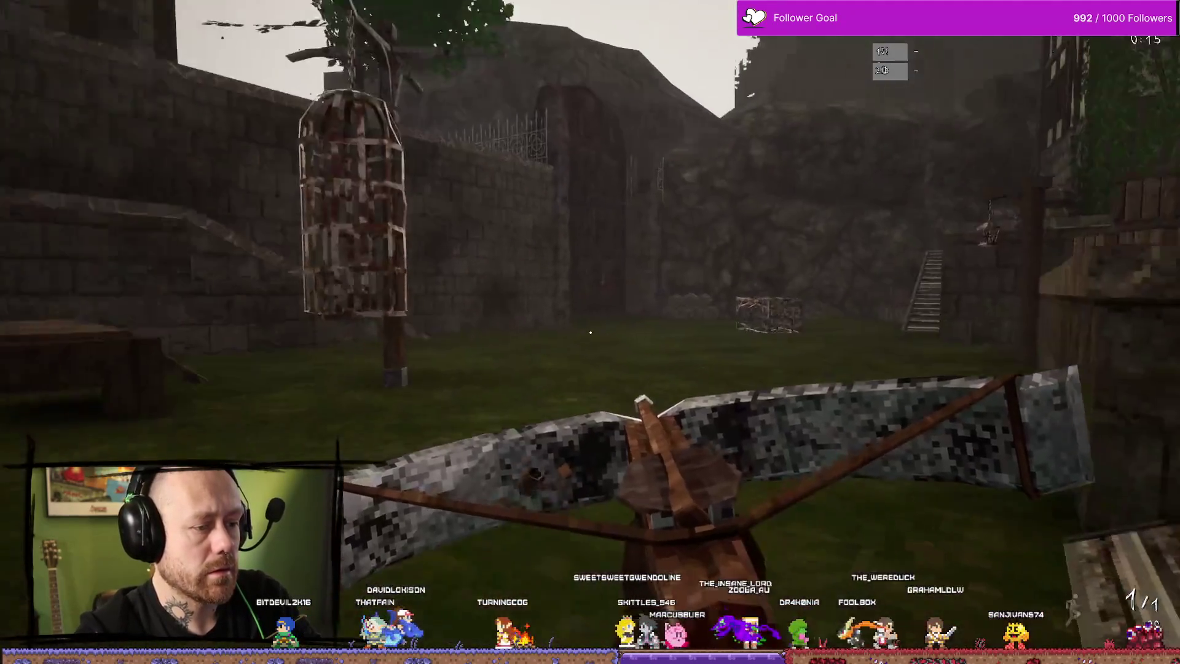
key("w")
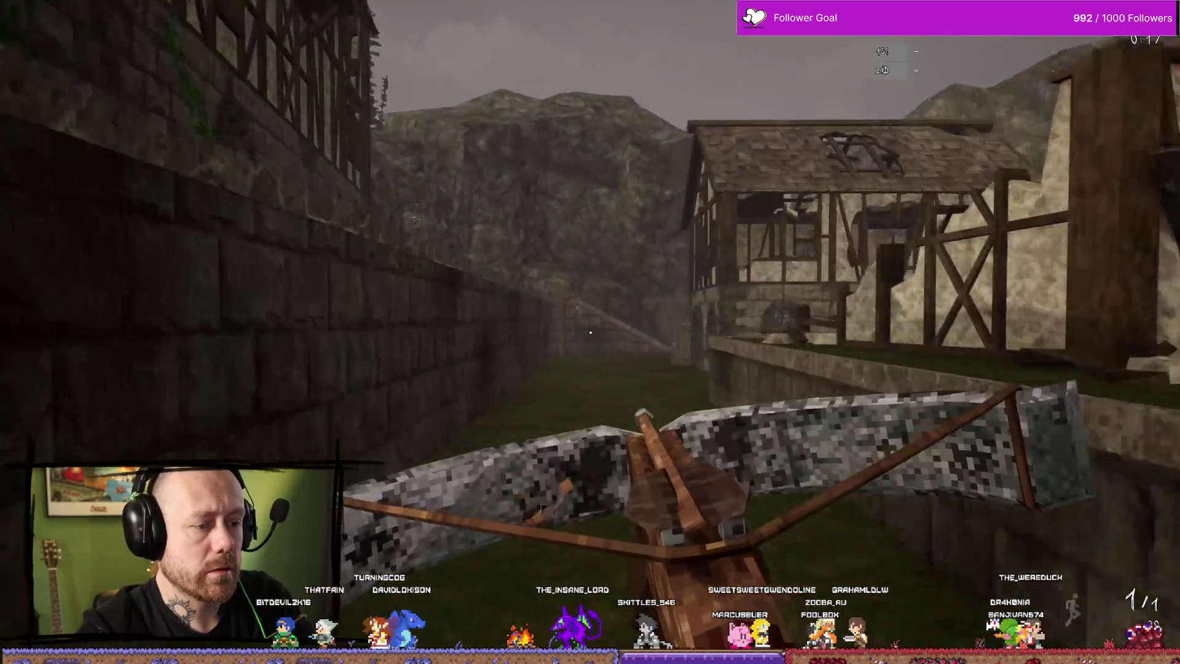
key("w")
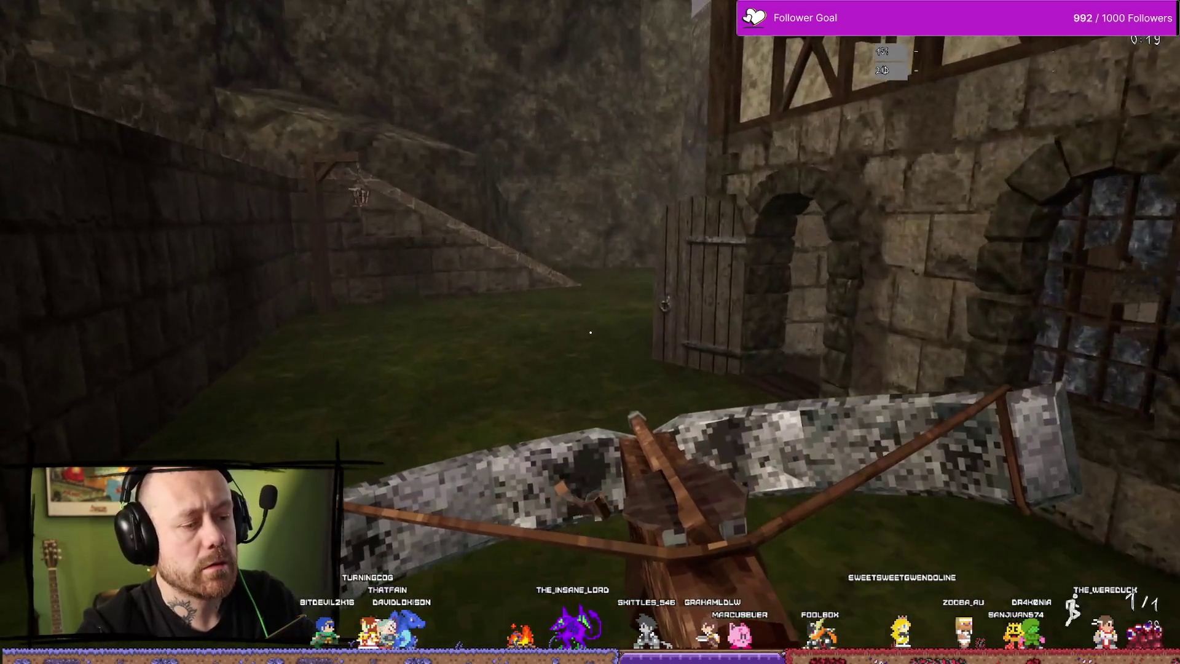
key("w")
key("w")
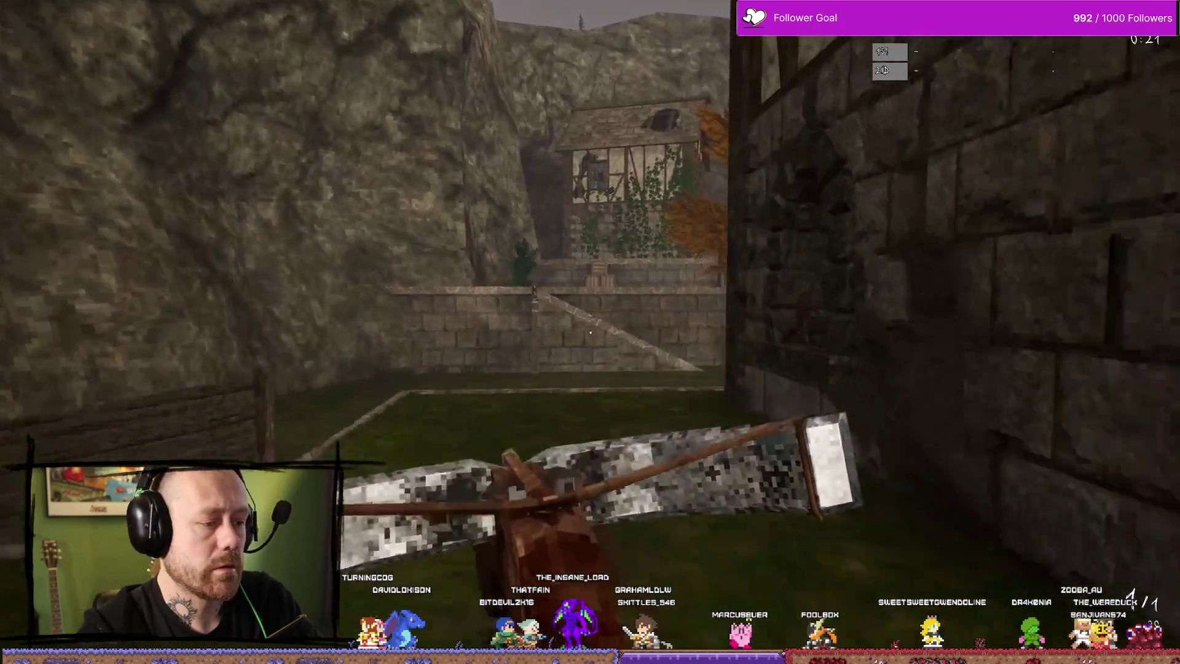
key("w")
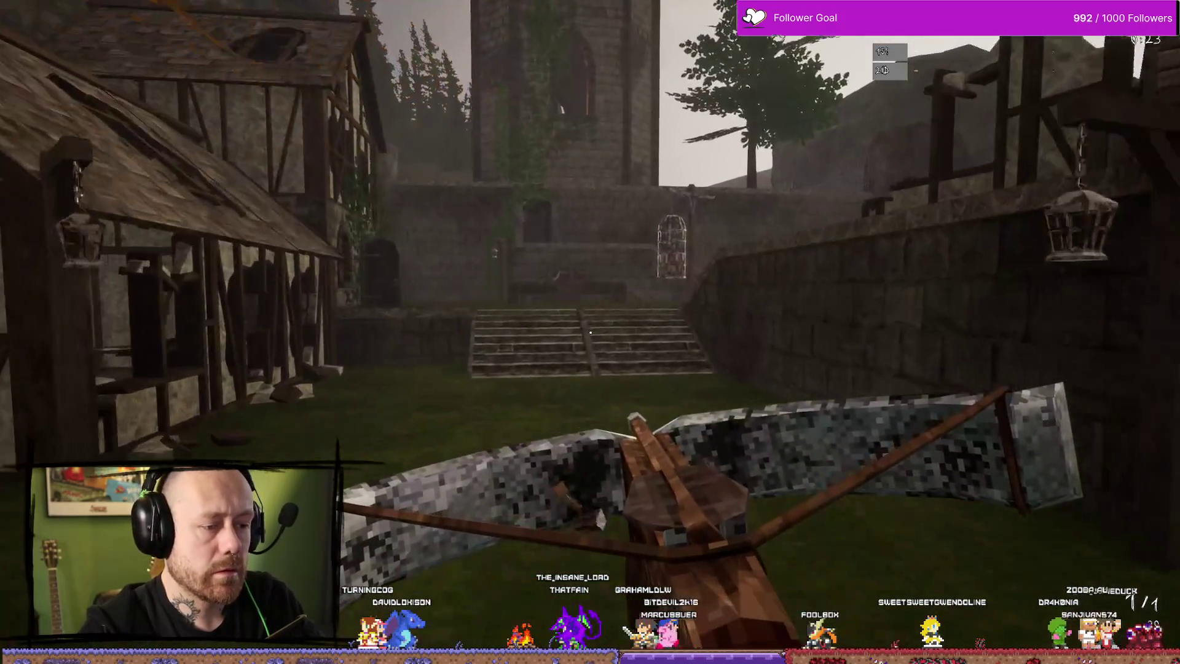
key("w")
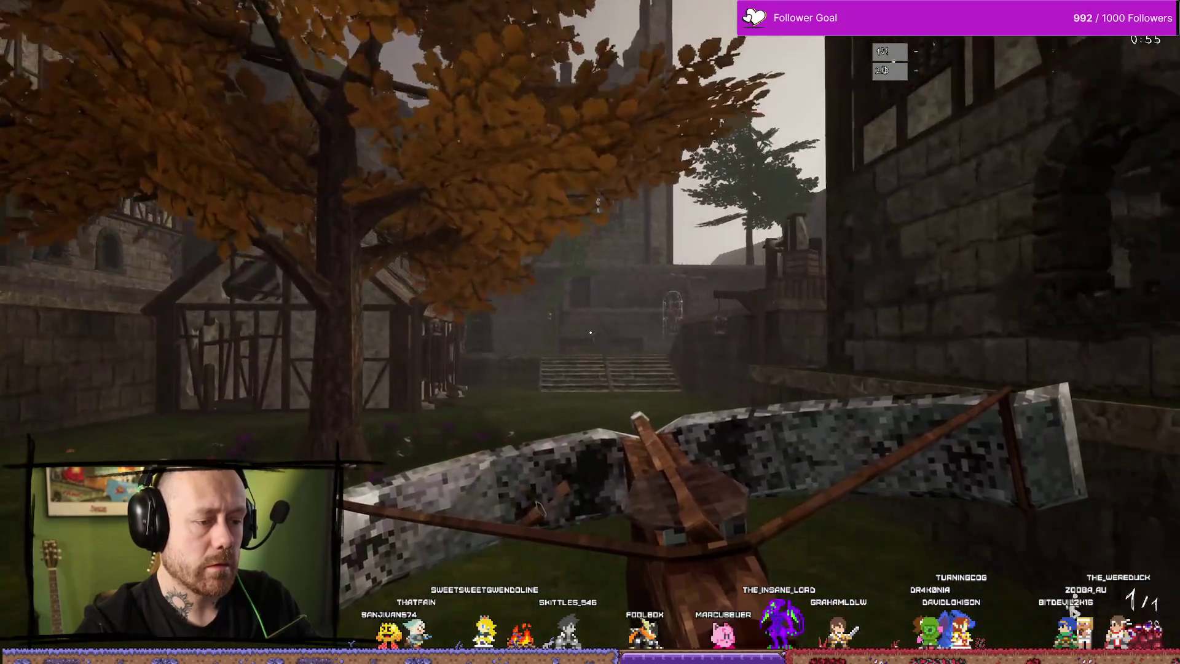
key("Escape")
key("ctrl+space")
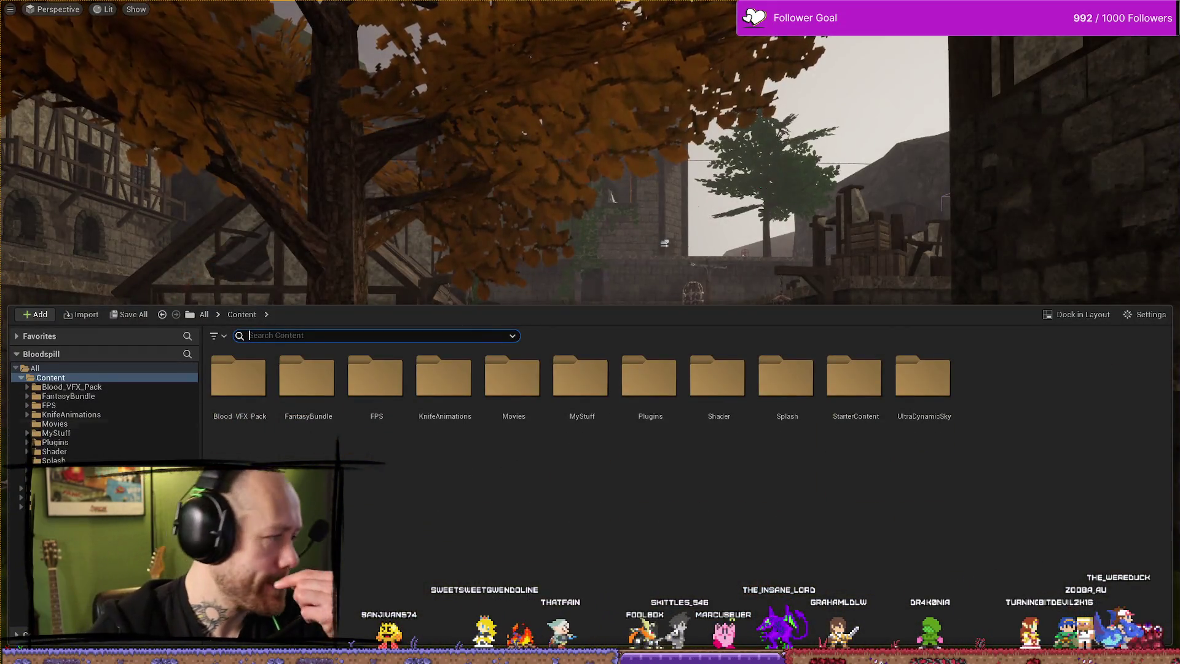
Set Swing 1 Motion back to Limited on the upper joint, then start playing the village level.
key("alt+Tab")
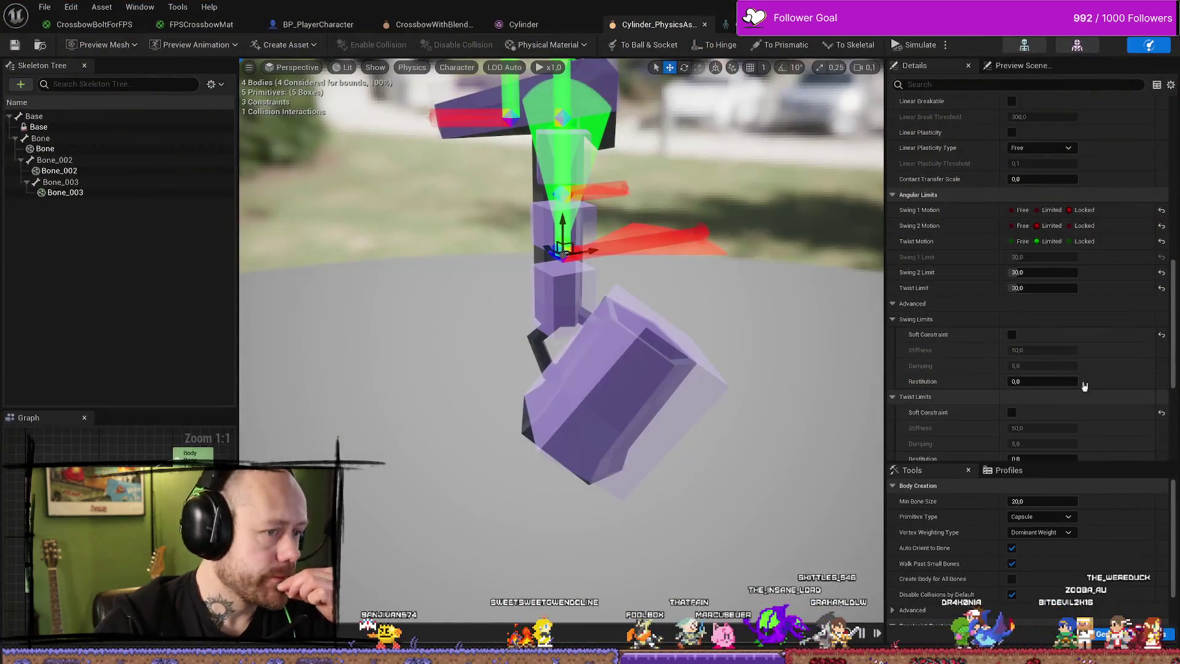
scroll(1044, 344, "down", 5)
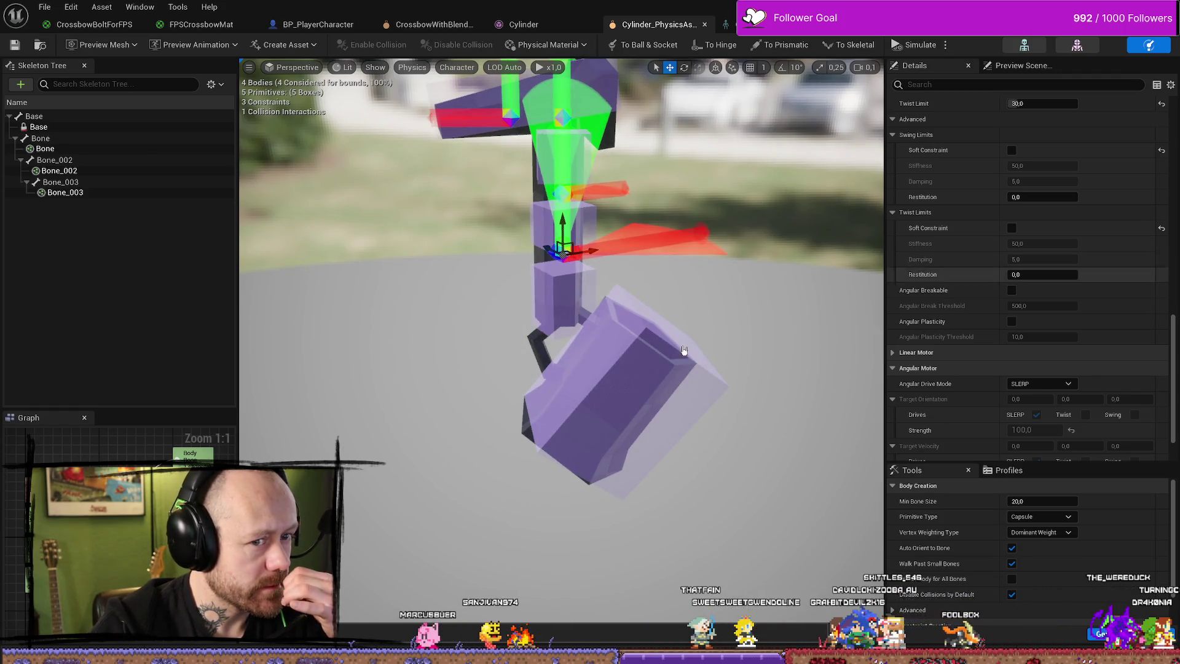
scroll(1076, 373, "up", 6)
scroll(1076, 372, "up", 2)
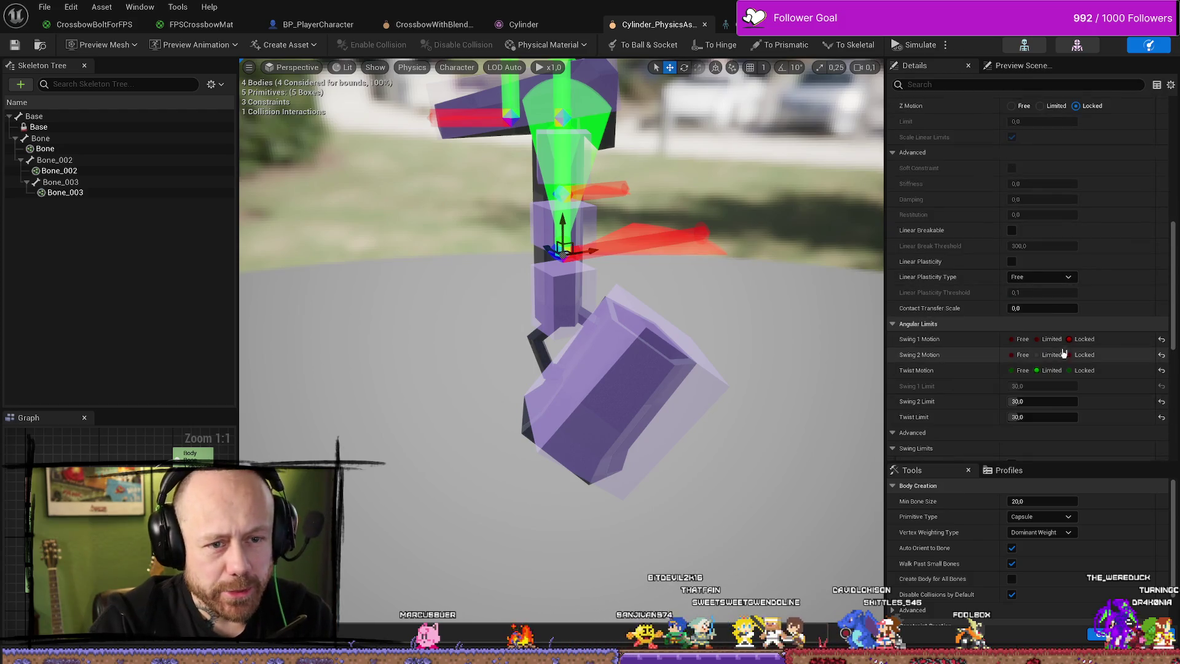
left_click(1037, 338)
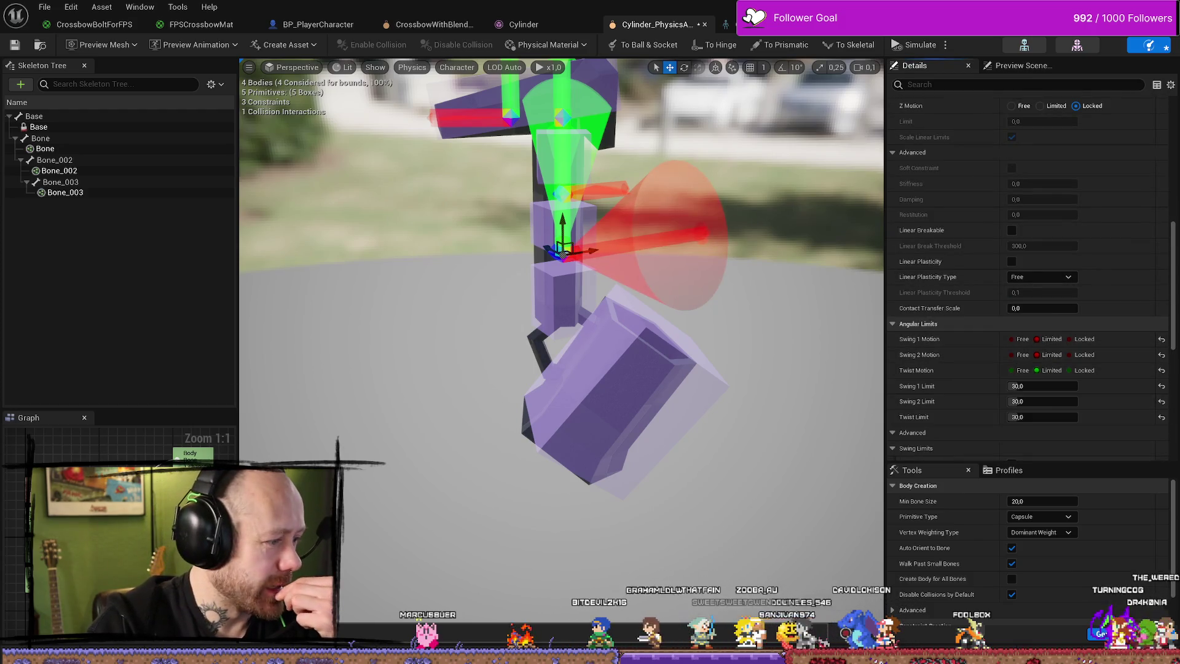
key("ctrl+z")
left_click(1045, 341)
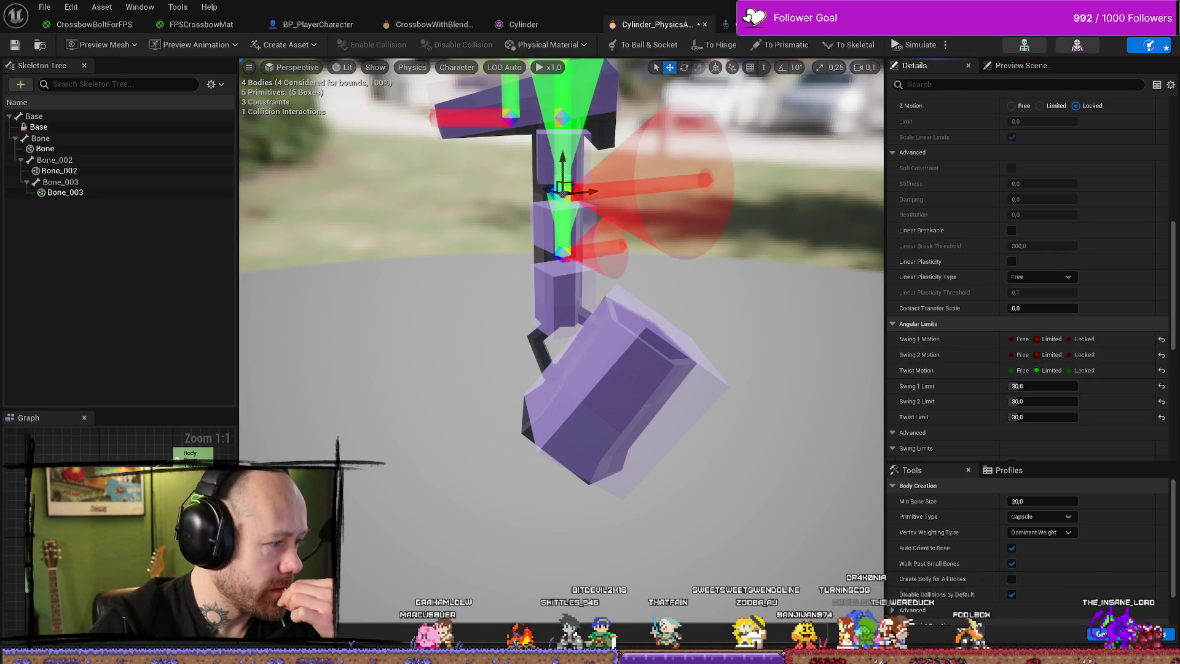
key("ctrl+z")
left_click(1042, 342)
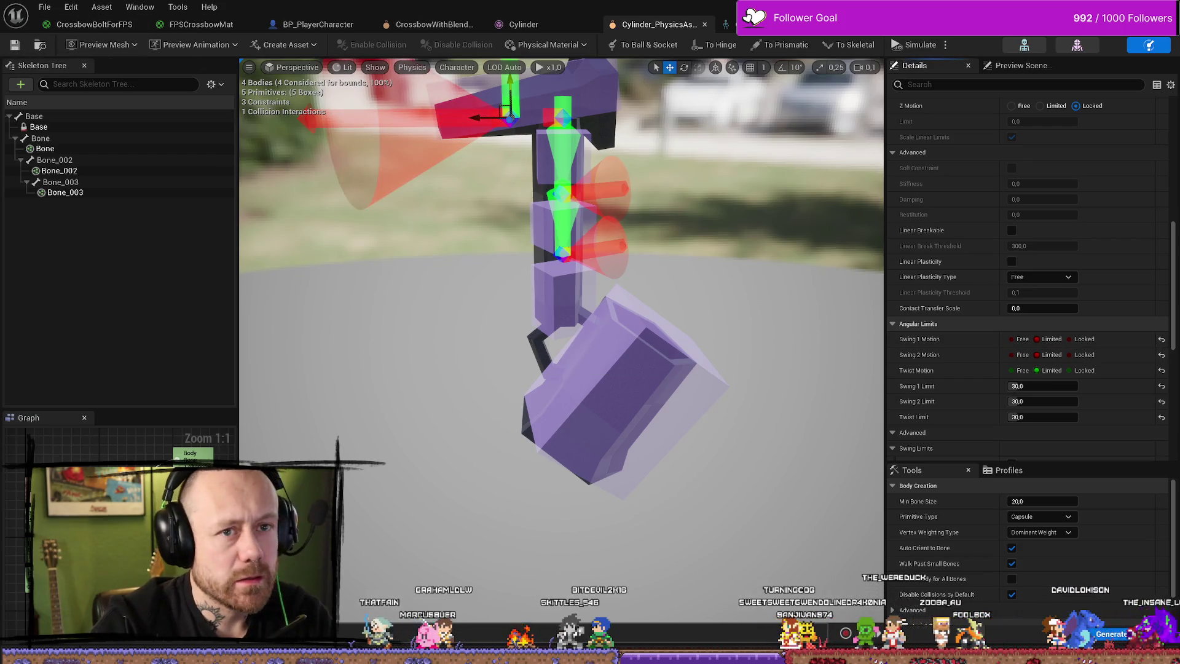
key("alt+Tab")
key("alt+p")
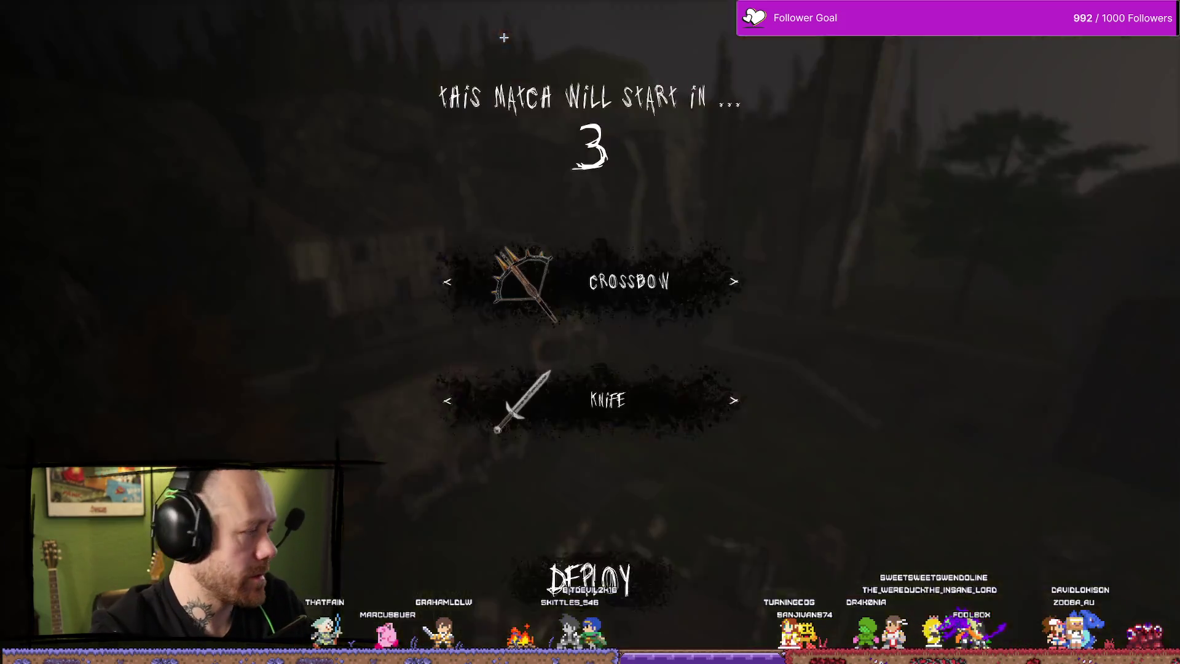
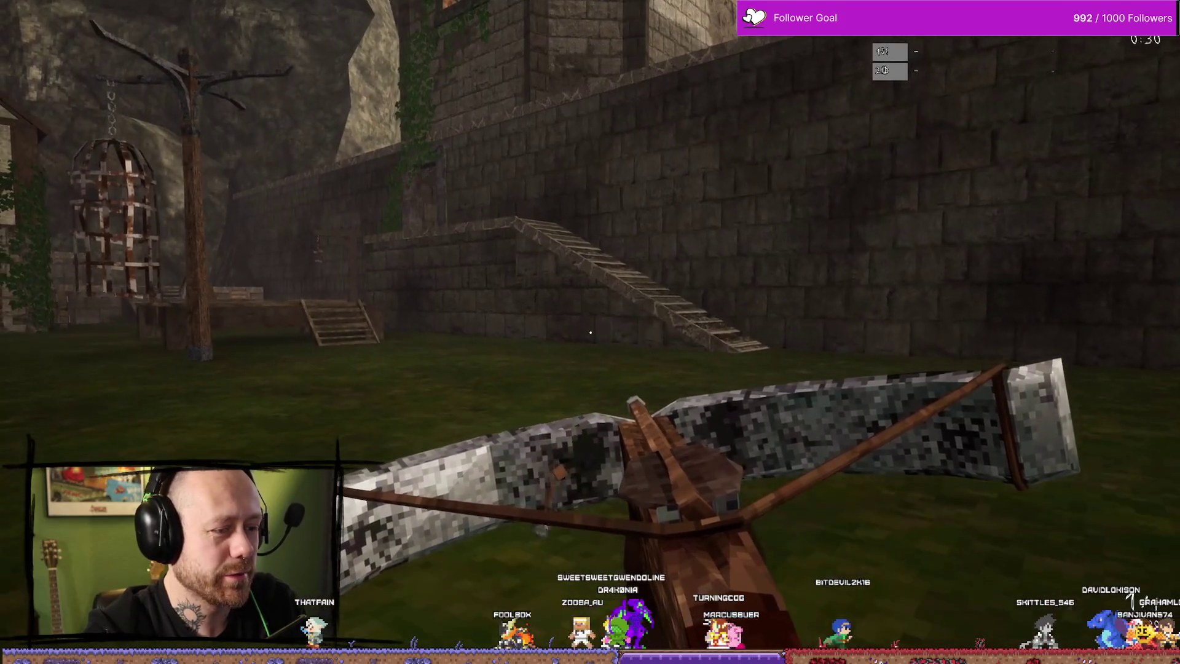
Stop the play test and return to Cylinder_PhysicsAsset's 30-degree Swing/Twist Limits settings.
key("Escape")
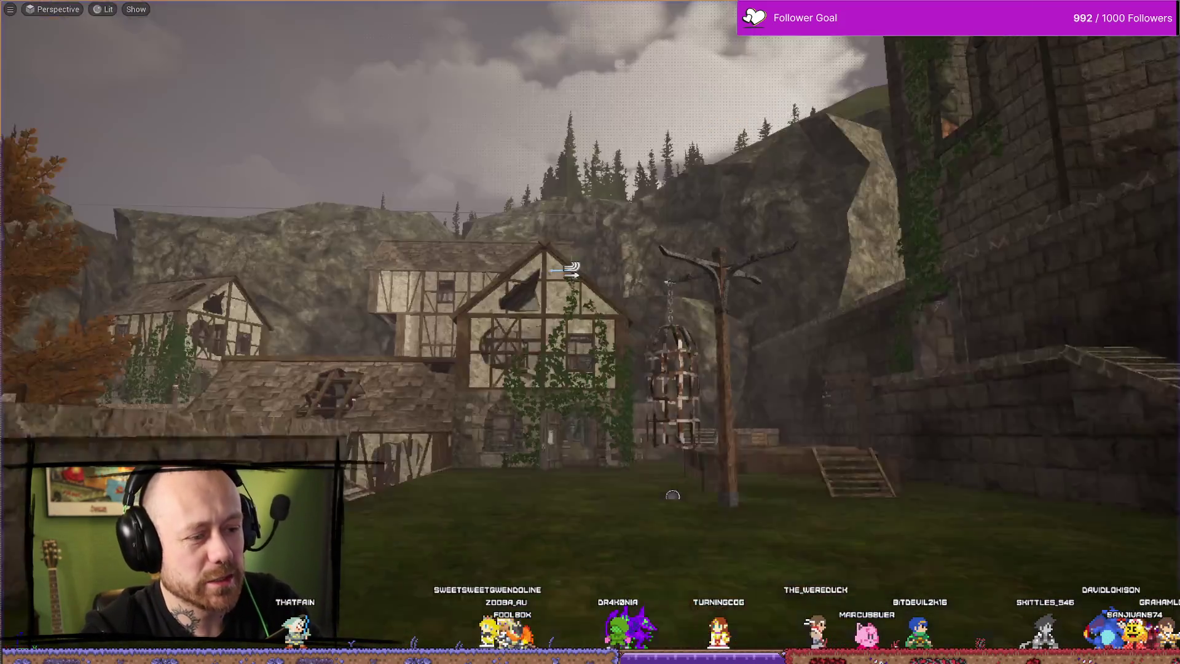
key("ctrl+space")
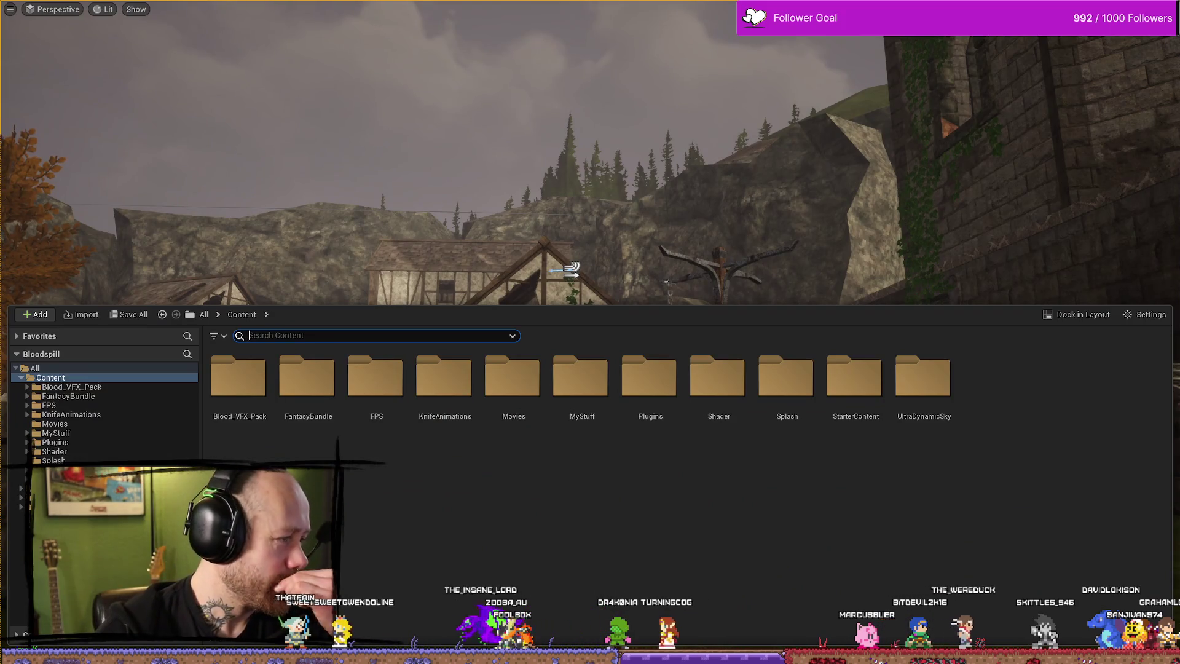
key("alt+Tab")
scroll(1044, 332, "down", 10)
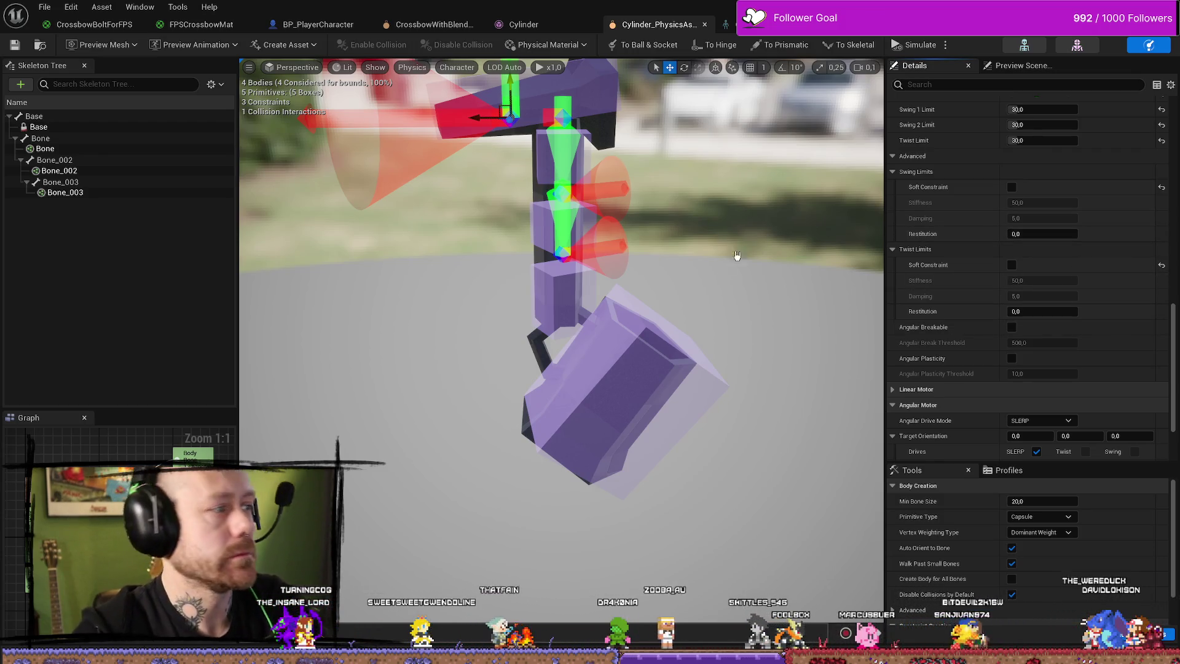
Enable Soft Constraint on both swing and twist limits, toggling them off and on to compare.
left_click(1012, 187)
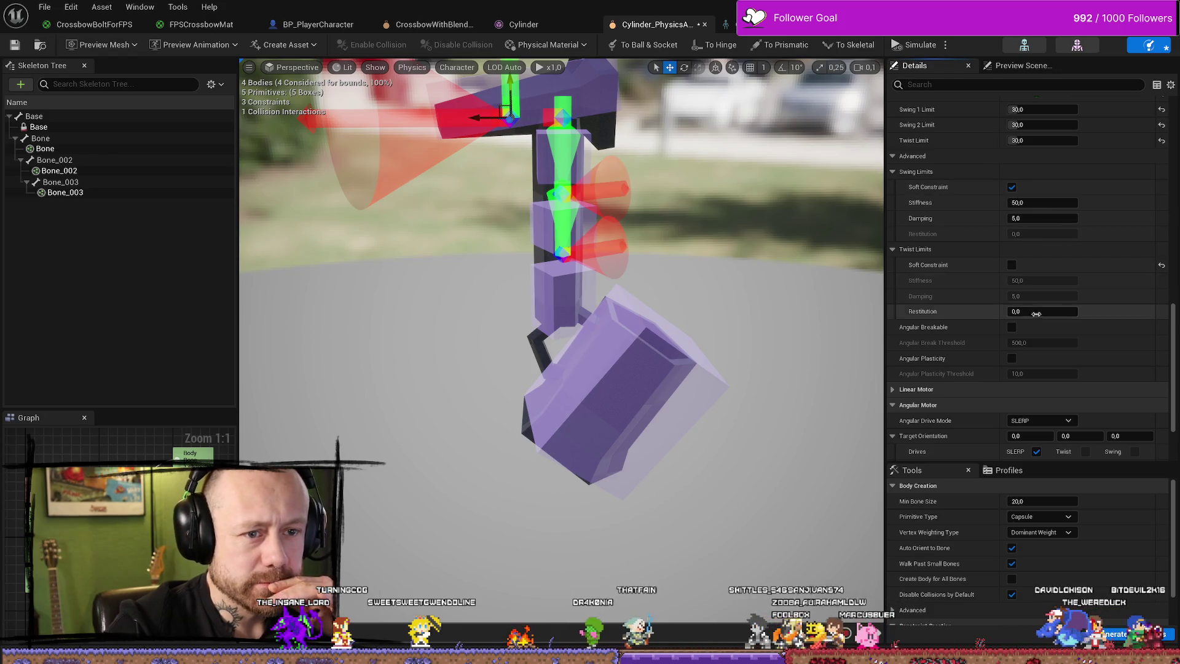
left_click(1012, 265)
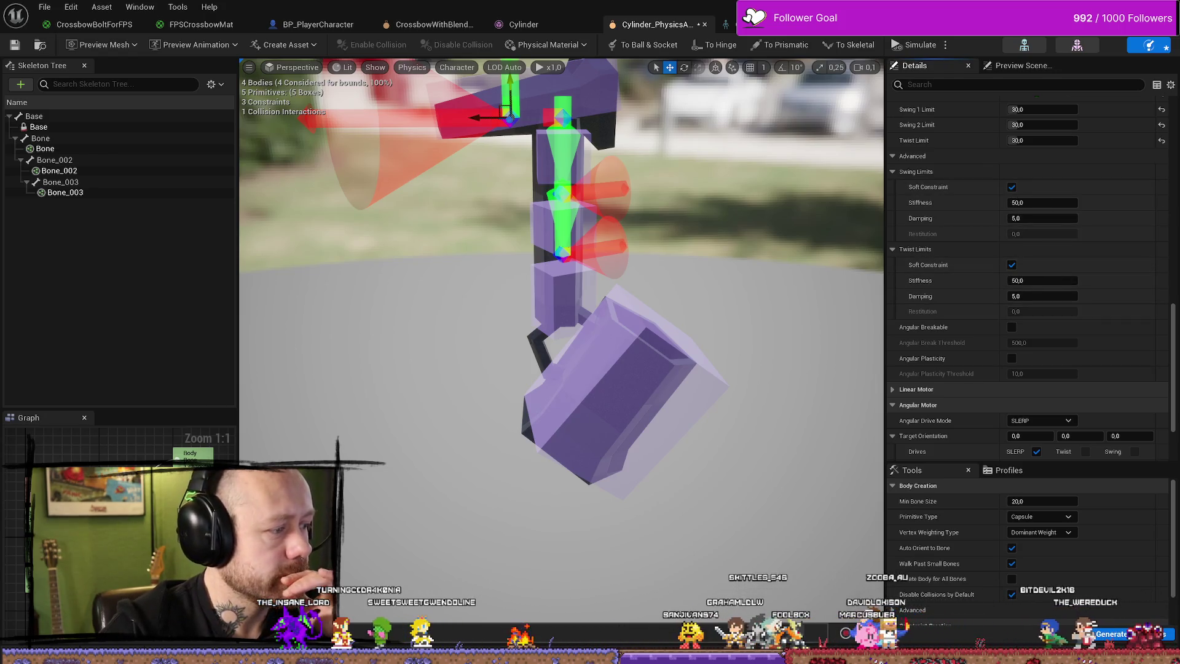
left_click(1011, 186)
left_click(1011, 265)
left_click(1011, 187)
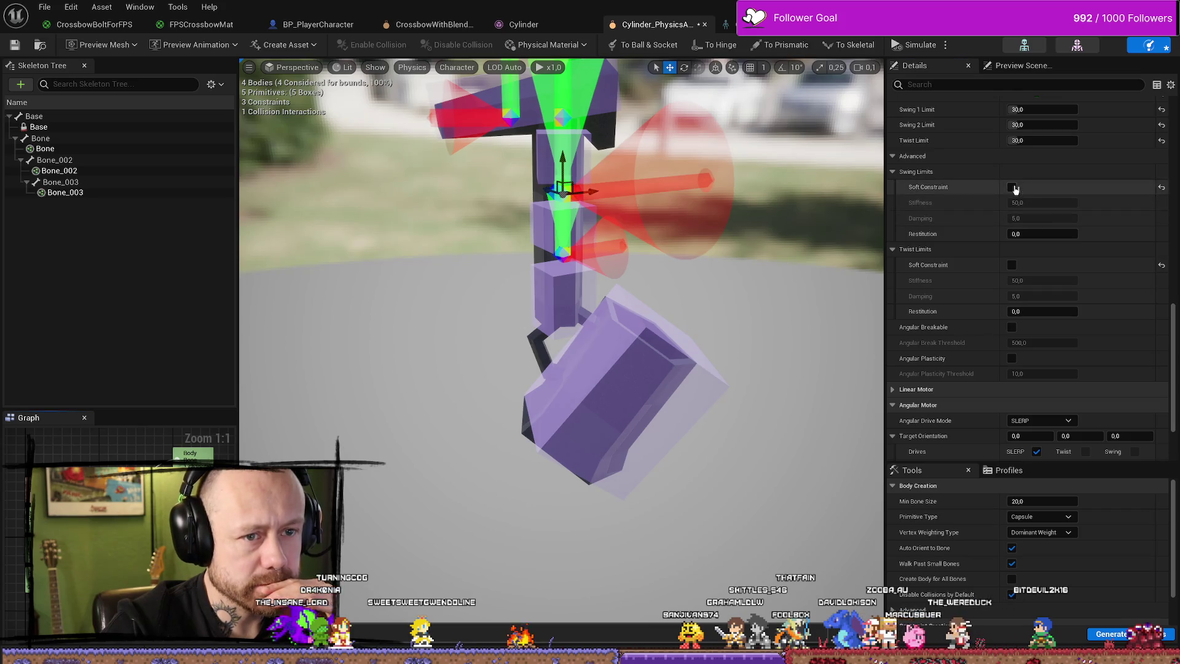
left_click(1011, 265)
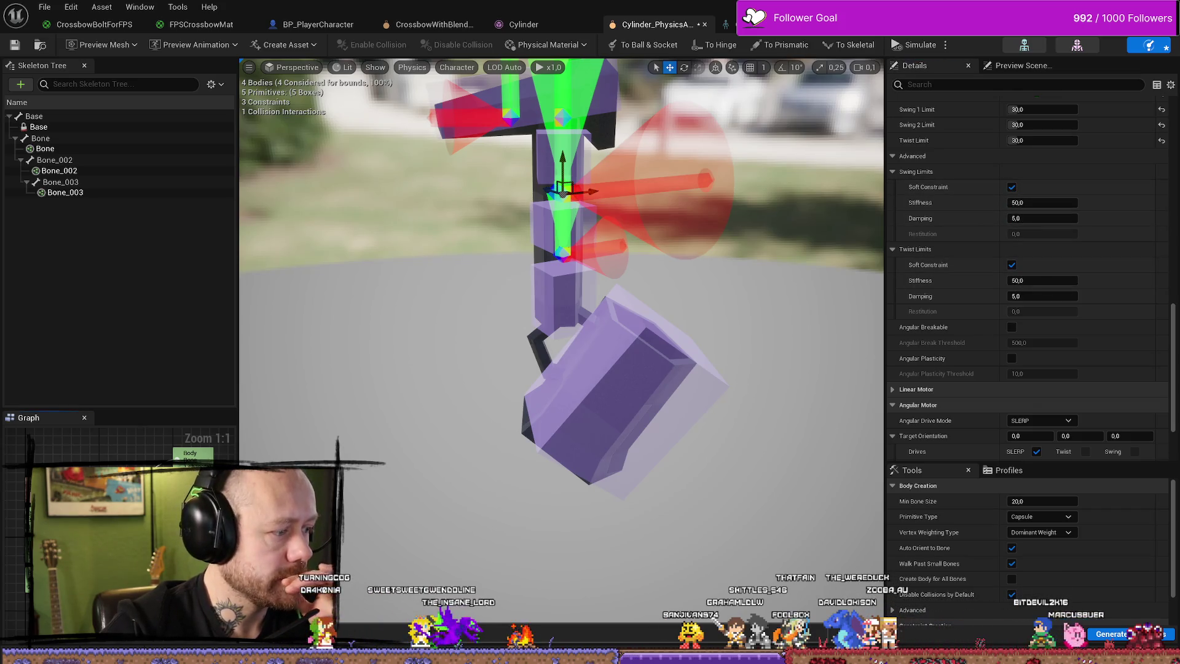
left_click(1011, 264)
left_click(1011, 187)
left_click(1011, 187)
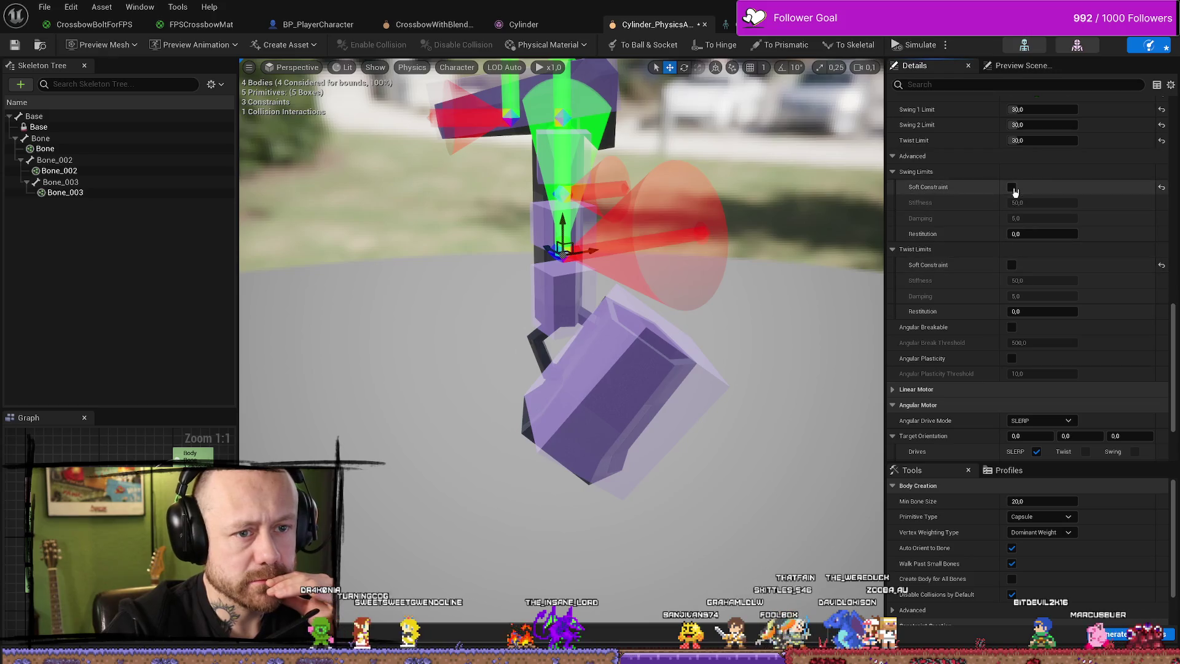
left_click(1011, 264)
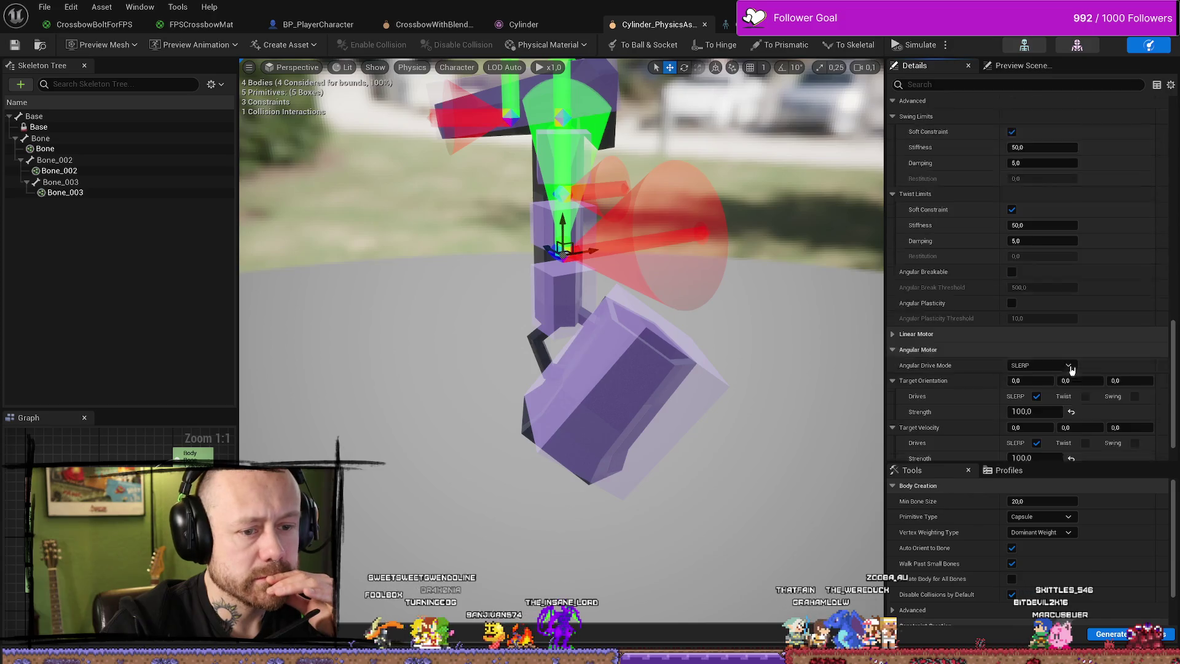
scroll(1071, 371, "down", 3)
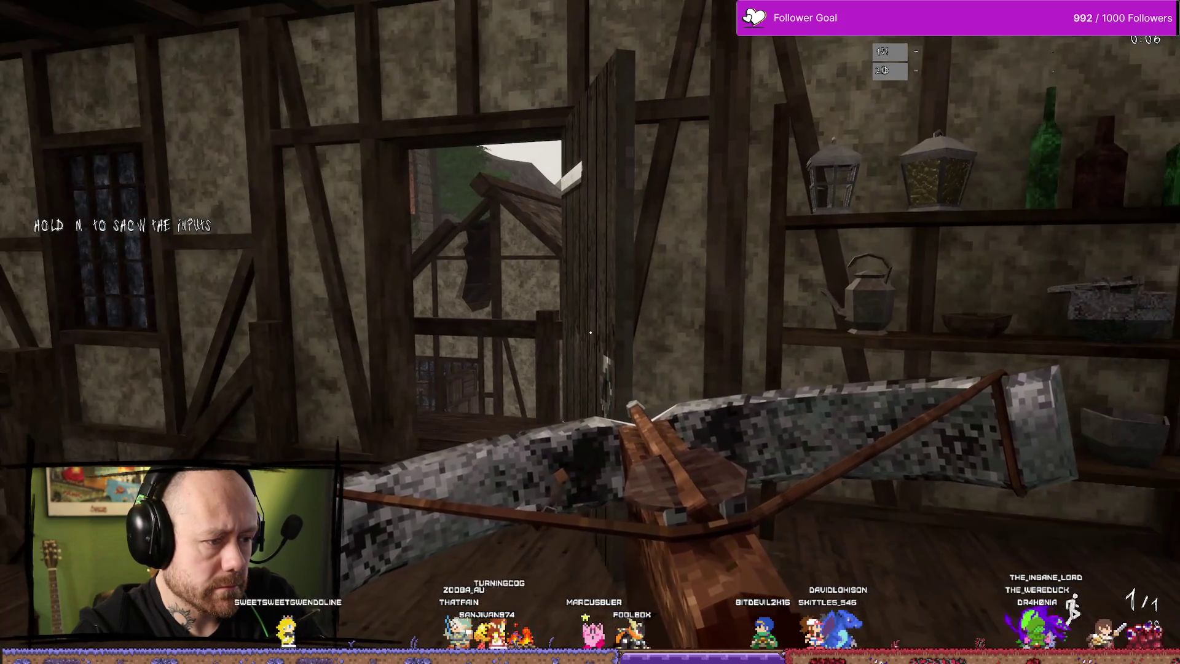
Walk onto the balcony and grassy ground, face the village, then stop playing.
key("w")
key("w")
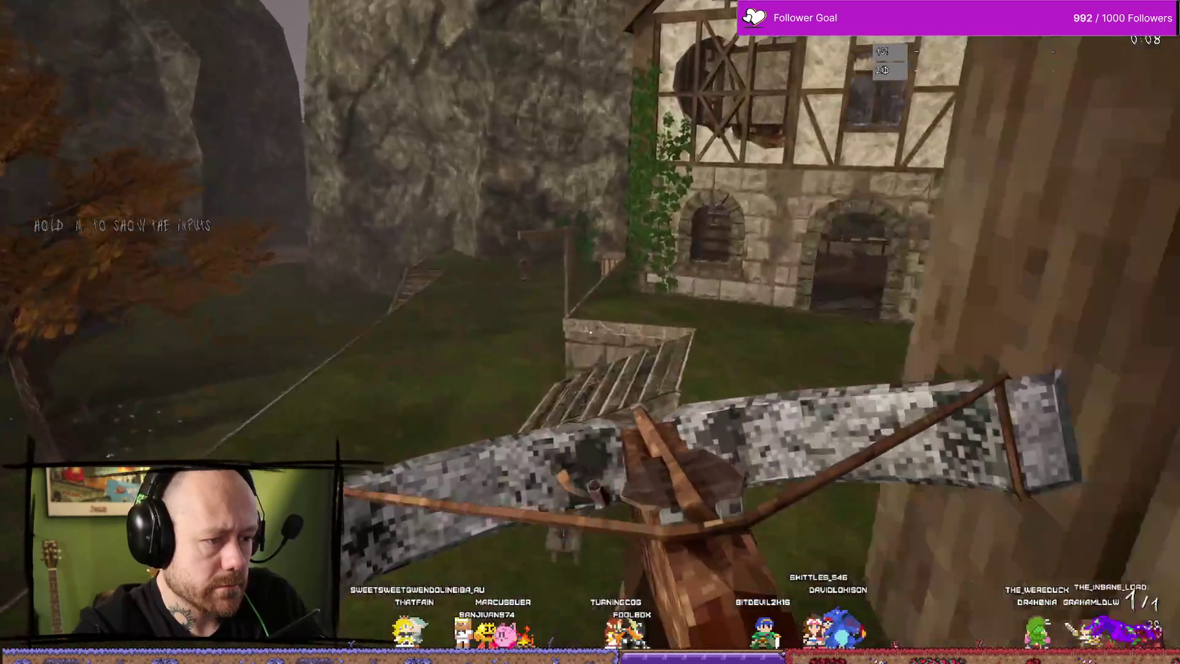
key("w")
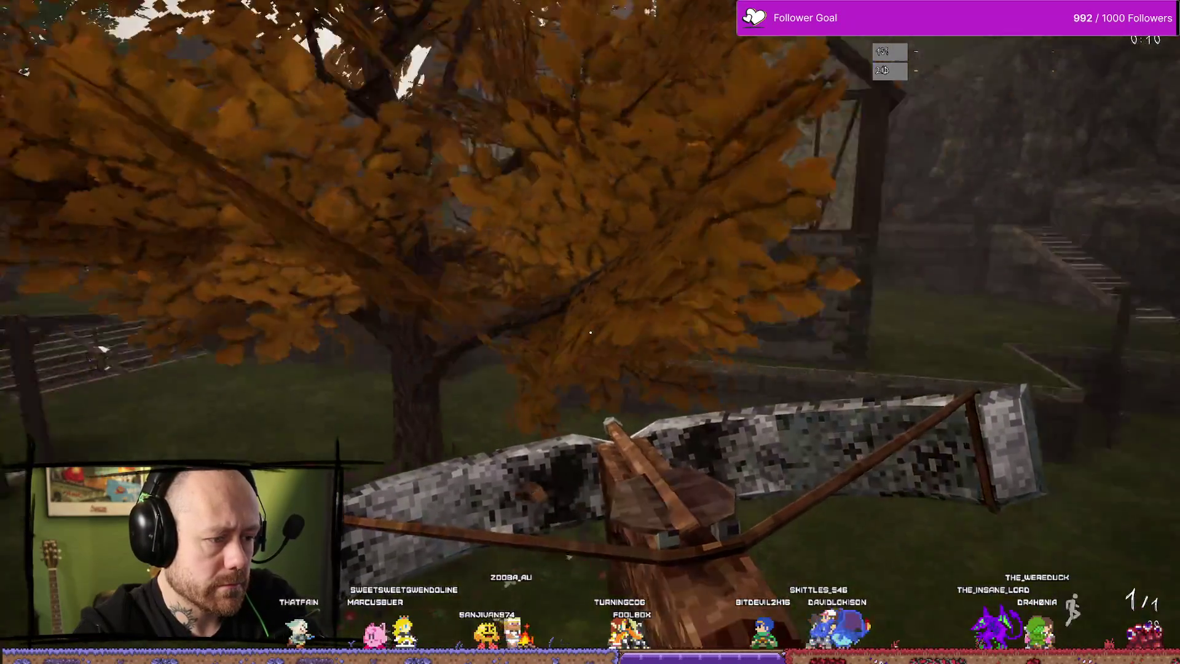
key("w")
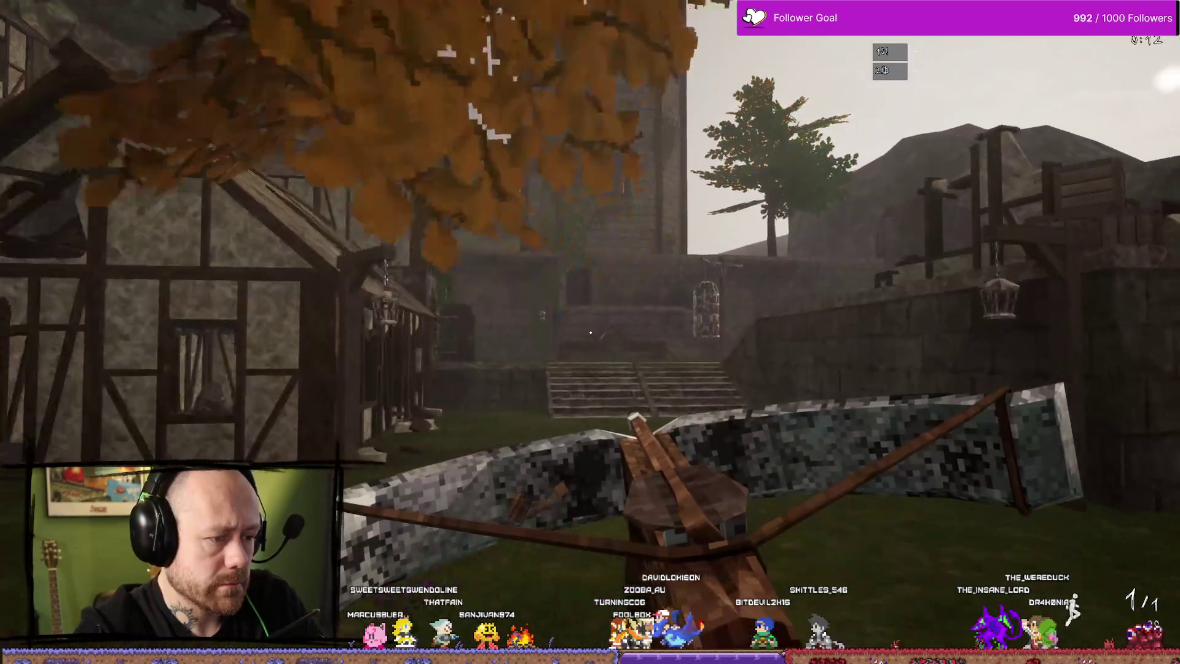
key("Escape")
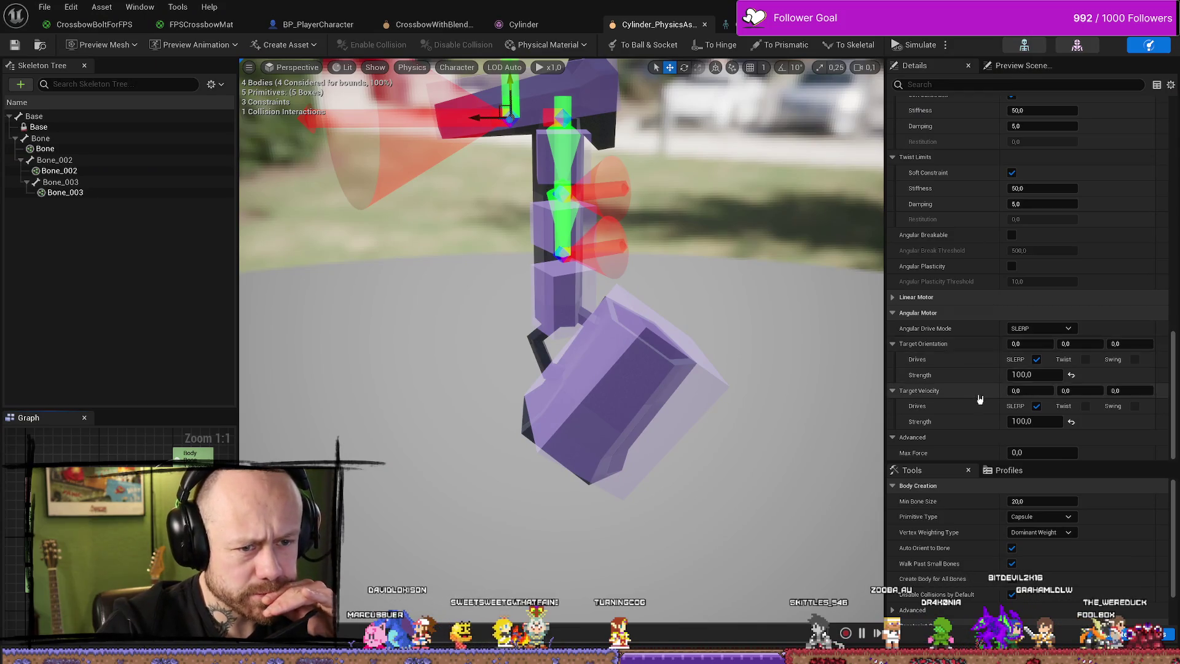
Inspect the linear and angular motor settings, including target orientation and advanced Max Force.
left_click(893, 297)
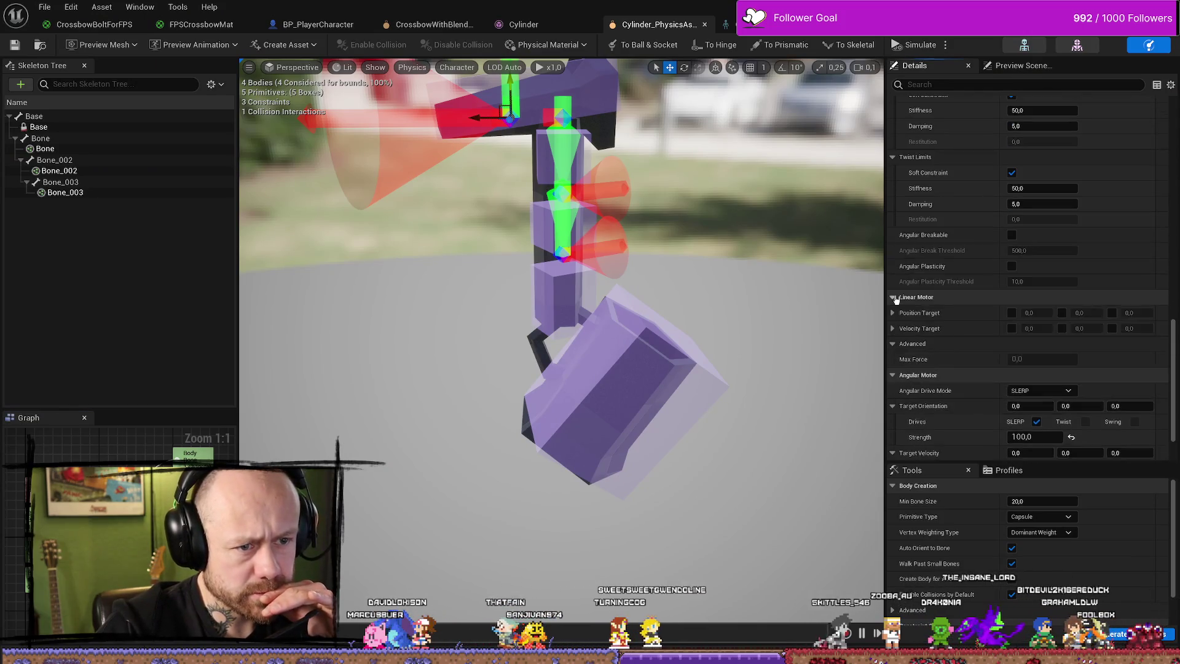
left_click(893, 298)
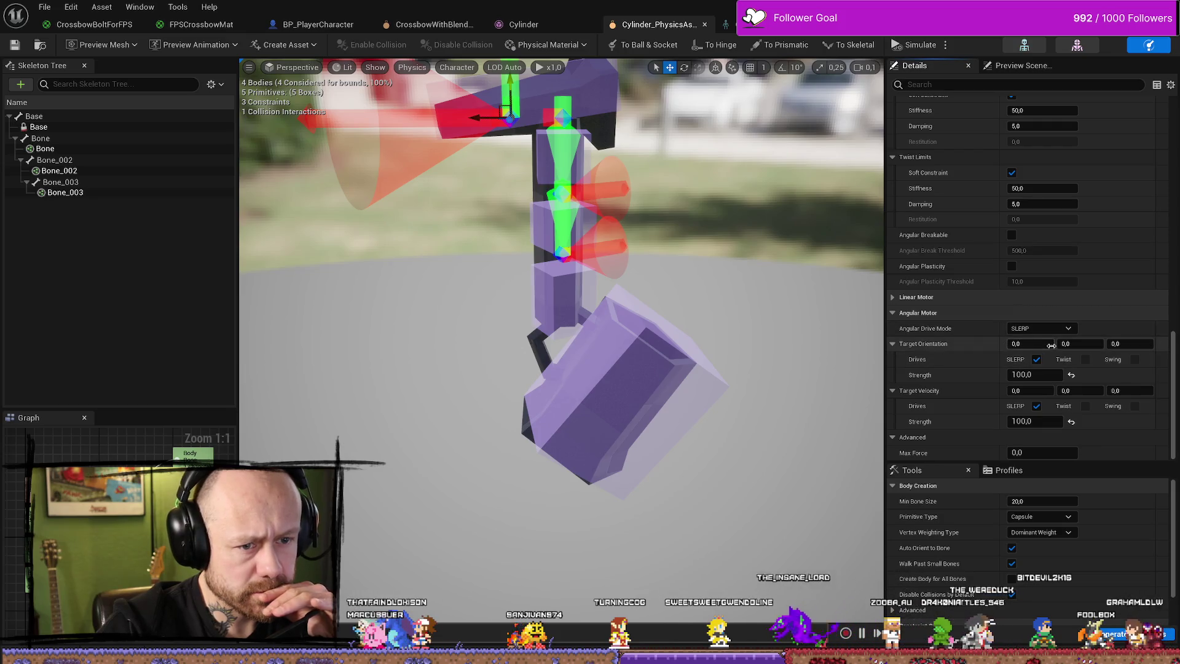
left_click(1126, 343)
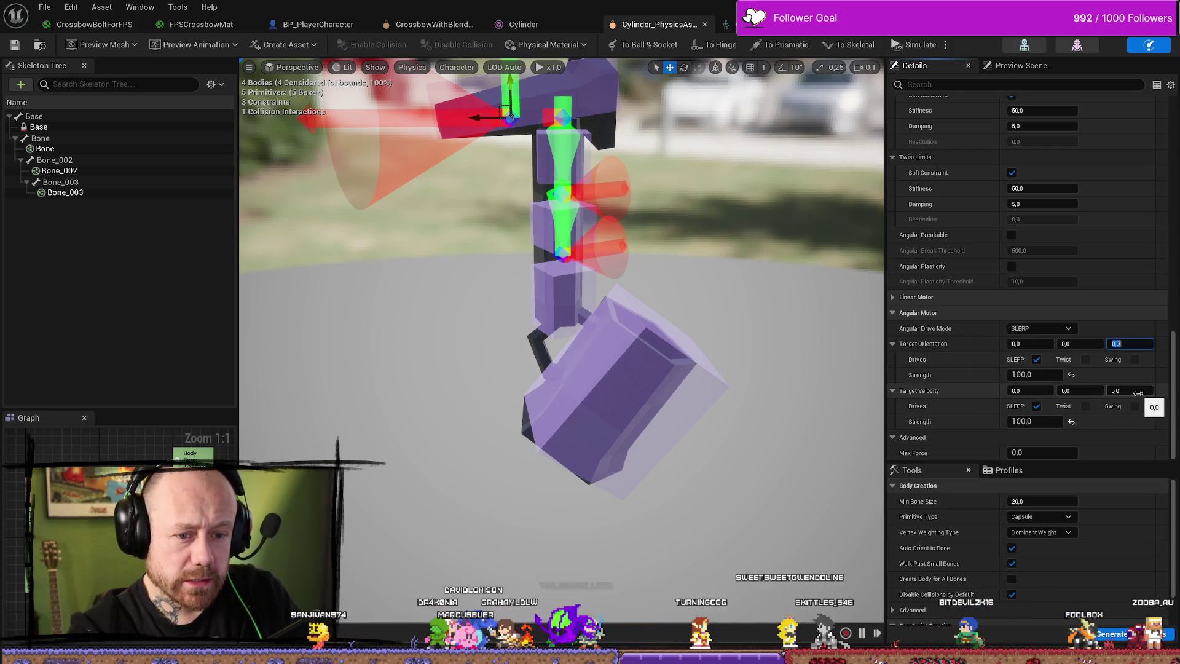
left_click(1136, 393)
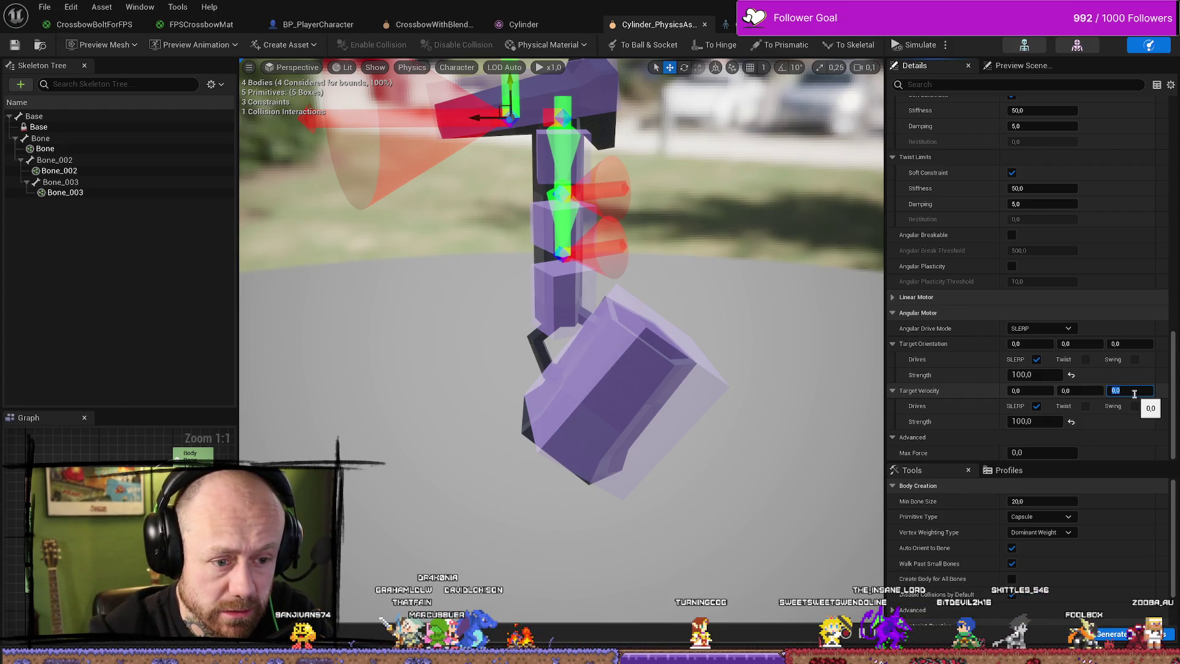
left_click(1066, 451)
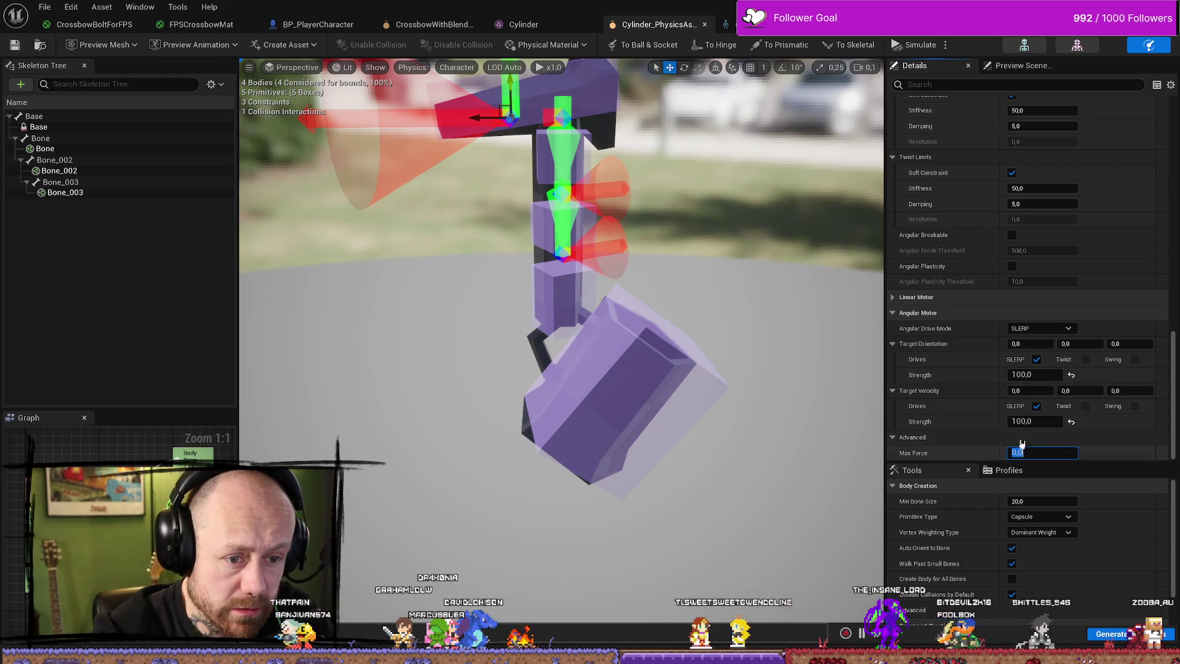
left_click(1021, 439)
left_click(988, 452)
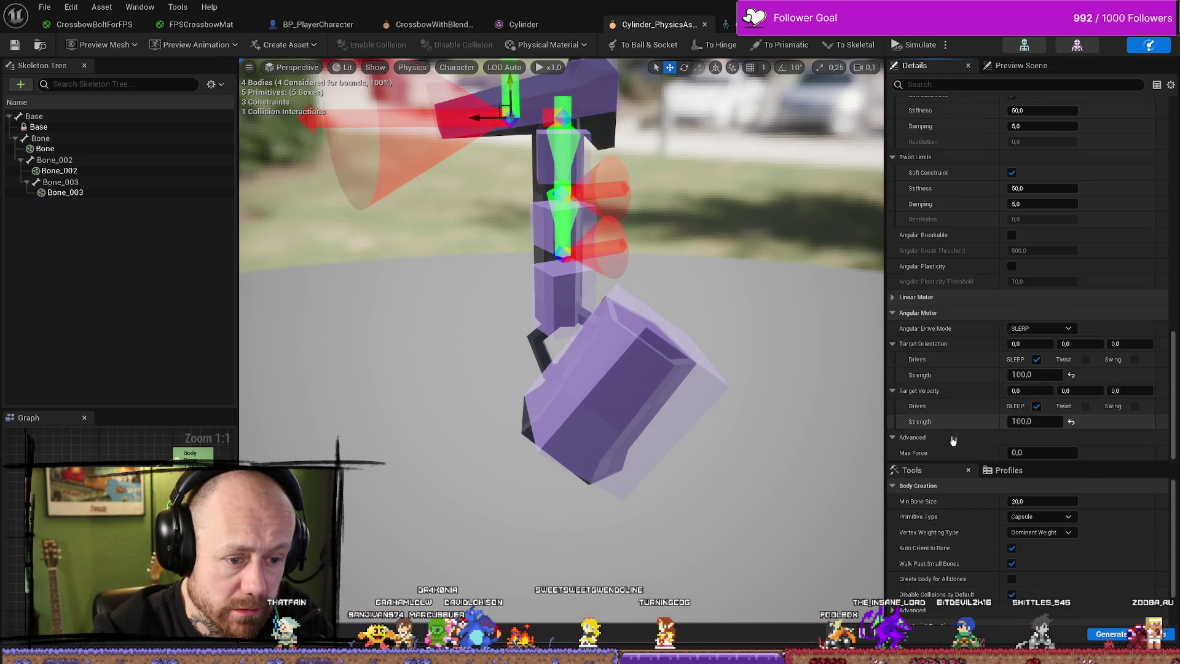
Enter the third Target Velocity value, trying 100 and 500, then 50.
left_click(1131, 390)
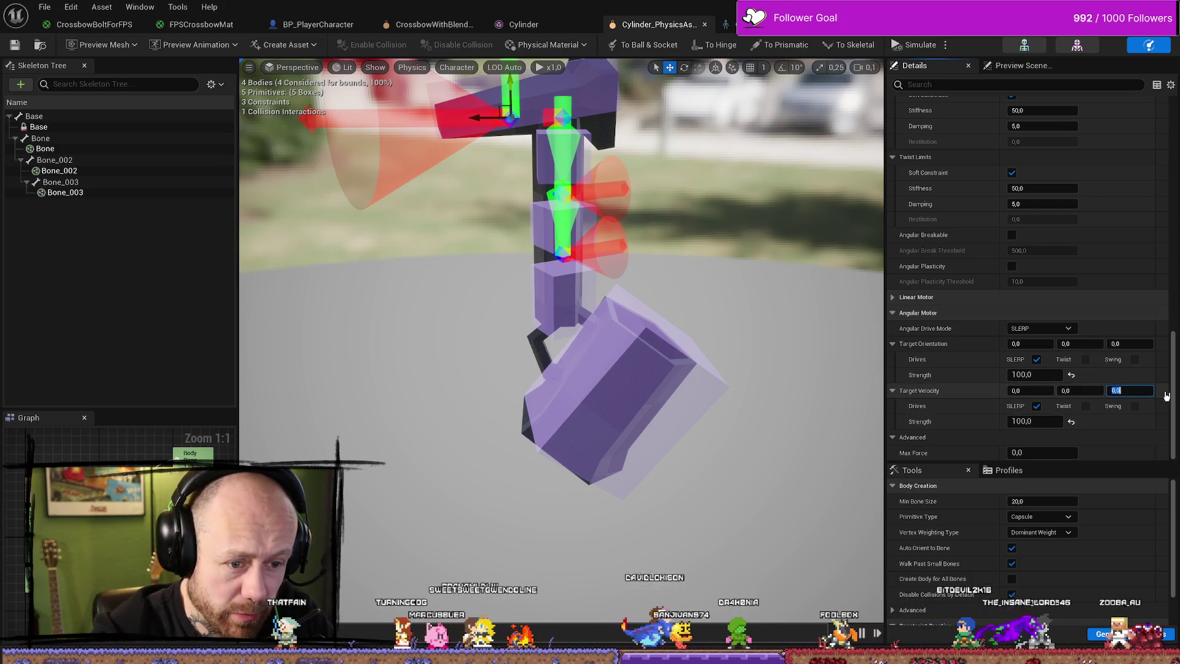
type("100")
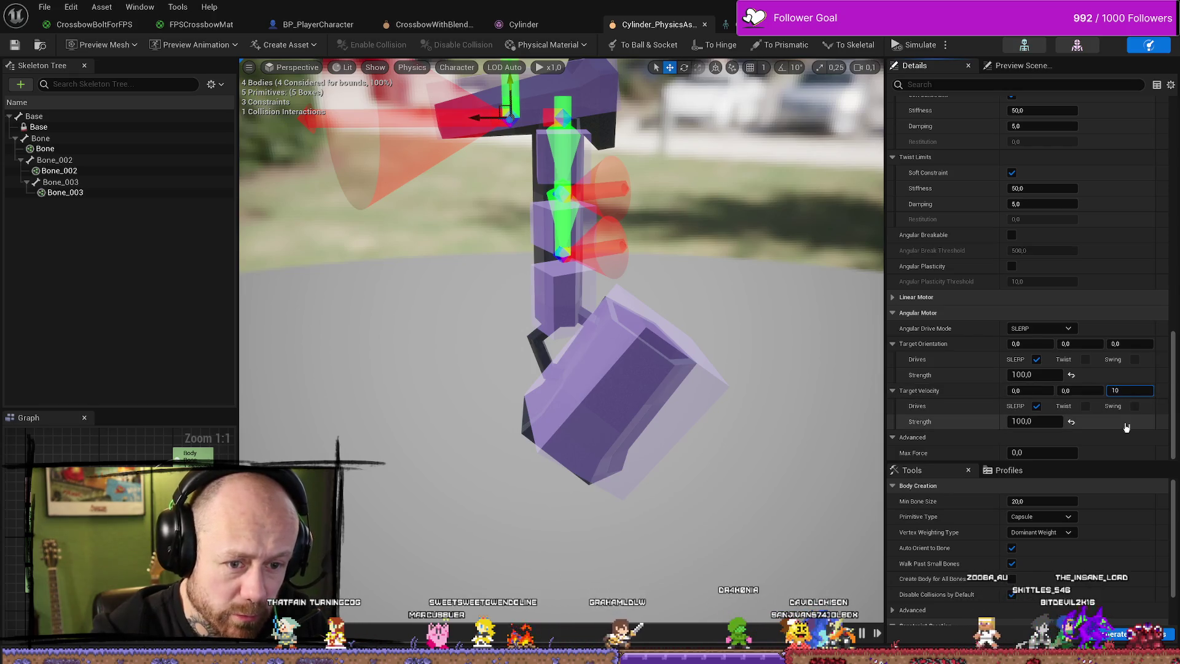
key("Return")
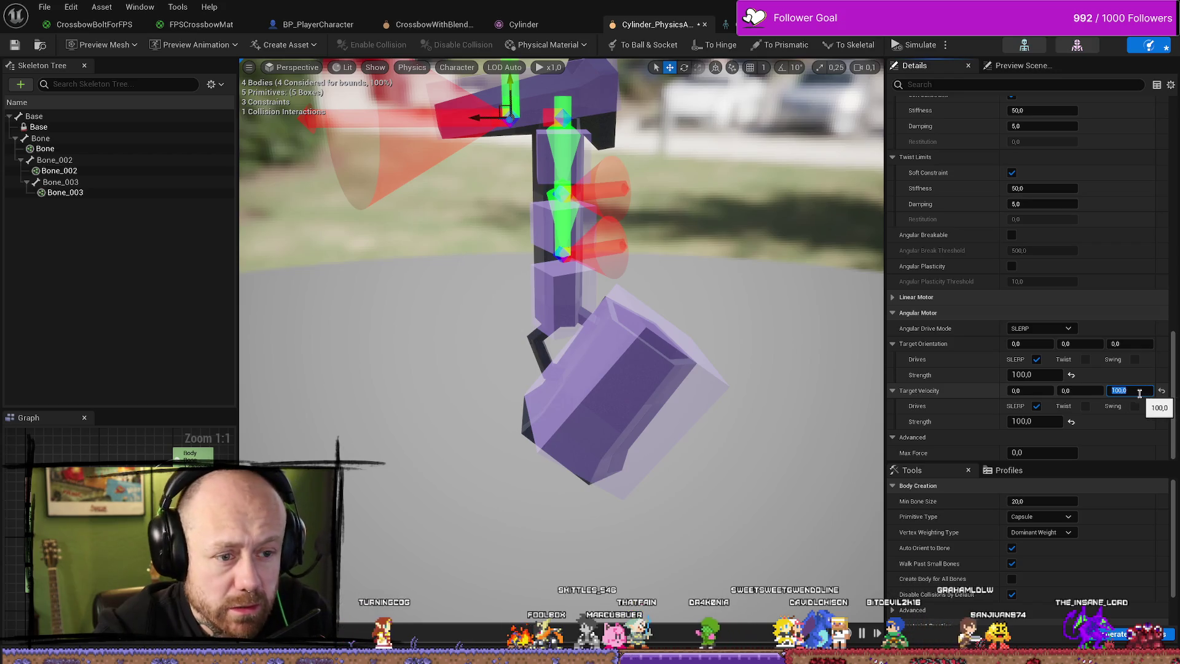
key("Return")
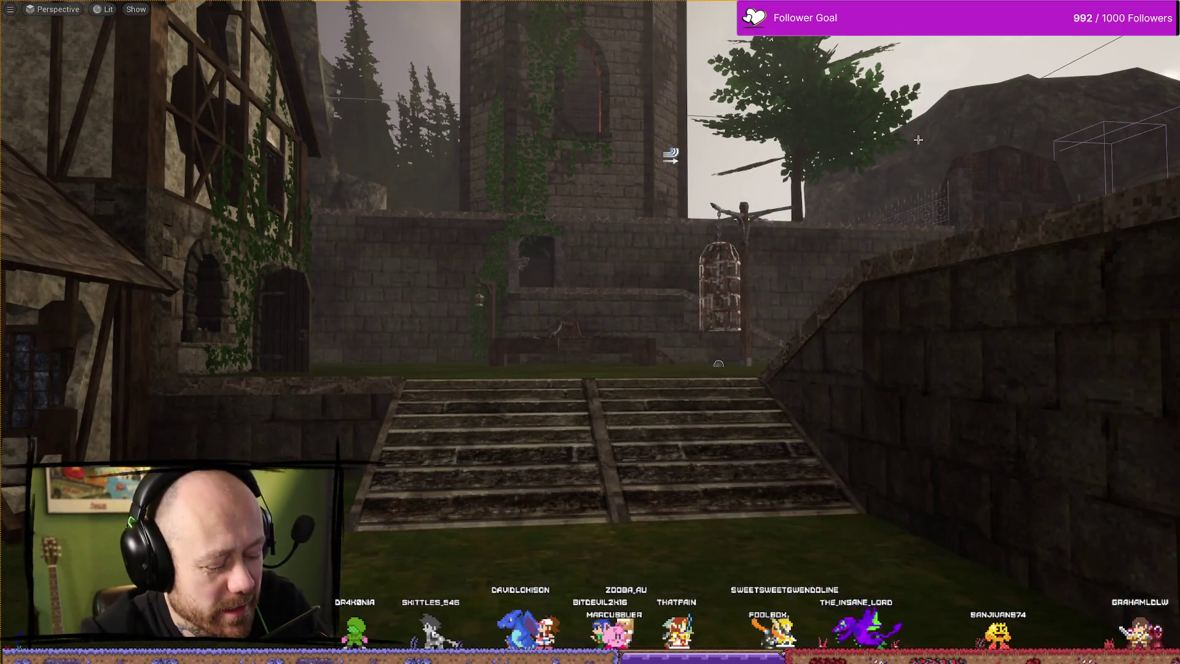
key("ctrl+space")
key("ctrl+space")
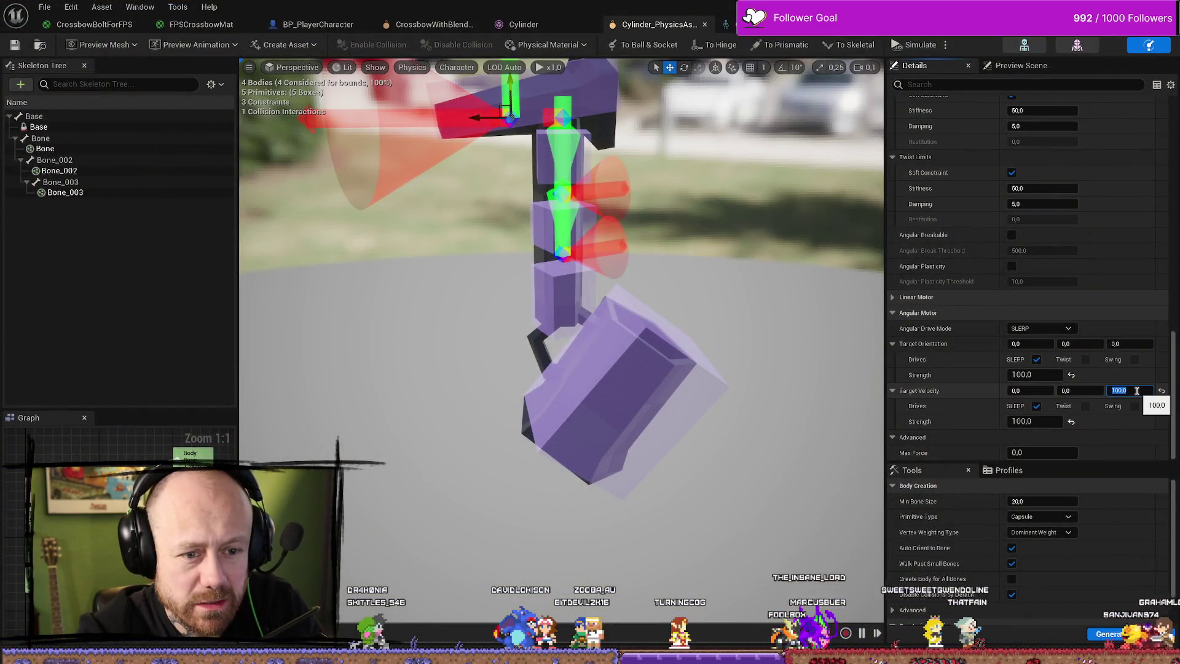
type("5")
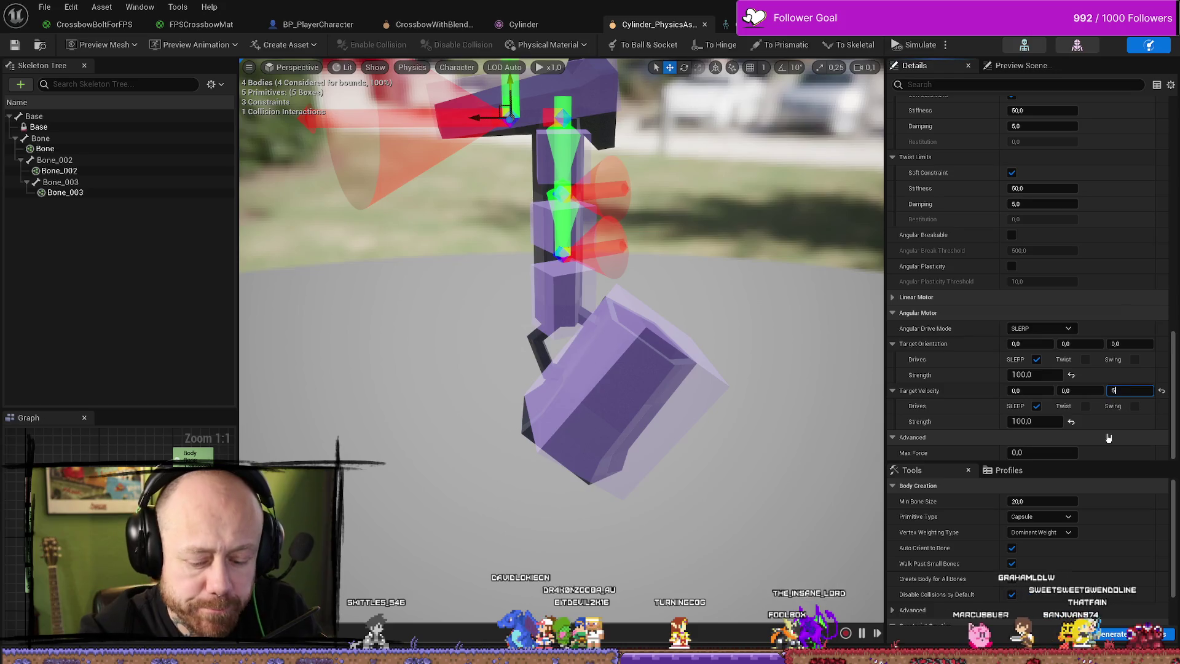
type("00")
key("Return")
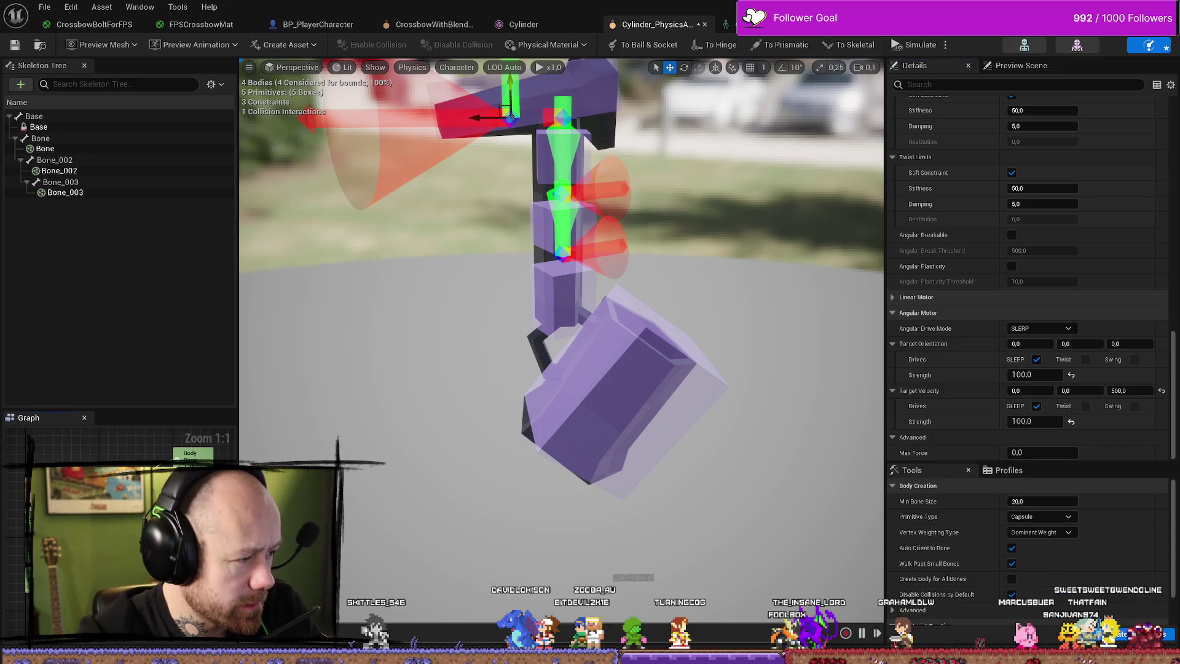
left_click(1130, 390)
type("5")
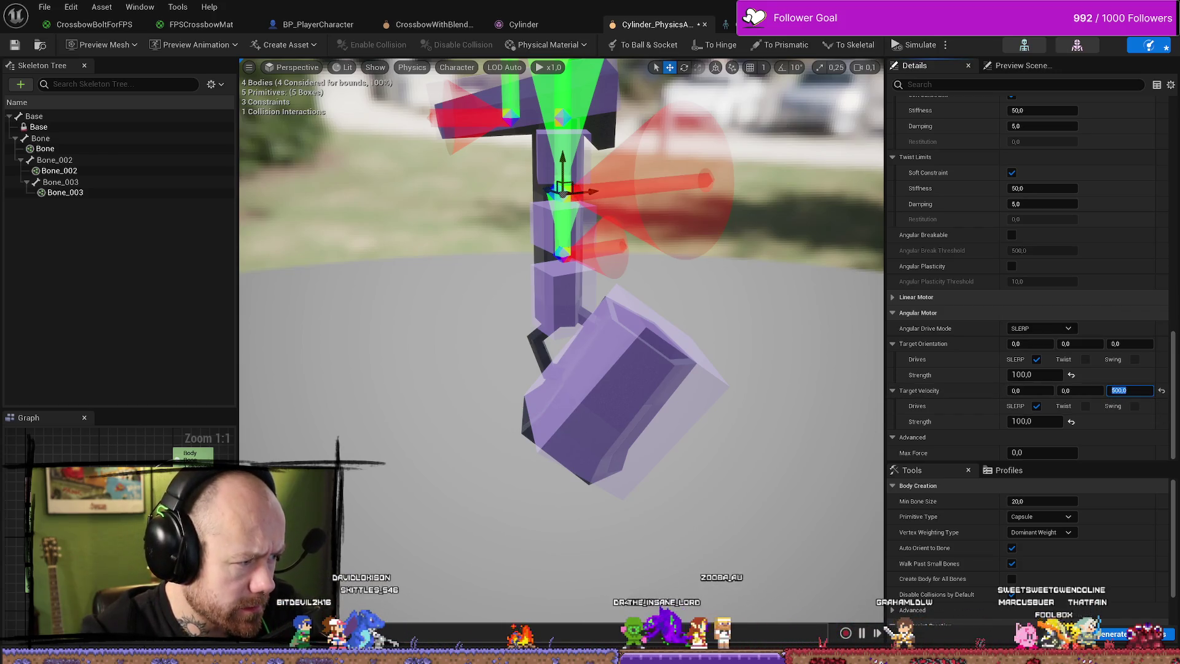
type("0")
key("Return")
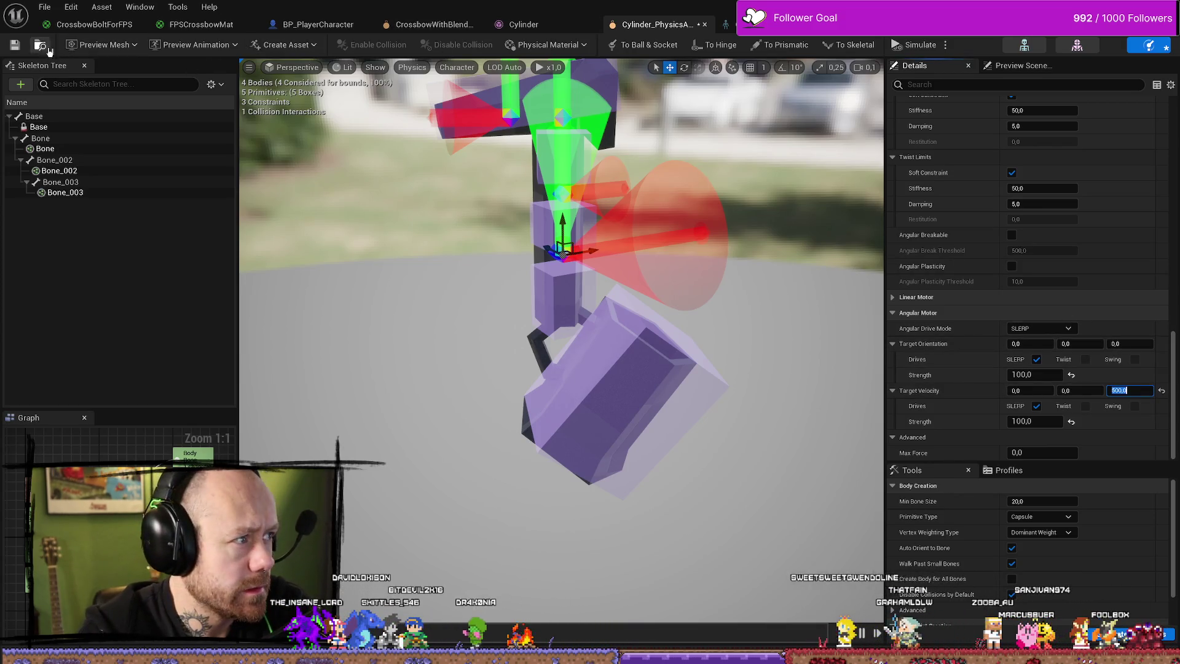
Commit the 500 target velocity, end play and return to Cylinder_PhysicsAsset.
key("Return")
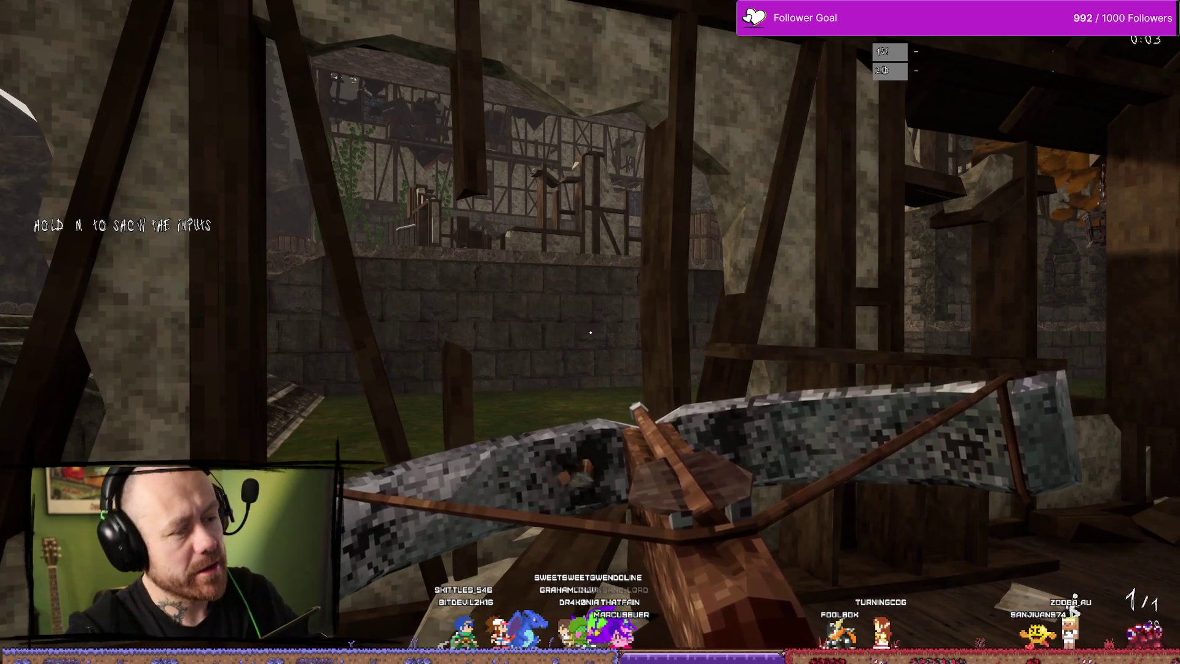
key("Escape")
key("ctrl+space")
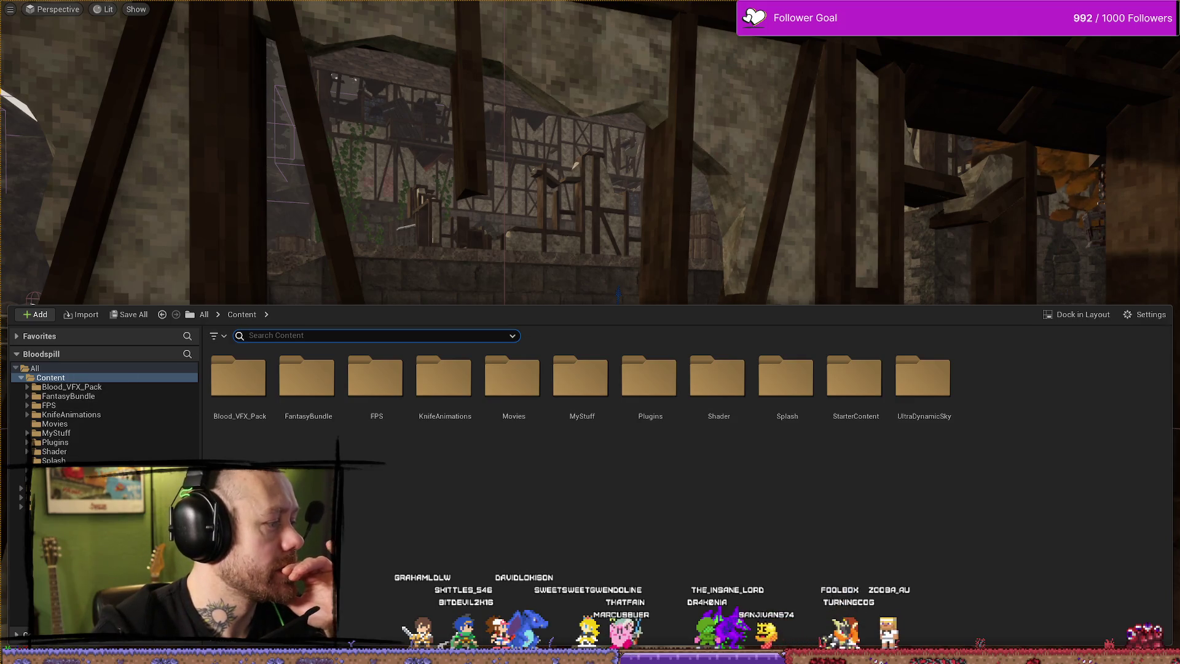
key("alt+Tab")
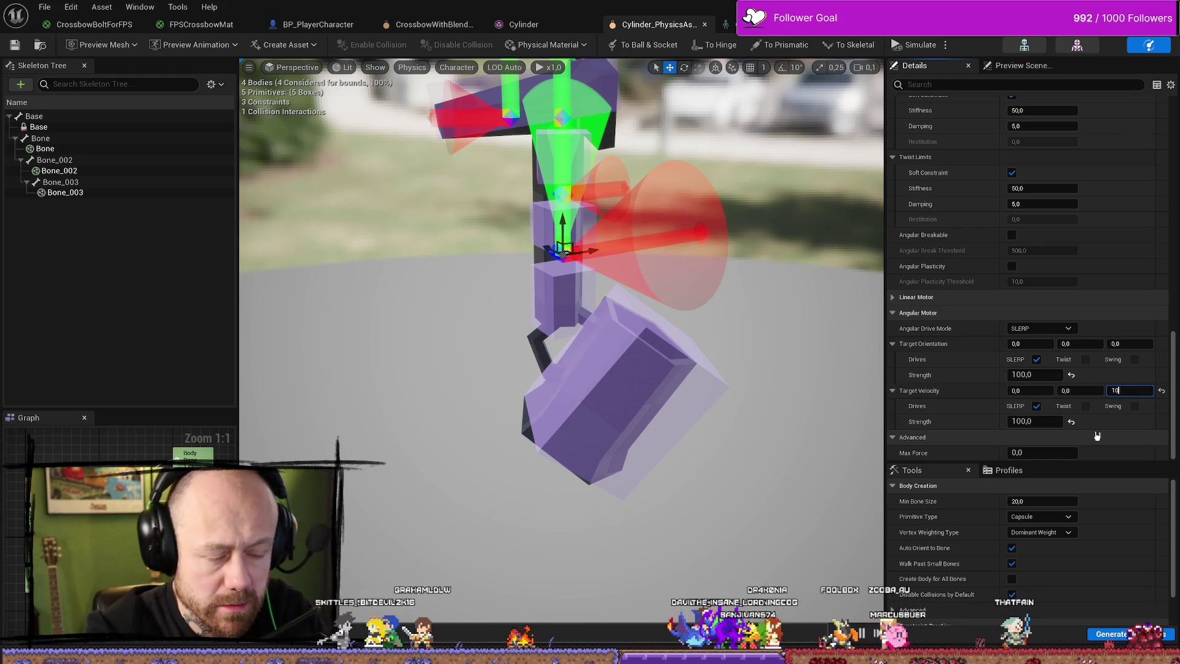
Set the angular motor's Z target velocity to 10.
key("Return")
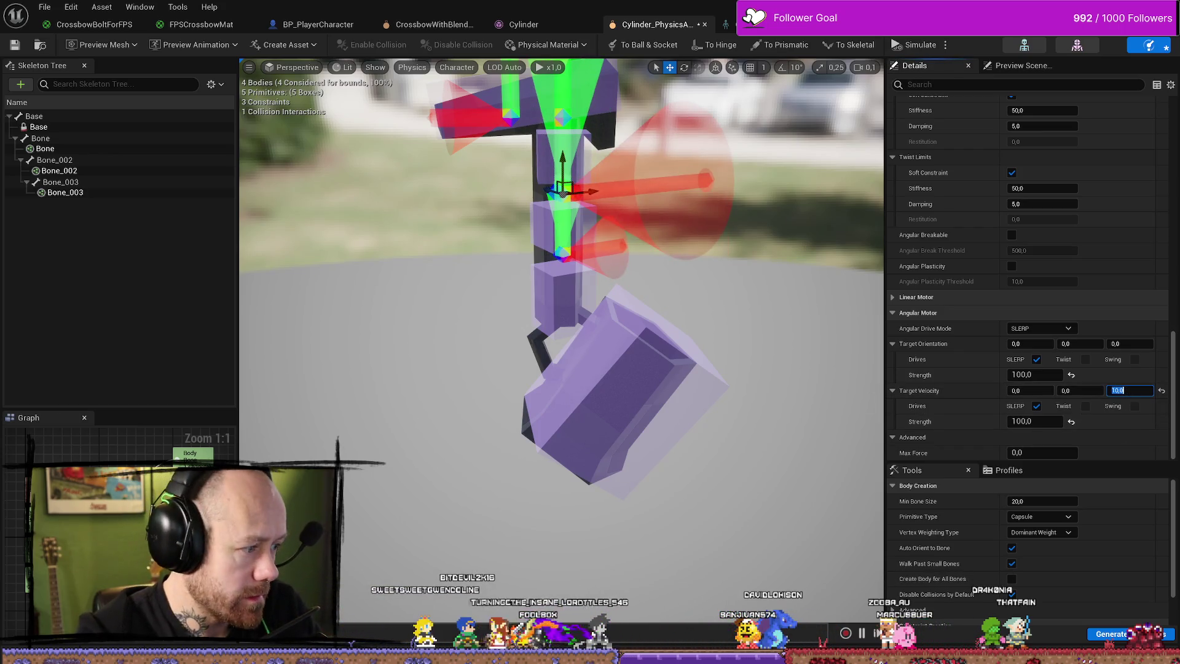
key("Return")
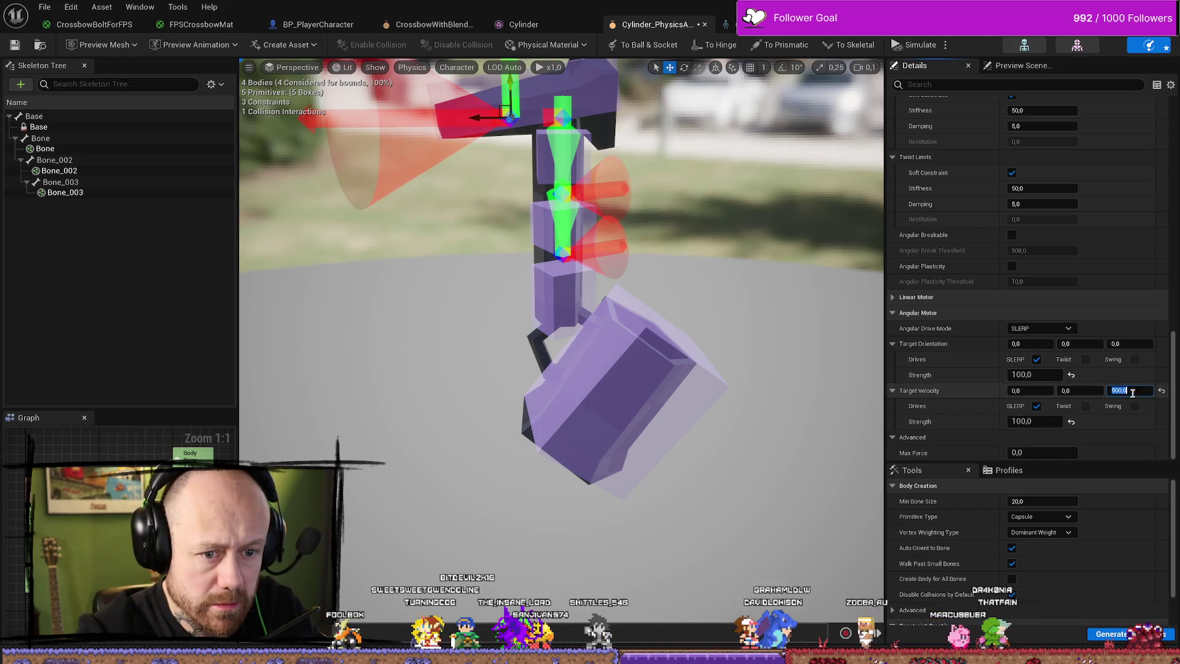
type("10")
left_click(1129, 390)
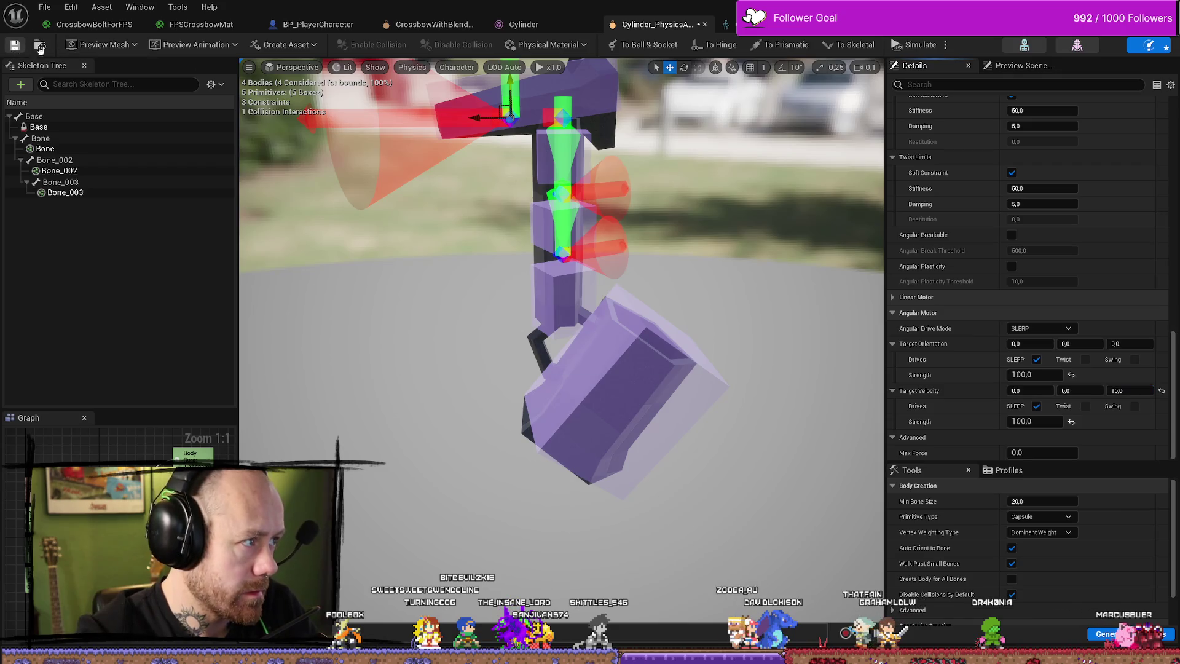
Run a play-in-editor test of the crossbow, then stop it.
key("alt+Tab")
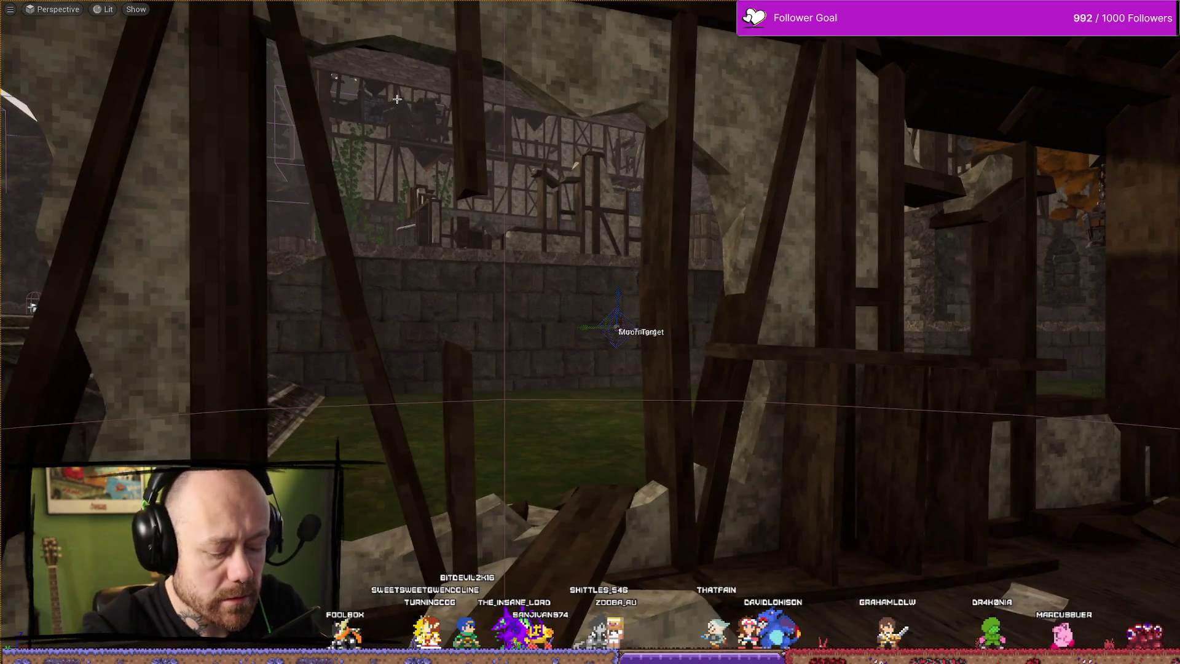
key("alt+p")
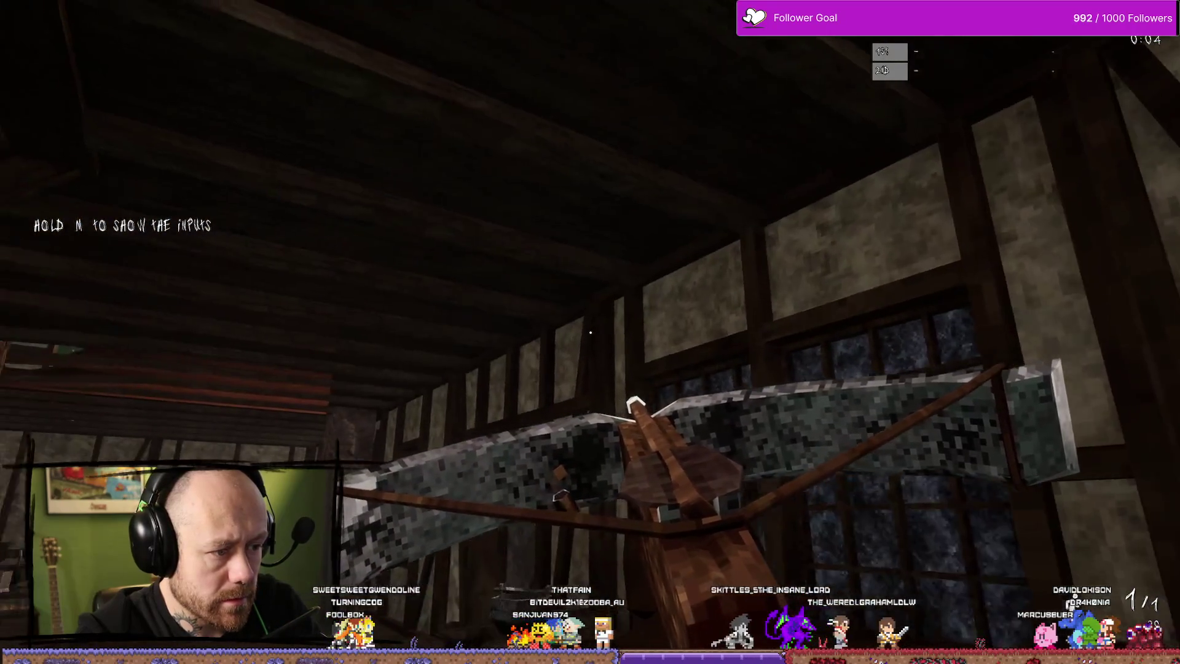
key("Escape")
key("ctrl+space")
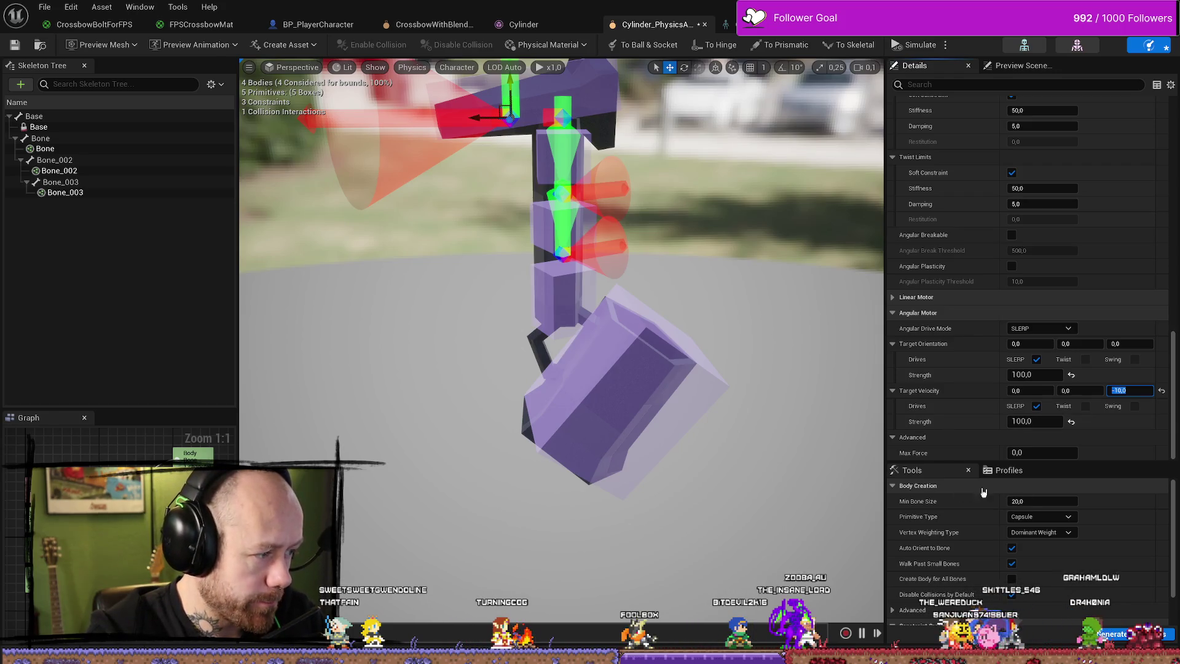
Change Target Velocity Z to -50, select the limb constraints, and test in play.
type("-")
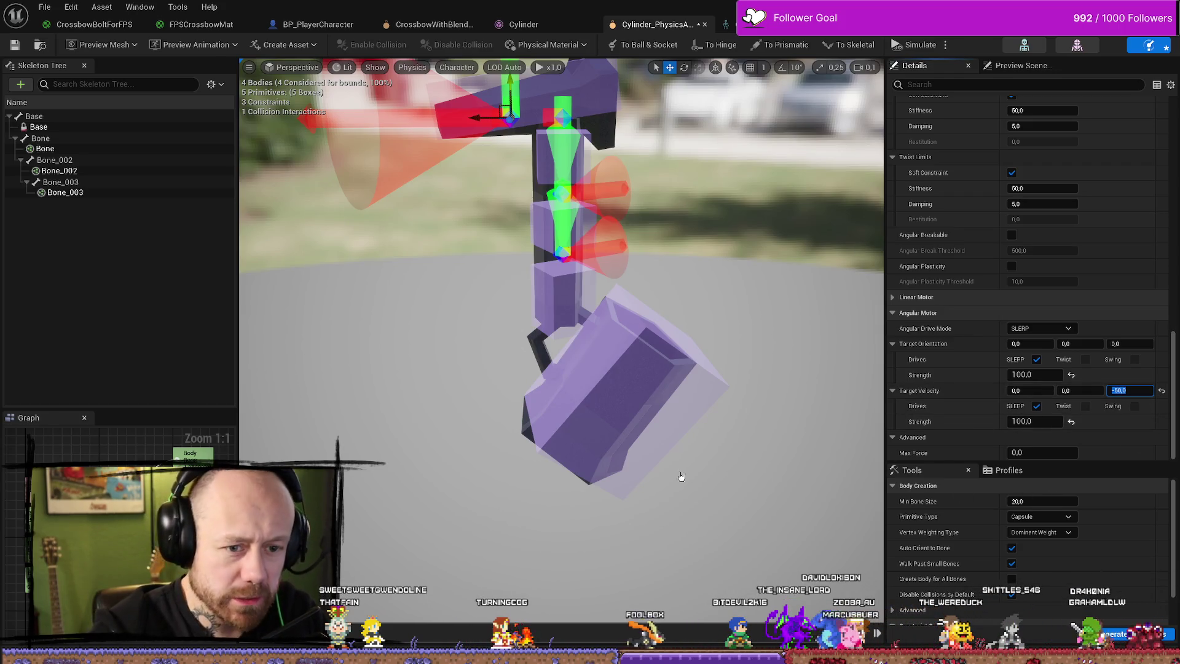
left_click(563, 190)
left_click(1117, 390)
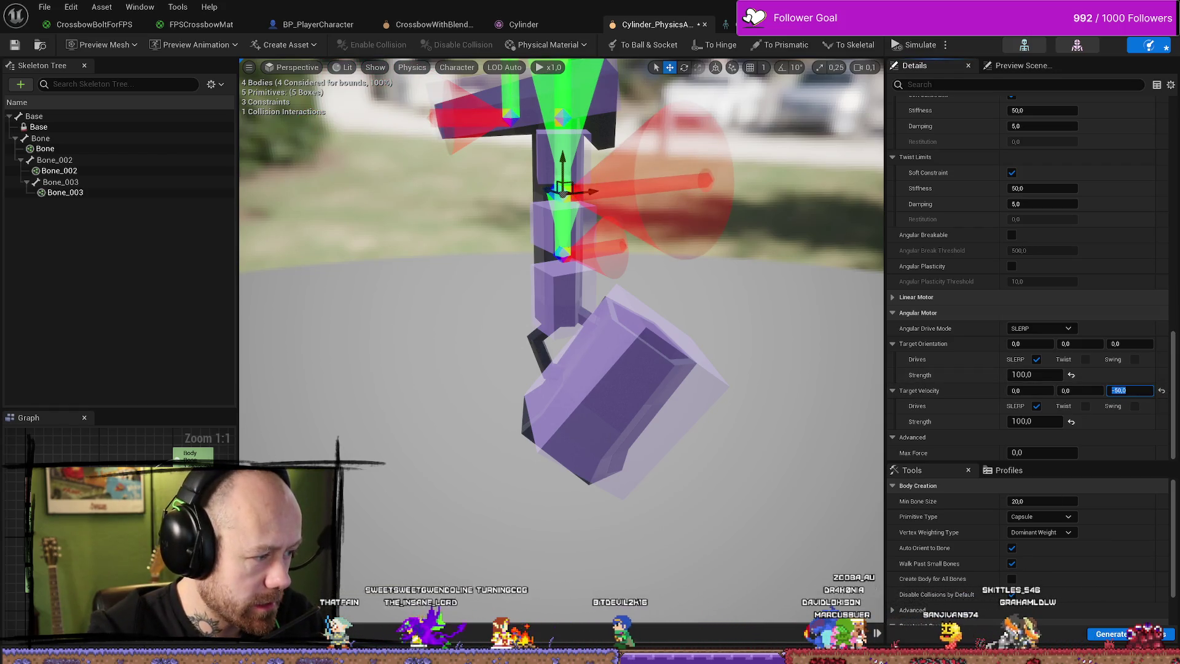
left_click(561, 252)
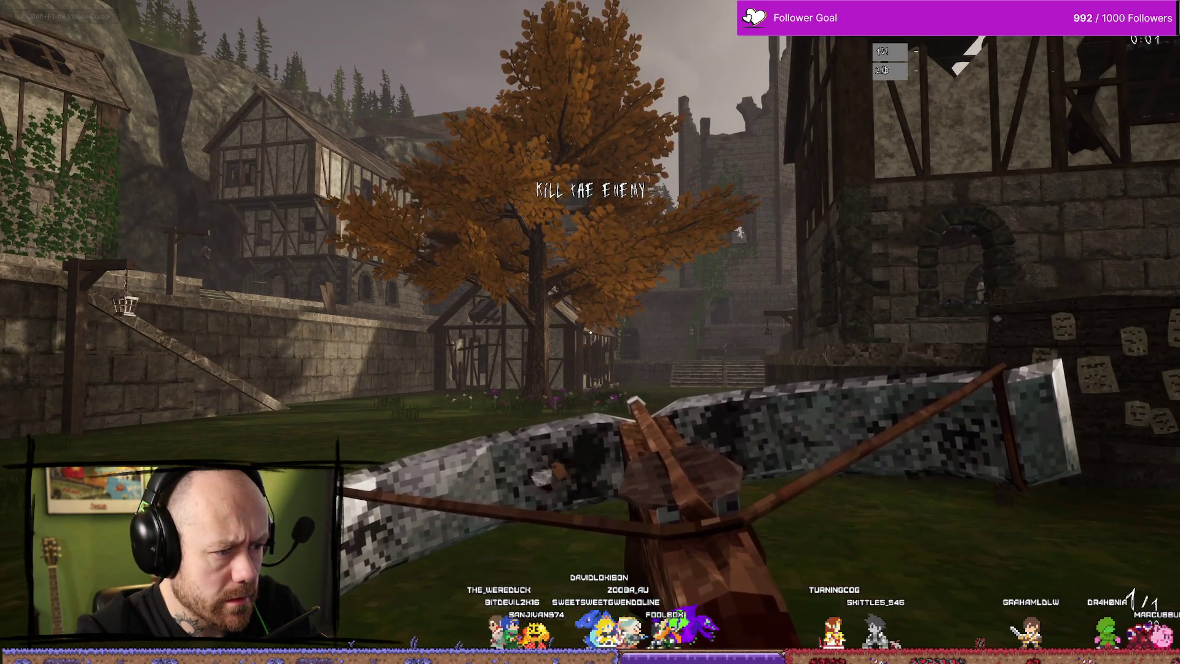
key("Escape")
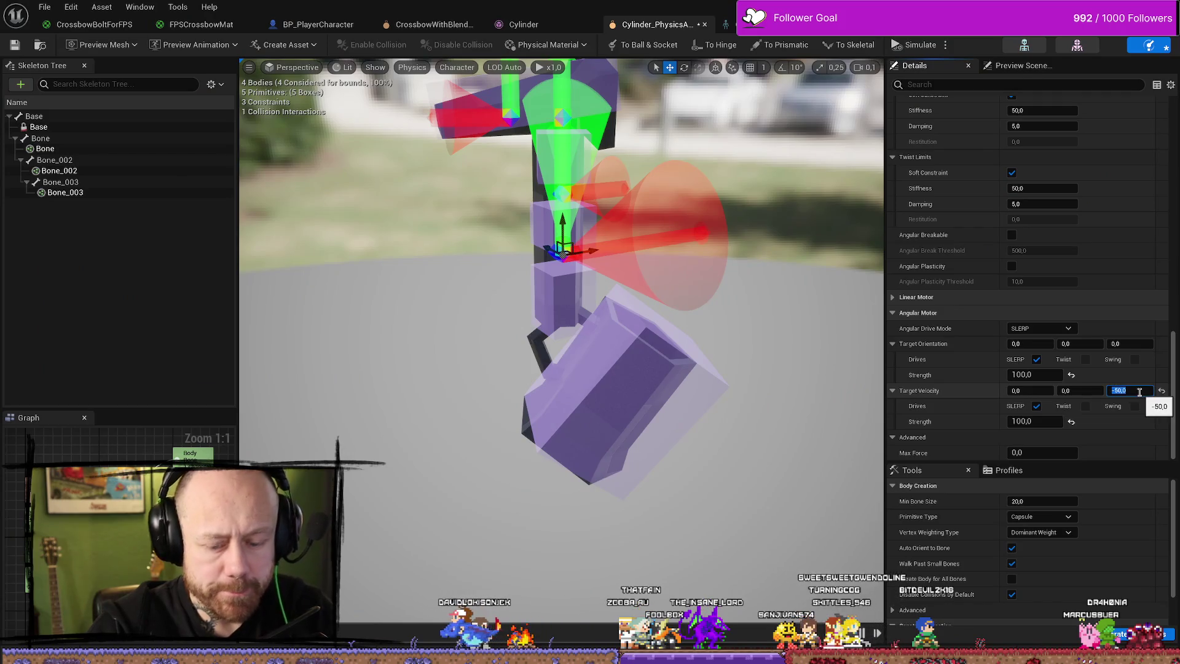
Try a Z target velocity of -50, then commit it as 0.
key("Return")
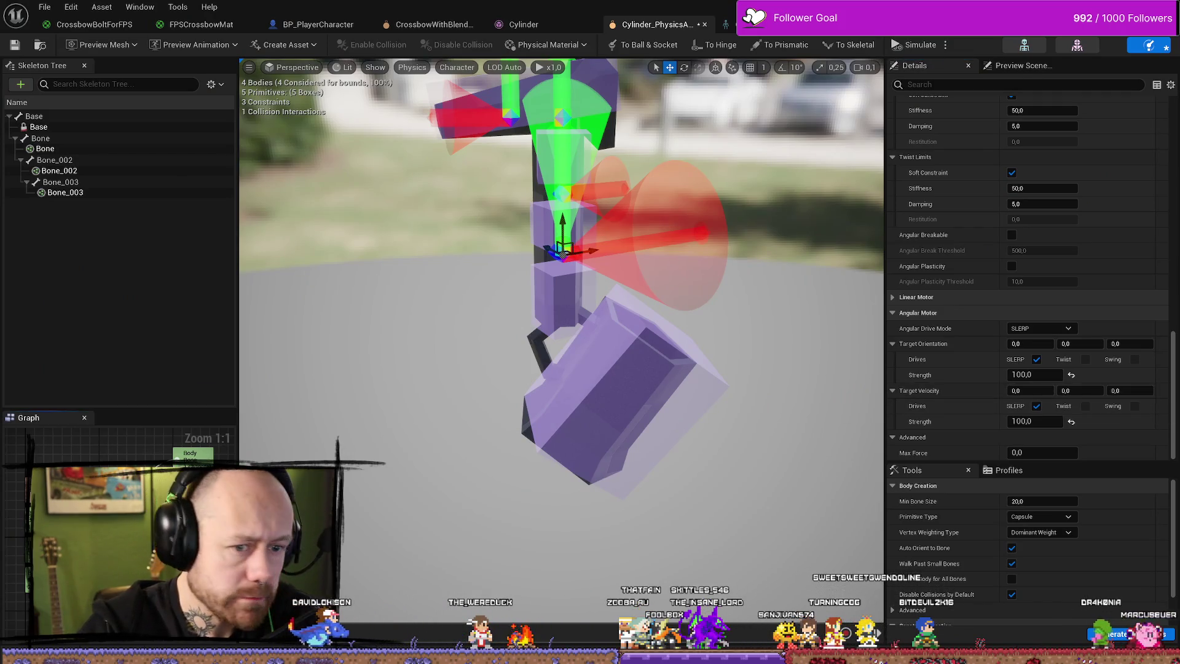
left_click(1139, 386)
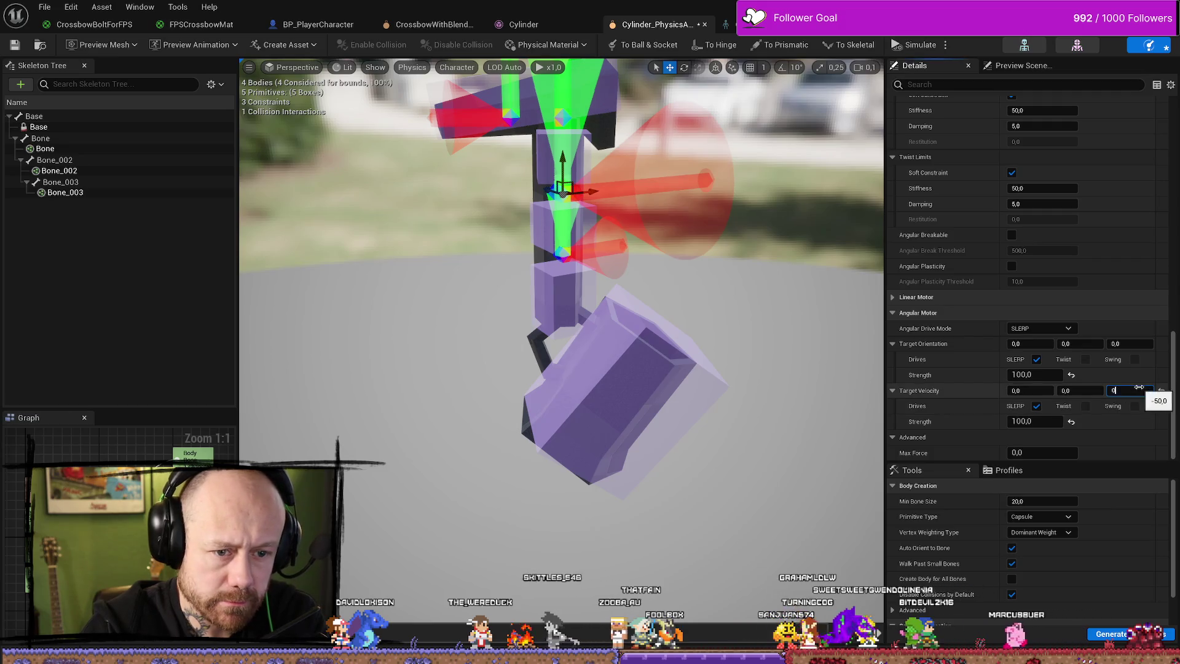
type("-50")
key("Return")
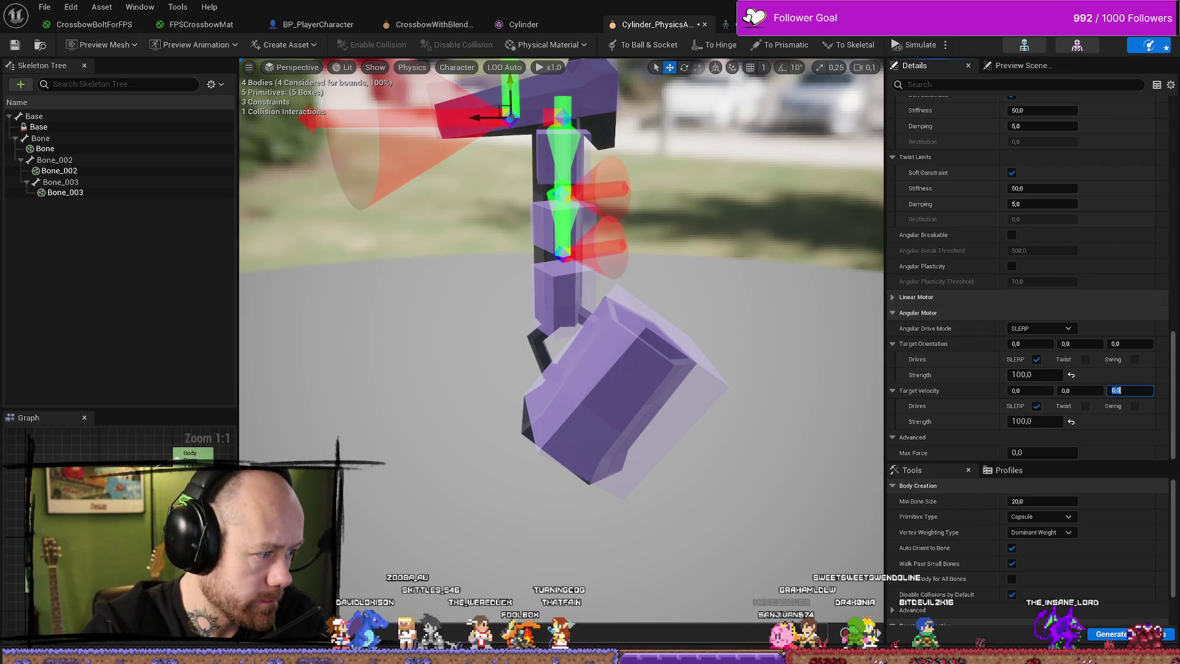
key("Return")
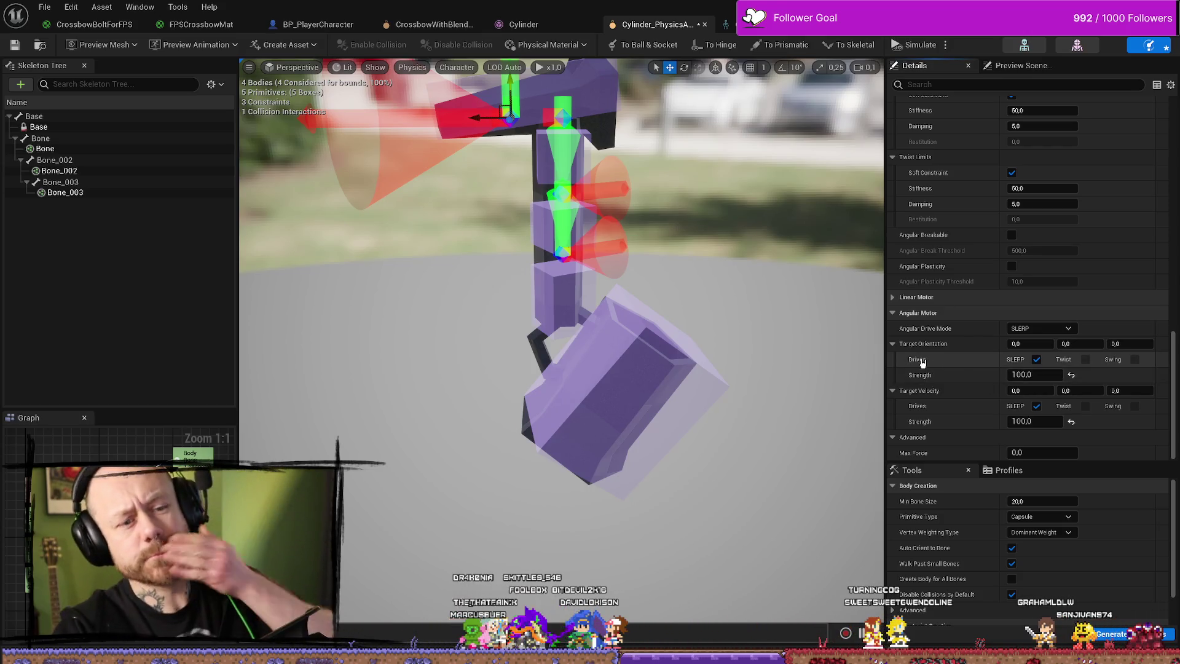
Set the angular motor Max Force to 200, trying 0 in between, and select the upper constraint.
left_click(1027, 374)
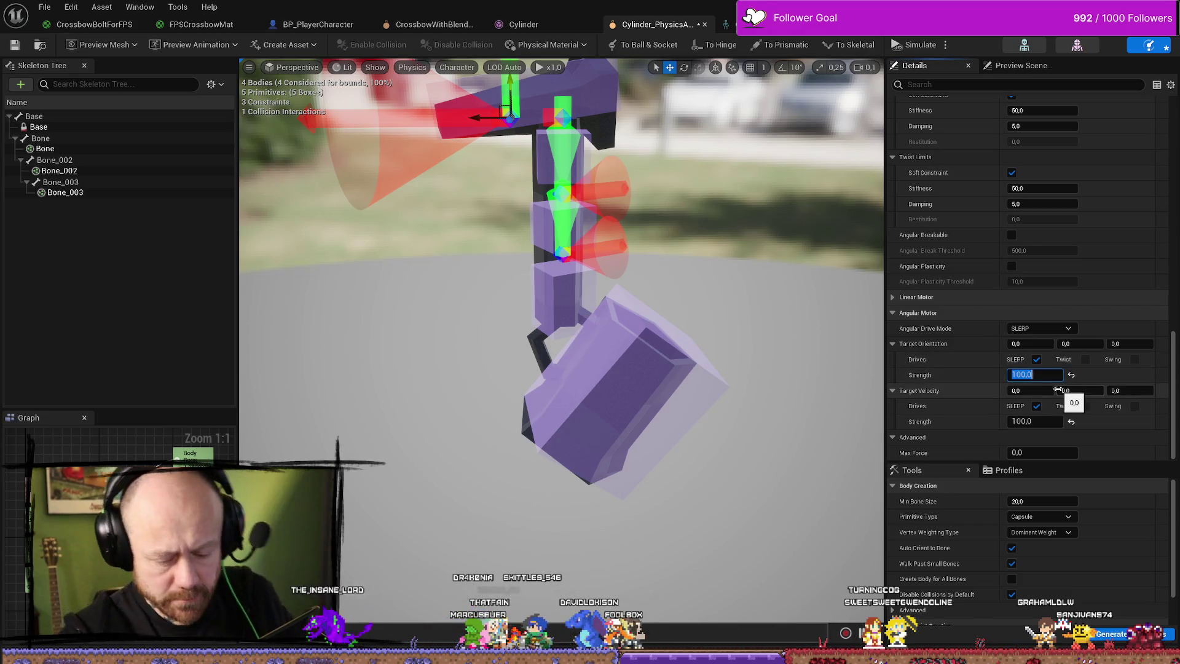
left_click(1032, 422)
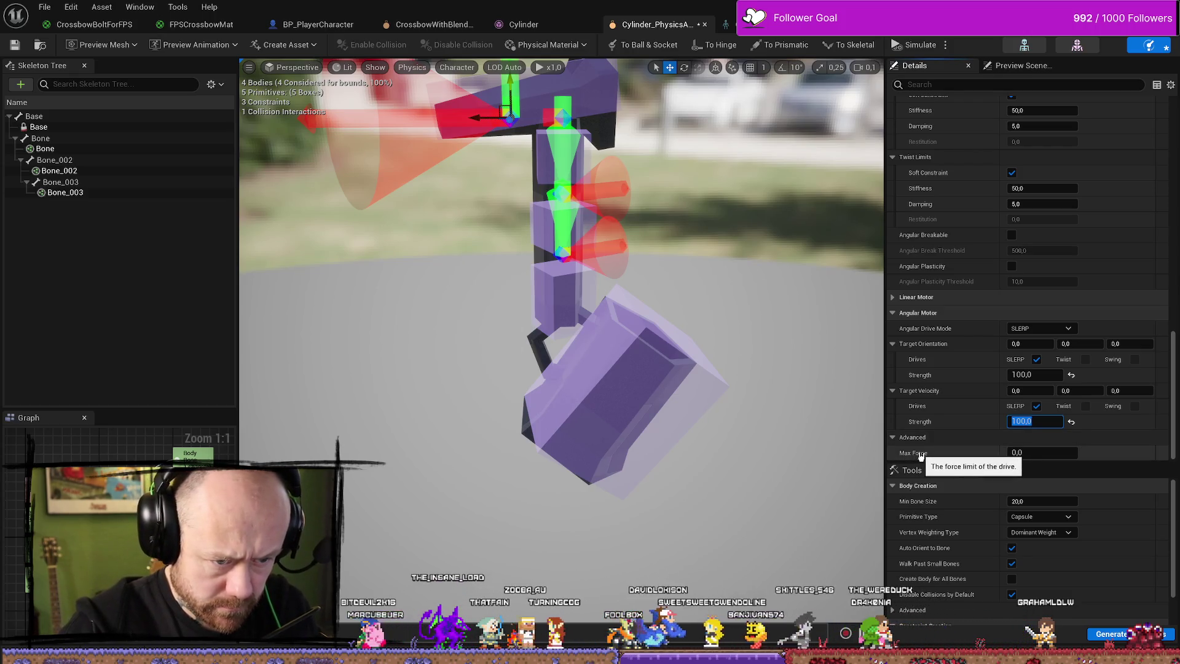
left_click(1038, 452)
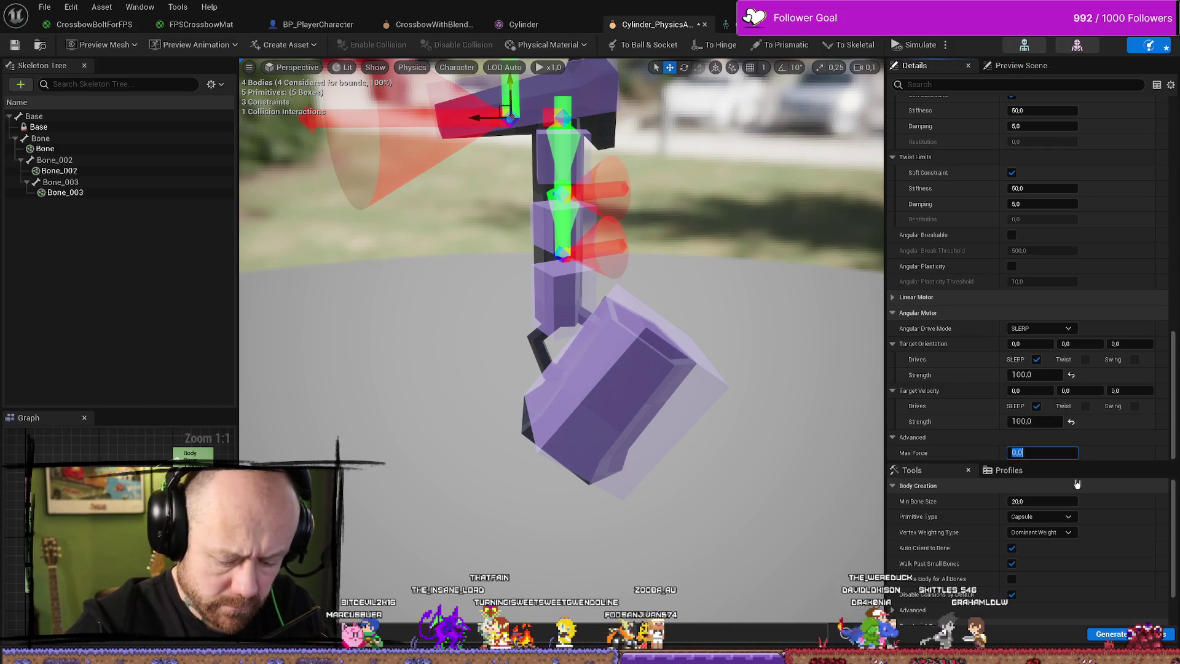
type("200")
key("Return")
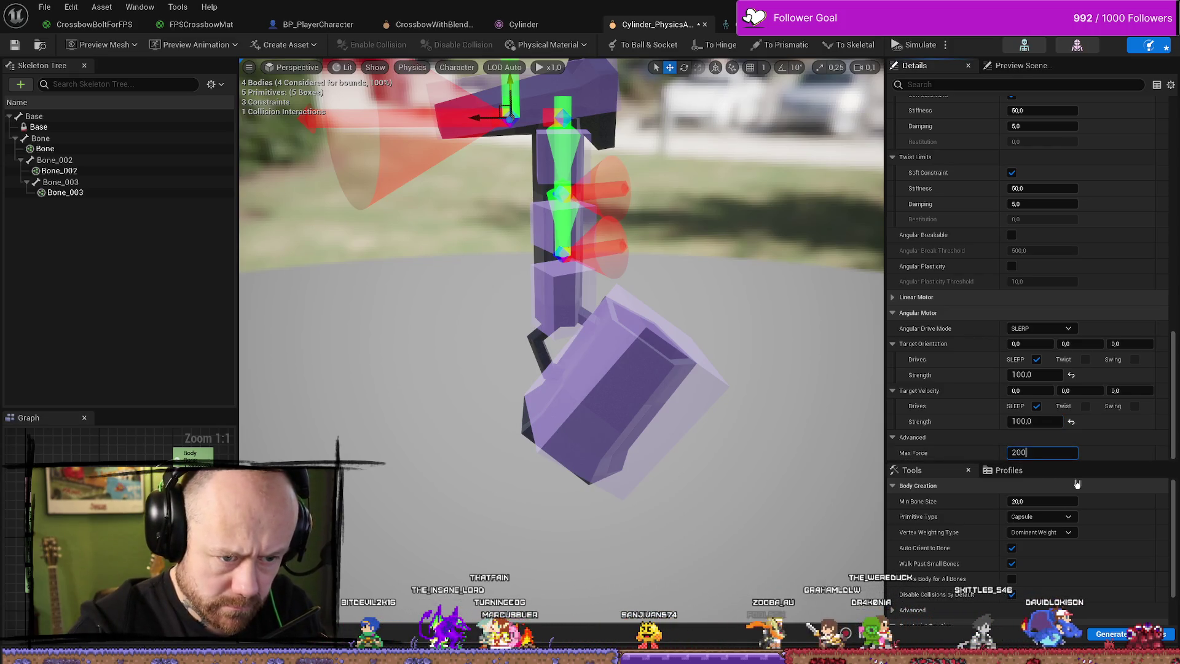
type(",0")
key("Return")
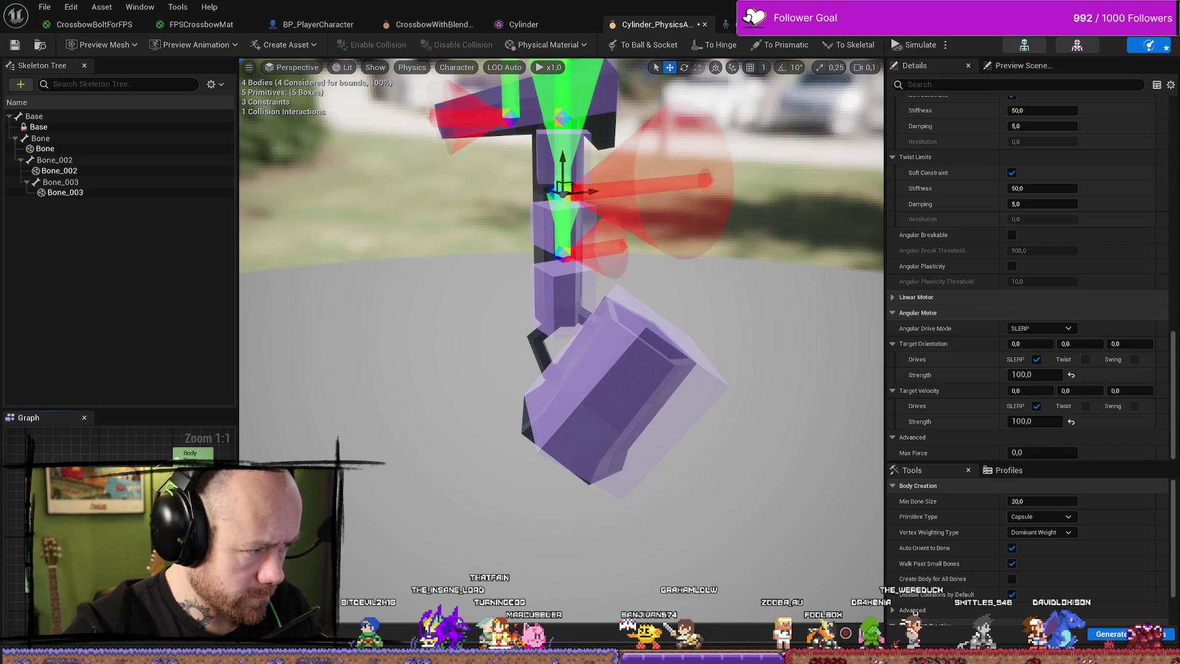
key("Return")
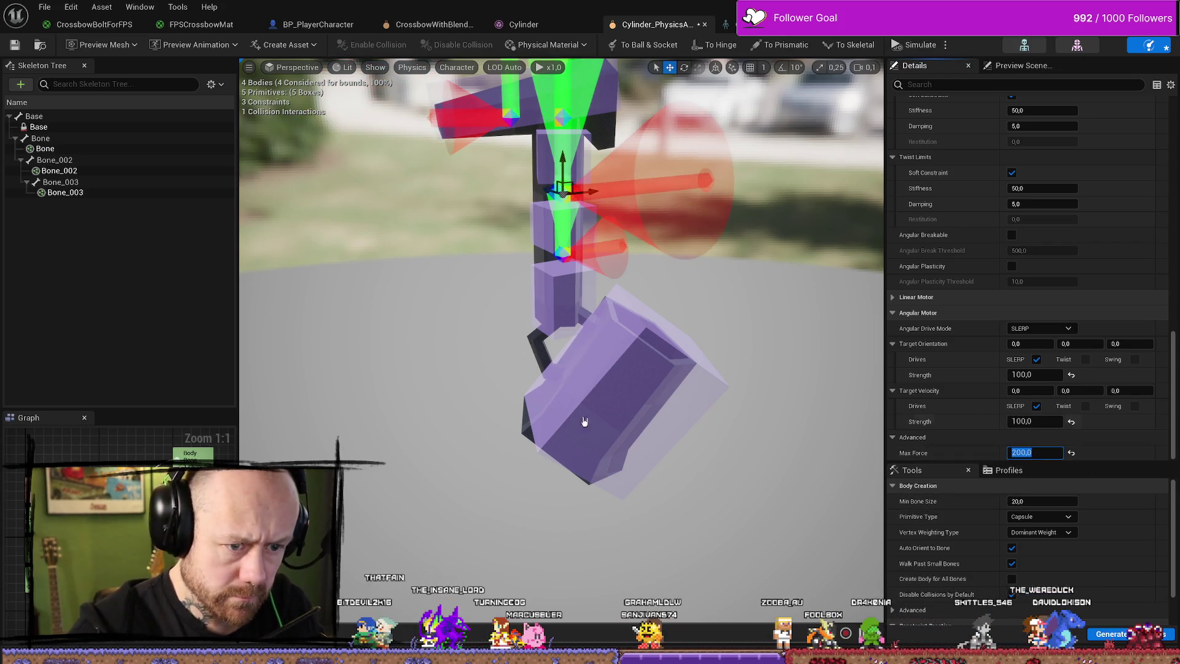
type("0")
key("Return")
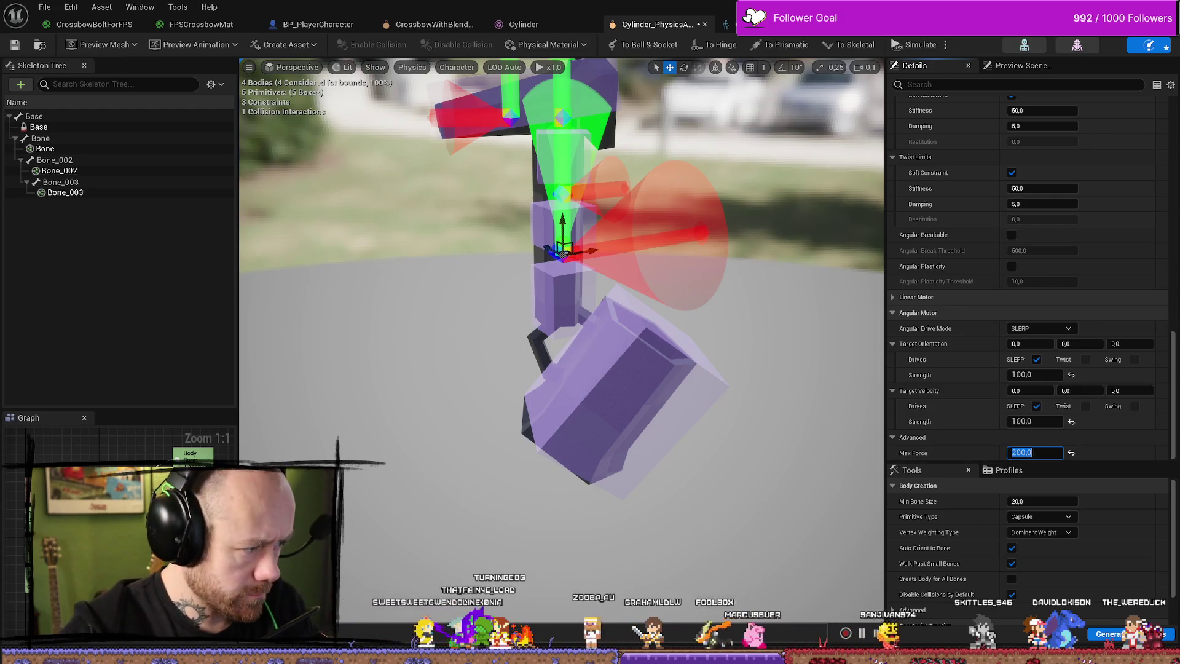
left_click(562, 190)
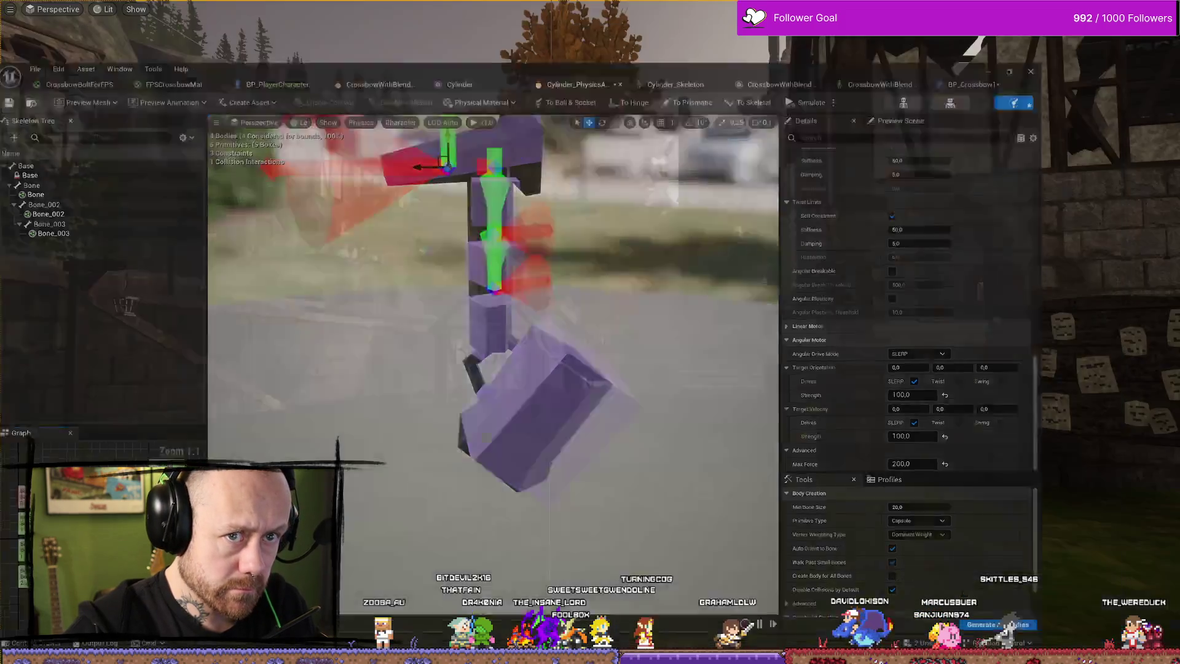
Run a crossbow play test, stop it, and return to the Cylinder_PhysicsAsset editor.
key("alt+p")
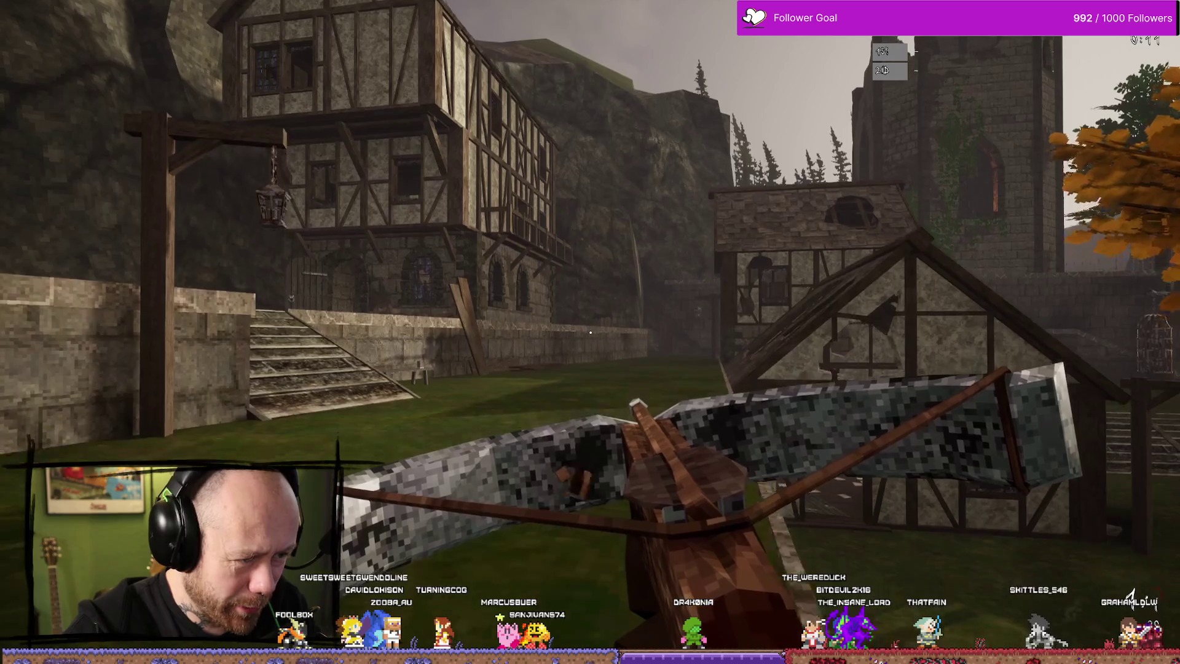
key("Escape")
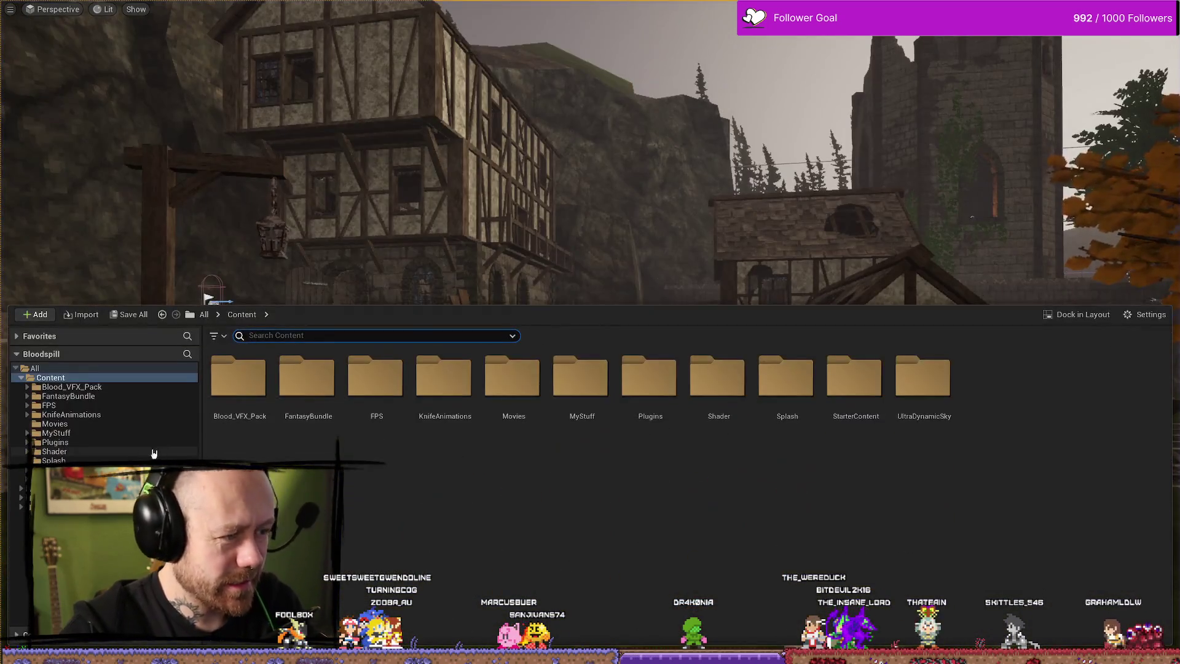
key("alt+Tab")
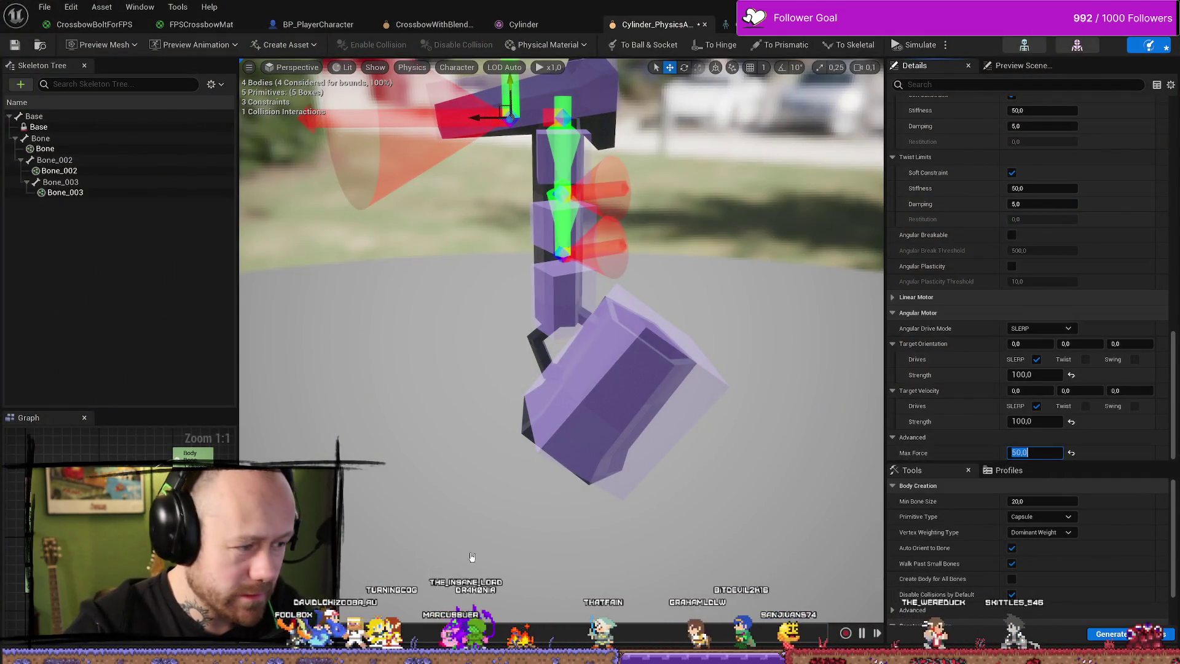
Set Max Force to 200 and save the physics asset.
type("200")
key("Return")
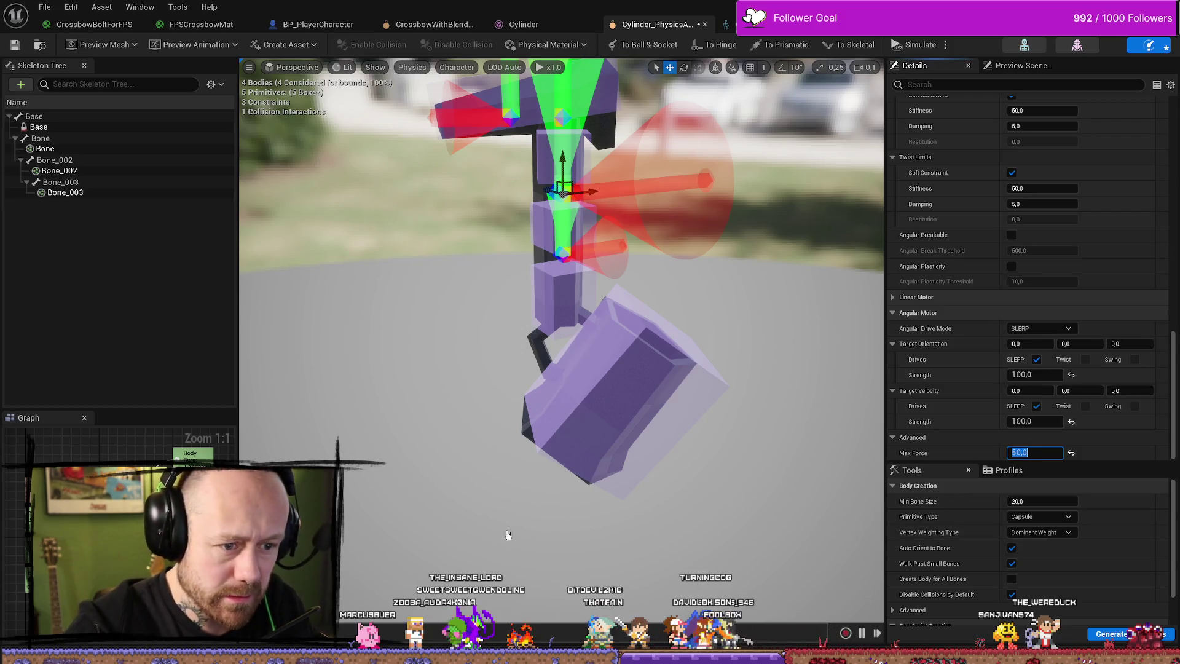
type("200")
key("Return")
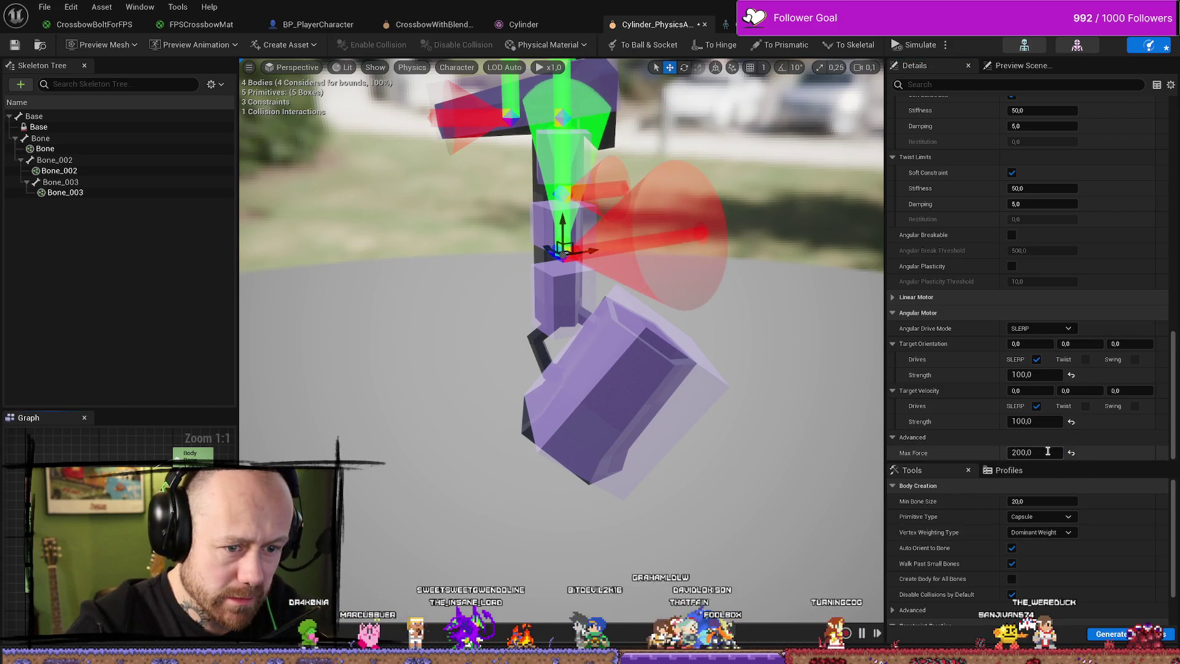
left_click(18, 47)
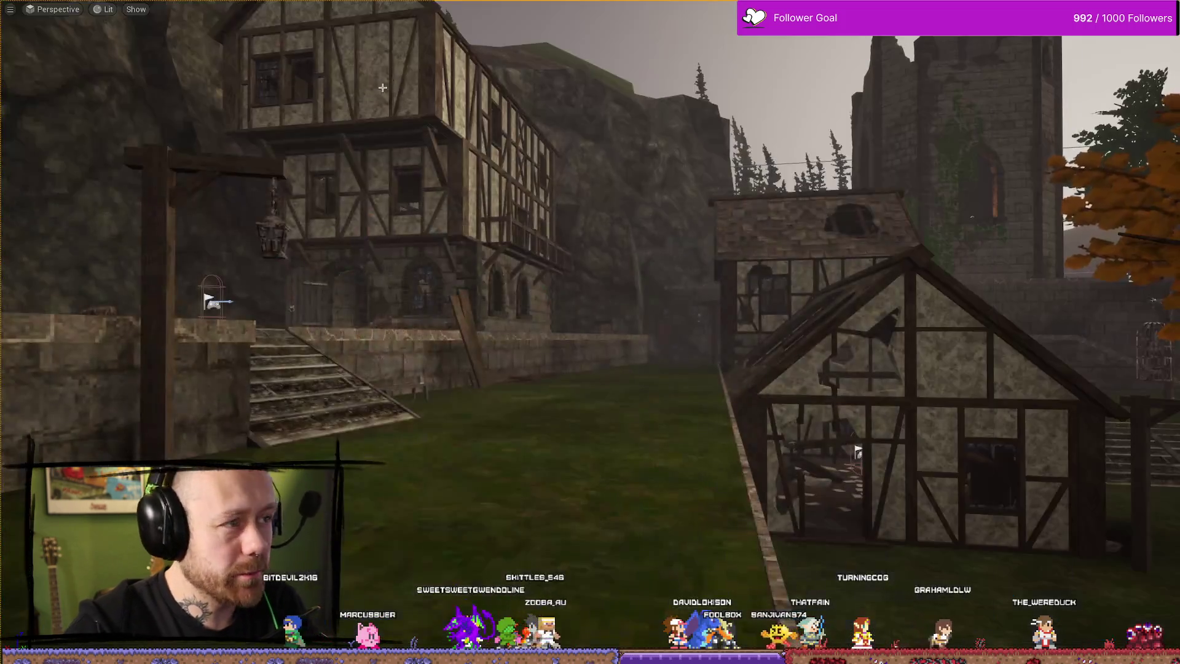
Play-test with the Crossbow loadout, then stop and return to Cylinder_PhysicsAsset.
key("alt+p")
left_click(451, 279)
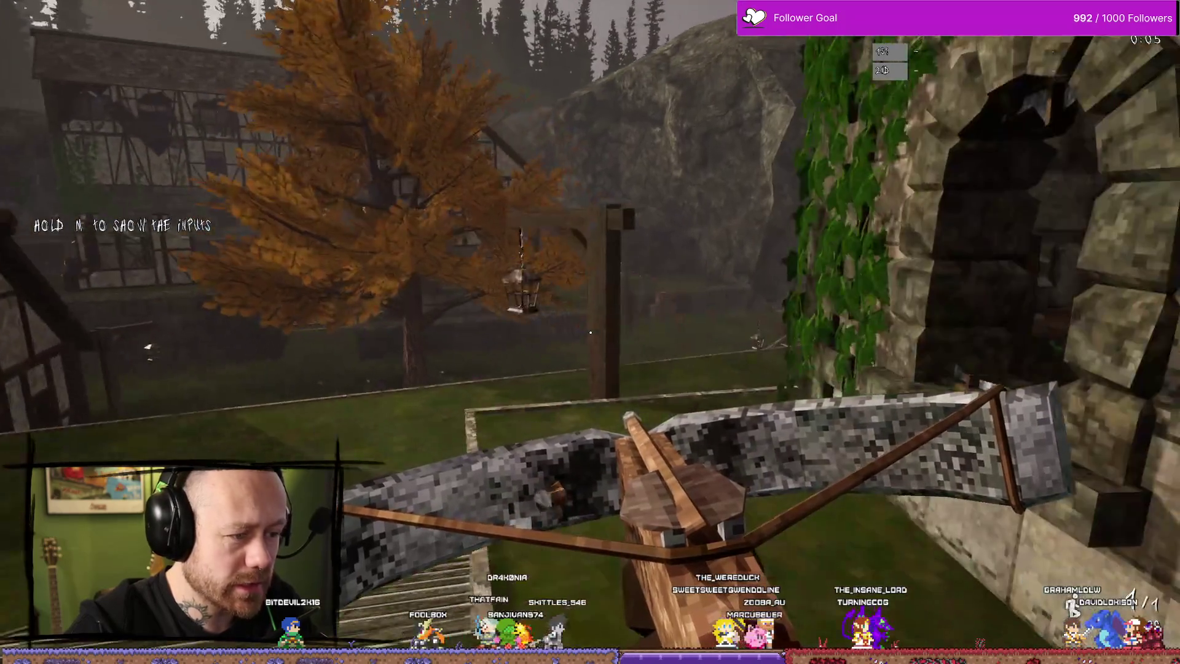
key("Escape")
key("ctrl+space")
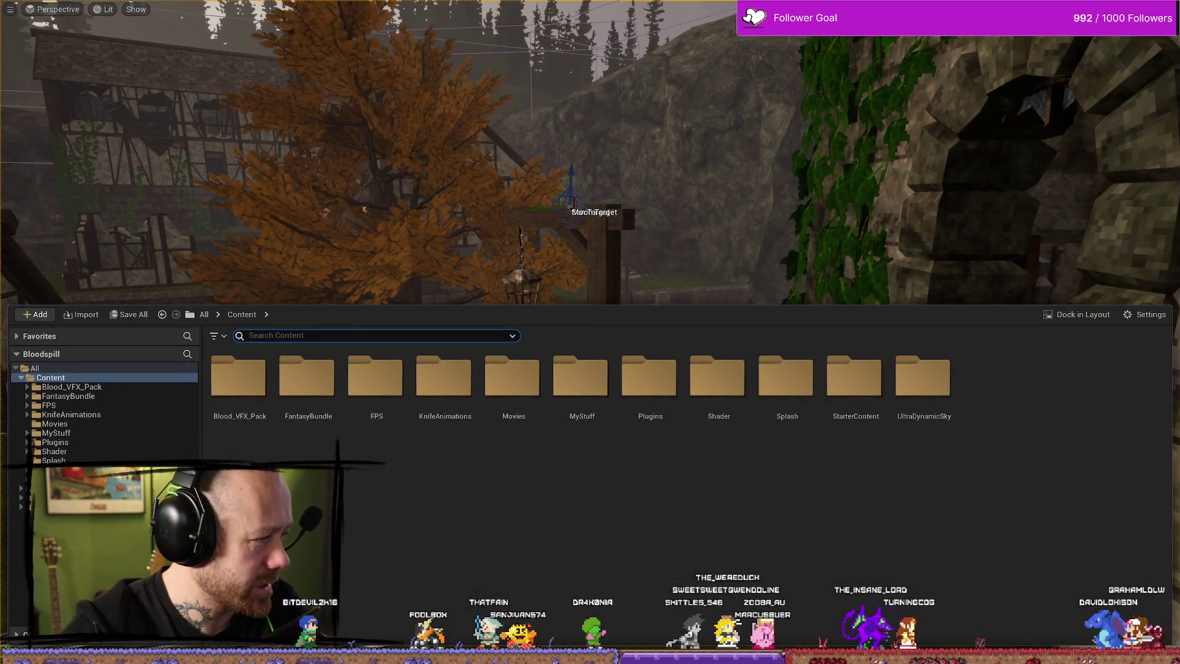
key("alt+Tab")
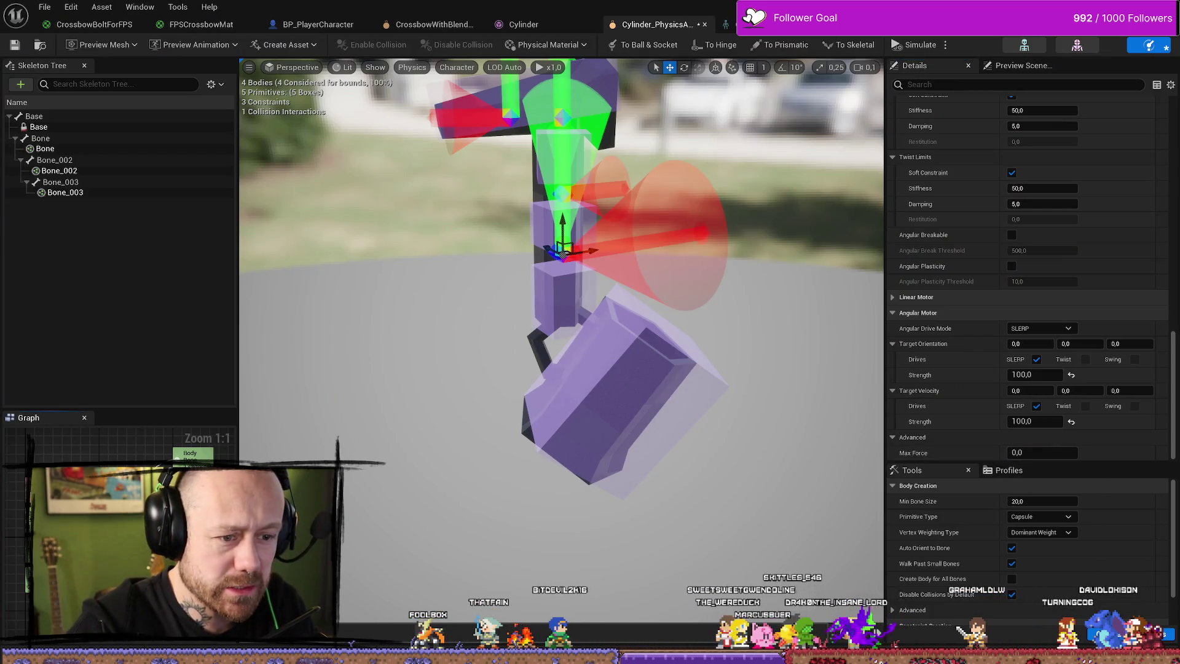
Try a Max Force of 50, undo it, and select the lower joint's constraint.
type("50")
key("Return")
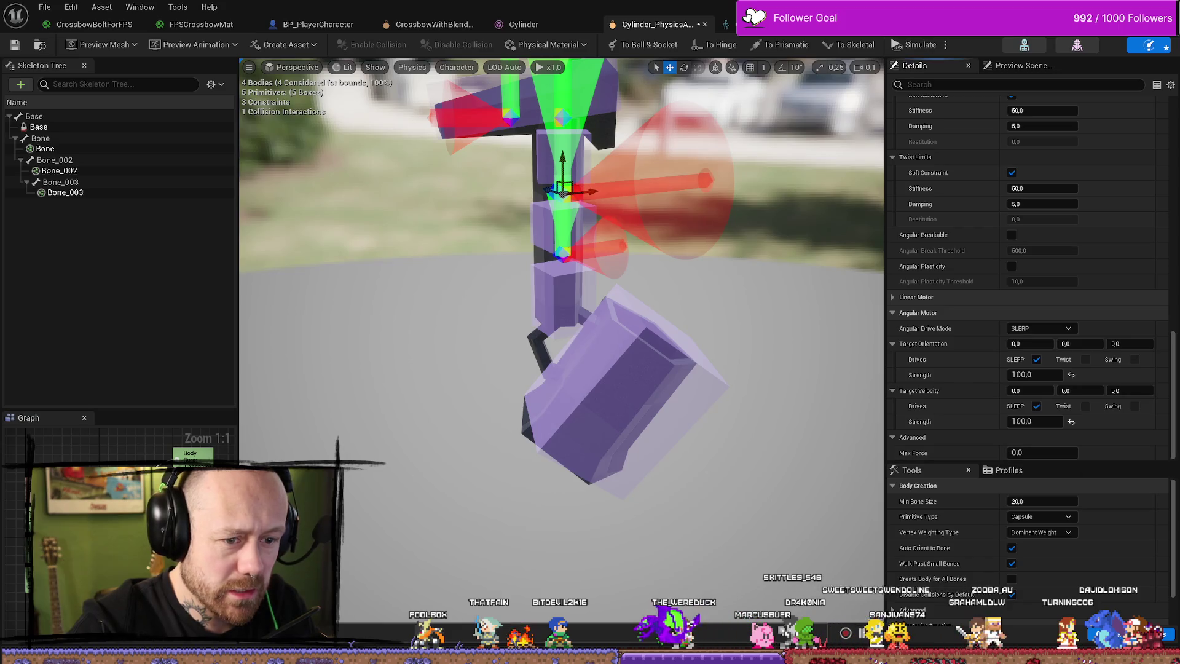
key("ctrl+y")
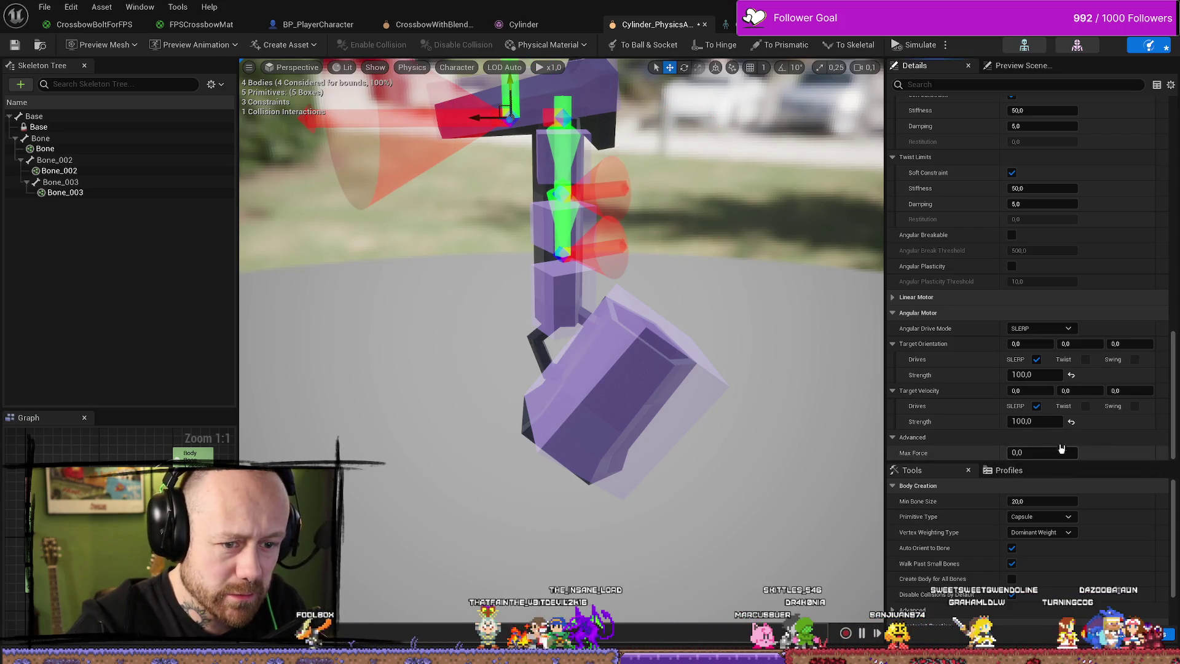
left_click(1035, 422)
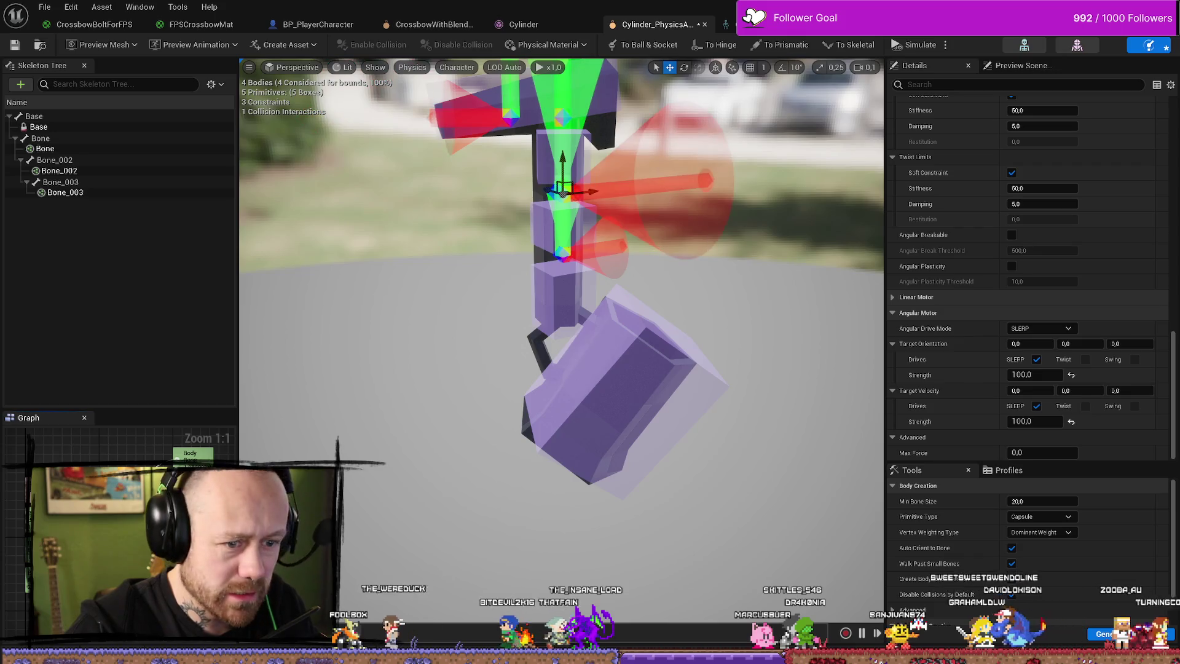
left_click(560, 251)
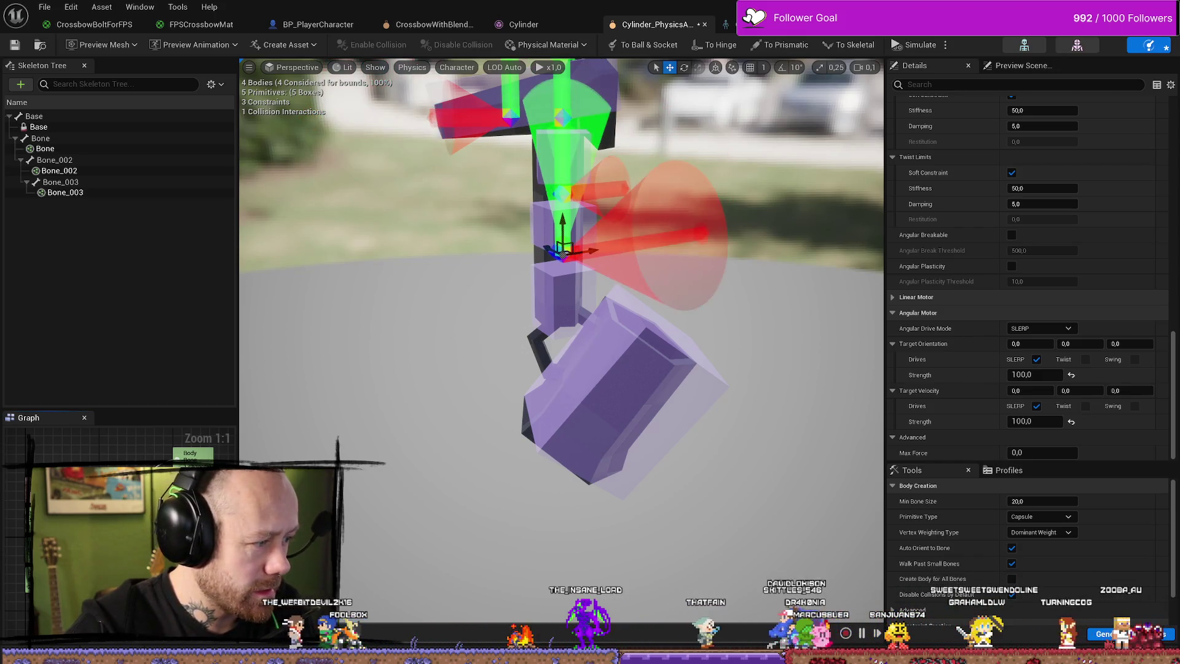
left_click(1042, 452)
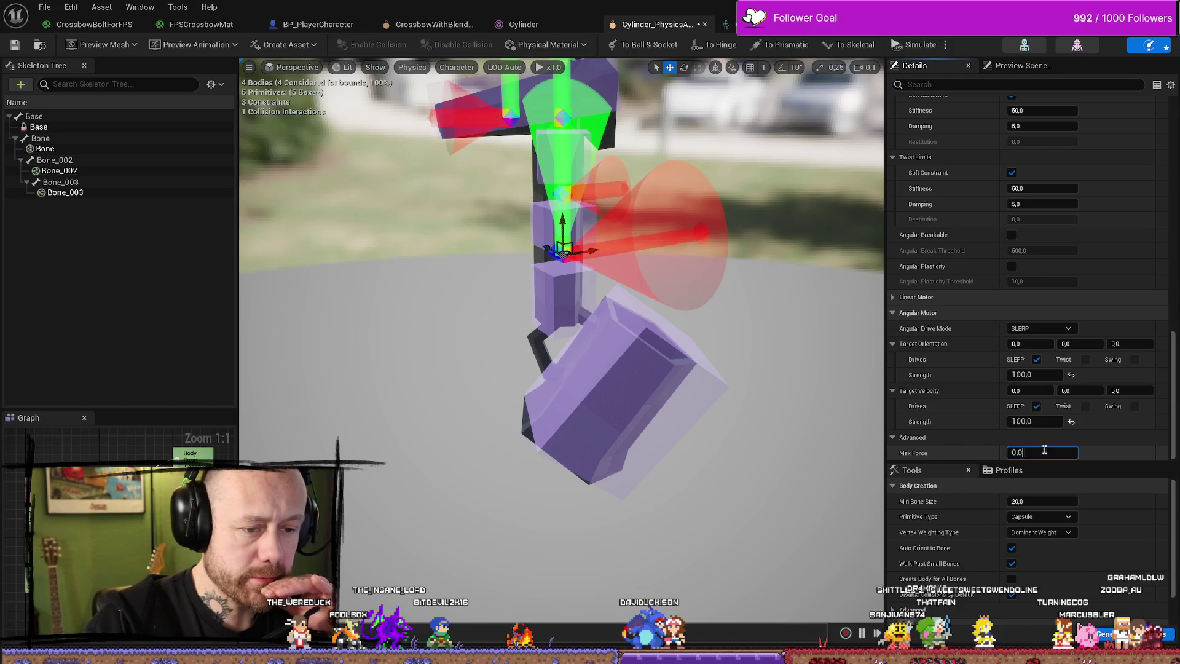
Set Target Velocity Strength to 1000 and return to the level viewport.
left_click(1045, 420)
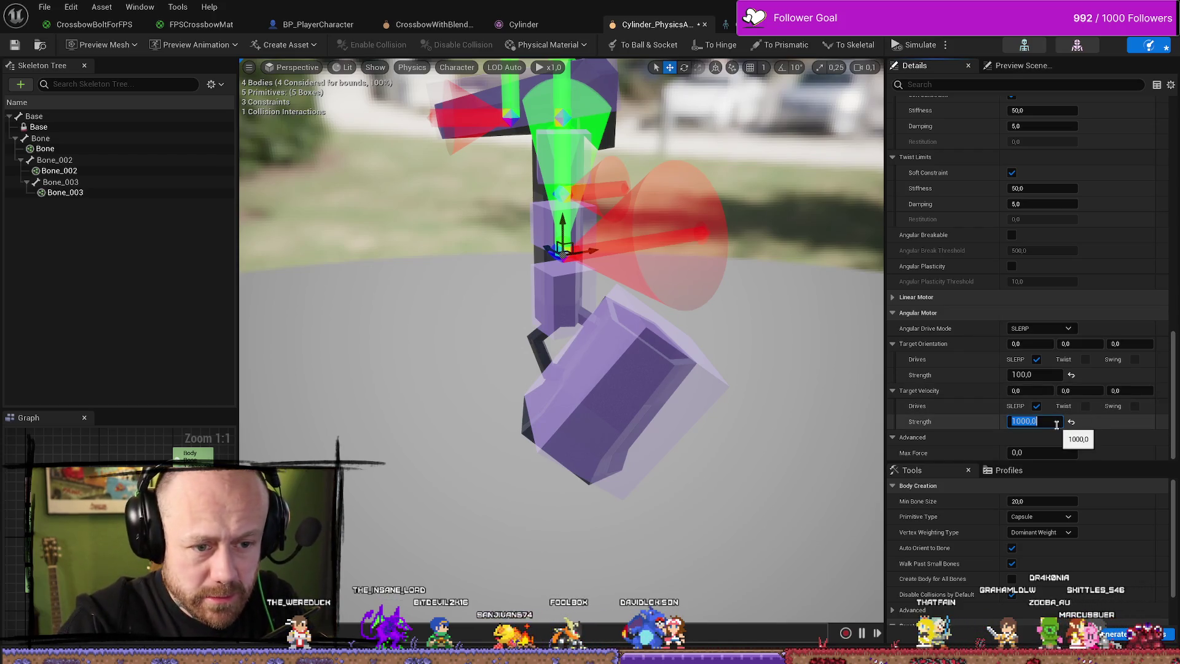
type("100")
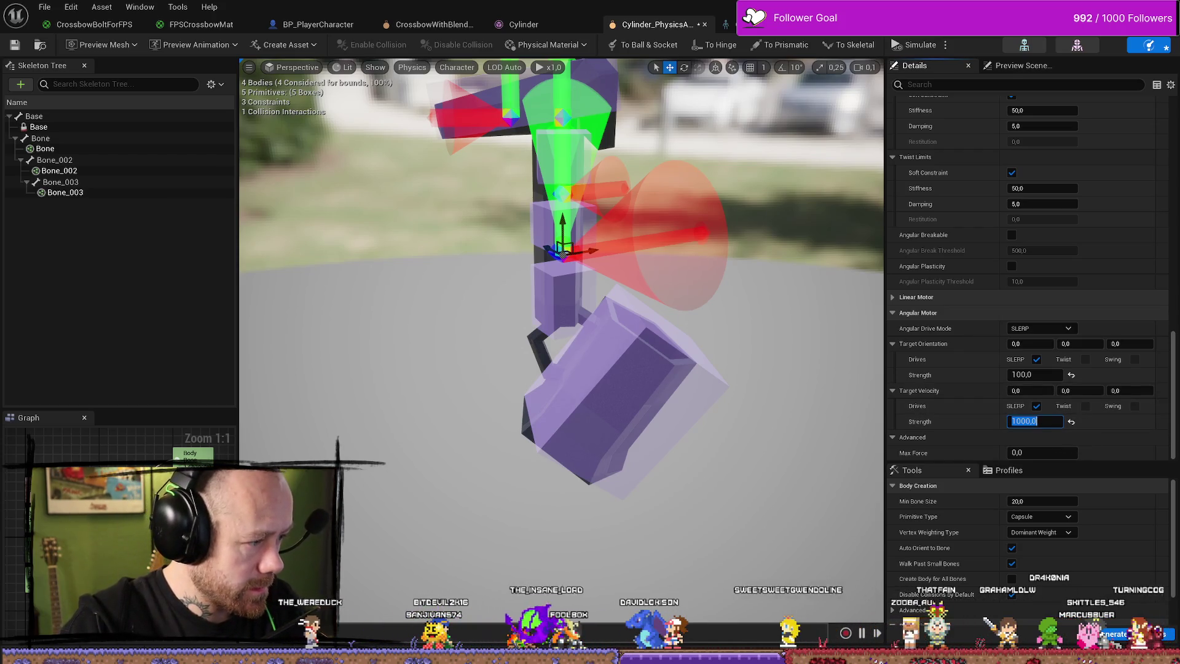
key("Return")
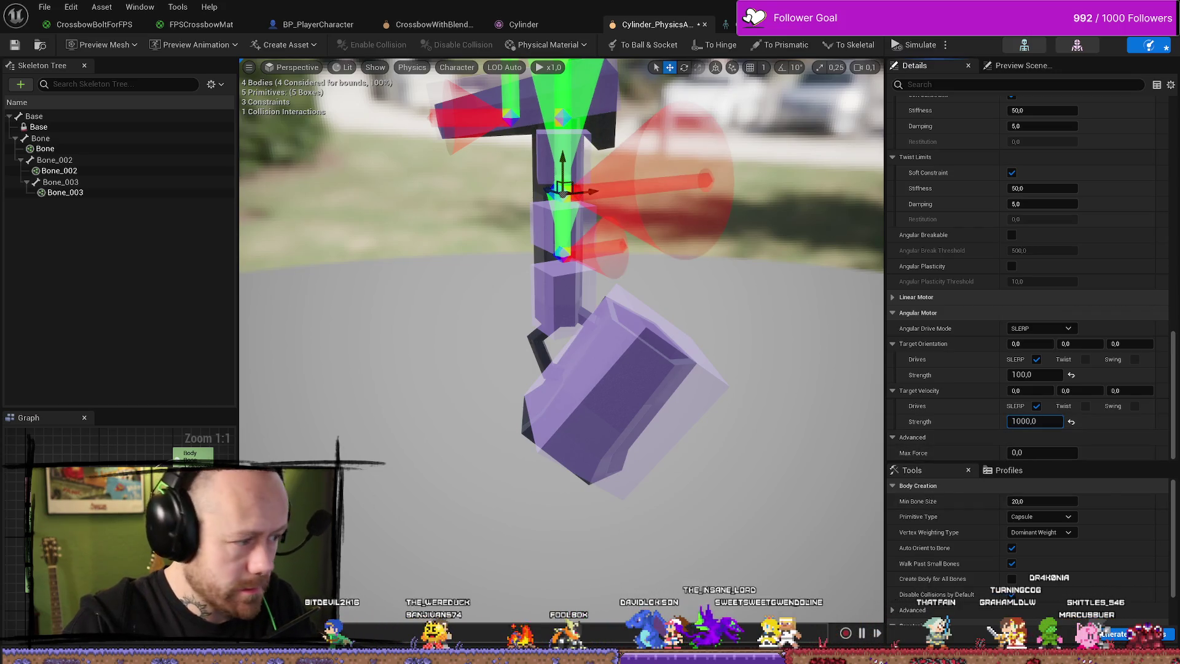
key("Escape")
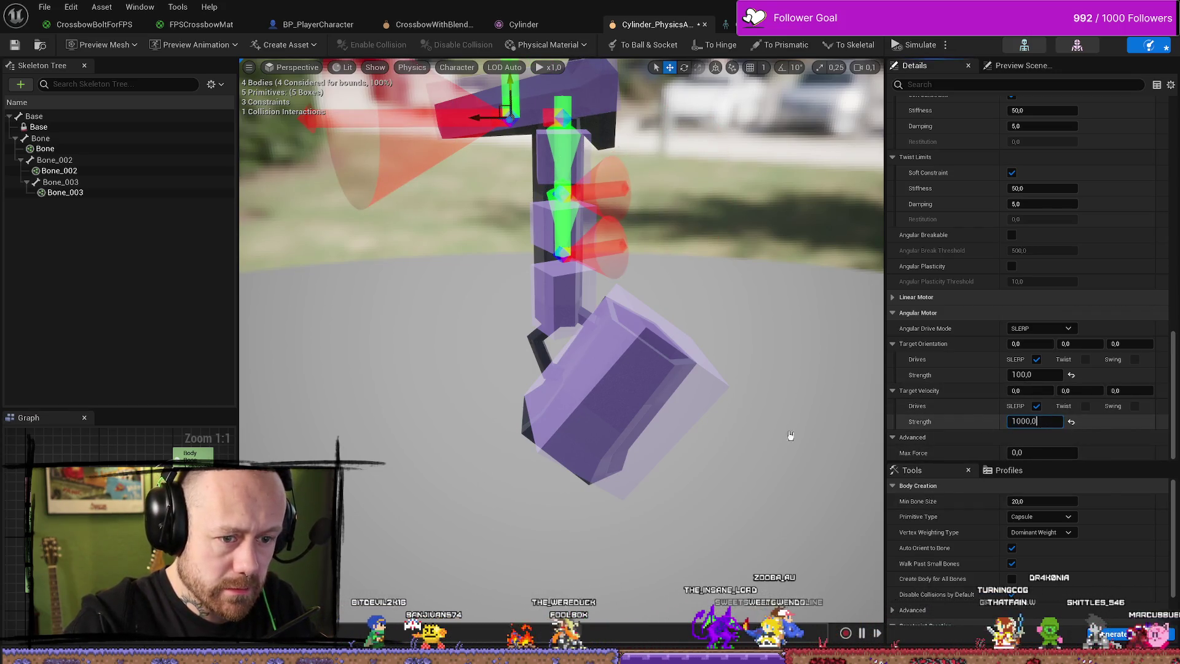
key("Return")
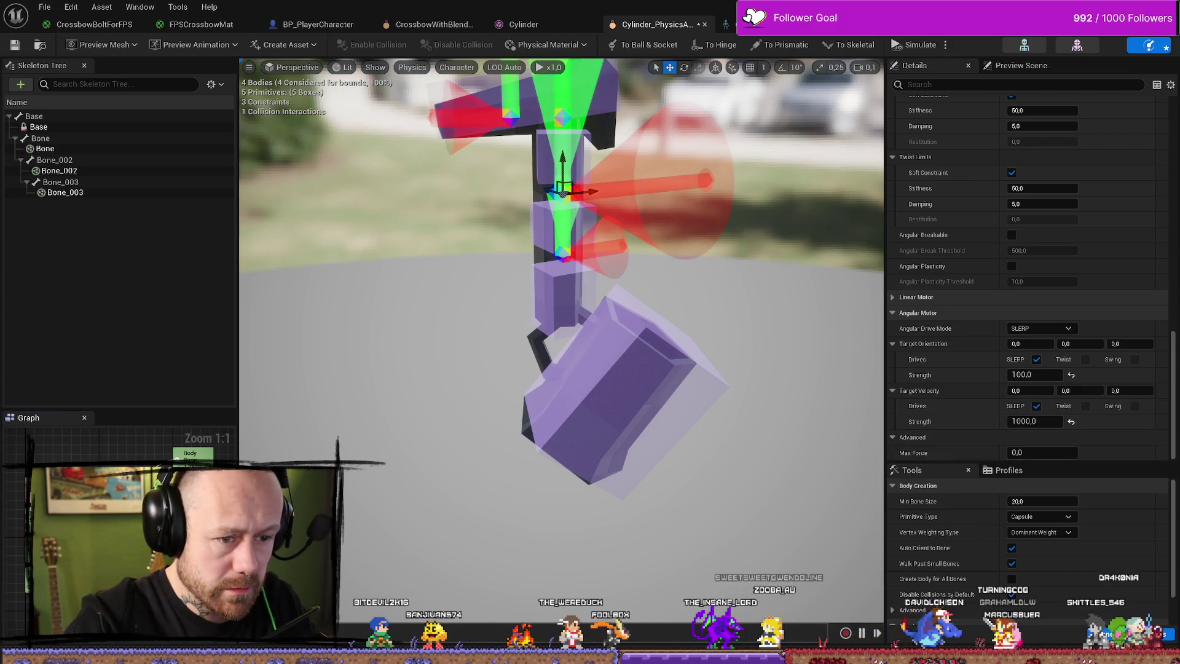
key("alt+Tab")
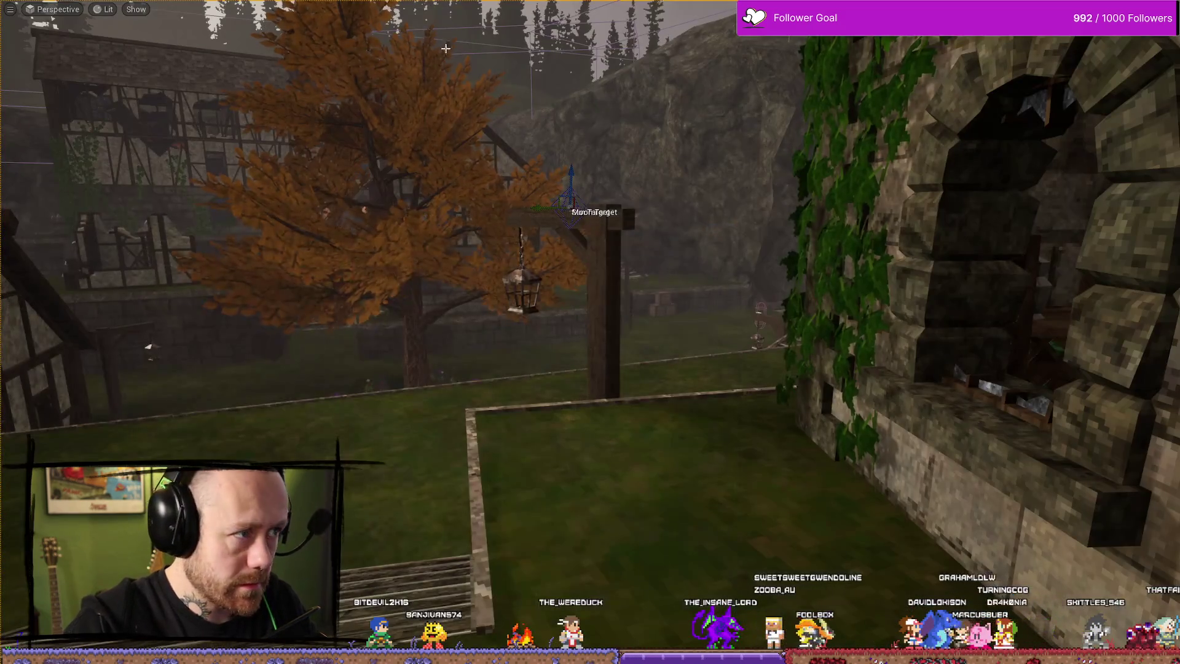
Play-test with the Crossbow loadout, then stop and switch back to Cylinder_PhysicsAsset.
key("alt+p")
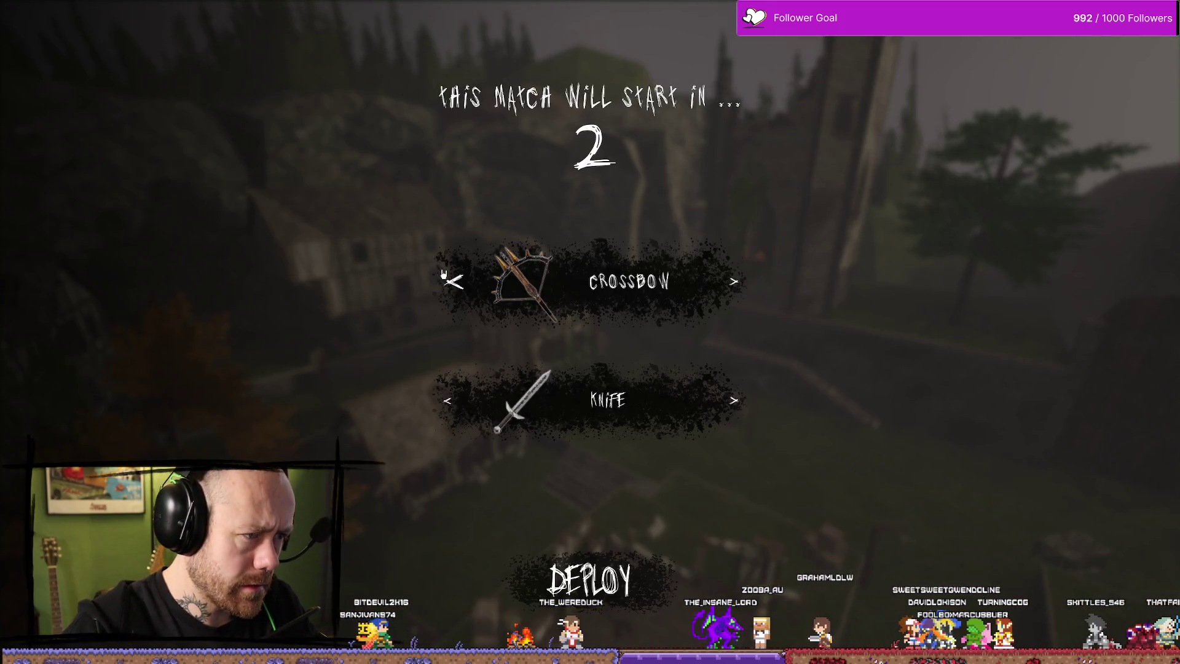
left_click(444, 275)
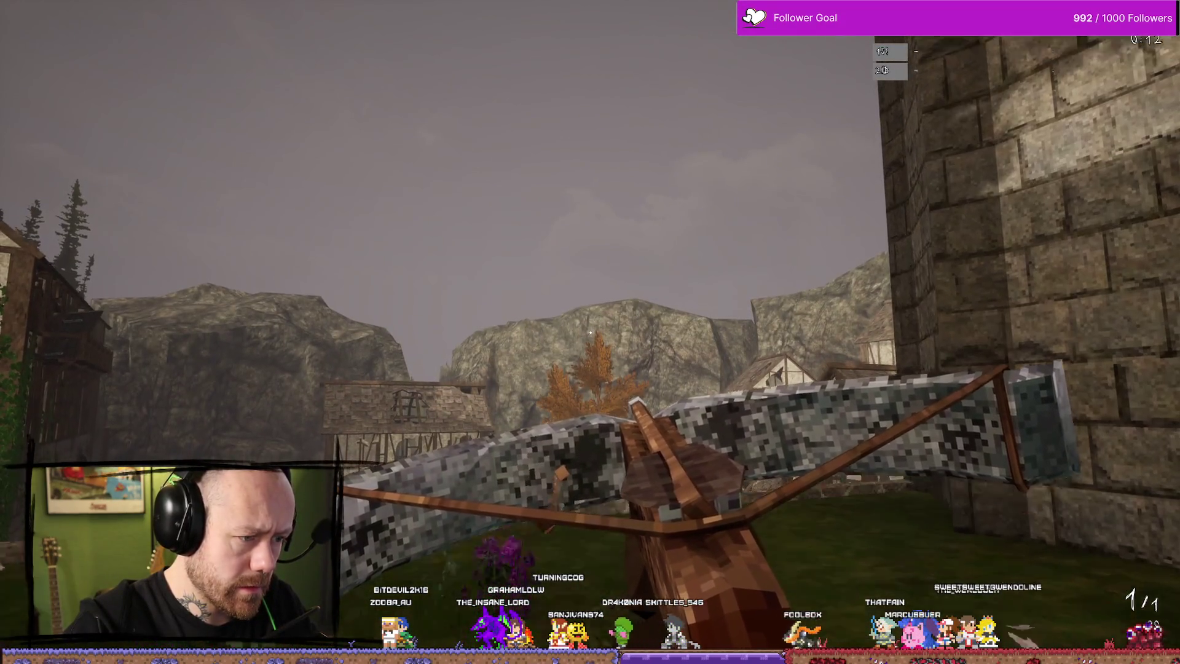
key("Escape")
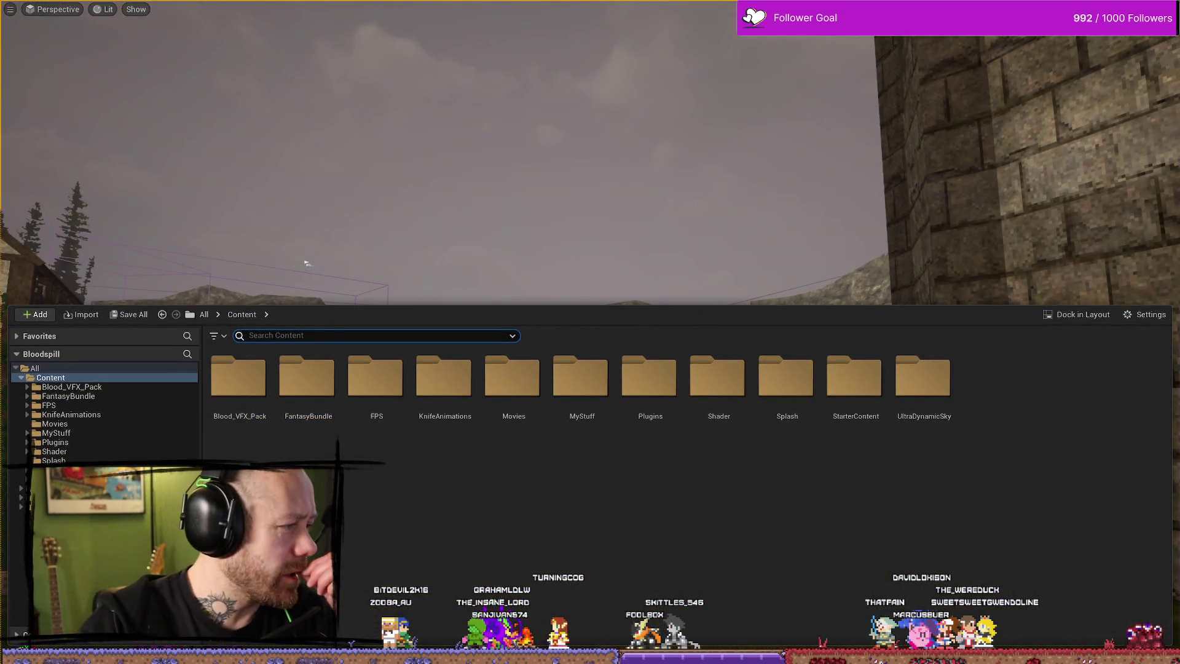
key("alt+Tab")
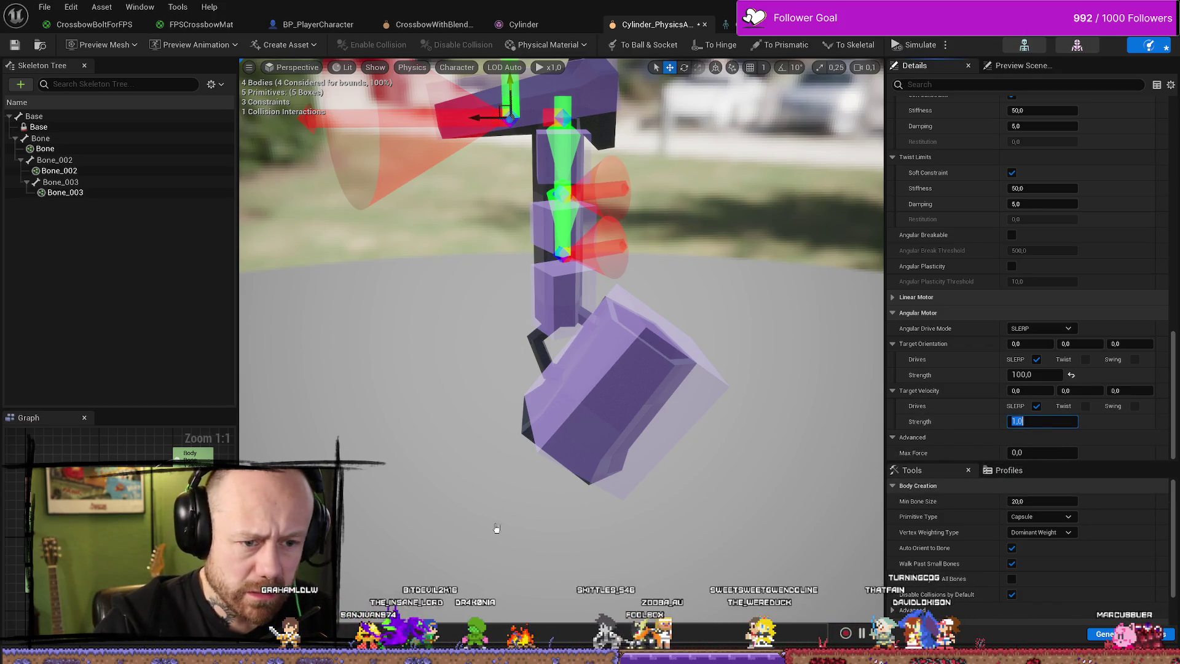
Check the middle, top and bottom limb constraints' strength, then start a play test.
left_click(562, 191)
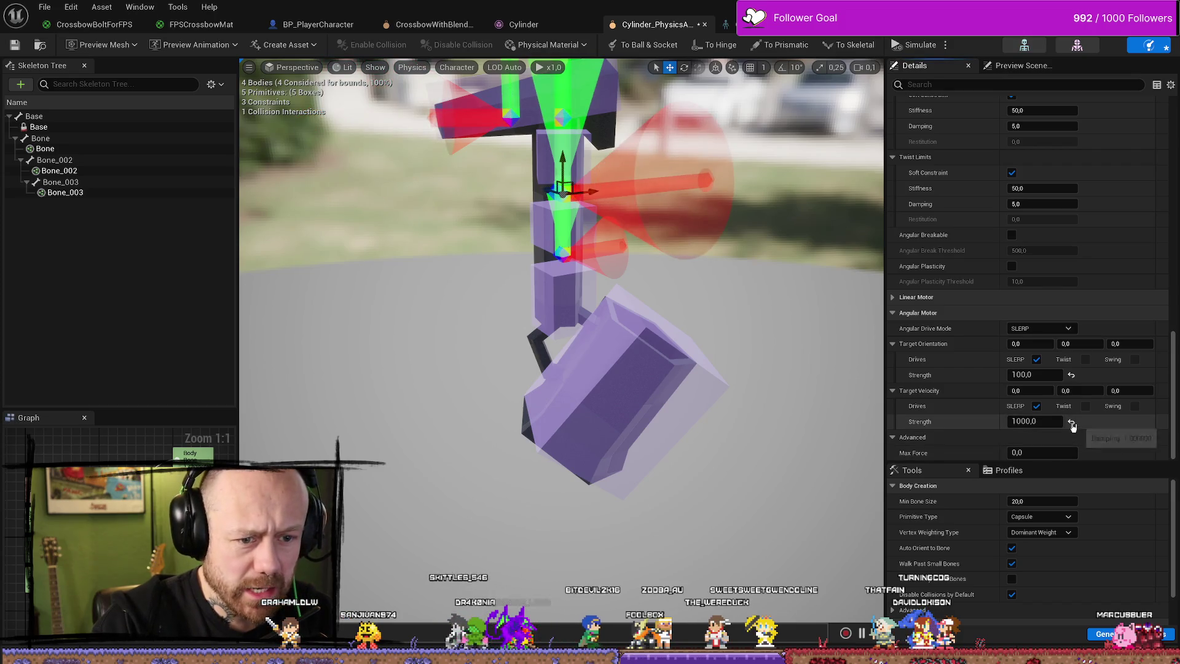
left_click(510, 116)
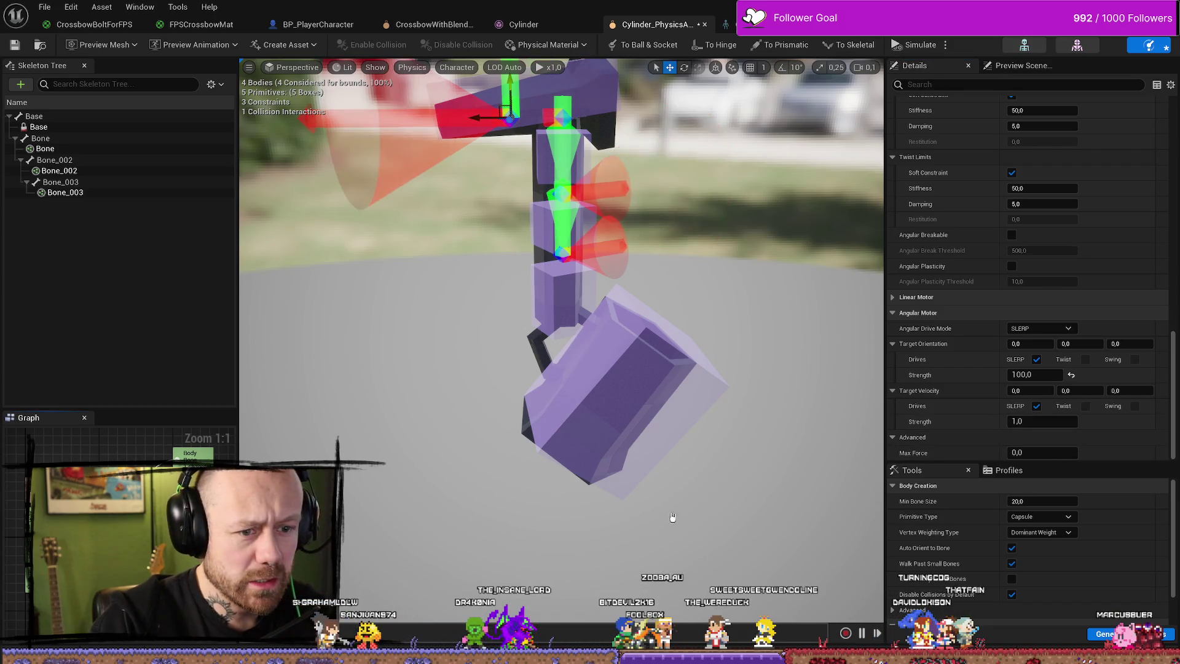
left_click(563, 251)
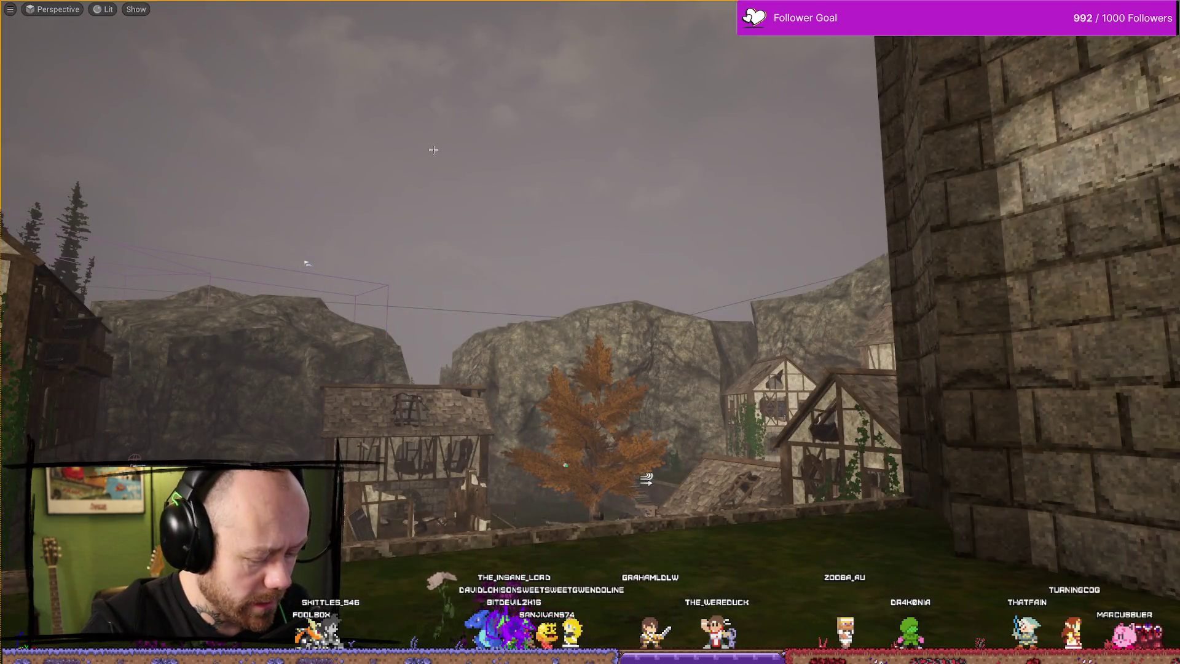
key("alt+p")
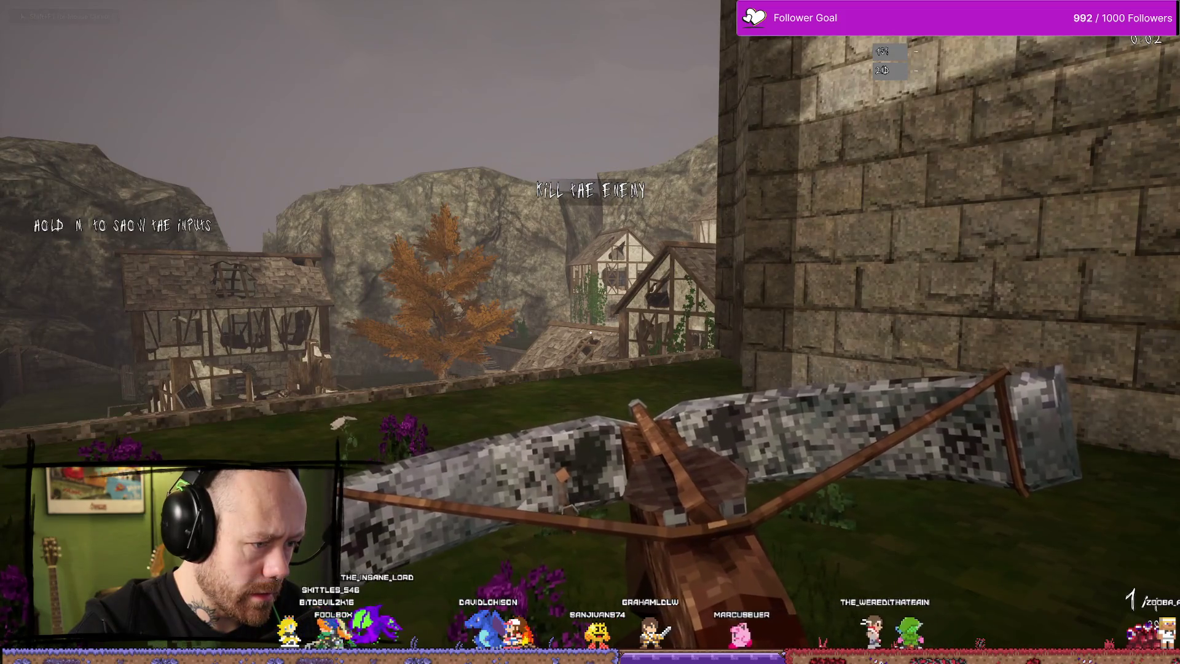
Run through the village watching the crossbow, then stop playing and open the Content Drawer.
key("w")
key("w")
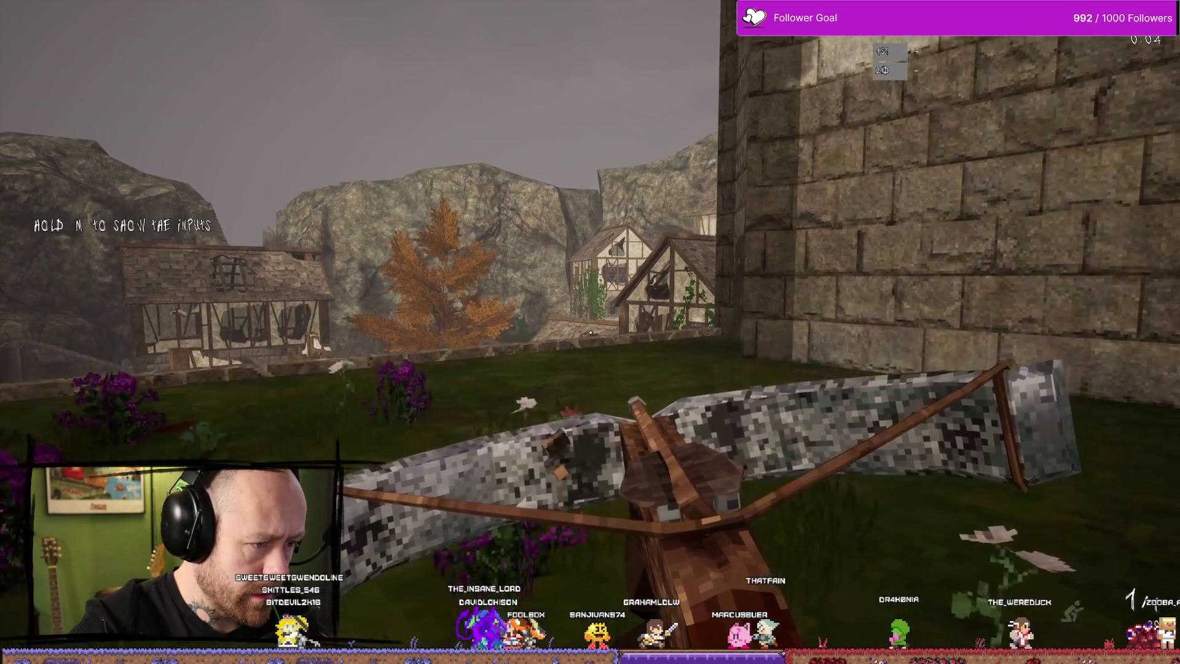
key("w")
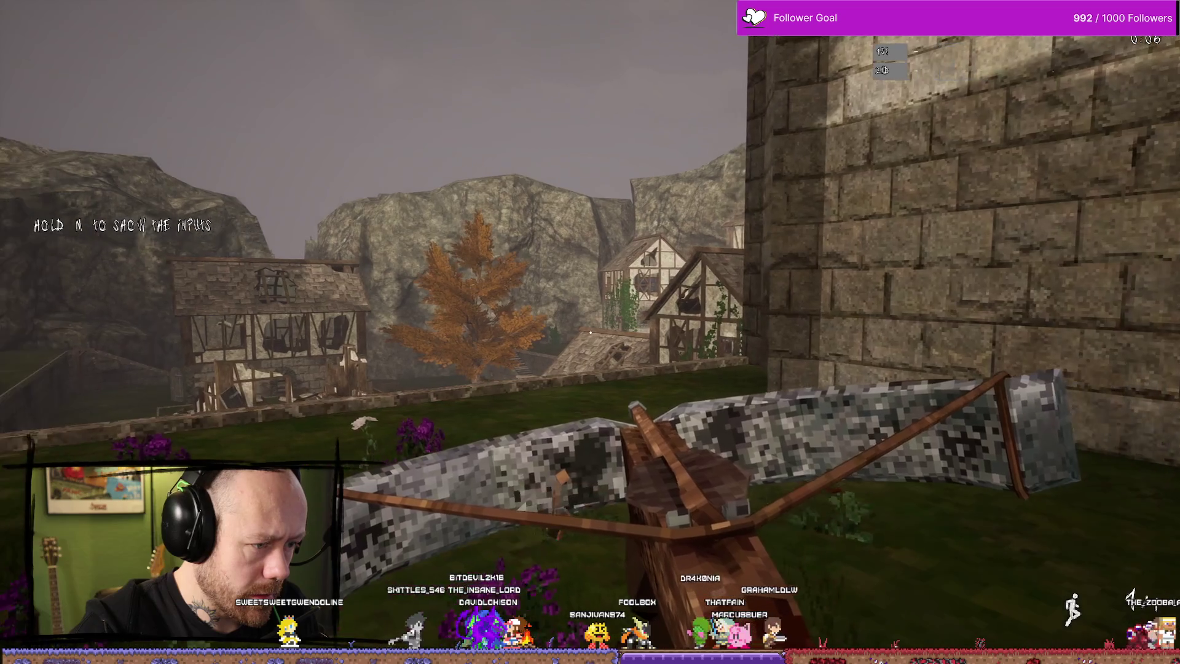
key("w")
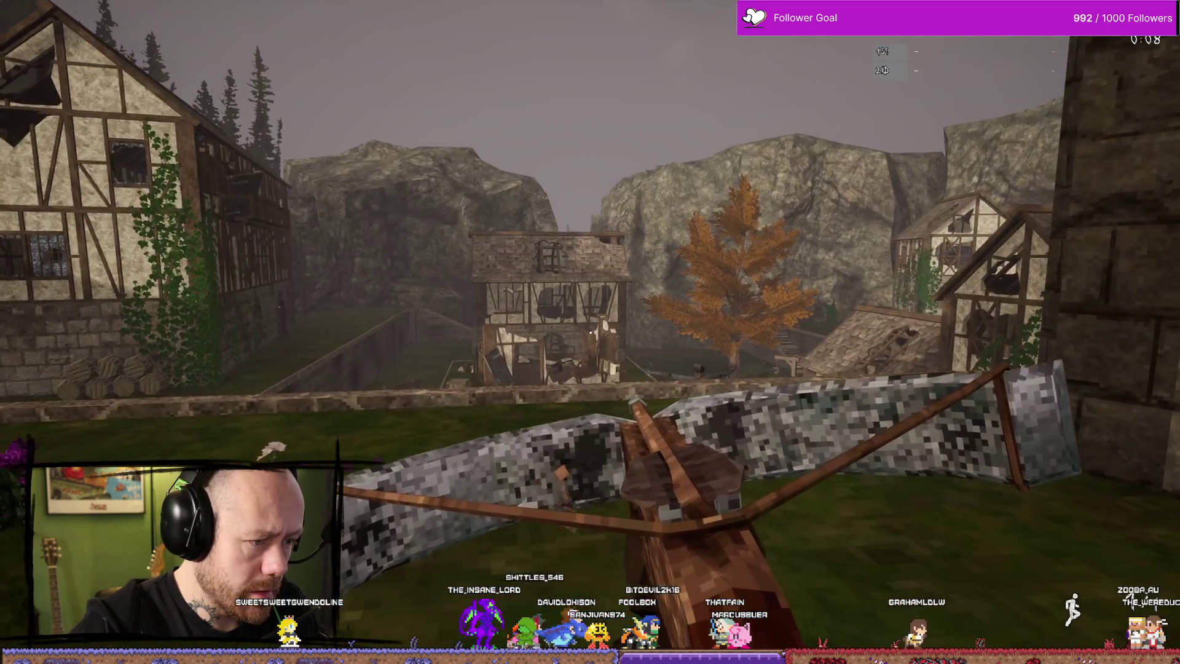
key("w")
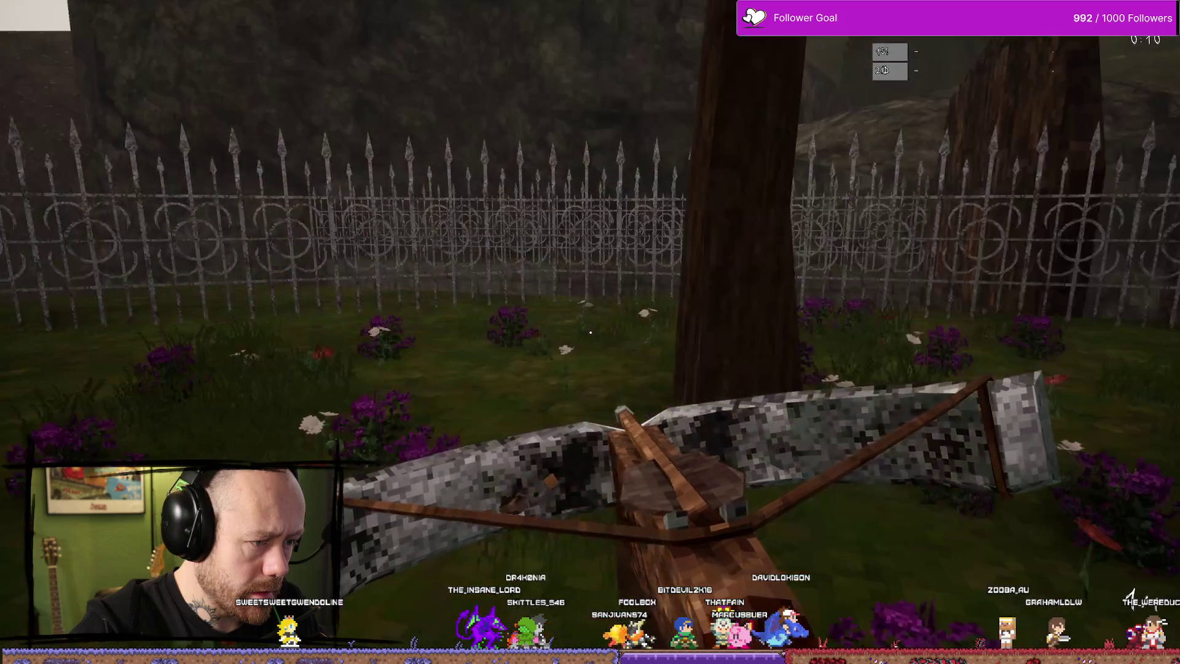
key("w")
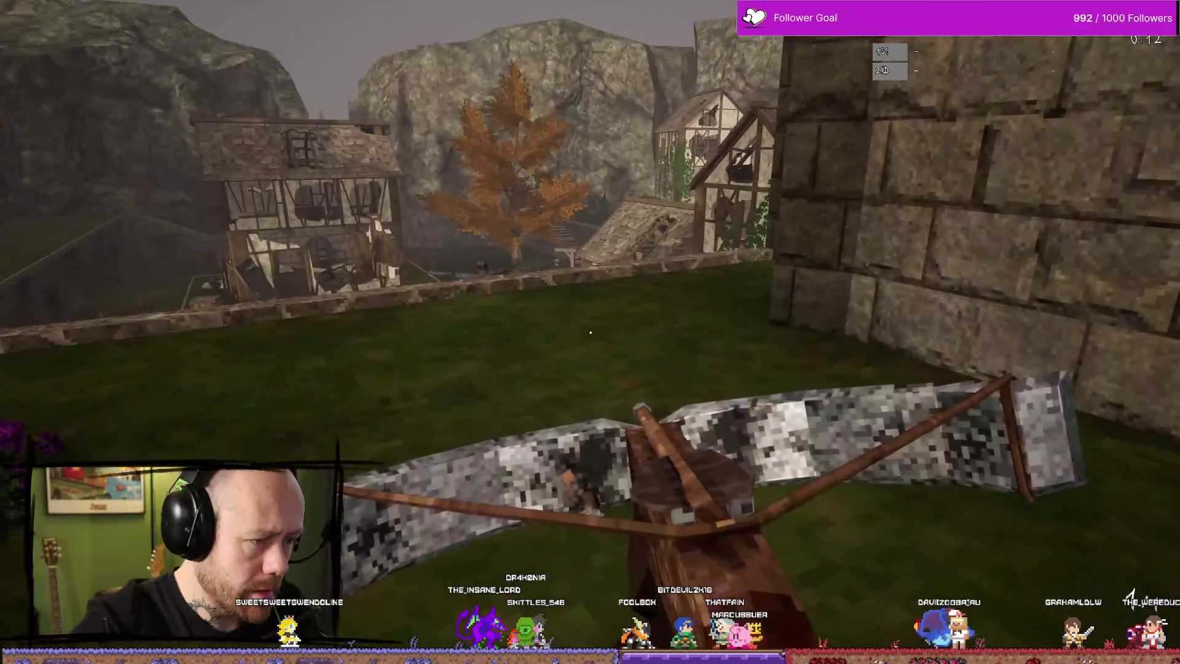
key("w")
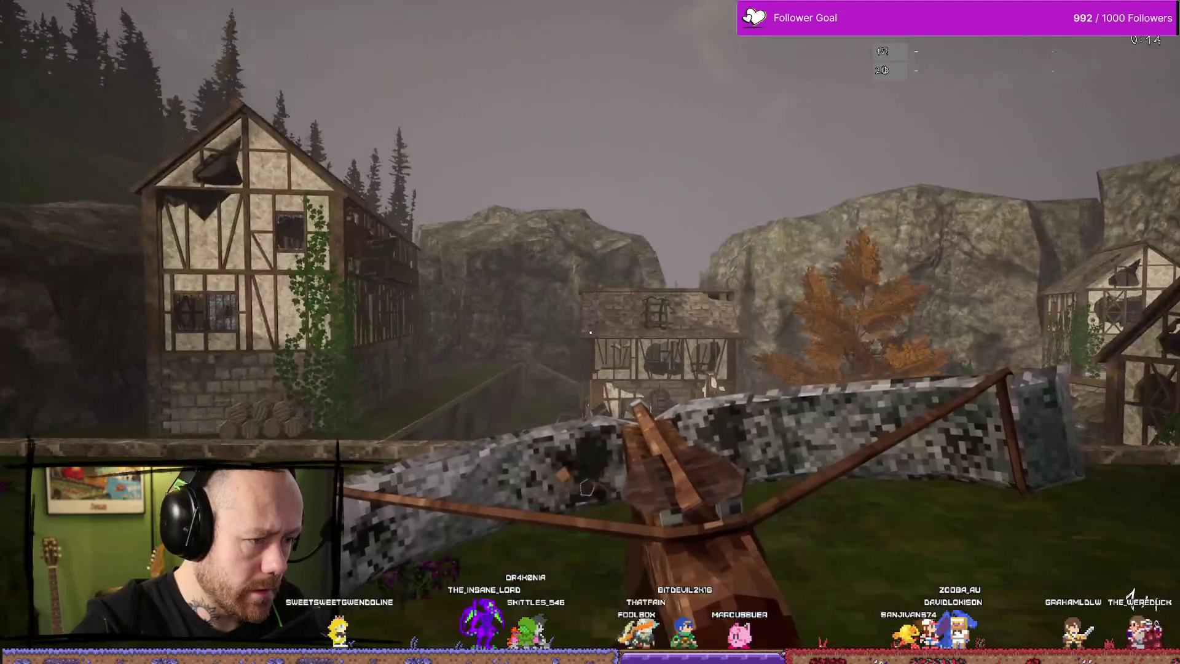
key("w")
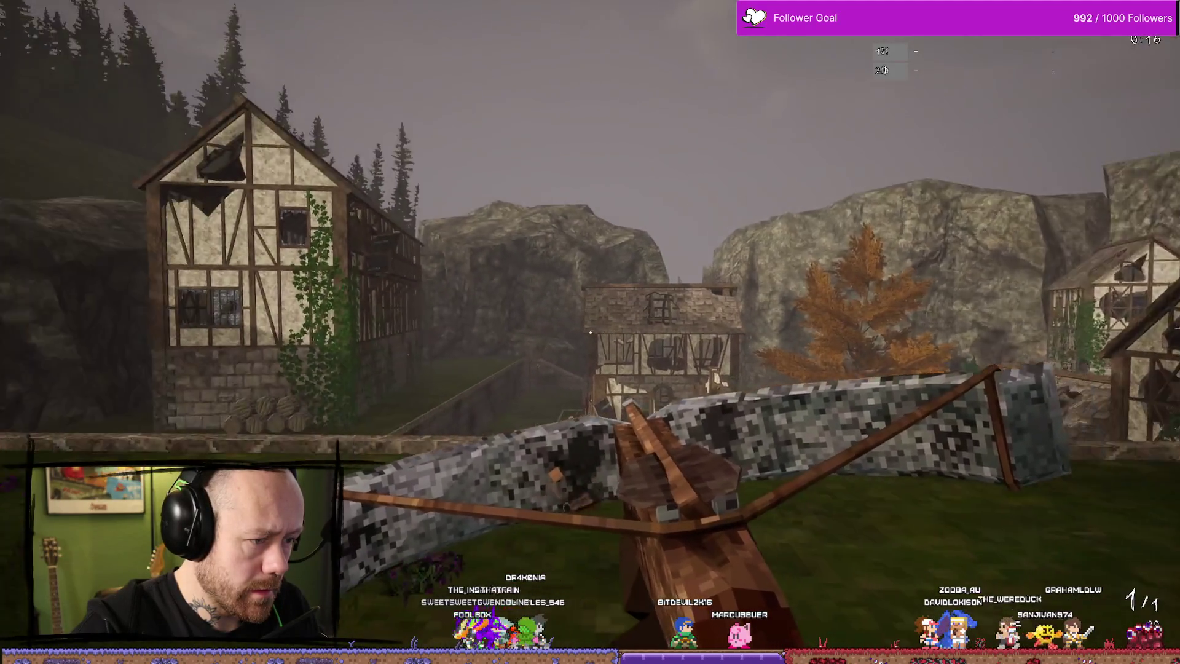
key("w")
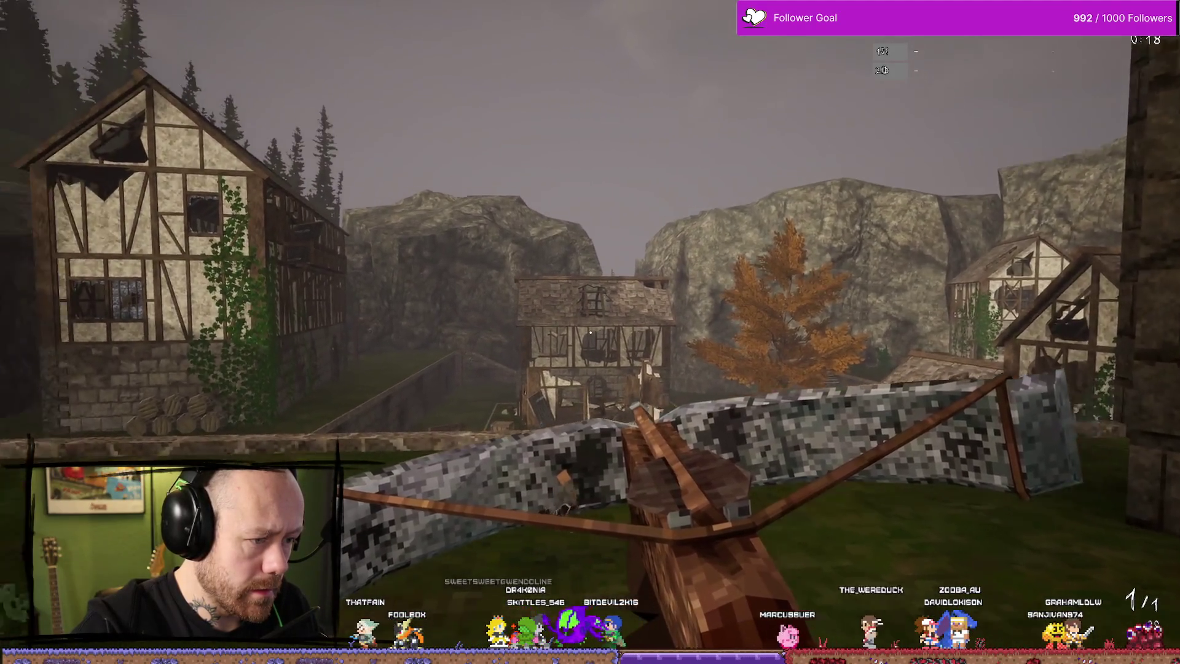
key("w")
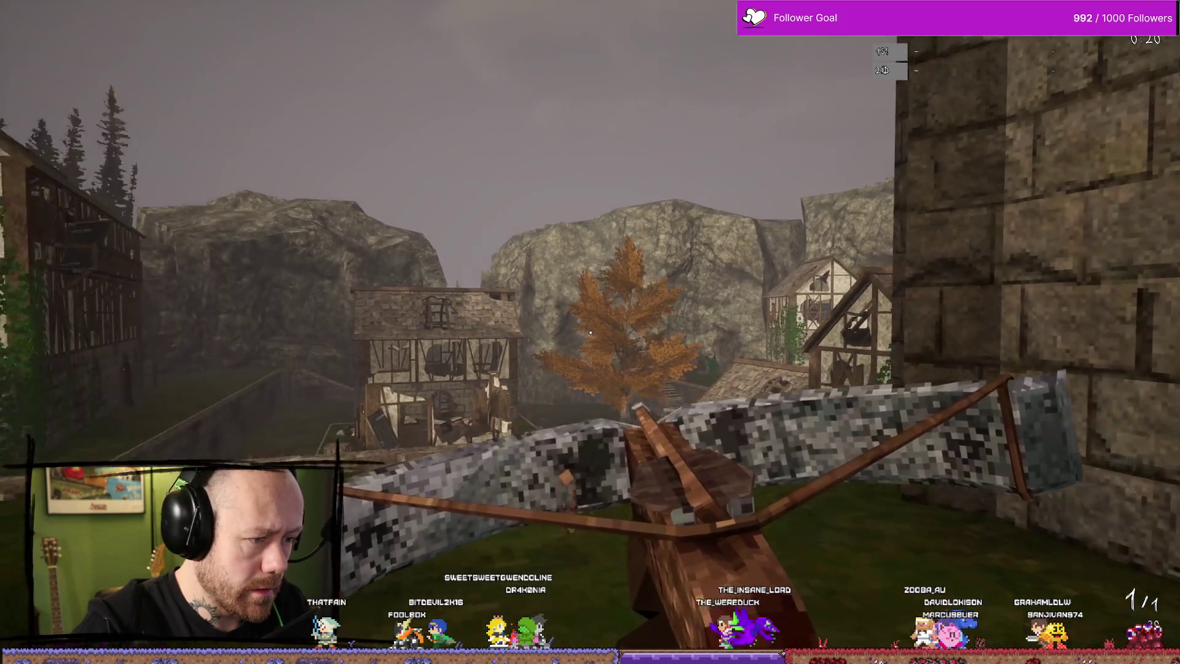
key("w")
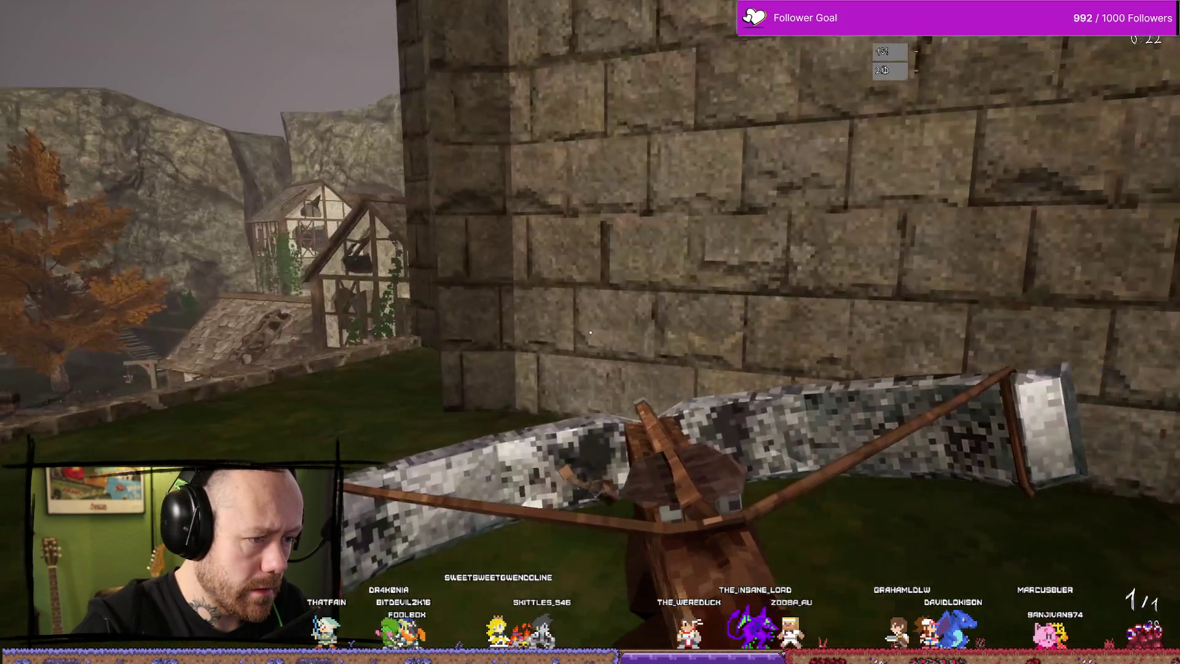
key("Escape")
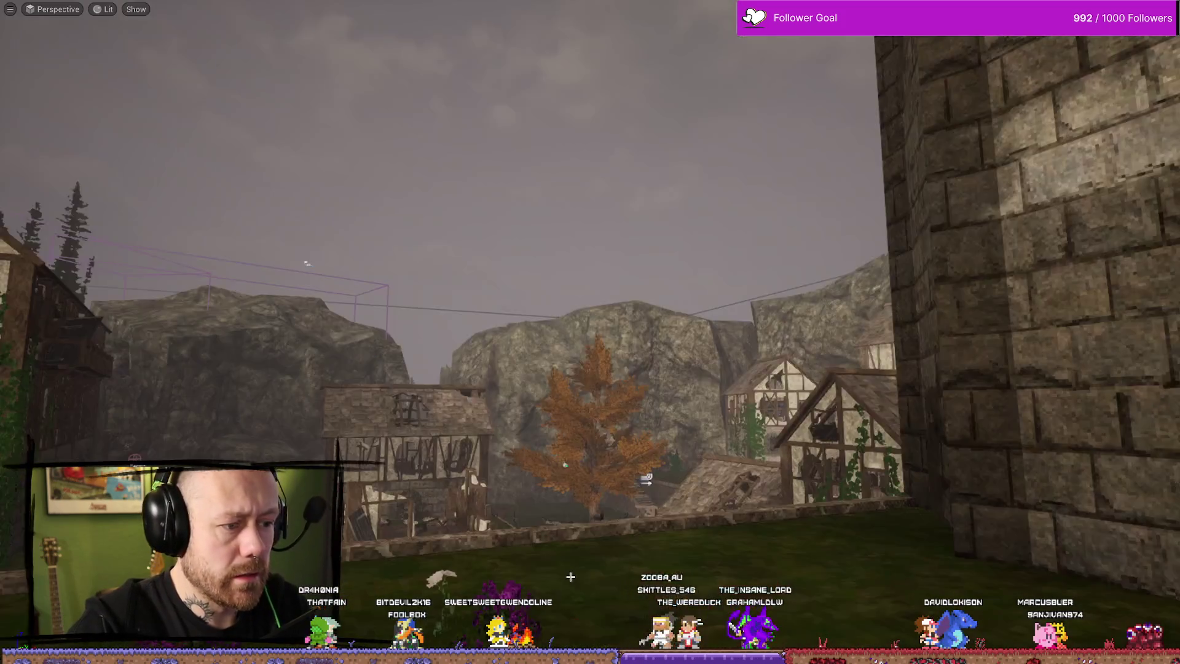
key("ctrl+space")
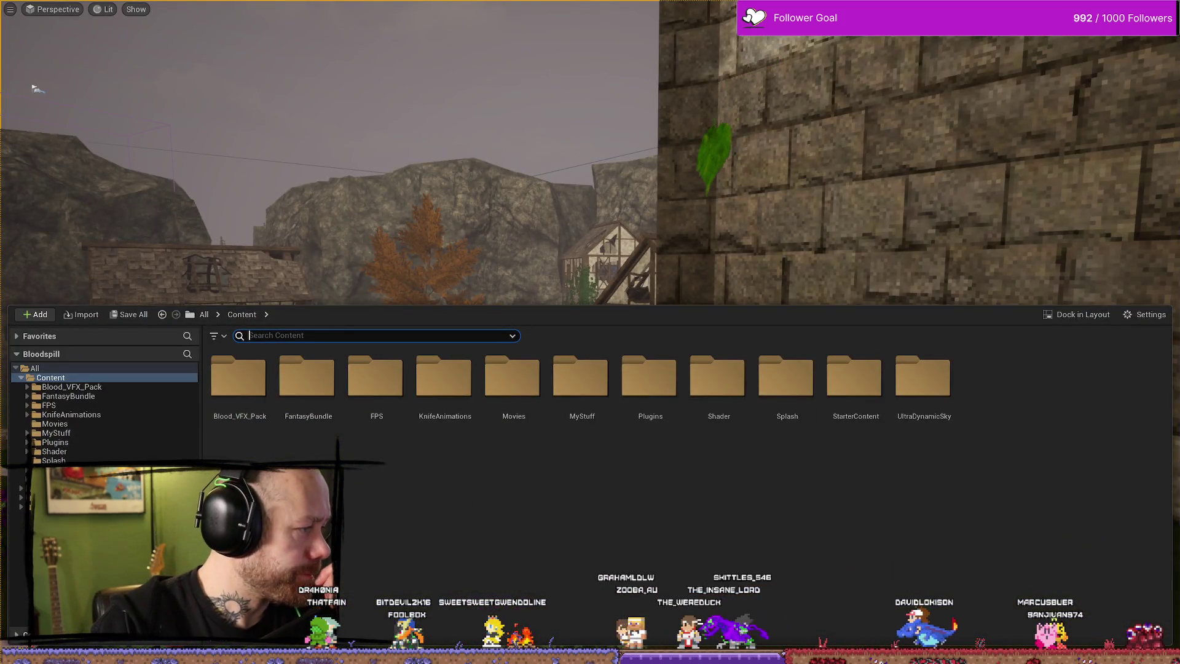
Set the upper constraint's target velocity strength to 50 and save Cylinder_PhysicsAsset.
key("alt+Tab")
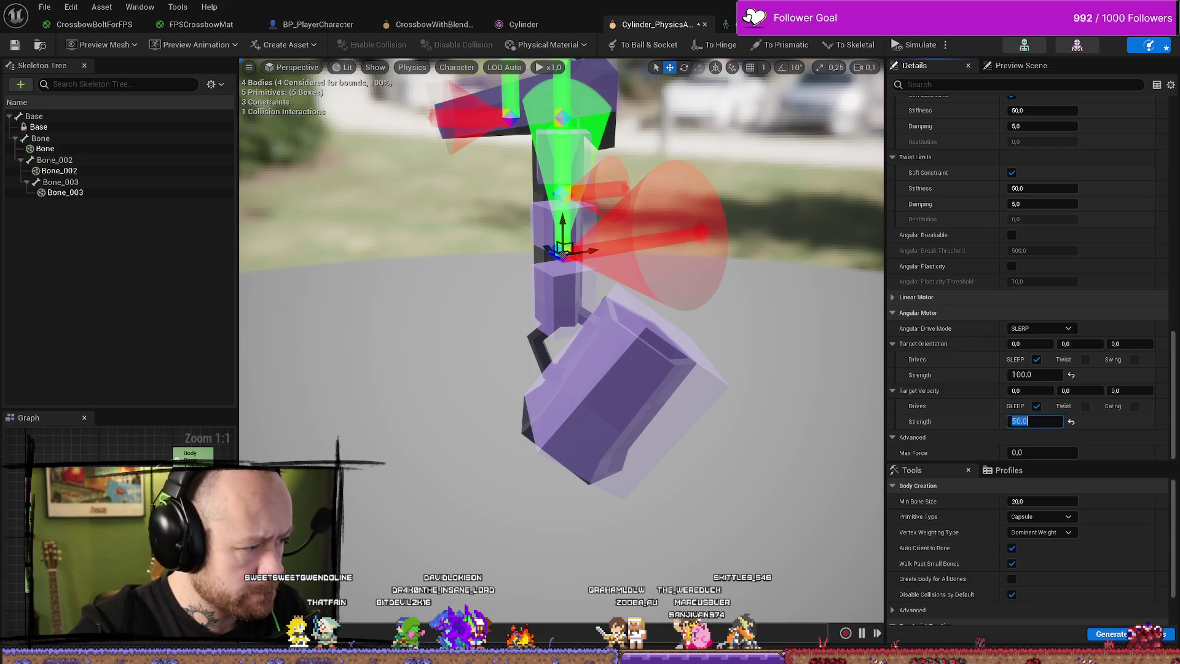
left_click(1061, 420)
type("1,0")
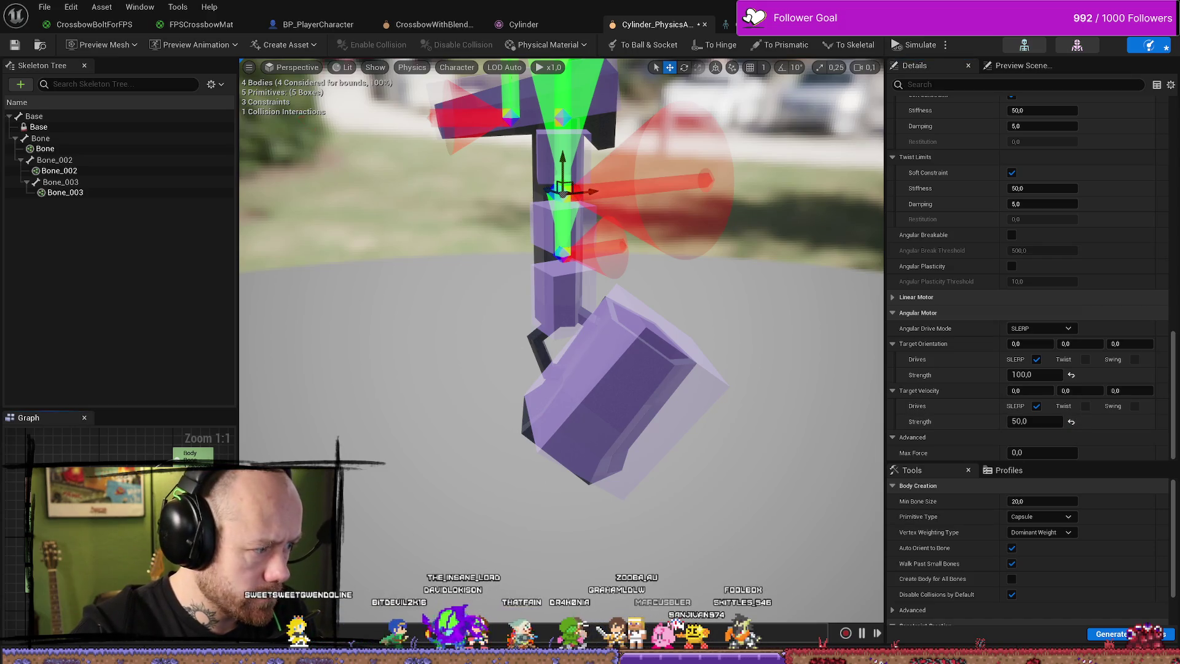
type("1,0")
key("Return")
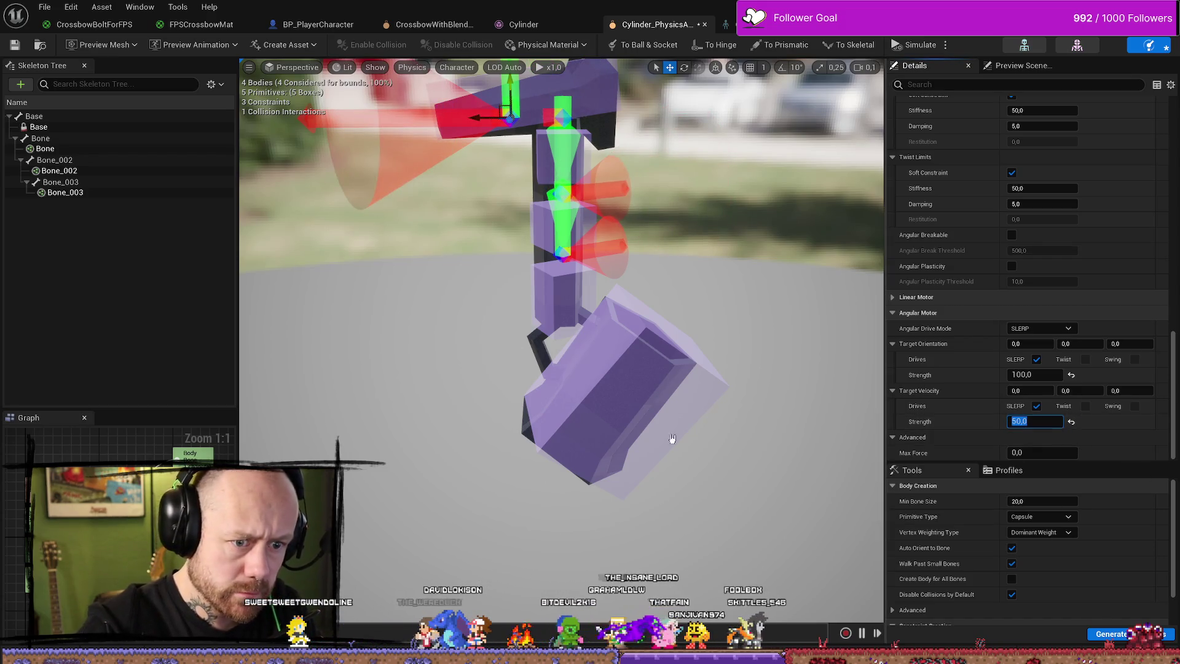
key("Escape")
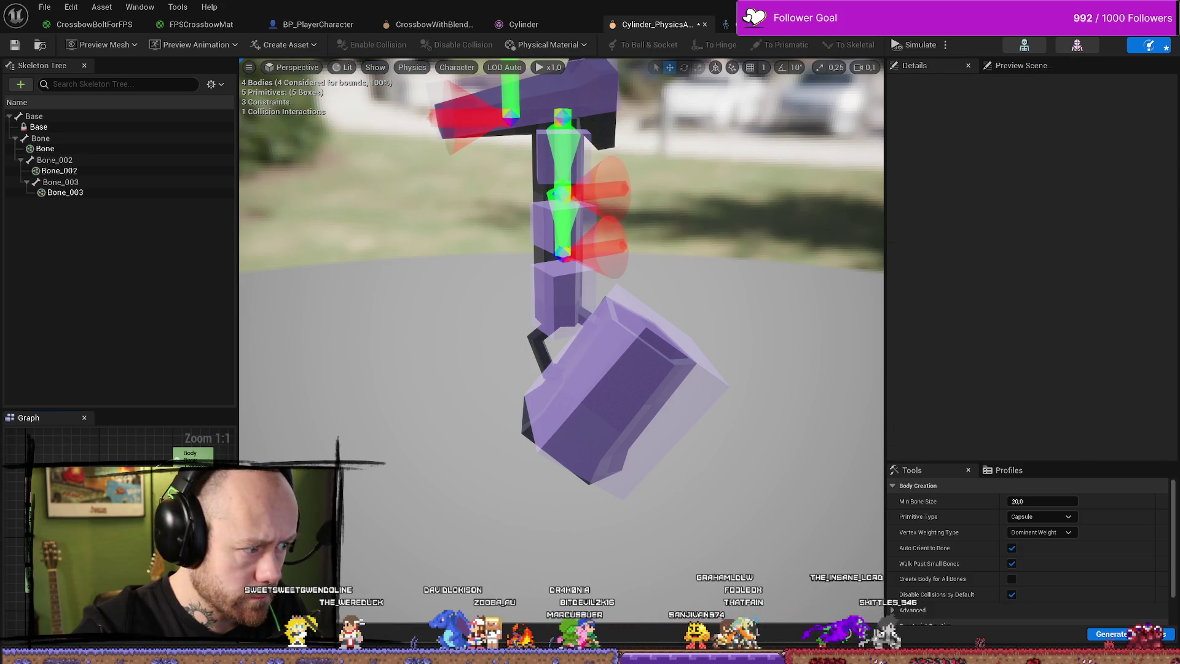
left_click(508, 117)
left_click(16, 45)
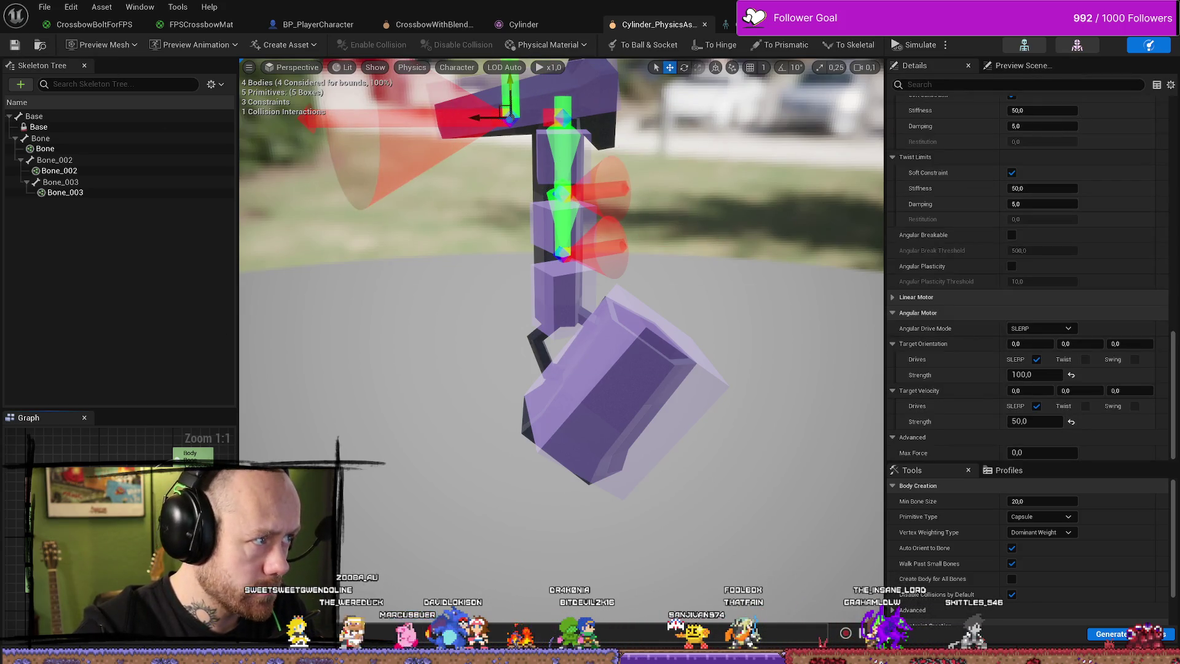
Play-test the crossbow briefly, then stop and return to the physics asset editor.
key("alt+Tab")
key("alt+p")
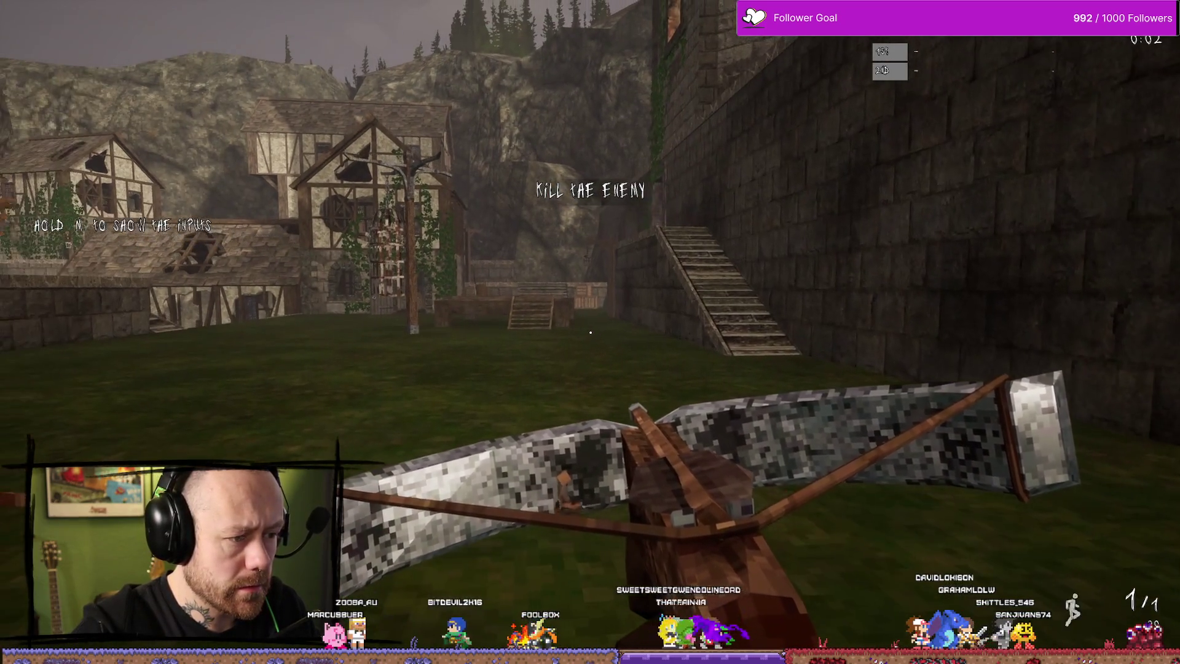
key("w")
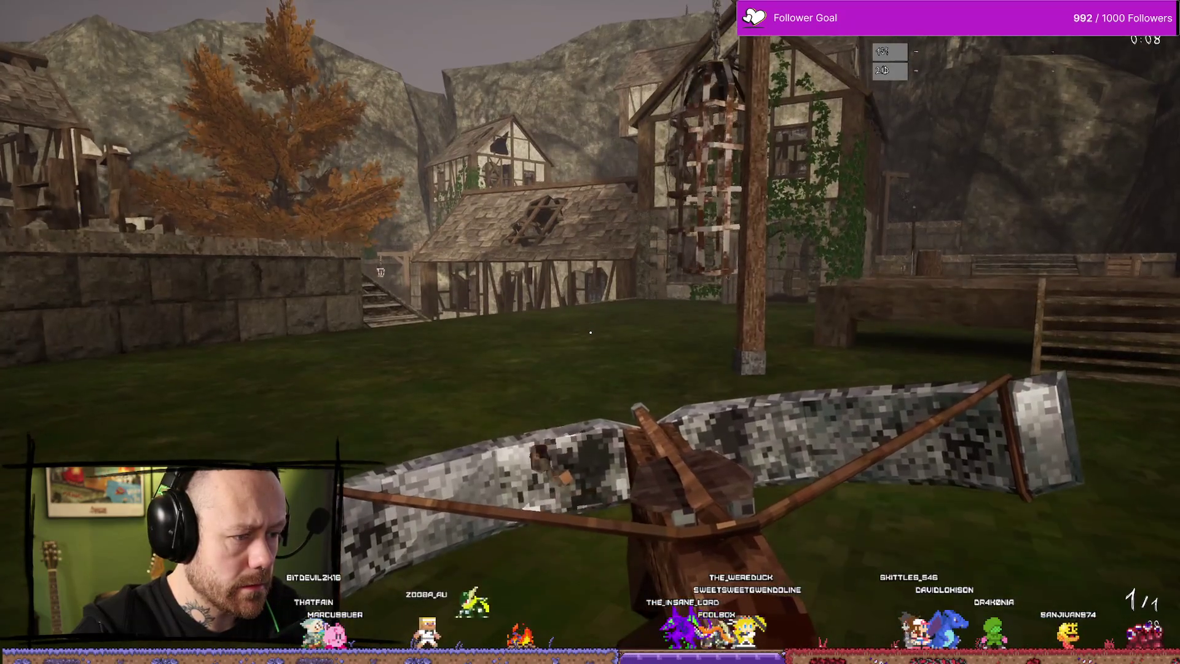
key("shift")
key("Escape")
key("ctrl+space")
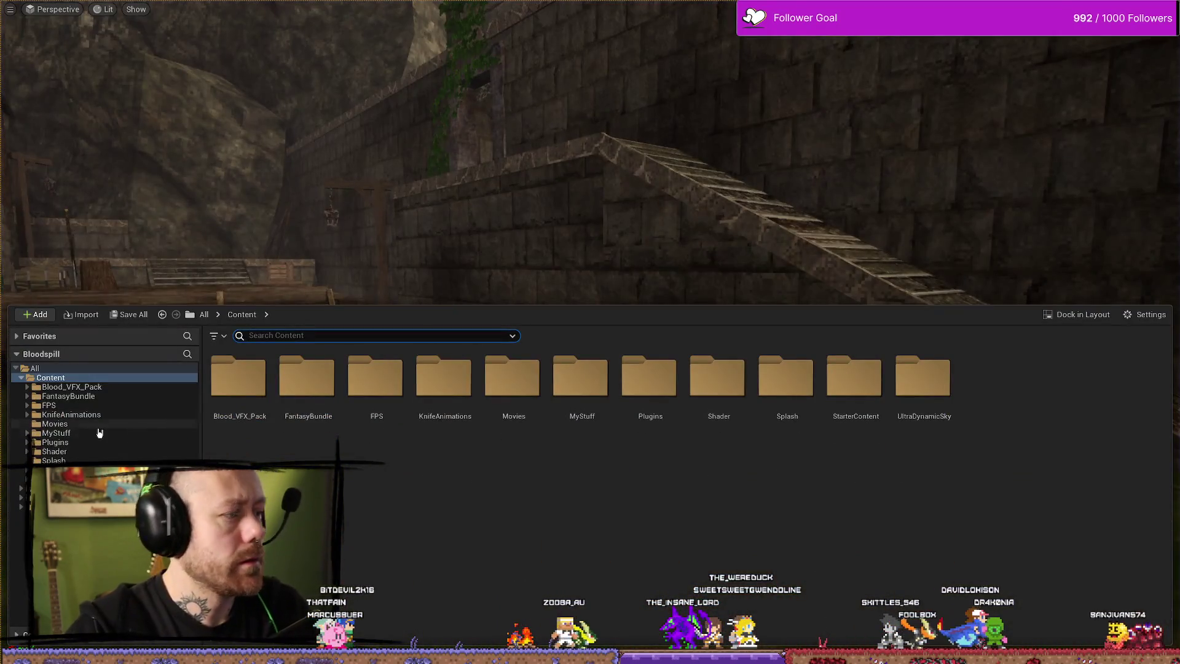
key("alt+Tab")
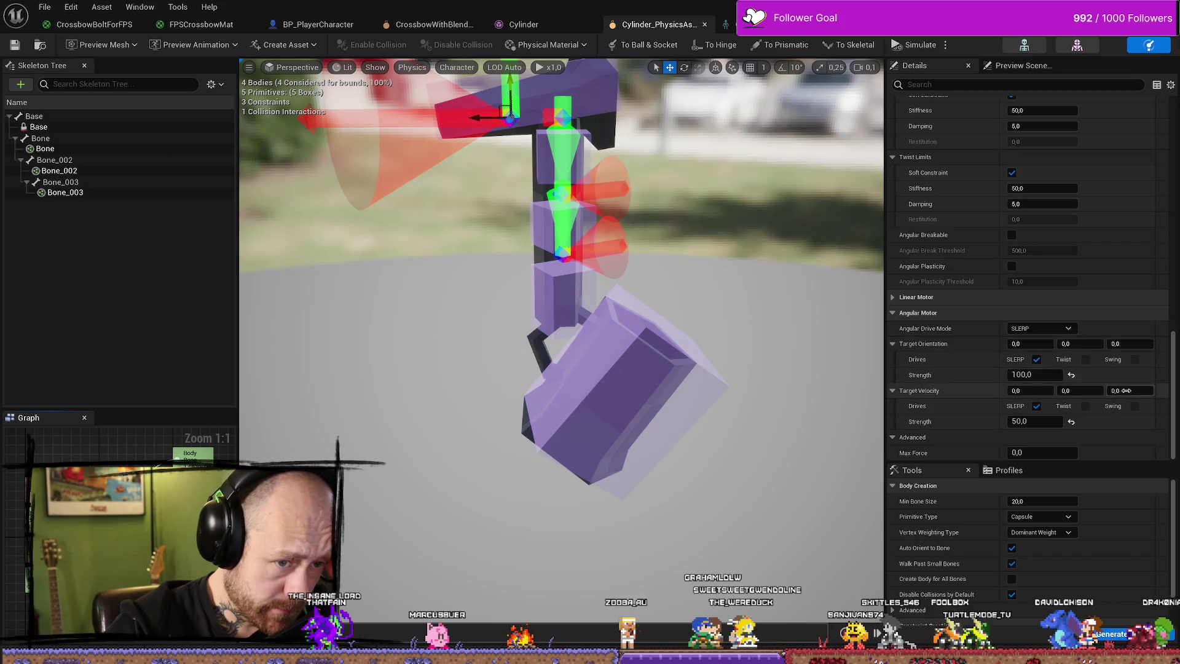
Try a target orientation strength of 1000, then re-enter 100.
left_click(1035, 375)
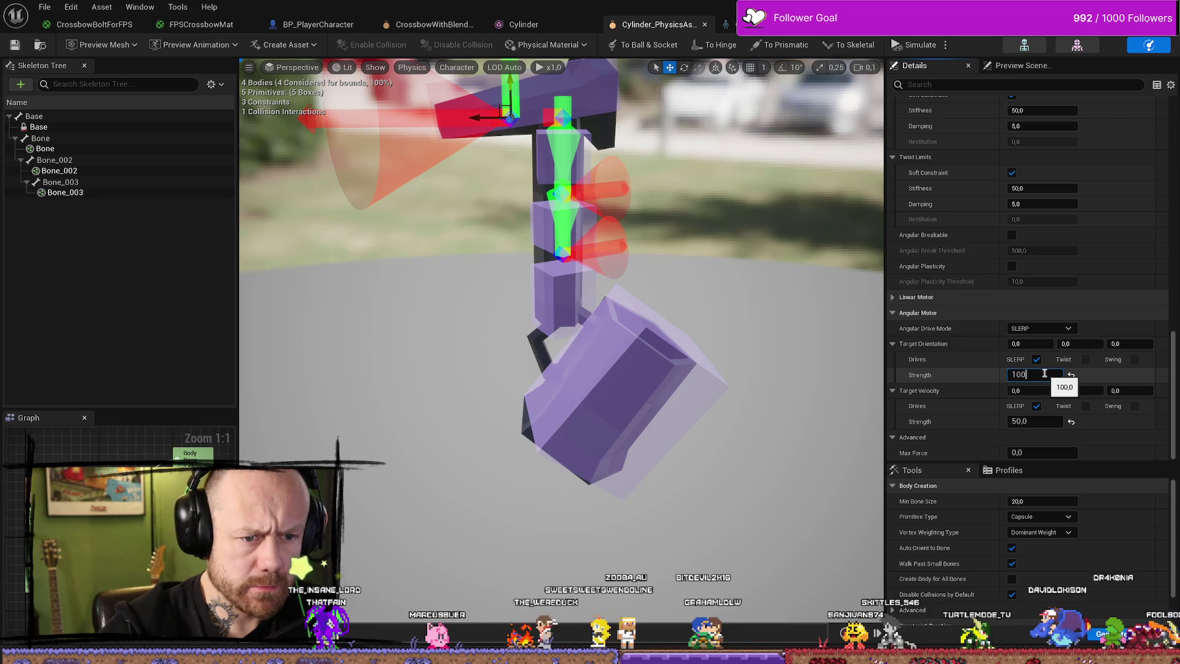
type("1000")
key("Return")
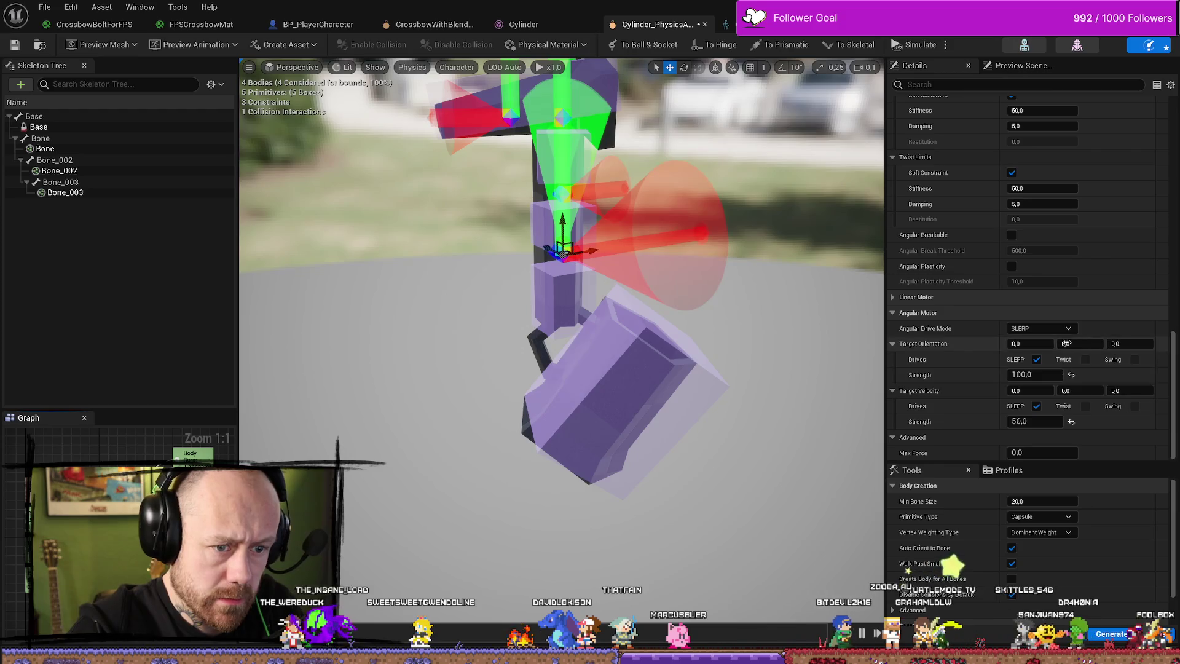
double_click(1036, 375)
type("100")
key("Return")
key("Return")
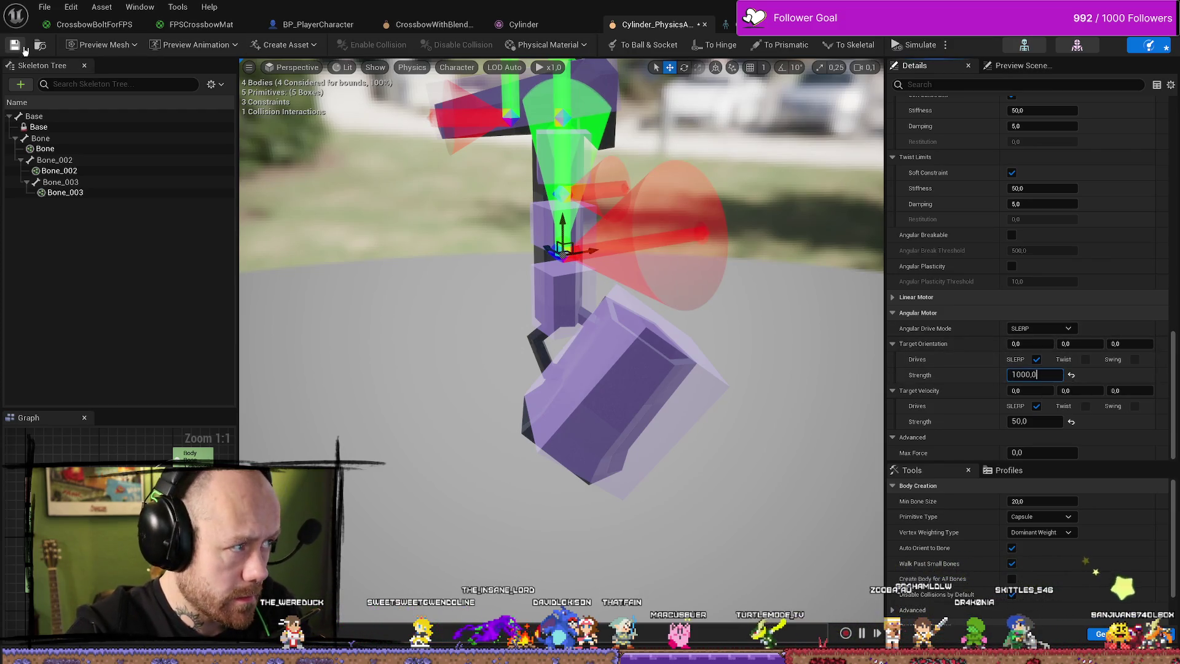
Glance at the File menu, end the play test and return to the physics asset editor.
left_click(48, 7)
left_click(83, 79)
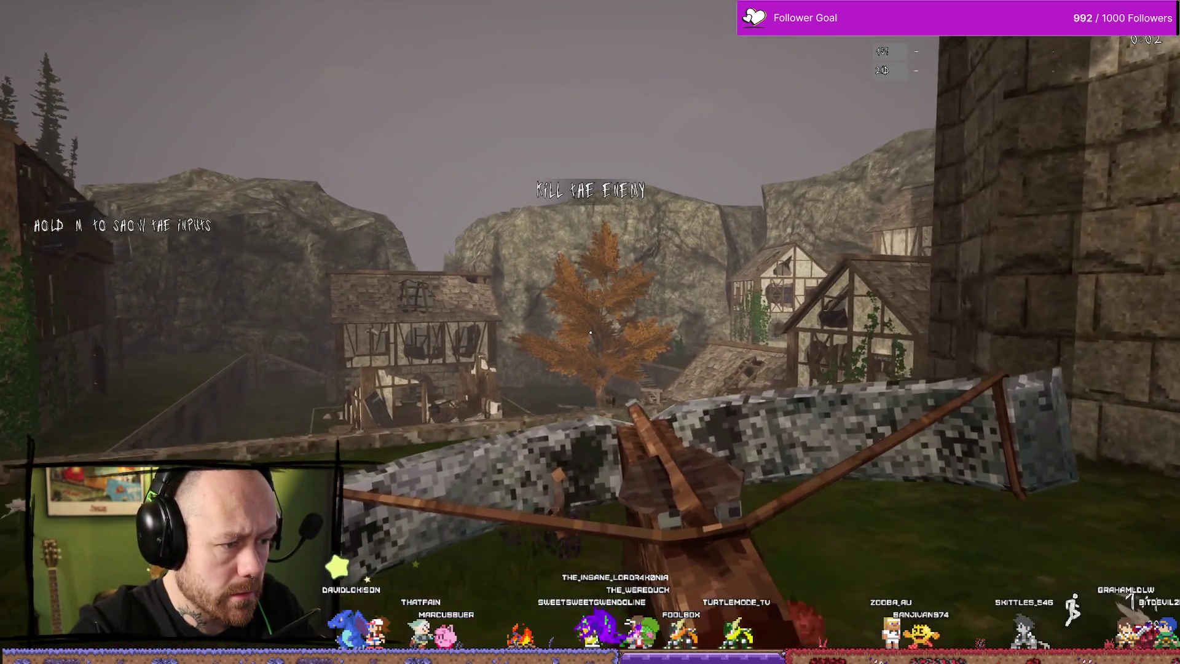
key("Escape")
key("ctrl+space")
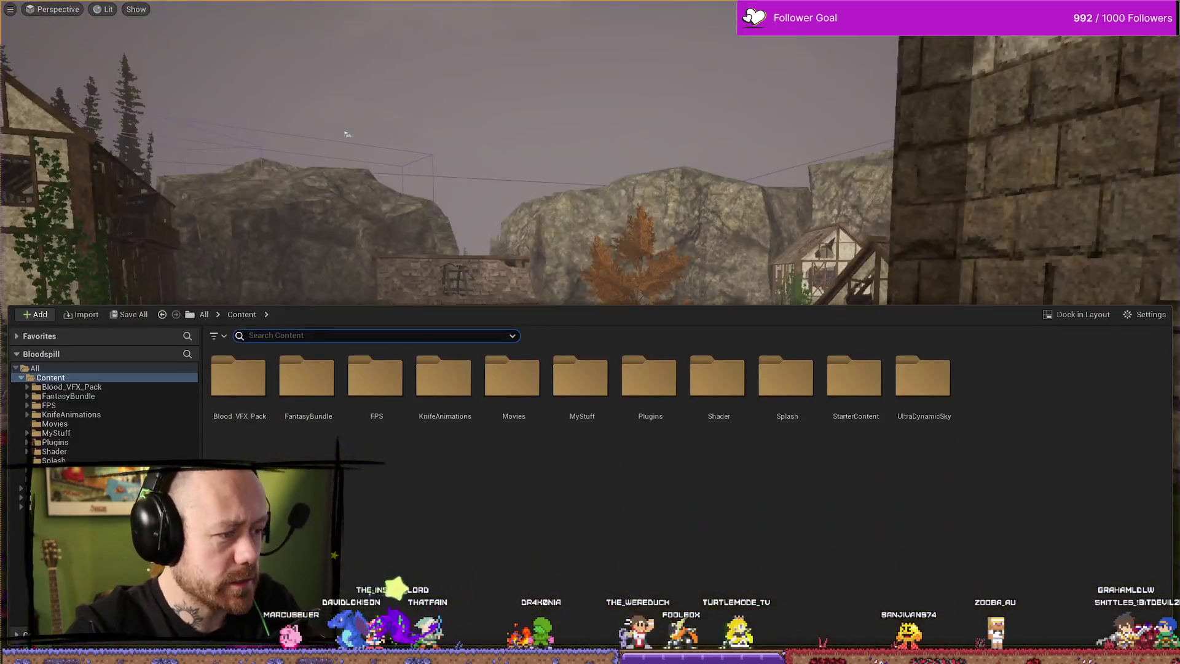
key("alt+Tab")
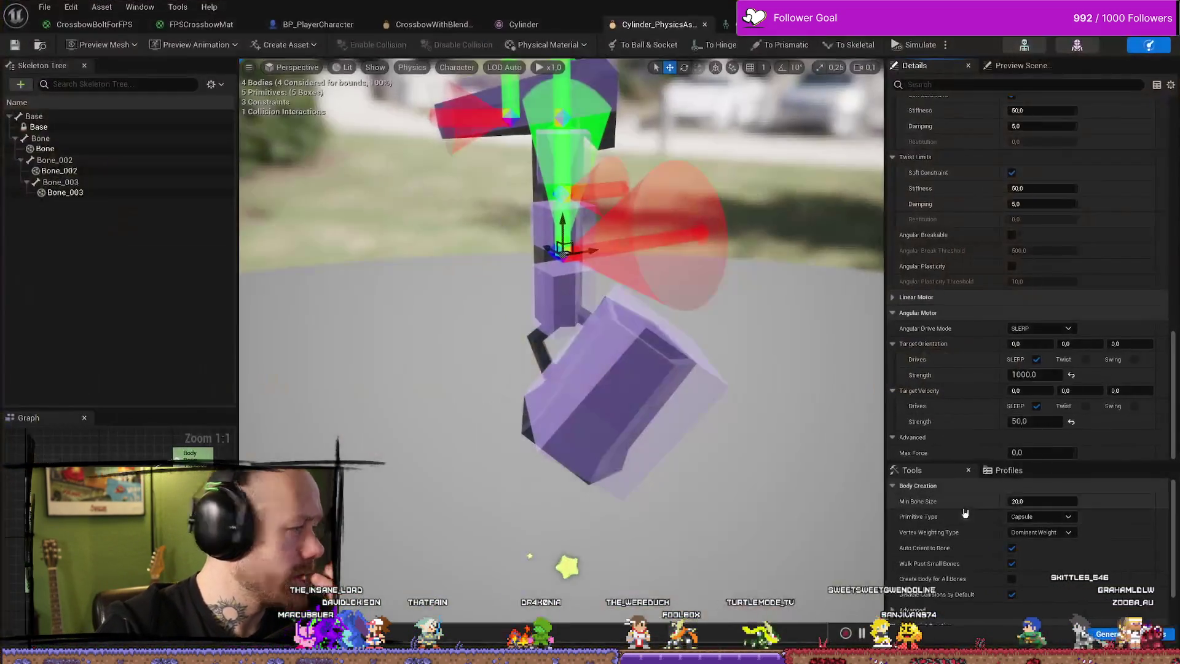
Set target orientation strength to 50, play-test the crossbow, then stop the session.
left_click(1036, 374)
type("50")
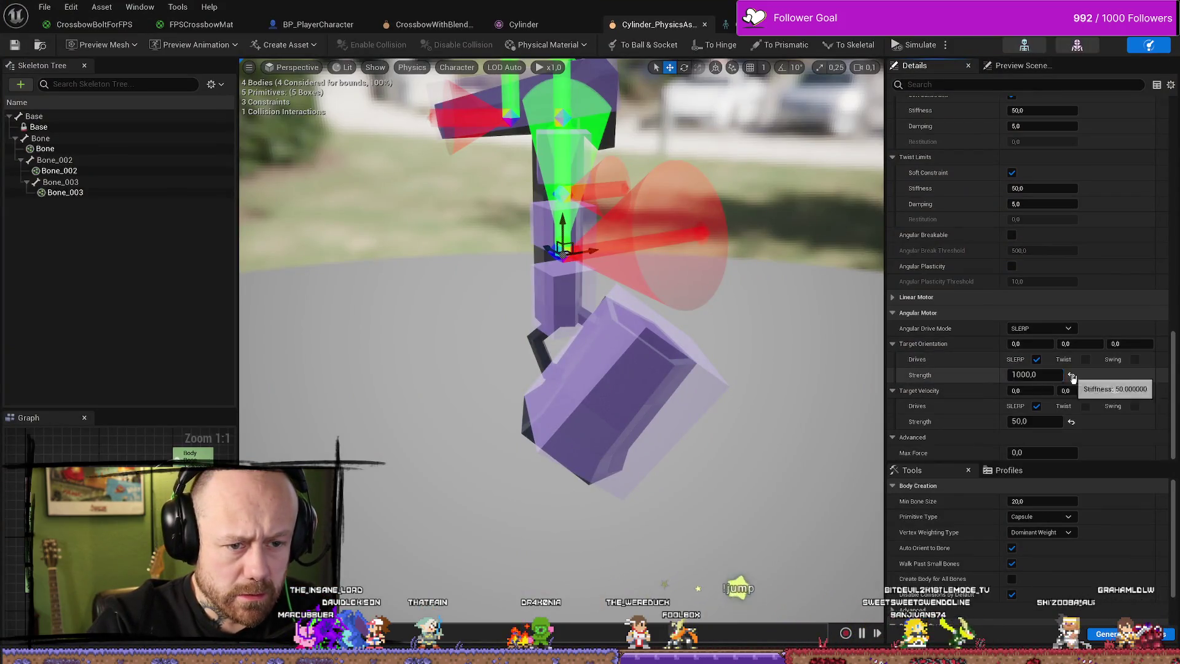
key("Return")
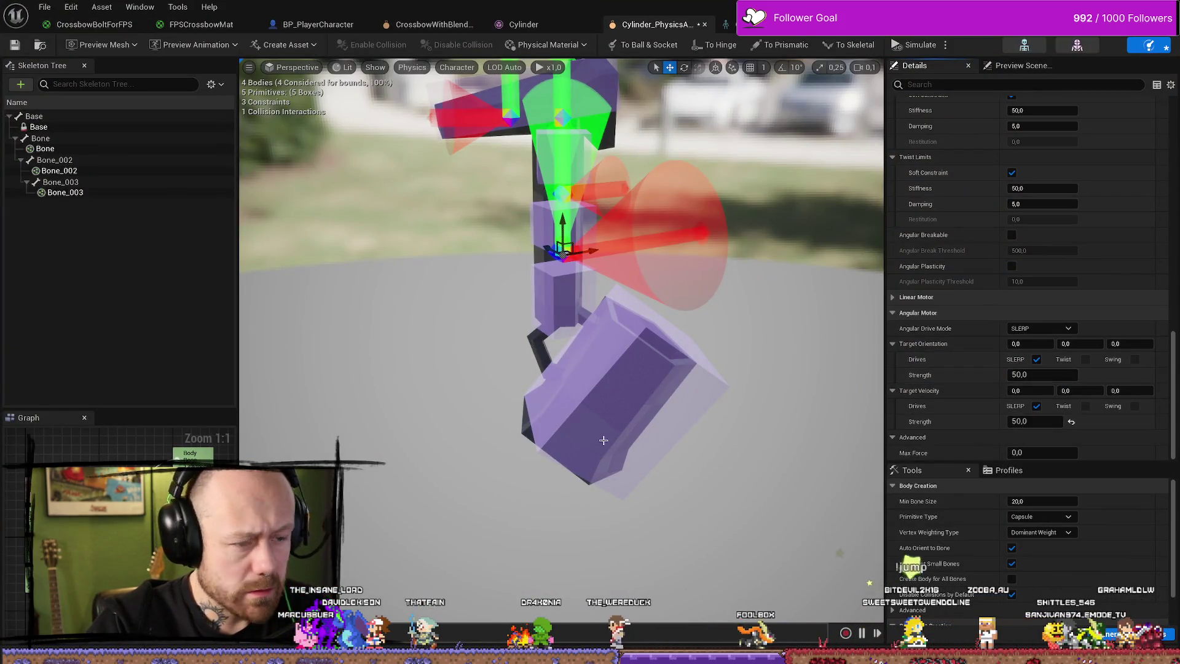
key("ctrl+z")
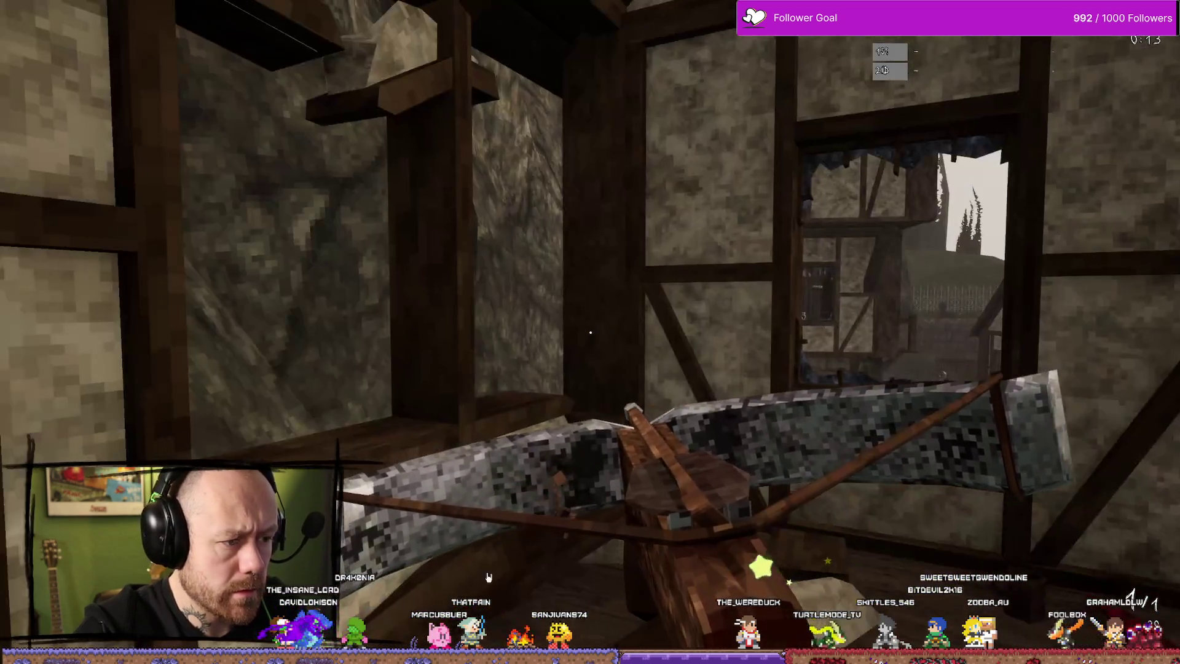
key("Escape")
key("ctrl+space")
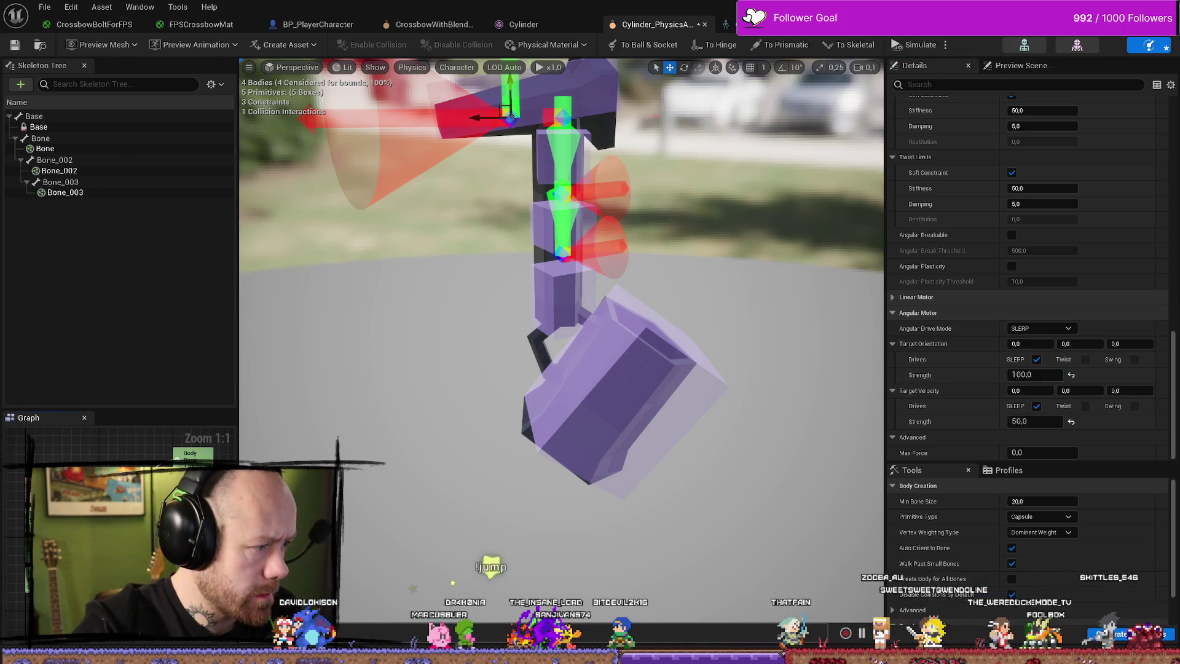
Commit a target orientation strength of 100, play-test the crossbow, then stop it.
left_click(1071, 375)
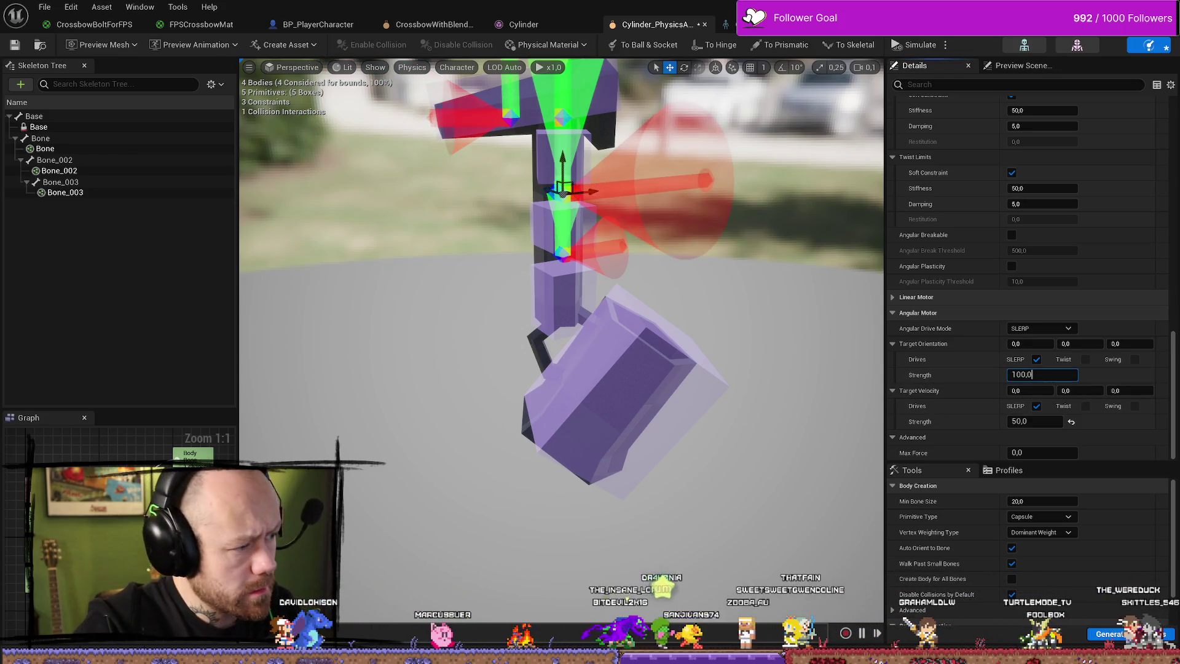
key("Return")
left_click(1071, 374)
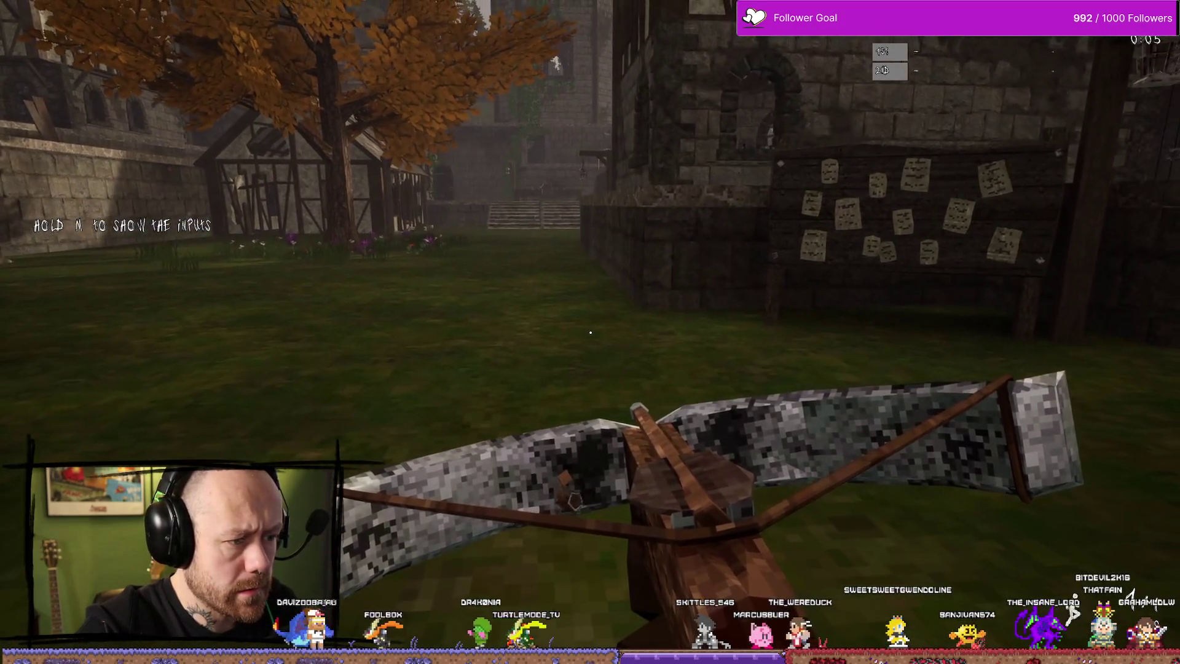
key("Escape")
key("ctrl+space")
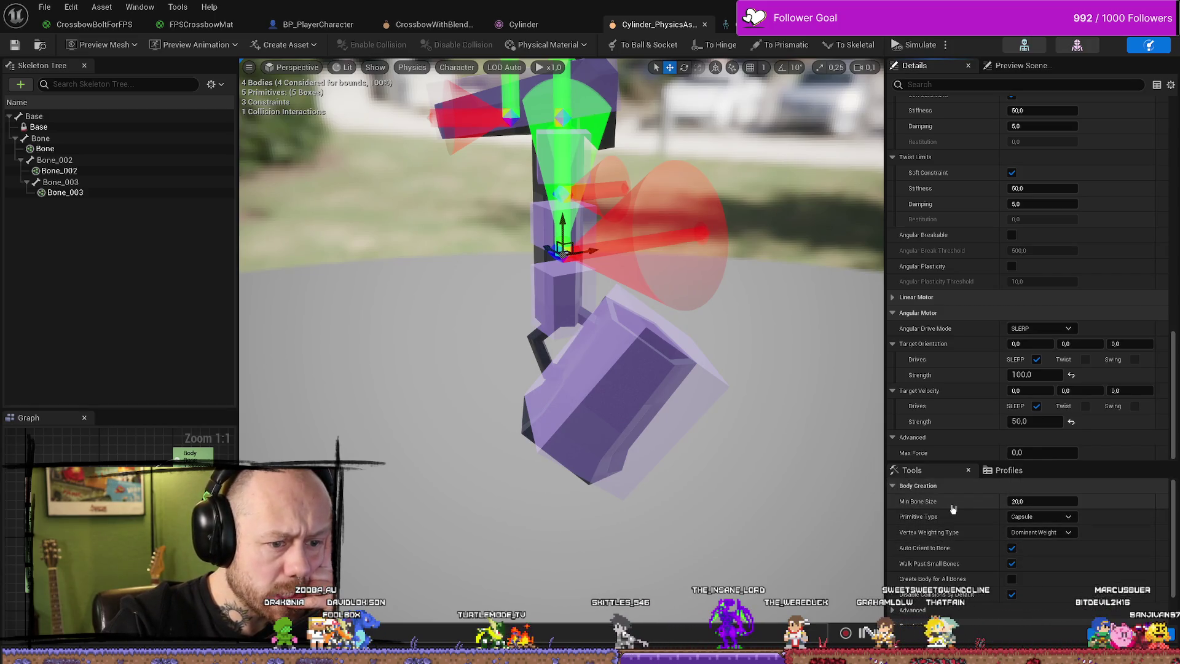
scroll(952, 522, "down", 1)
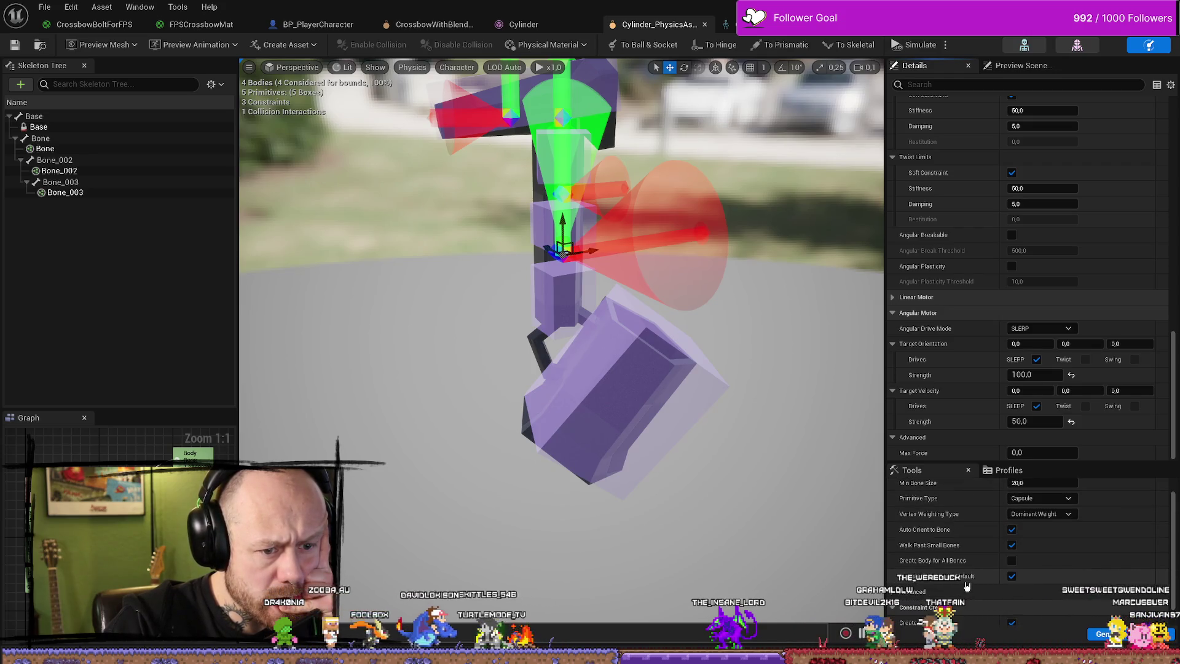
scroll(966, 582, "up", 1)
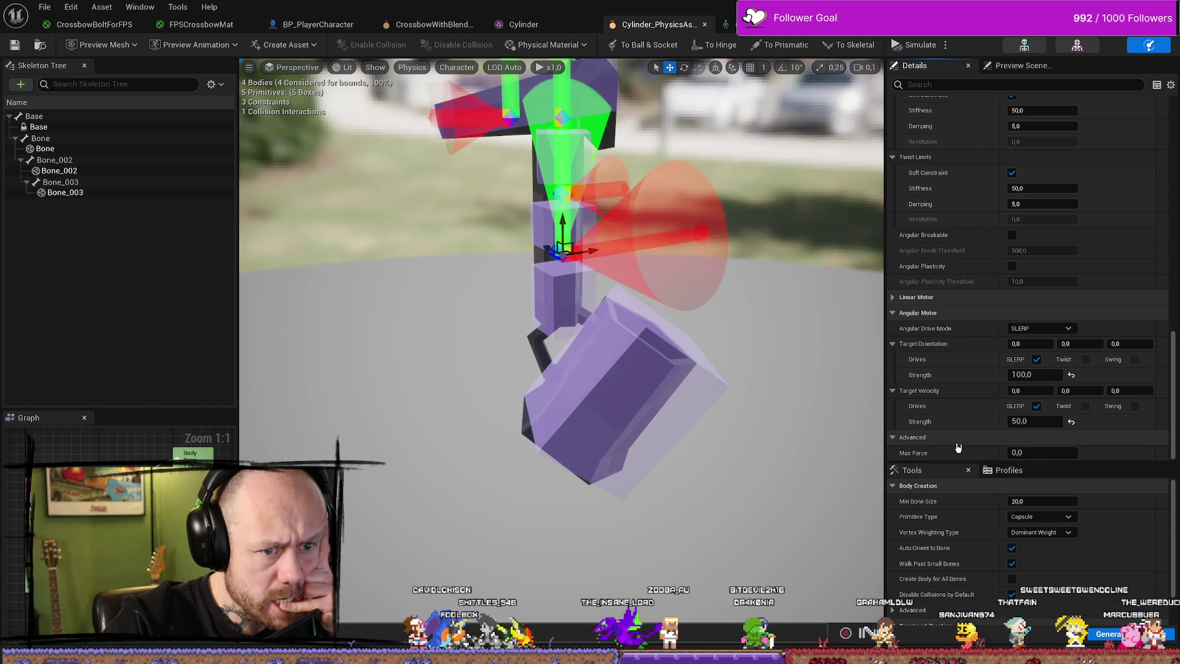
scroll(979, 319, "up", 3)
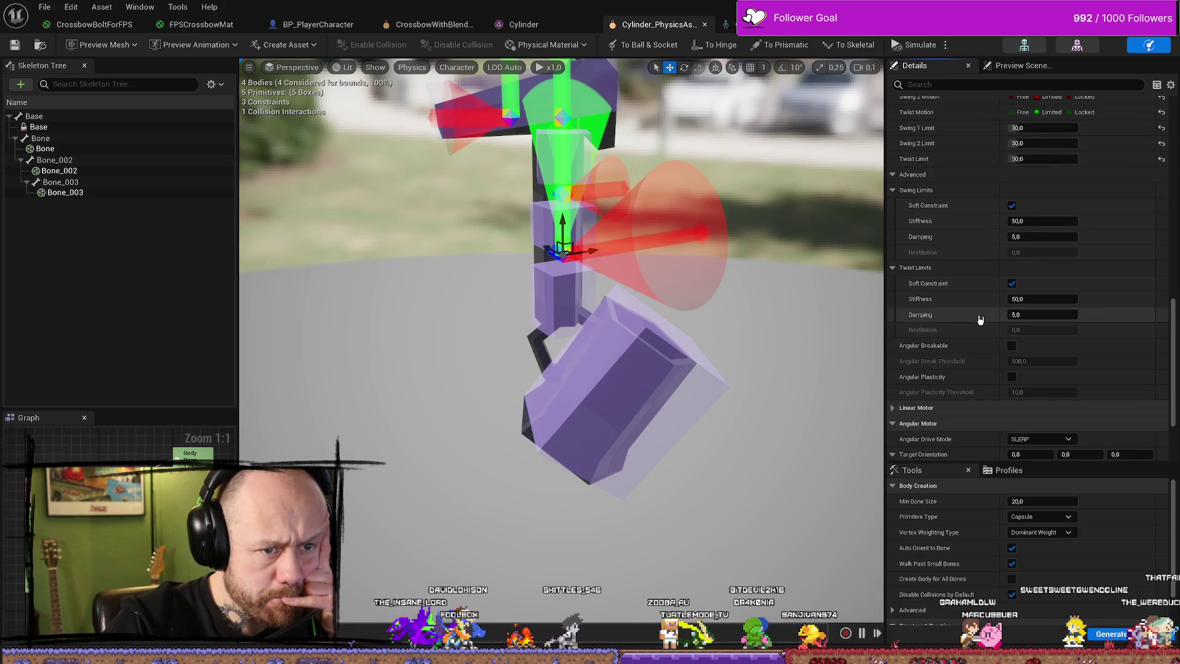
scroll(980, 319, "up", 5)
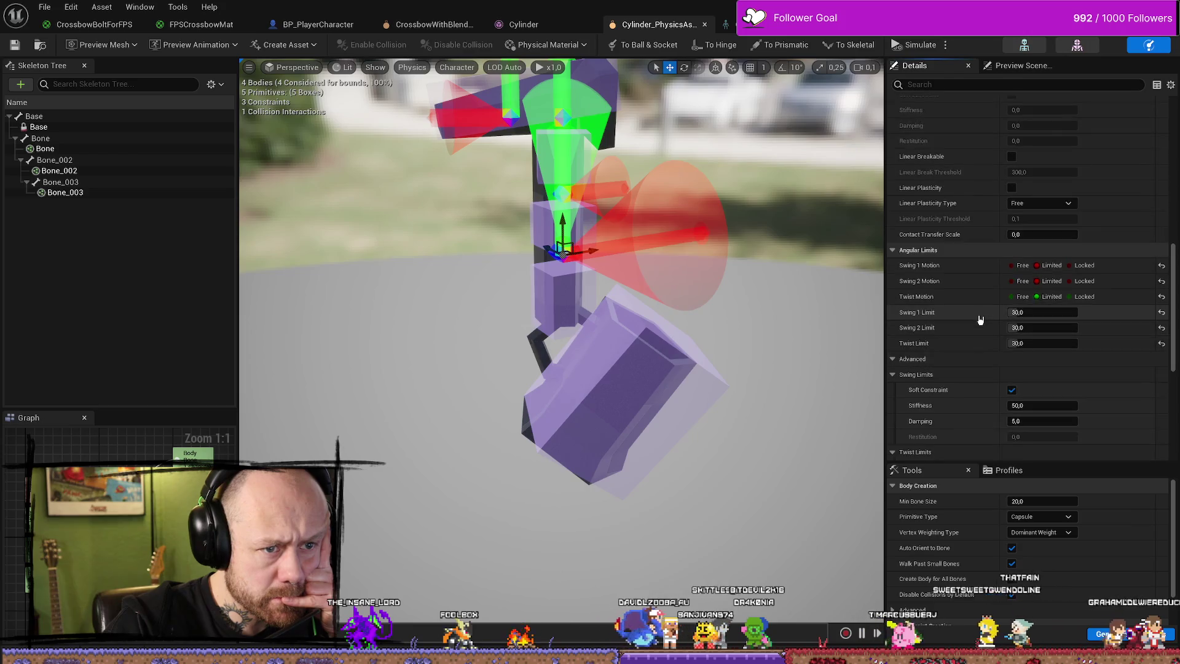
scroll(980, 319, "up", 2)
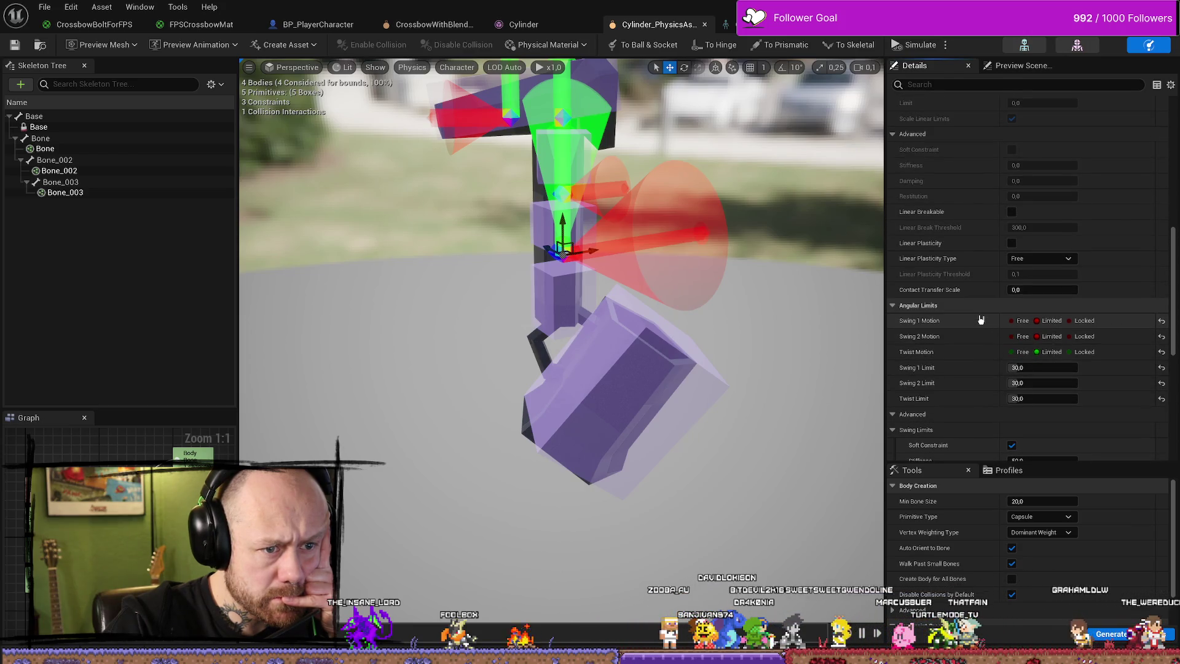
scroll(981, 318, "up", 1)
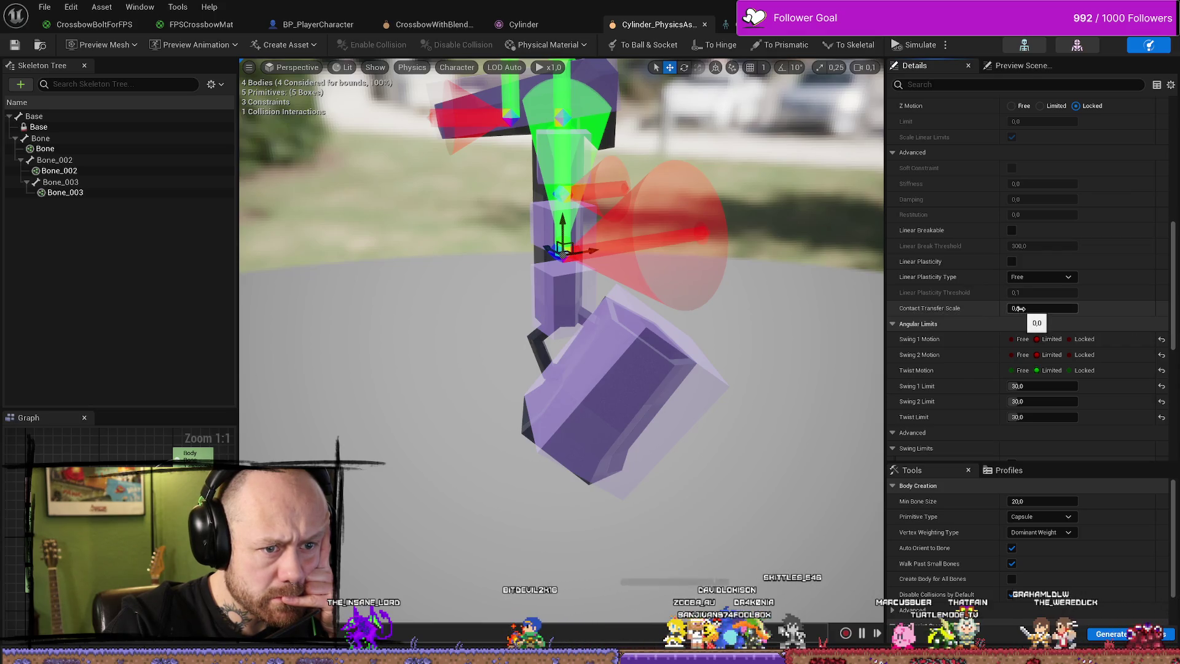
mouse_move(935, 310)
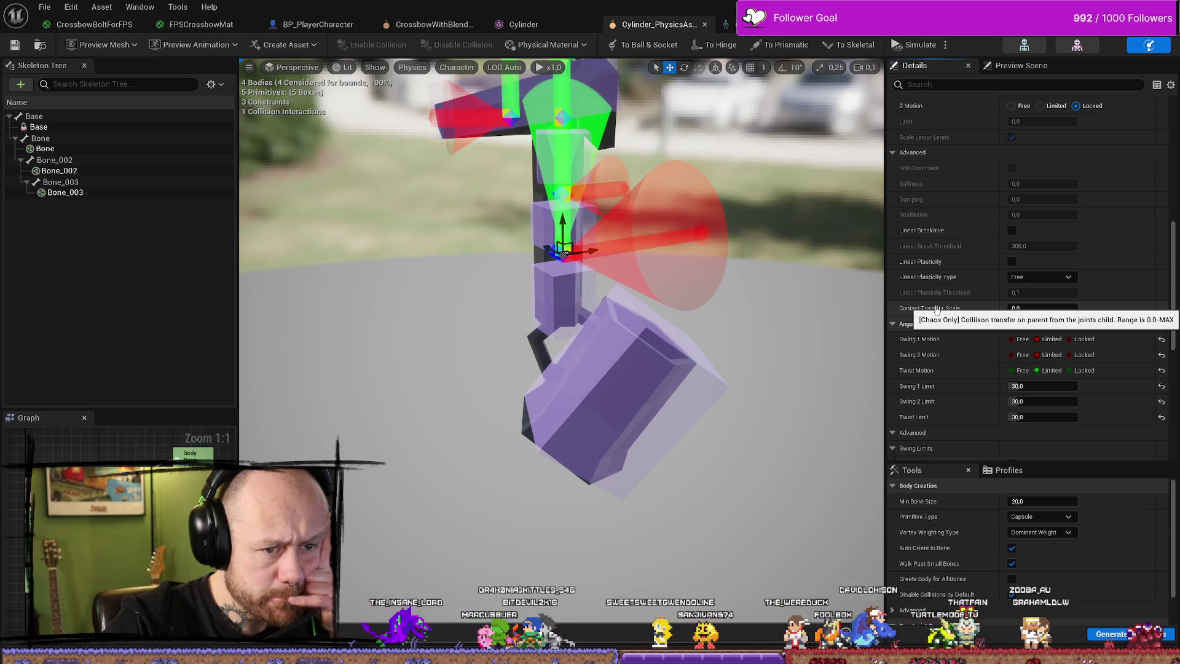
mouse_move(937, 282)
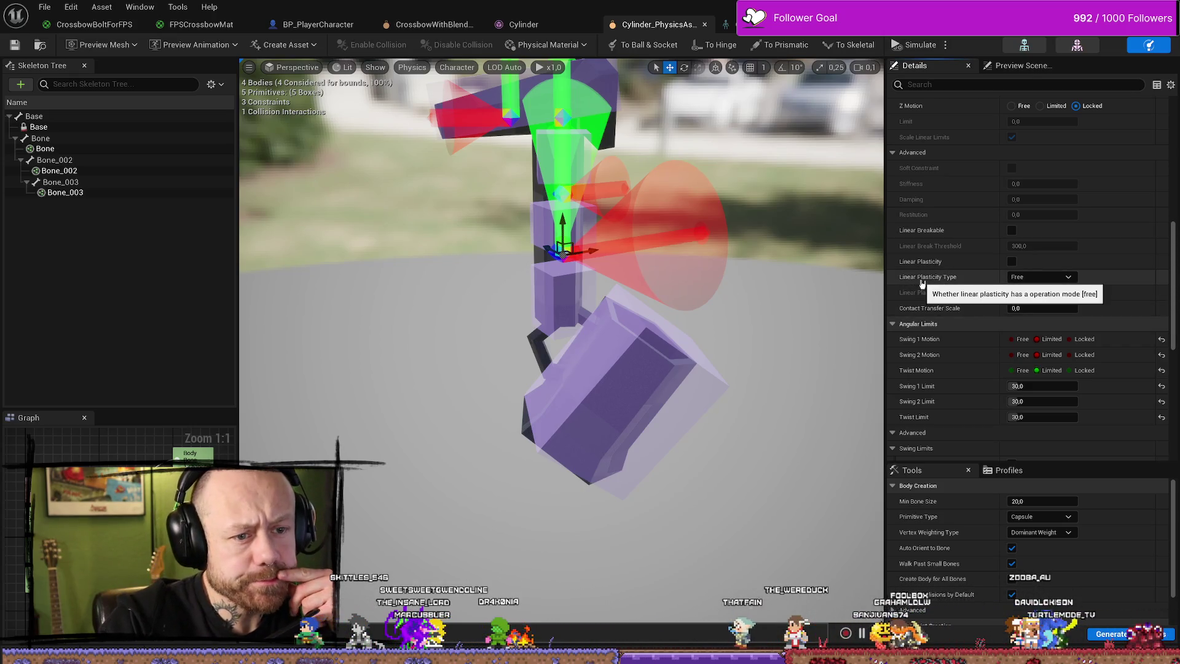
left_click(1061, 279)
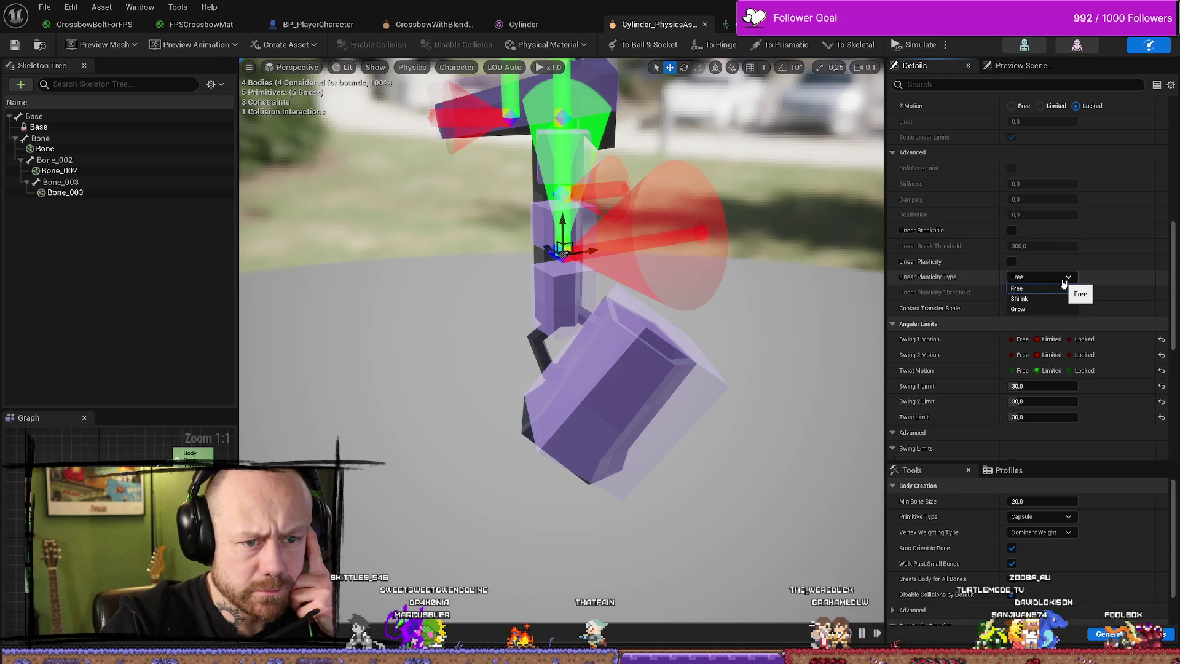
left_click(1061, 277)
scroll(925, 270, "up", 1)
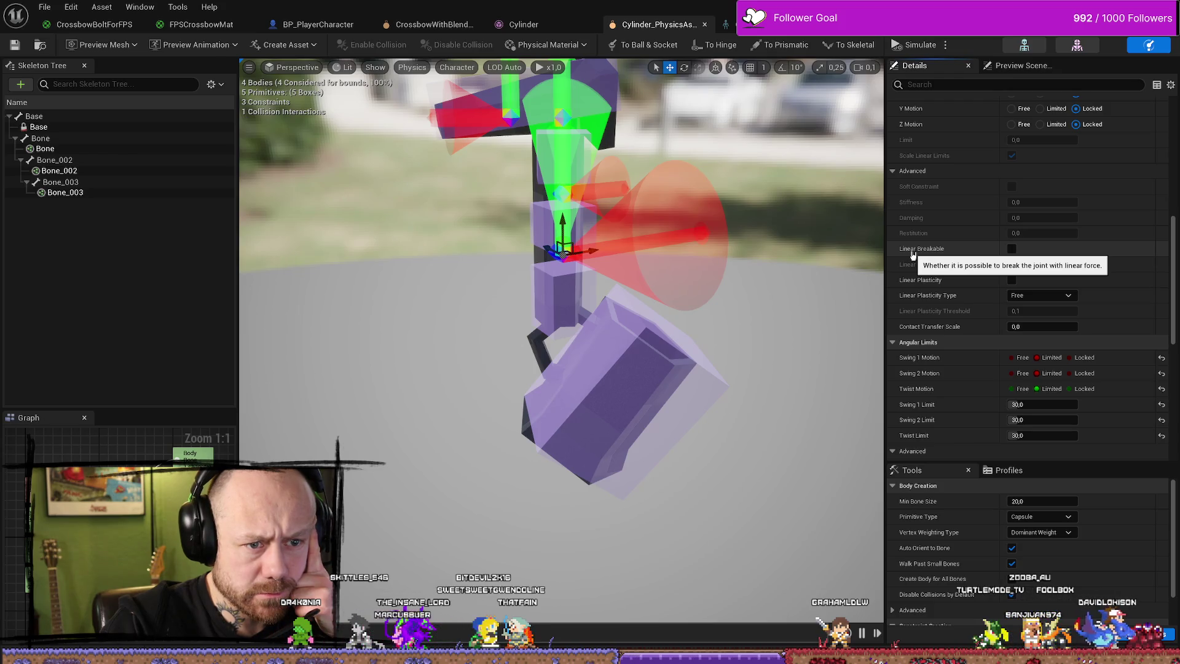
scroll(993, 262, "up", 7)
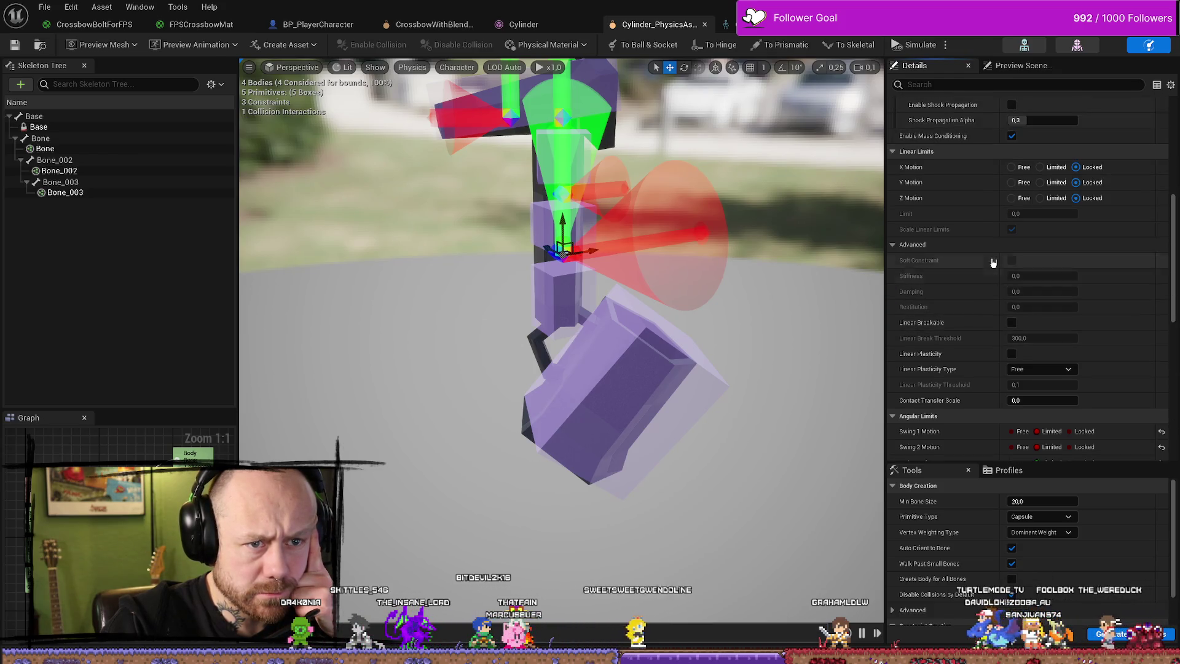
scroll(993, 263, "up", 8)
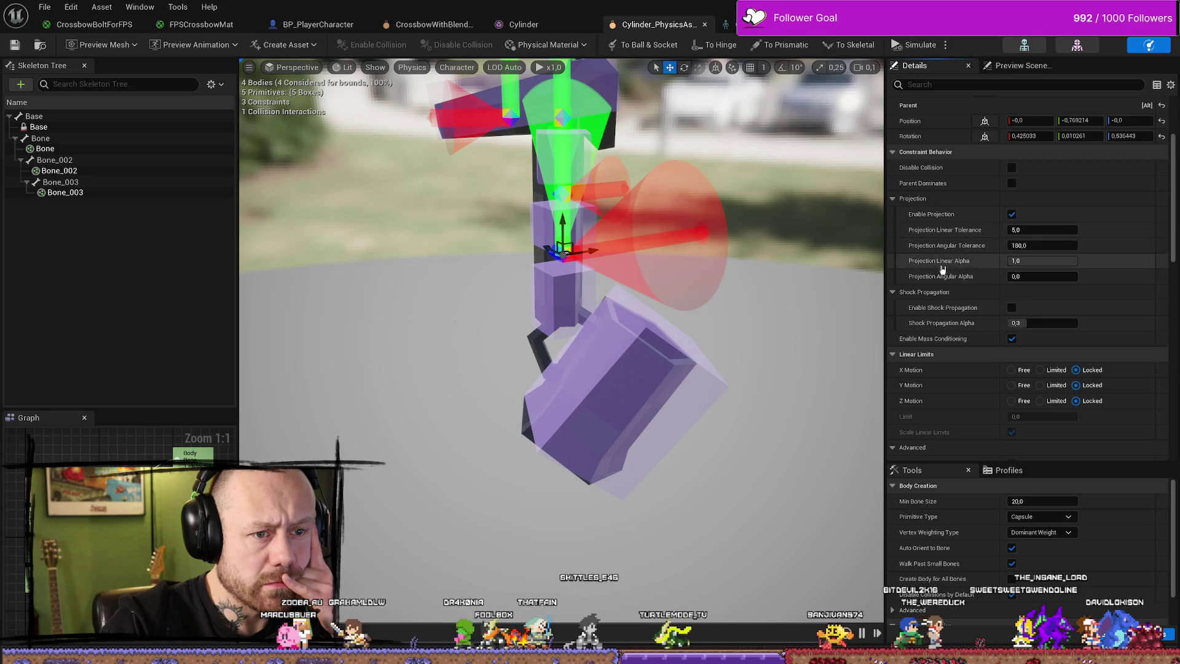
scroll(1036, 316, "up", 5)
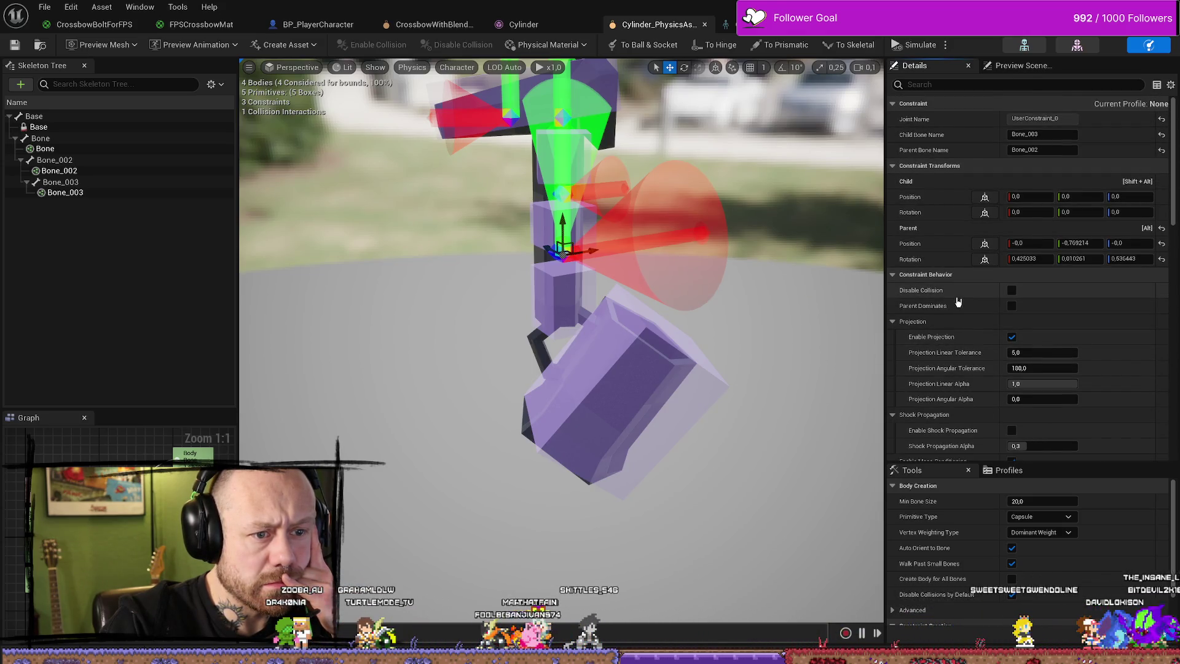
scroll(980, 292, "down", 4)
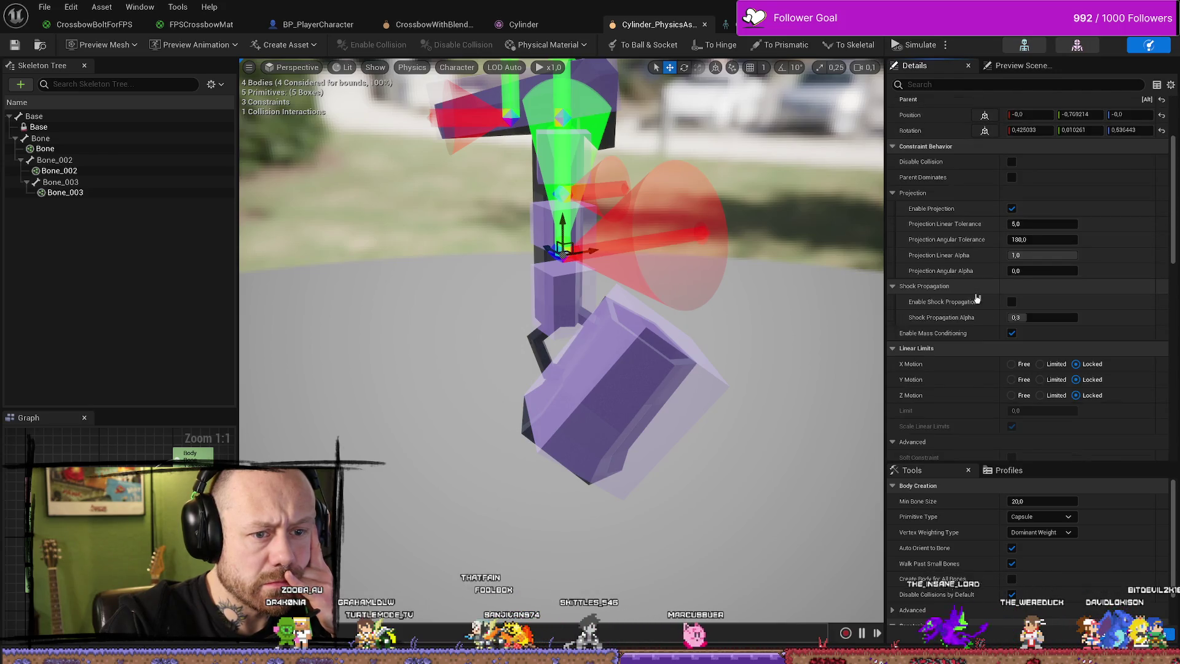
scroll(977, 298, "down", 1)
left_click(1012, 284)
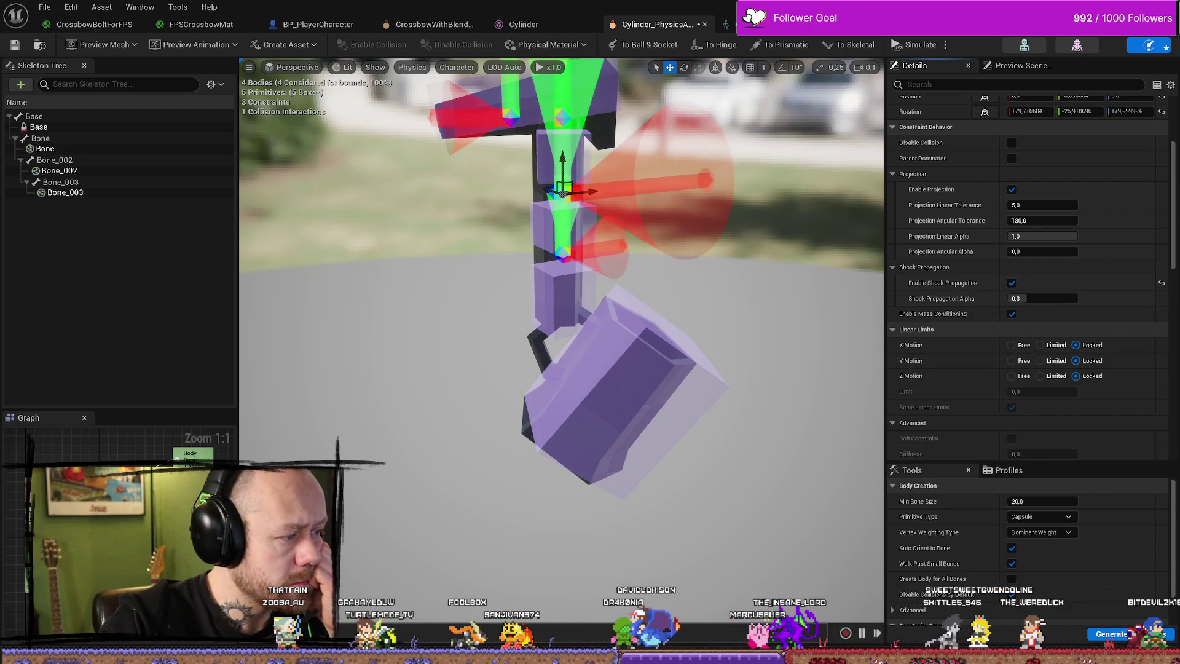
With the top joint constraint selected, play-test the crossbow and return to the physics asset.
left_click(509, 117)
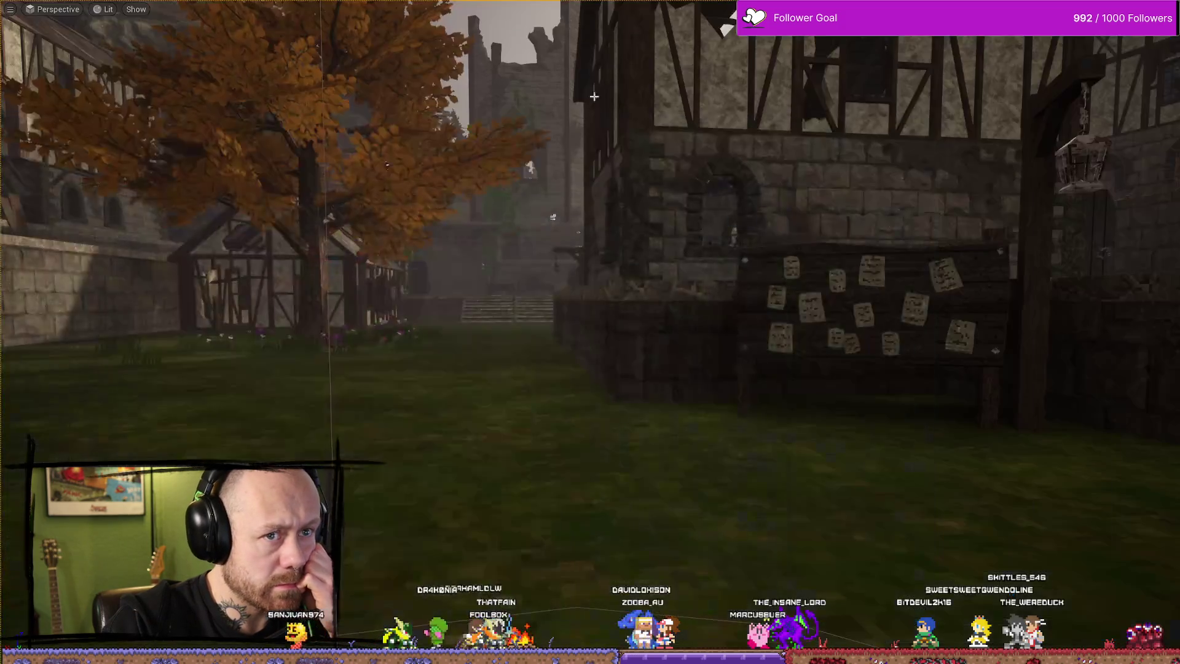
key("alt+p")
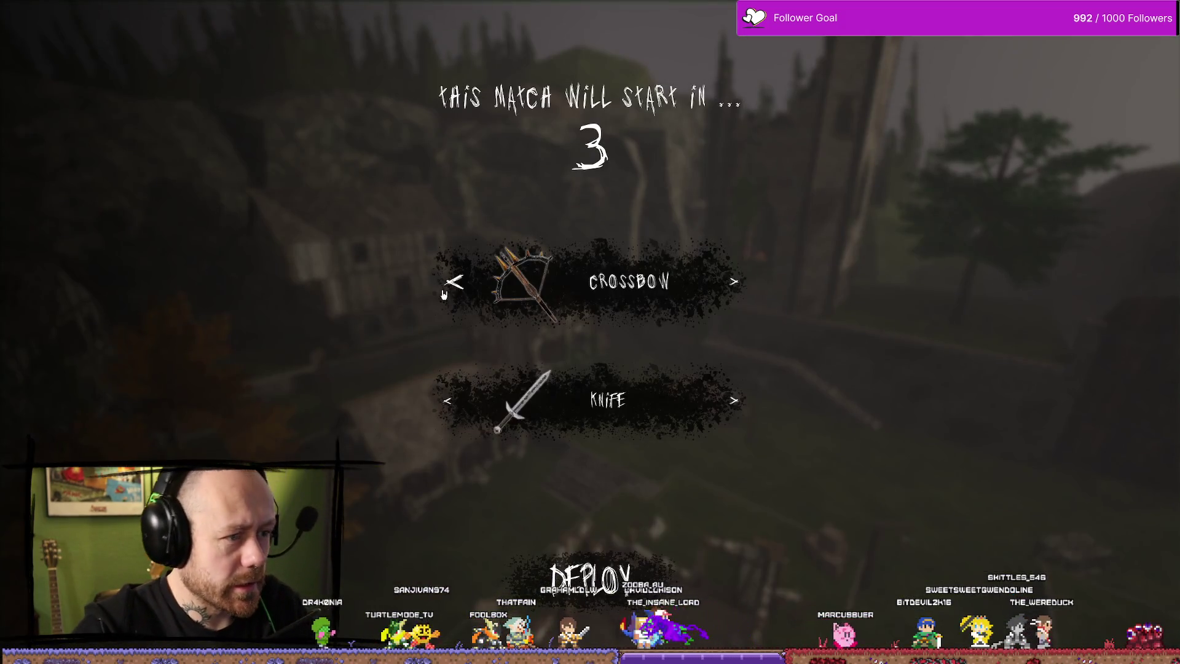
left_click(553, 256)
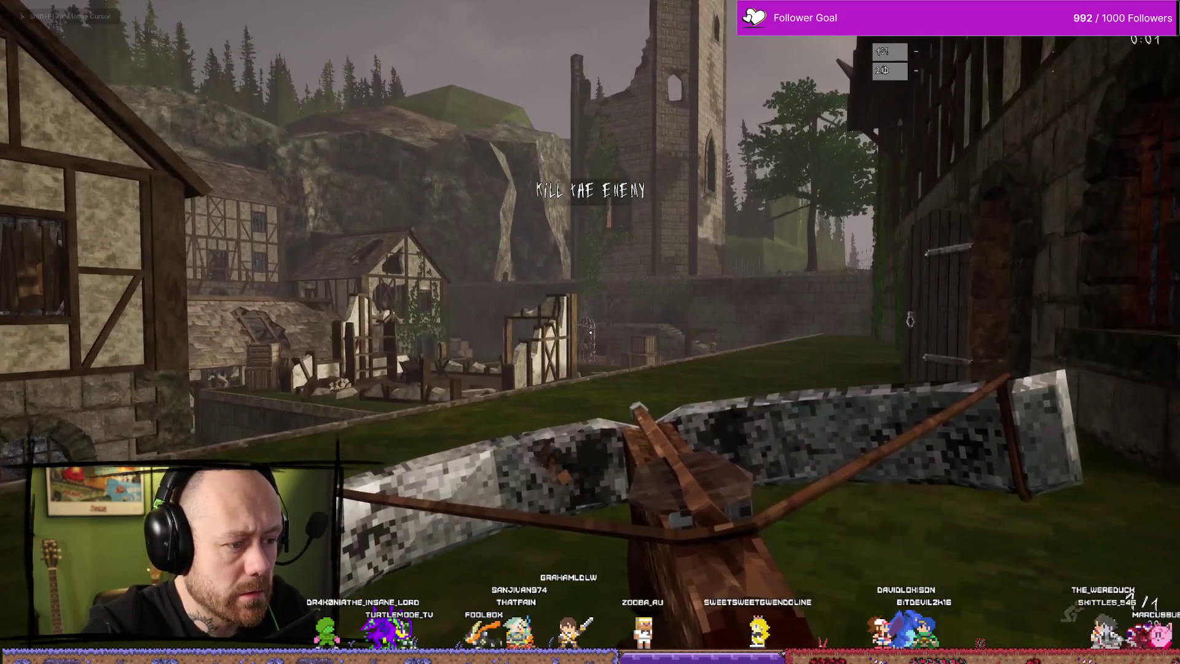
key("Escape")
key("ctrl+space")
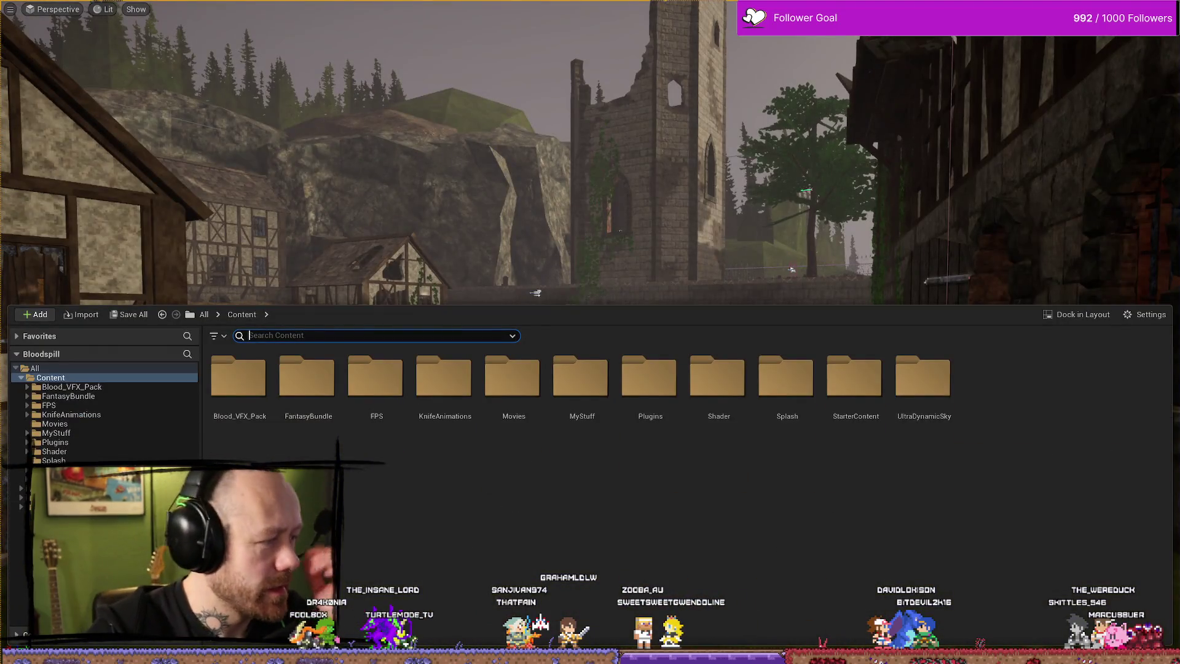
key("alt+Tab")
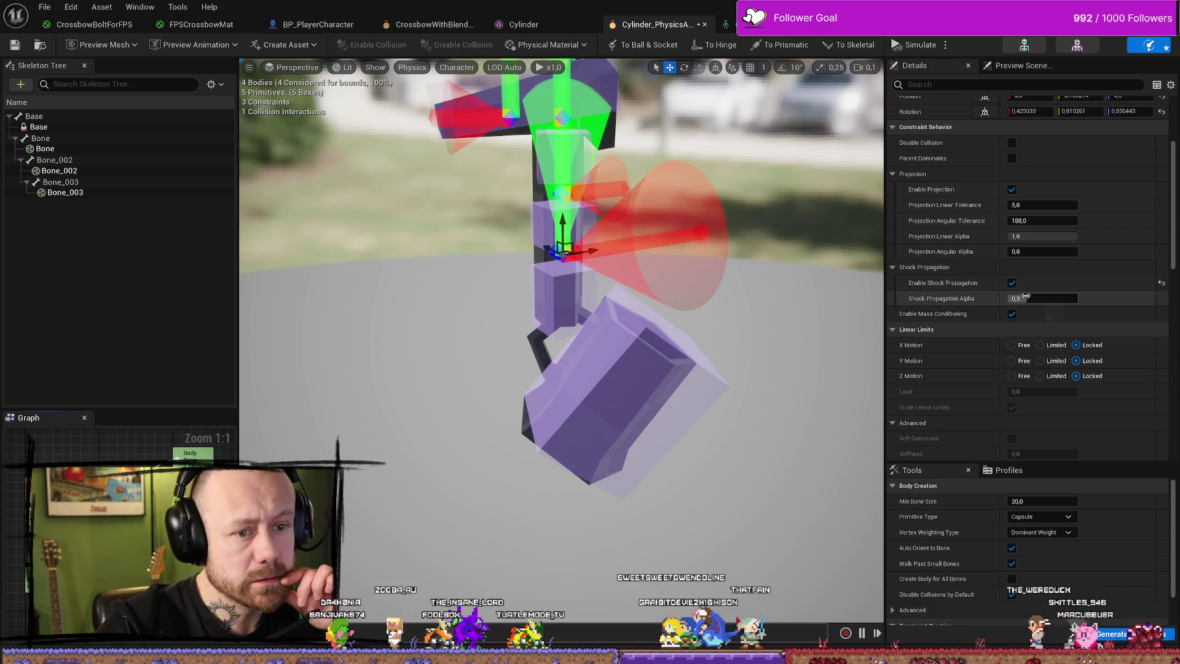
Save the physics asset via the File menu, then run another quick crossbow play test.
left_click(27, 49)
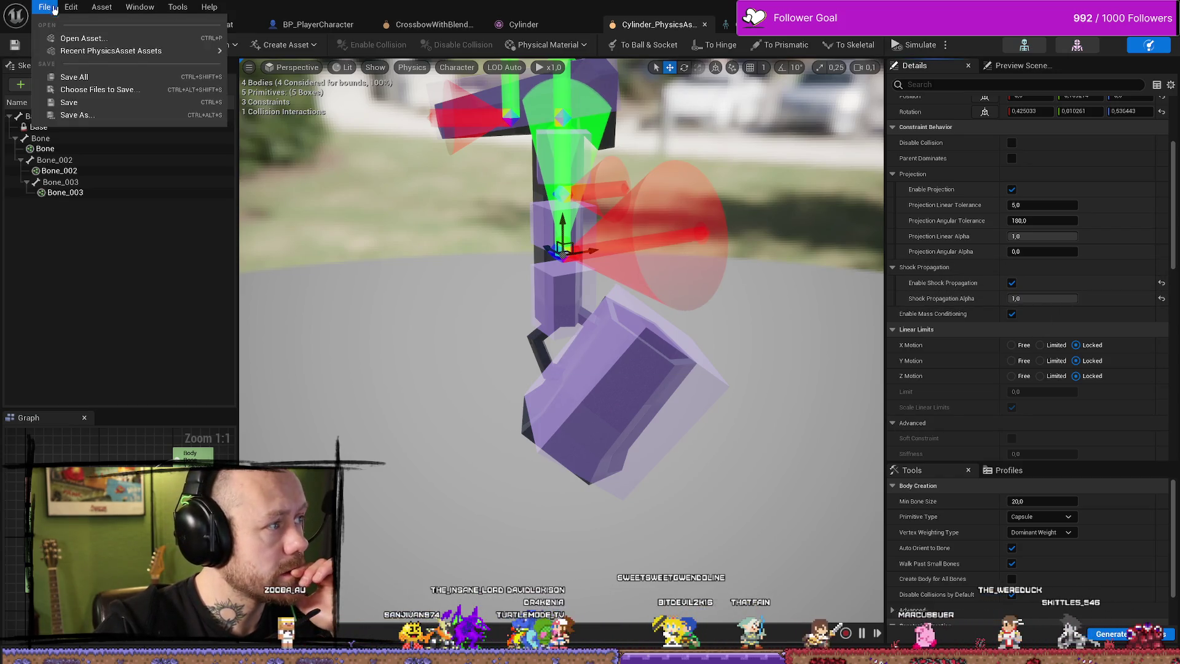
left_click(68, 77)
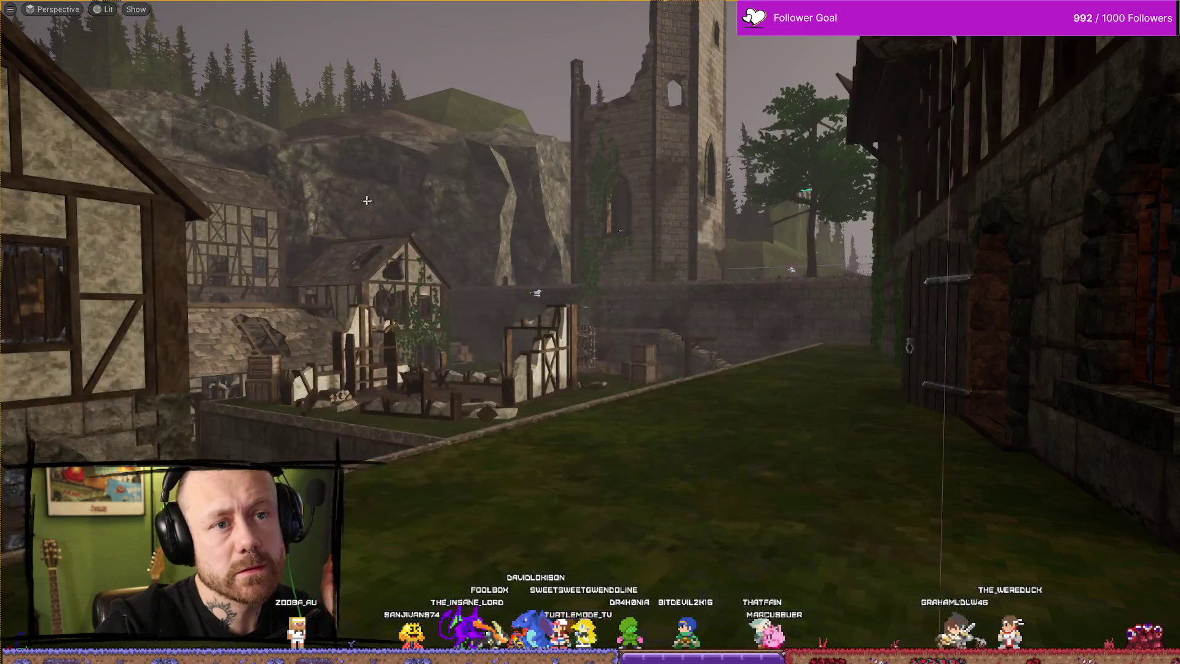
key("alt+p")
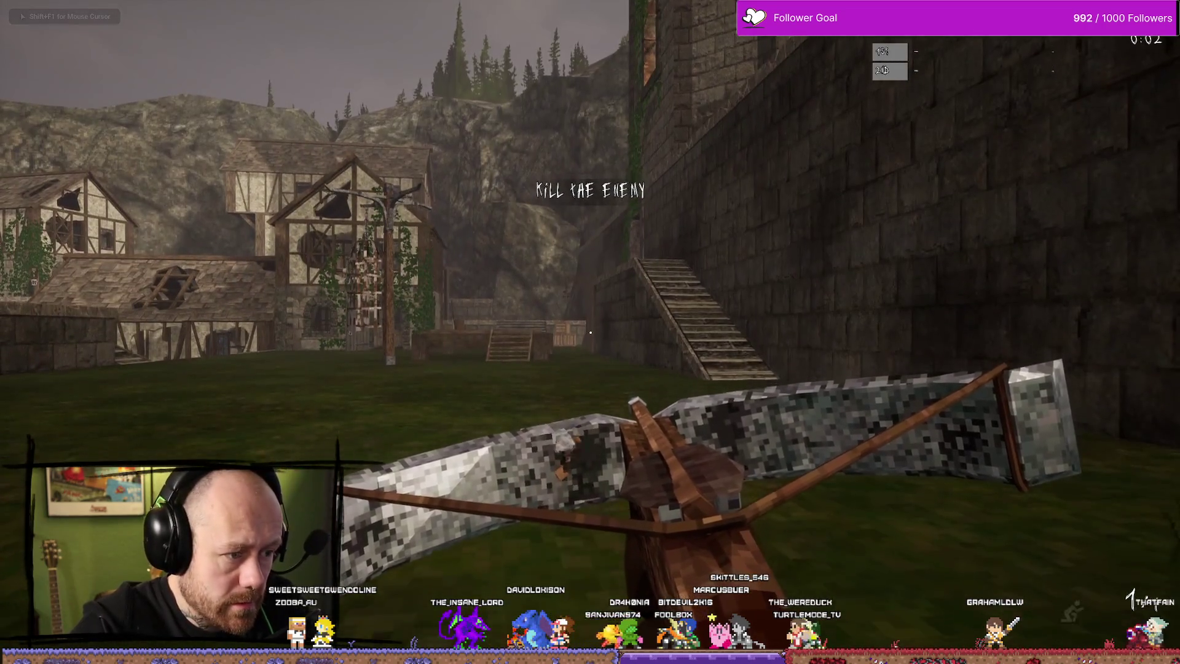
key("Escape")
key("ctrl+space")
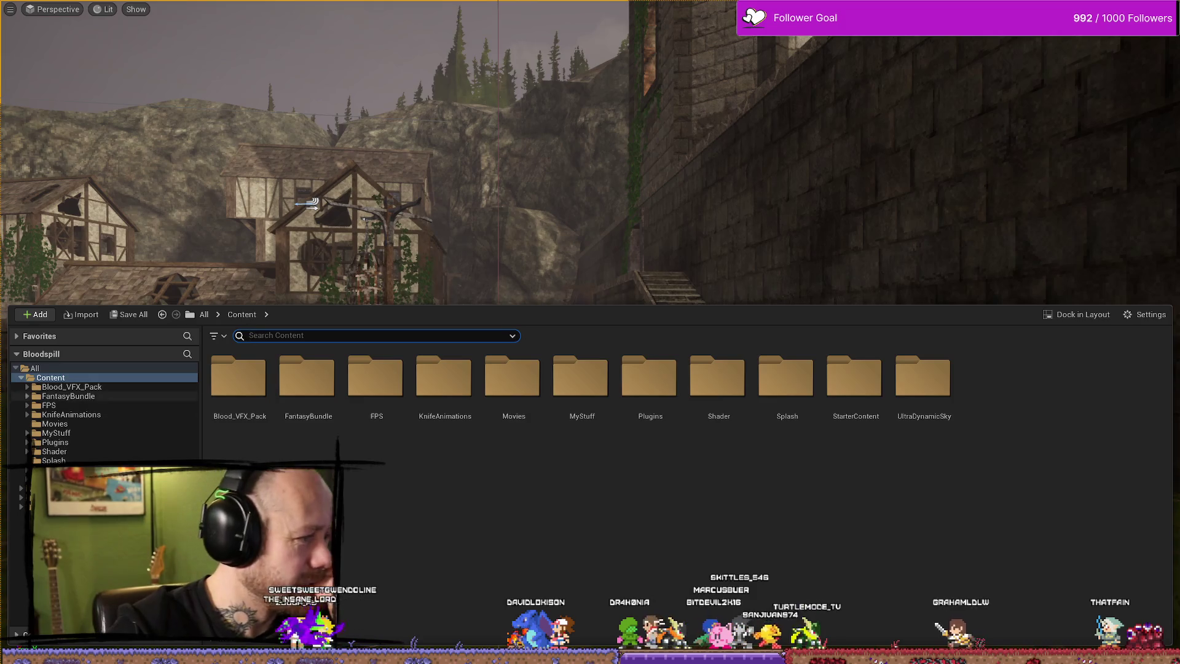
key("alt+Tab")
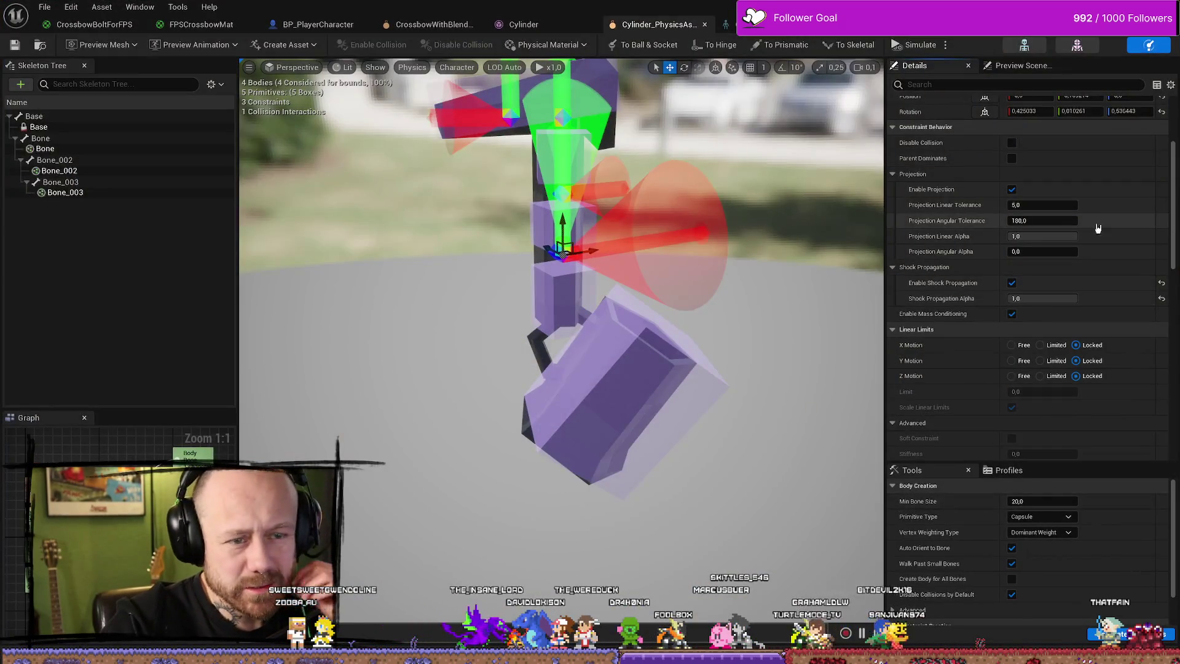
Turn off shock propagation and reset its alpha to 0,3 on the limb constraints.
left_click(1011, 283)
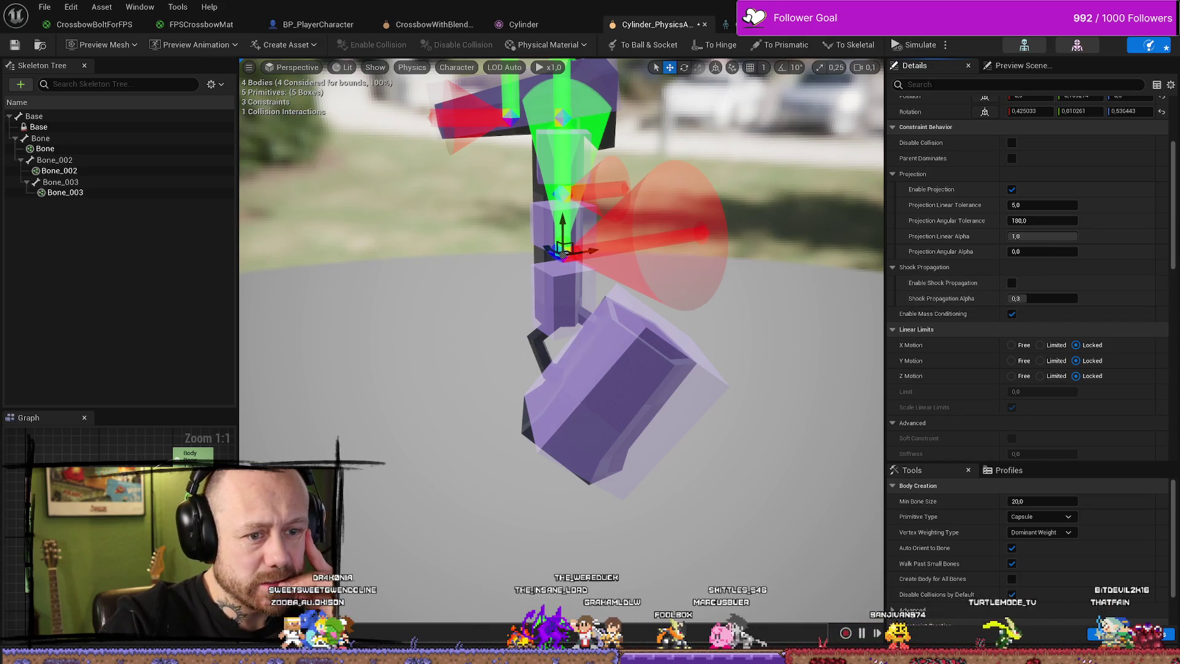
left_click(563, 187)
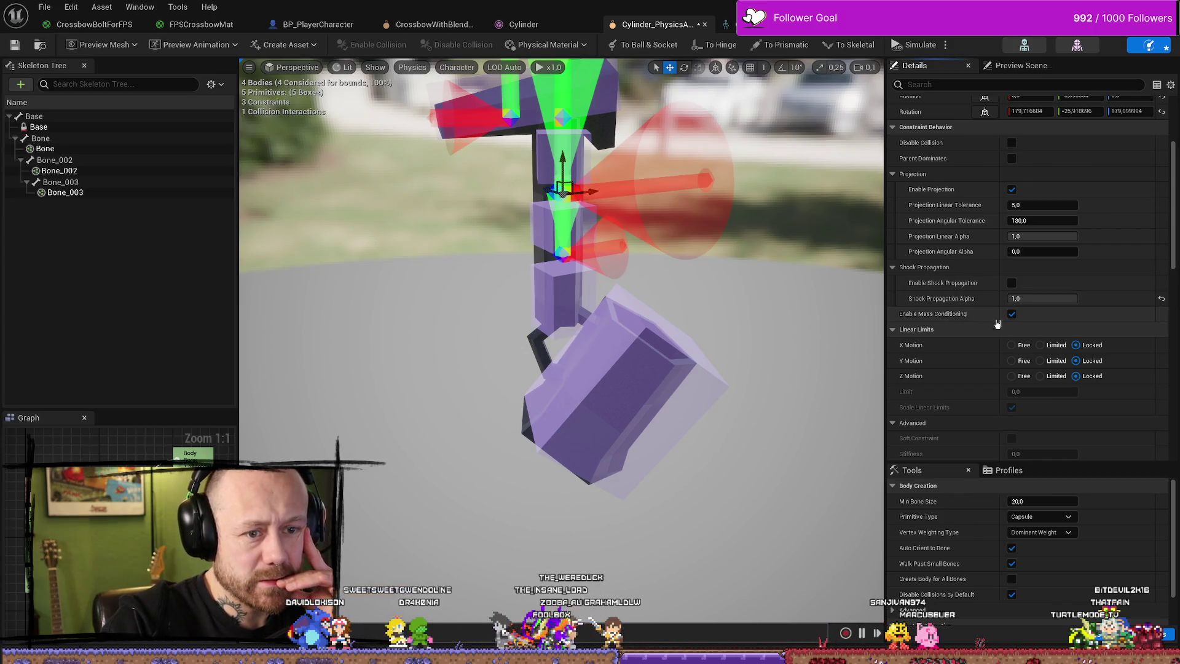
left_click(1161, 299)
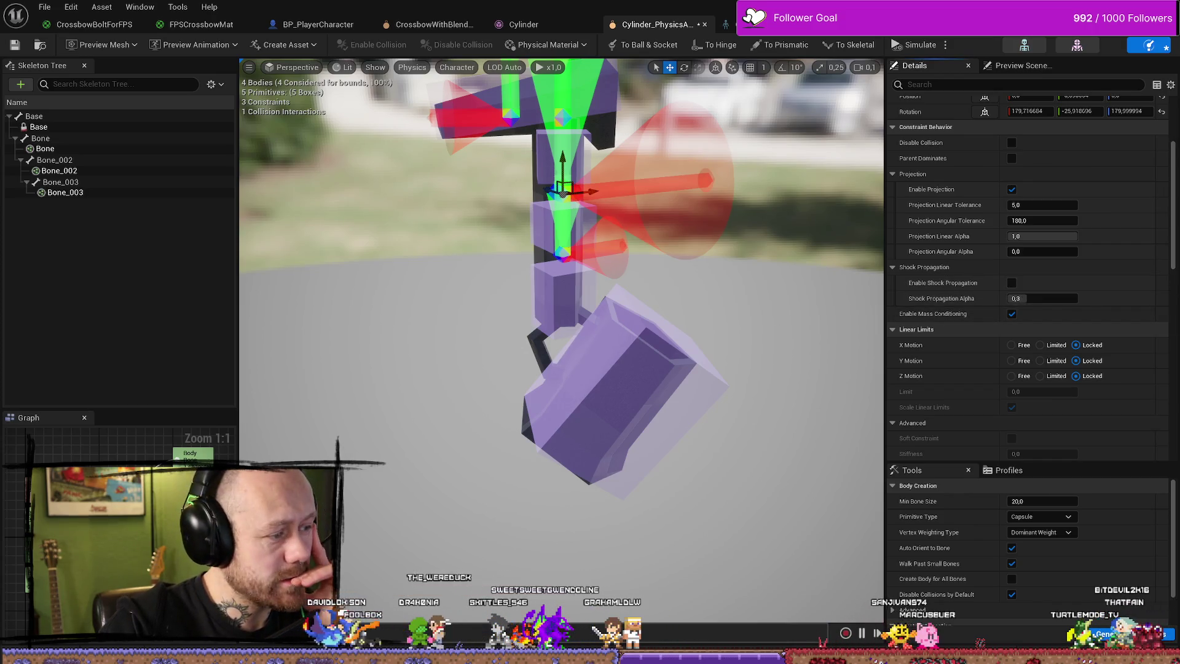
left_click(510, 115)
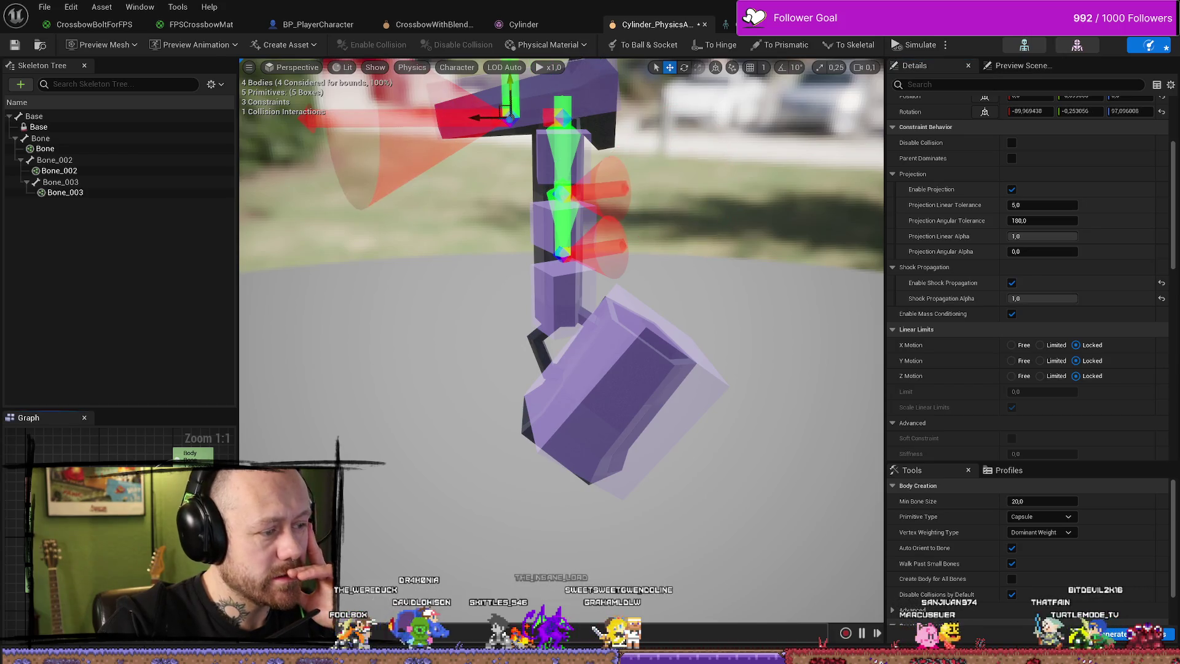
left_click(1010, 283)
left_click(1160, 298)
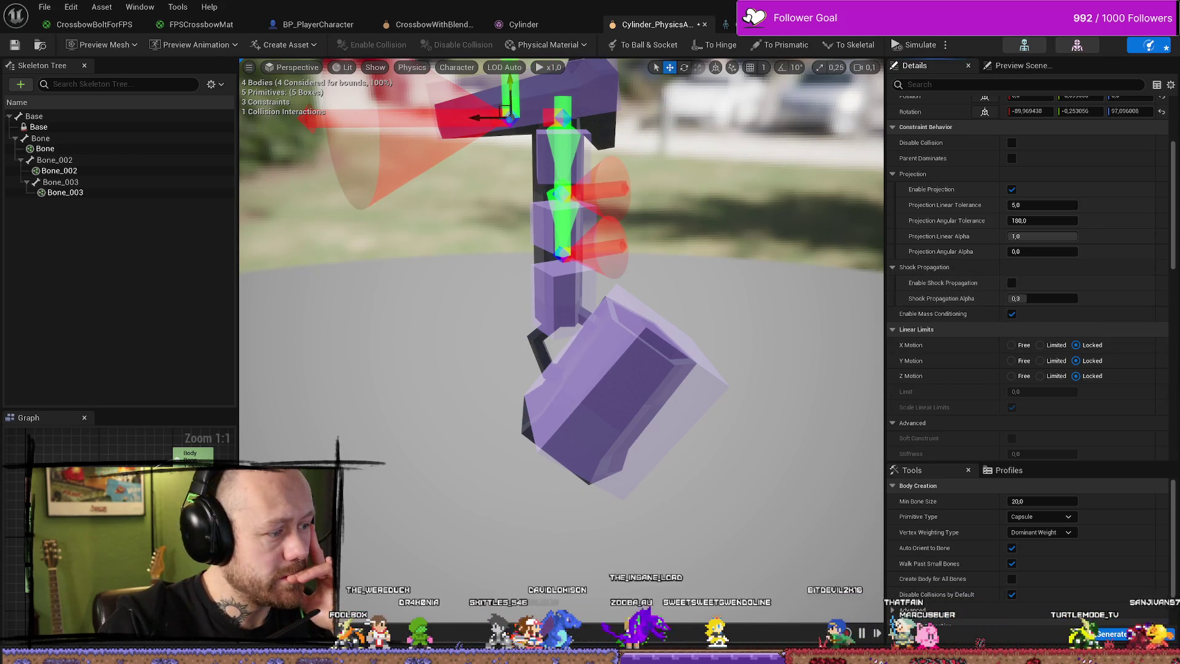
left_click(562, 252)
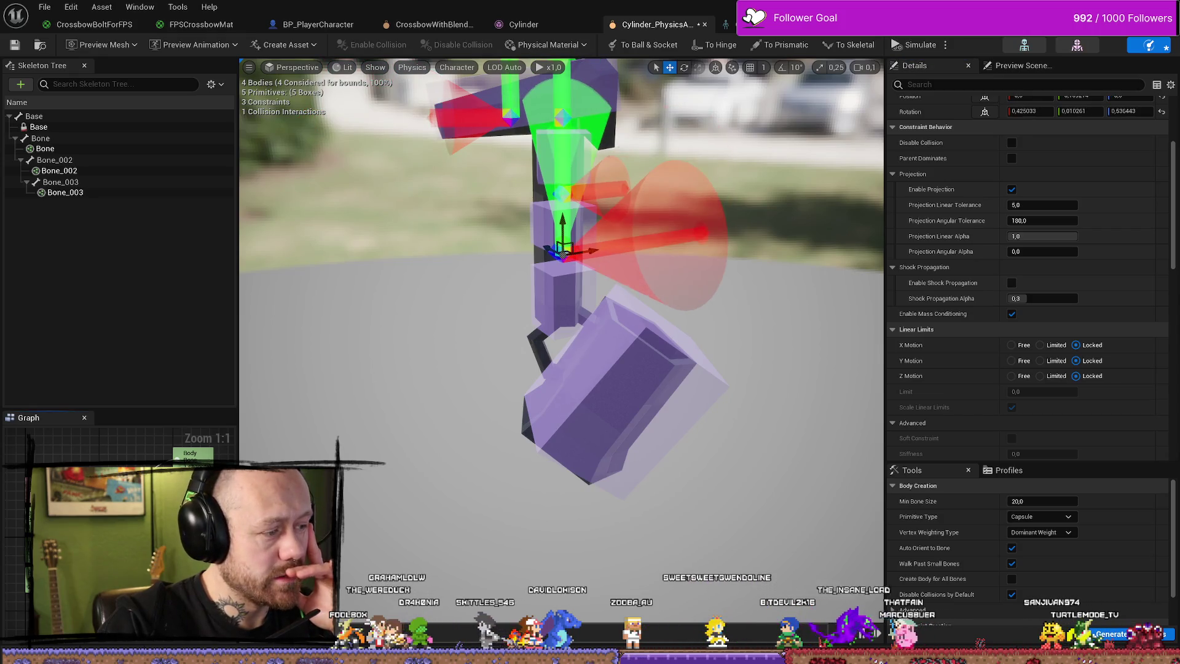
left_click(562, 191)
mouse_move(921, 316)
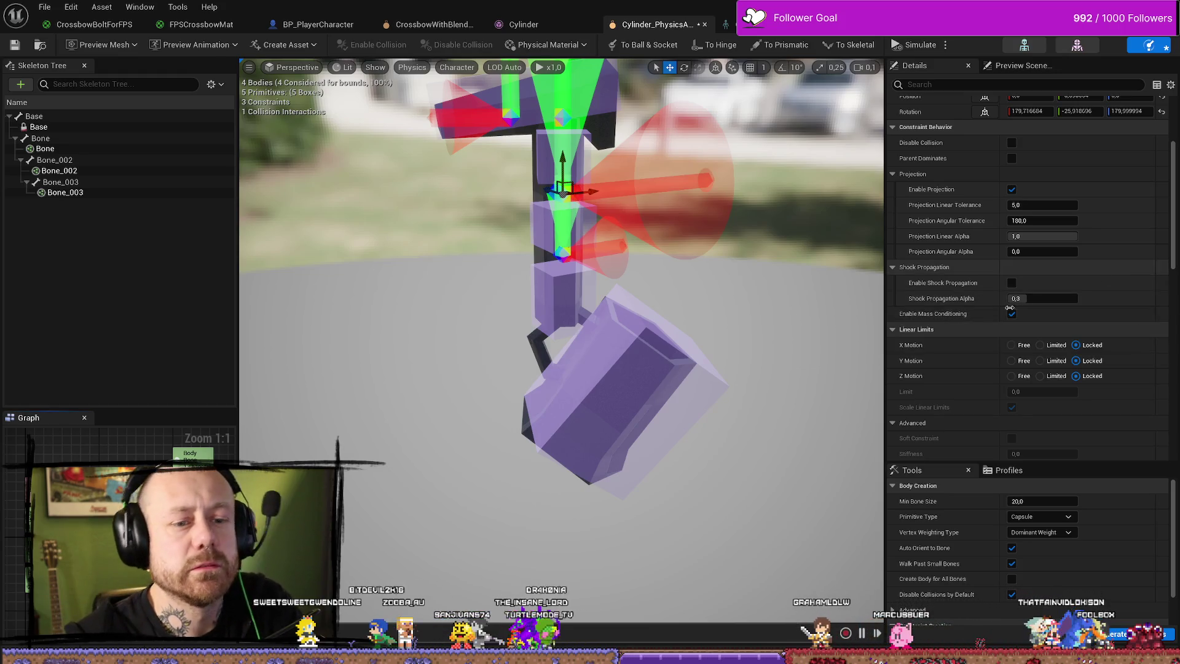
Set linear X and Y motion to Free, then X, Y and Z to Limited.
scroll(914, 379, "down", 6)
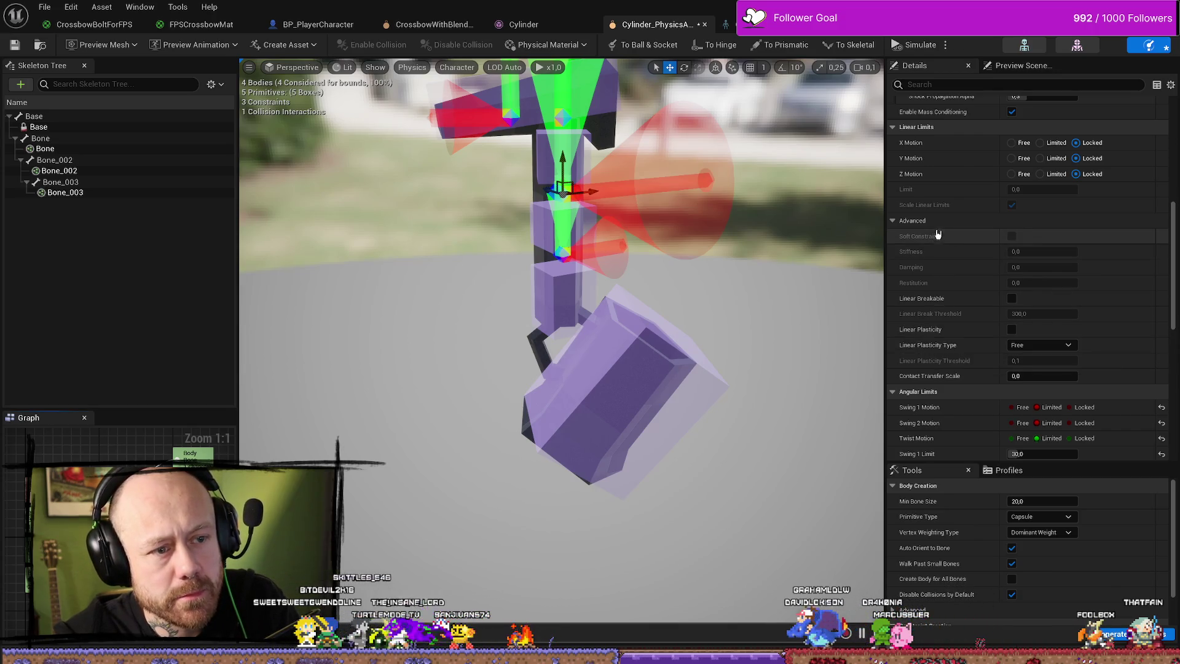
scroll(935, 273, "up", 1)
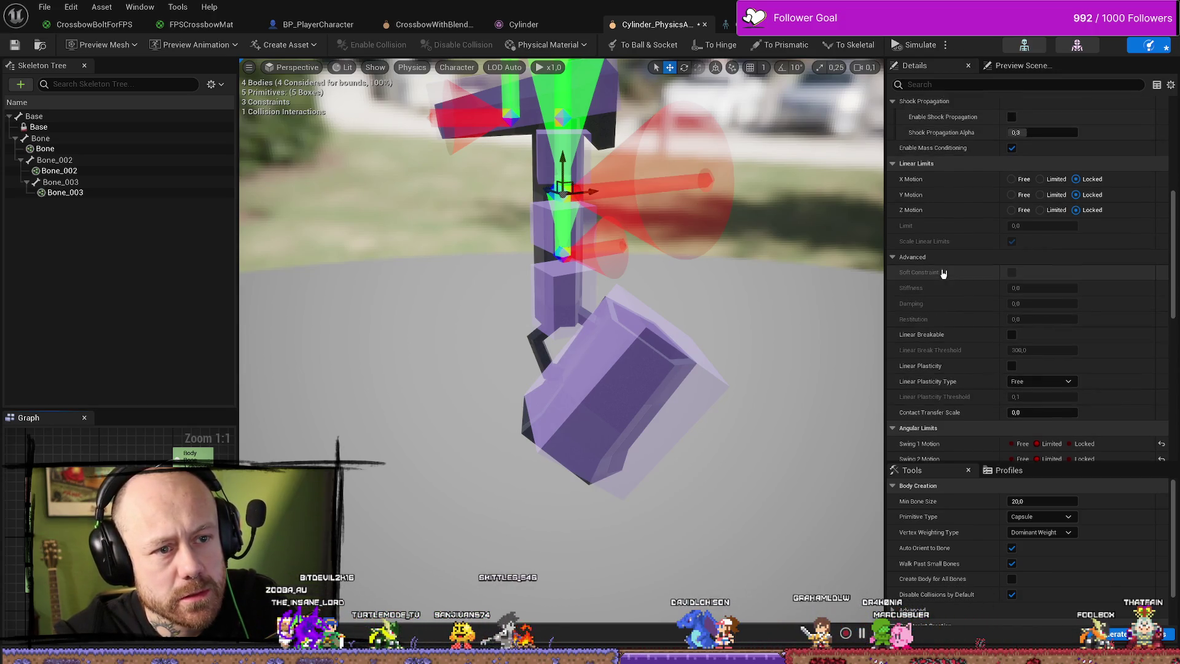
left_click(1011, 178)
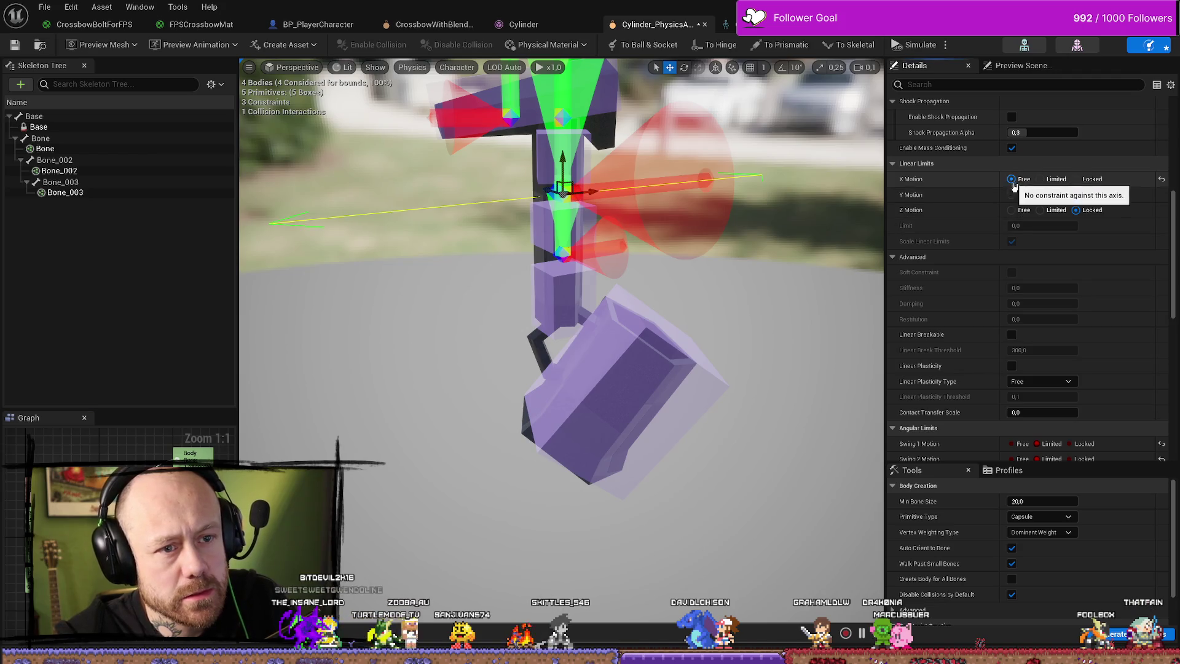
left_click(1011, 194)
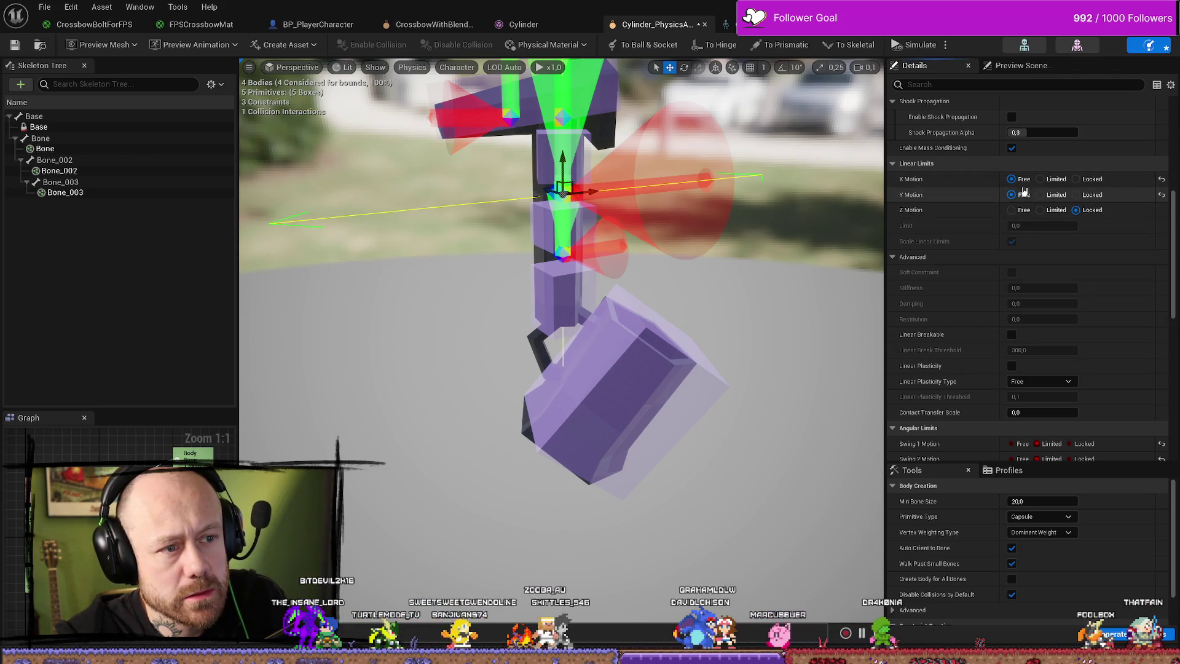
left_click(1039, 179)
left_click(1039, 195)
left_click(1041, 210)
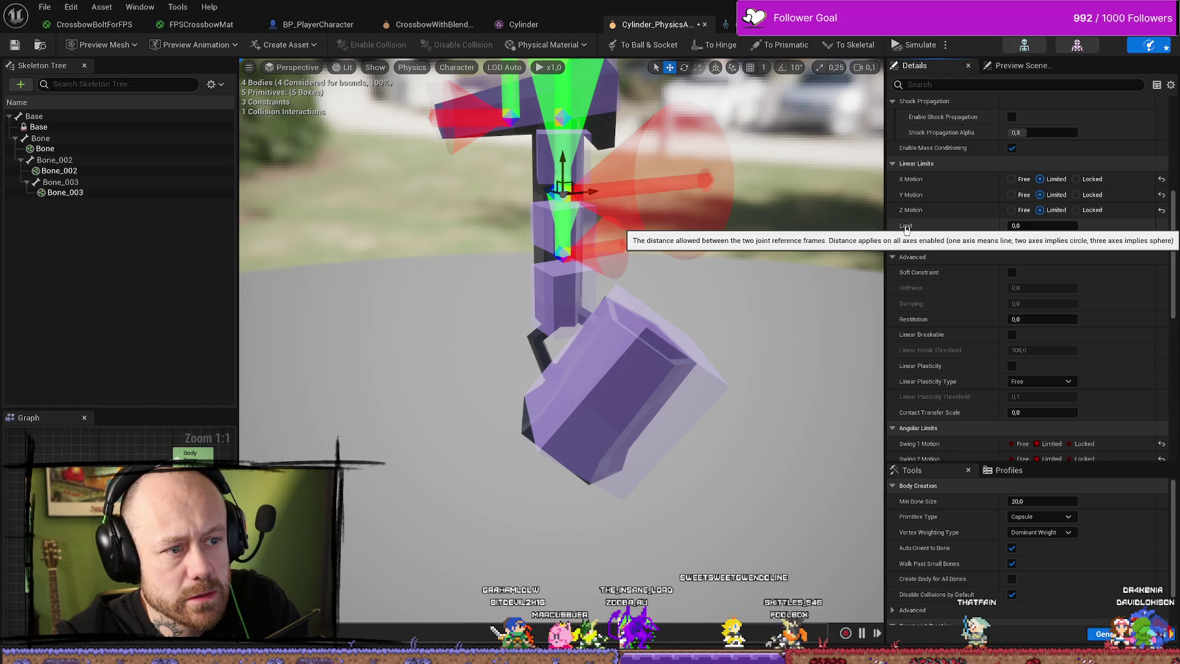
Try linear limits of 30 and 20, then lock X, Y and Z motion again.
left_click(1029, 229)
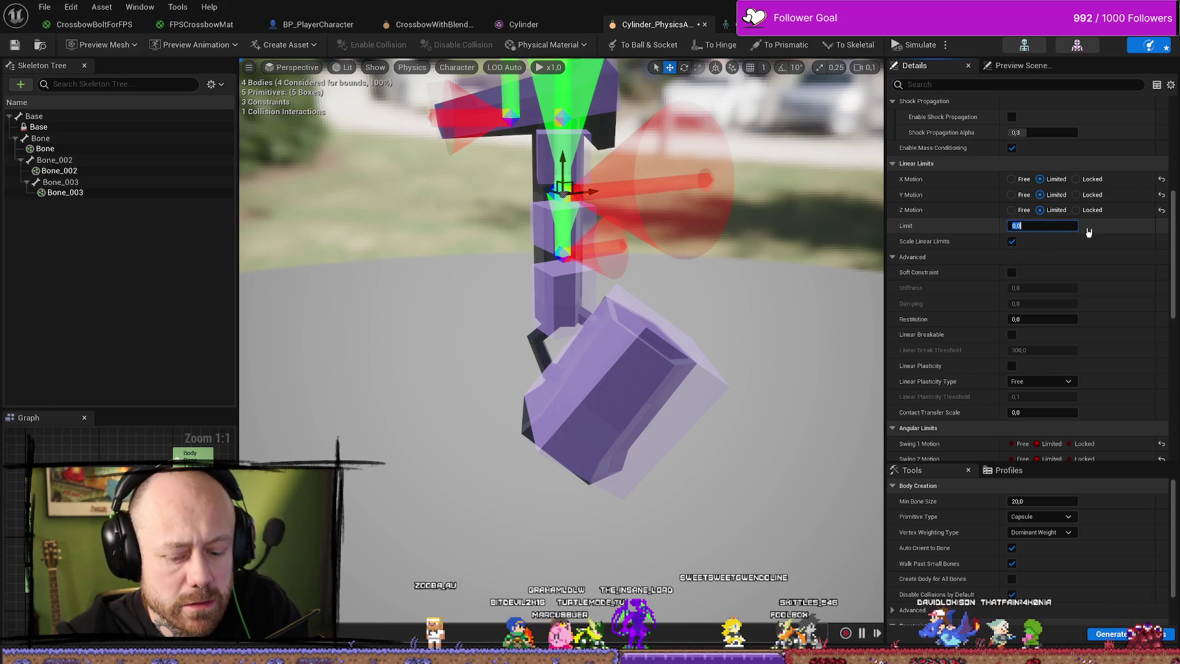
type("30")
key("Return")
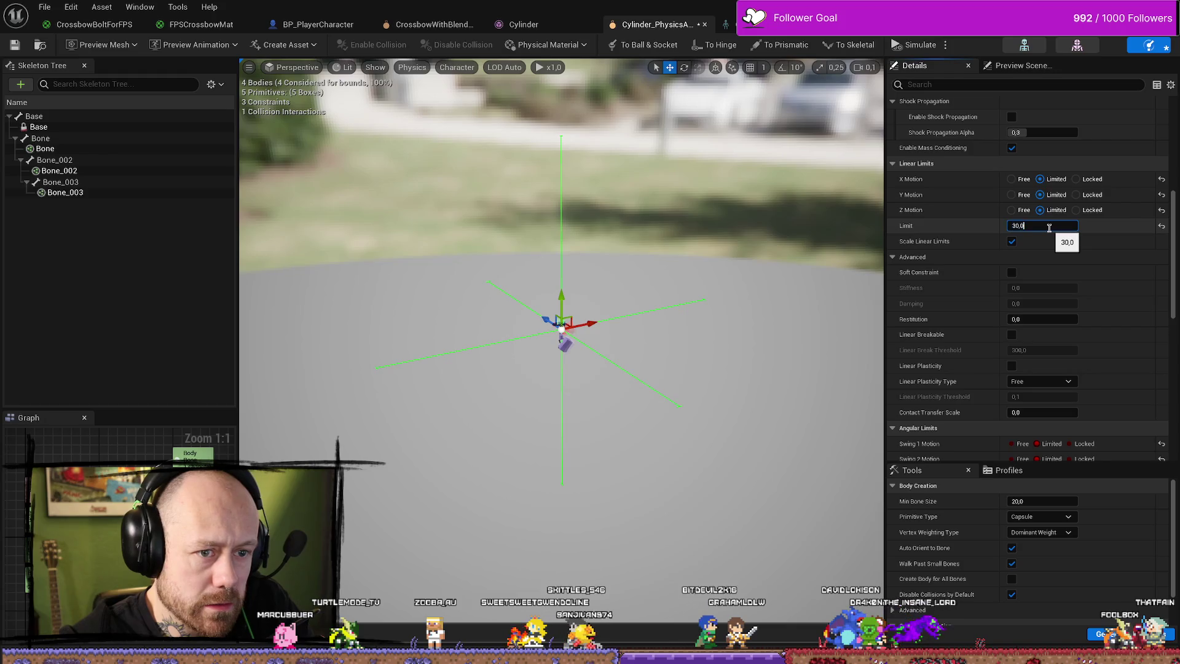
key("Return")
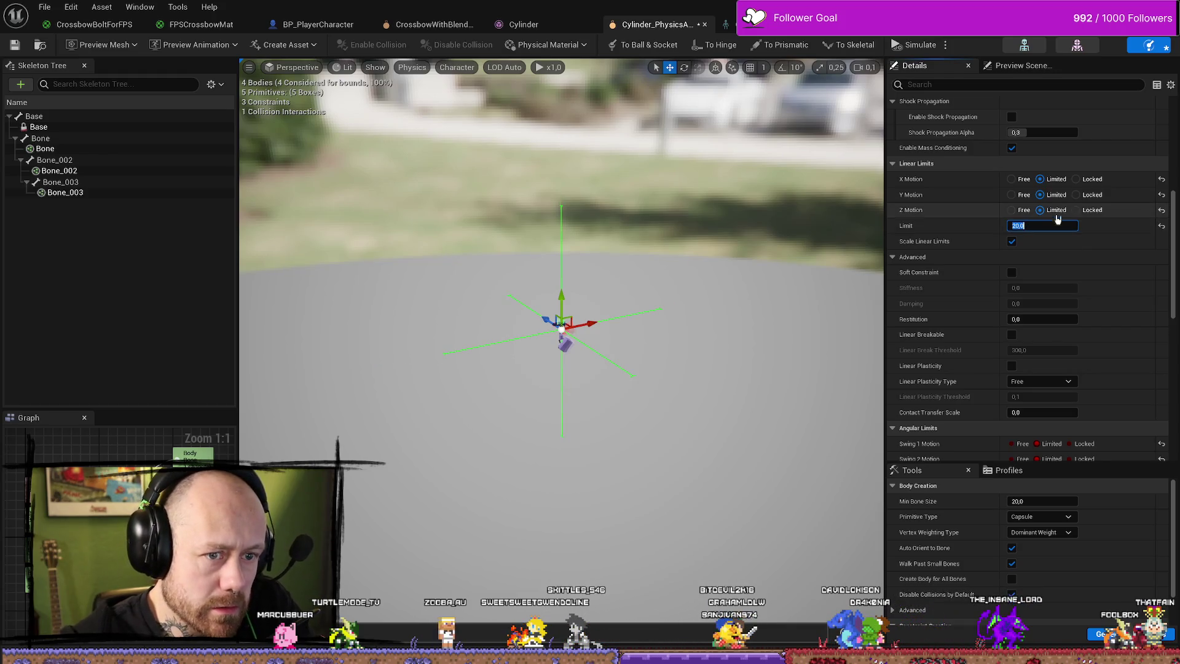
left_click(1075, 179)
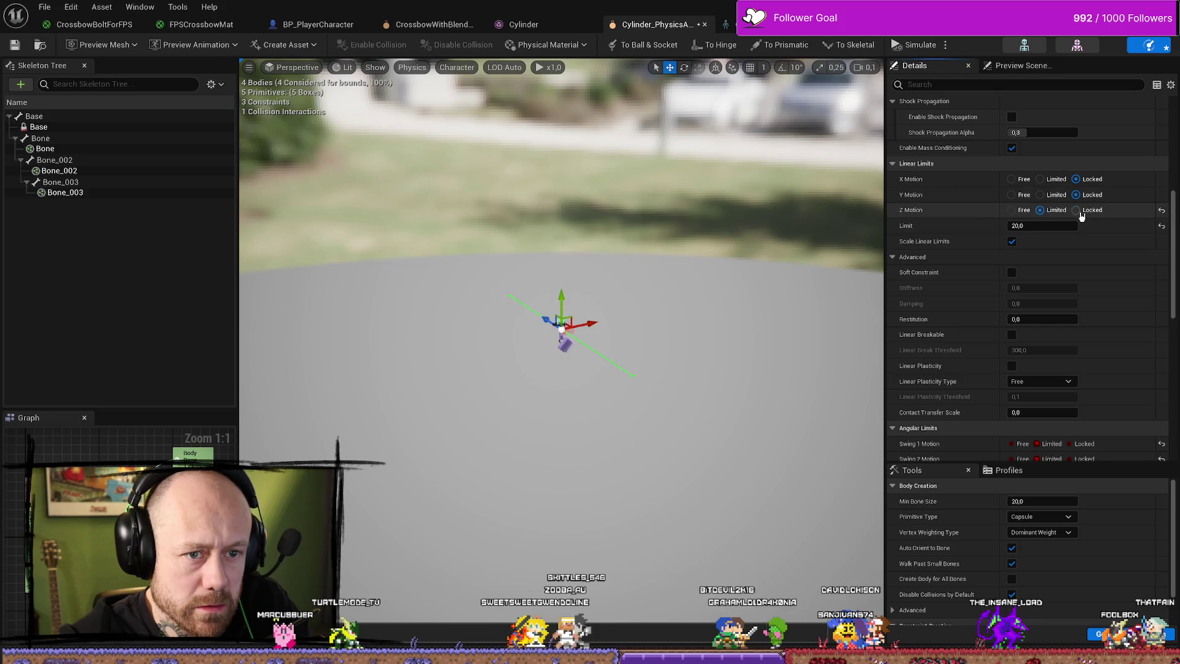
left_click(1076, 194)
left_click(1076, 210)
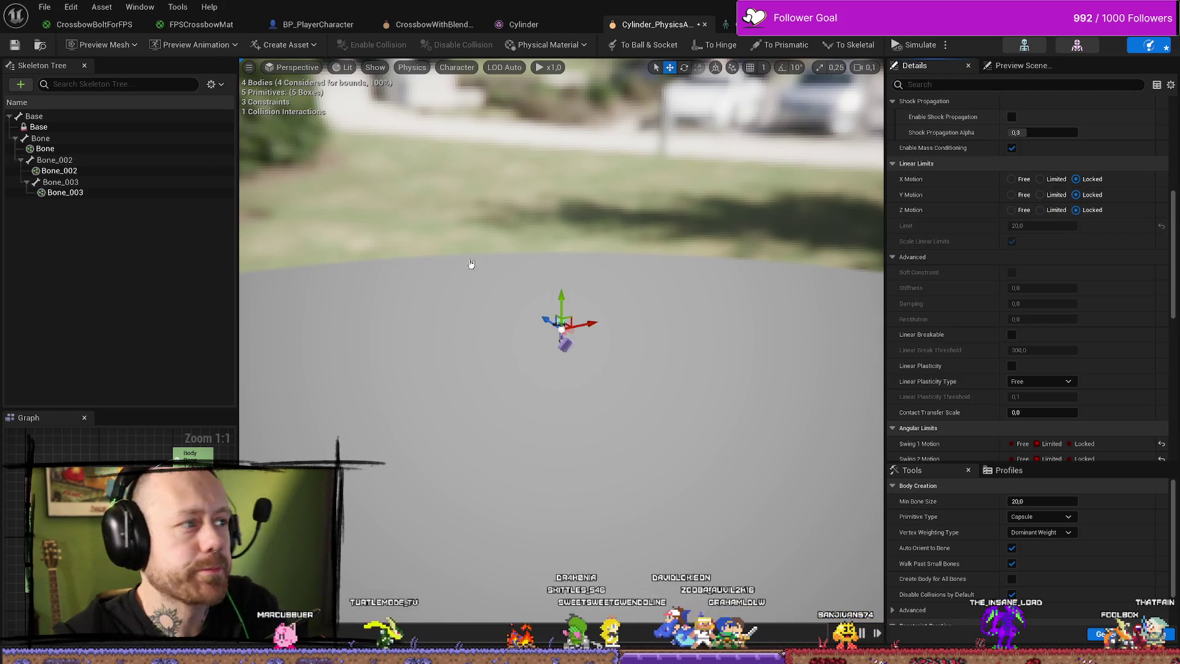
key("alt+Tab")
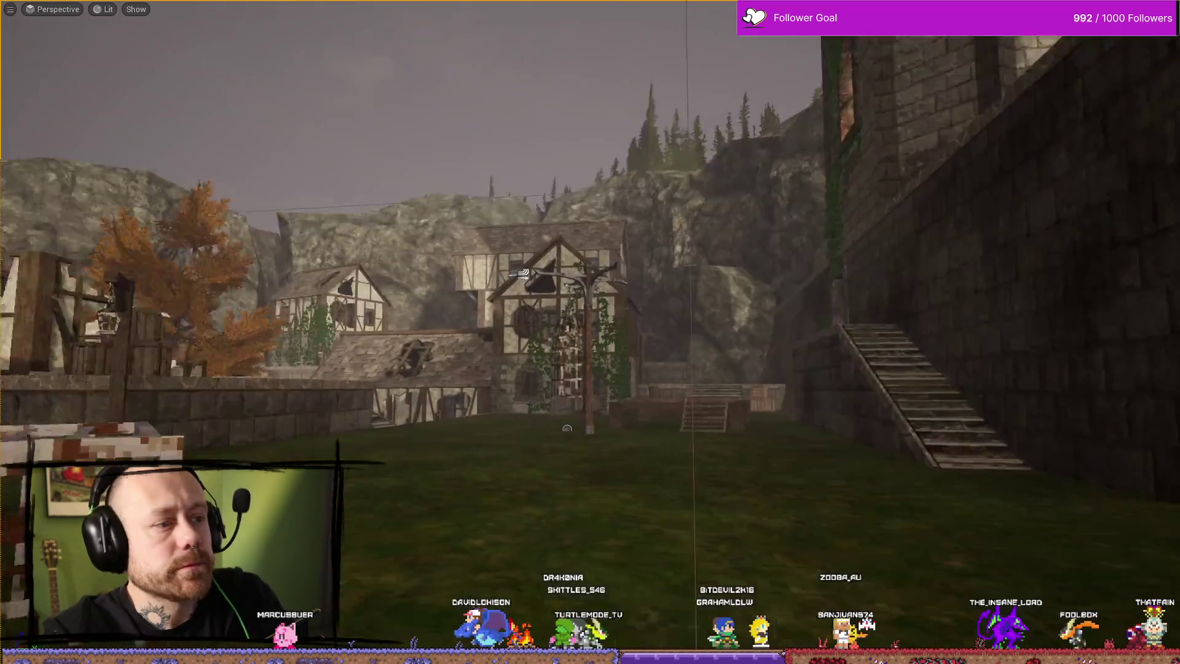
Select the hanging cage, exit fullscreen and open the CageBP Blueprint.
key("a")
left_click(669, 333)
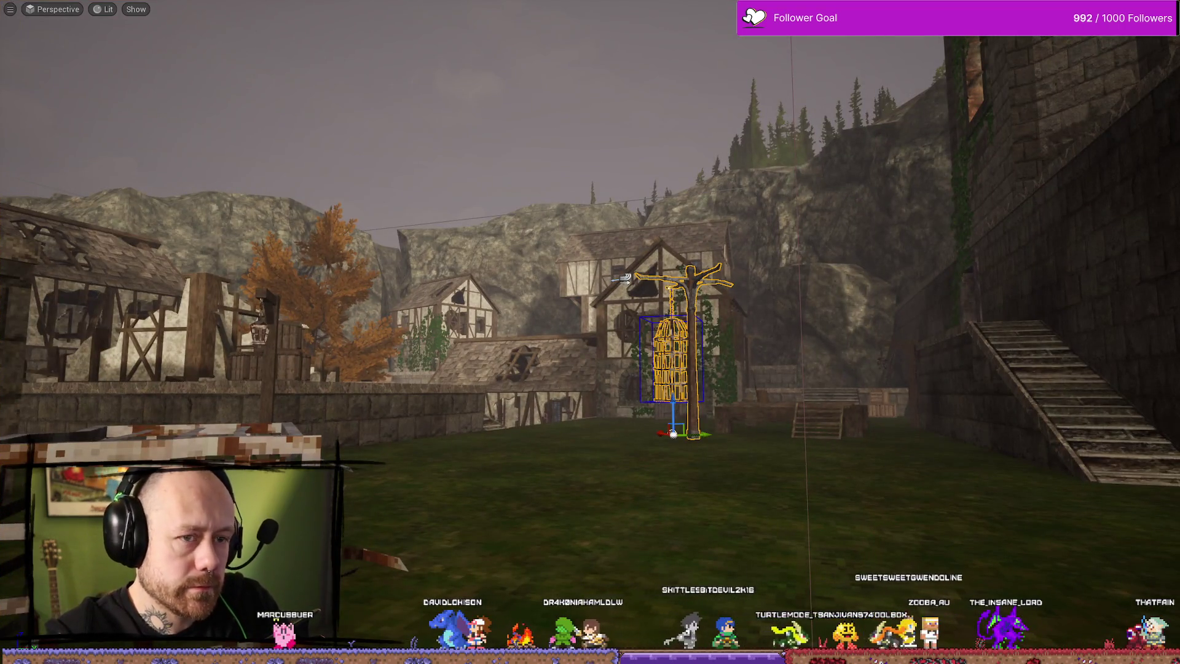
key("F11")
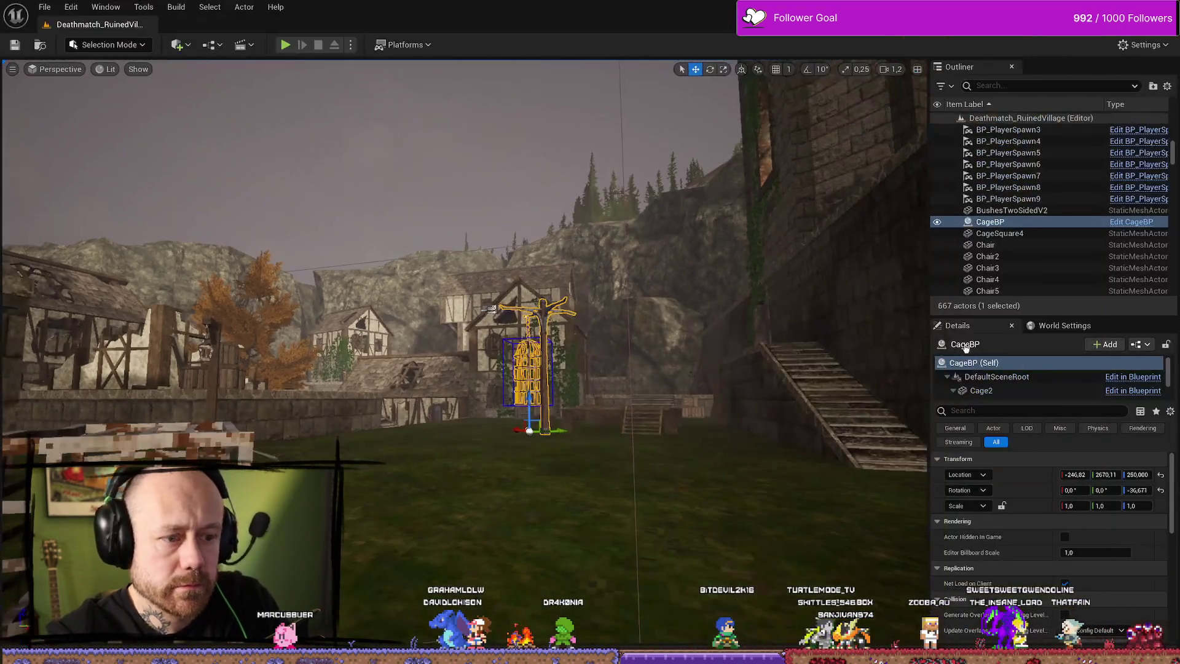
left_click(1133, 222)
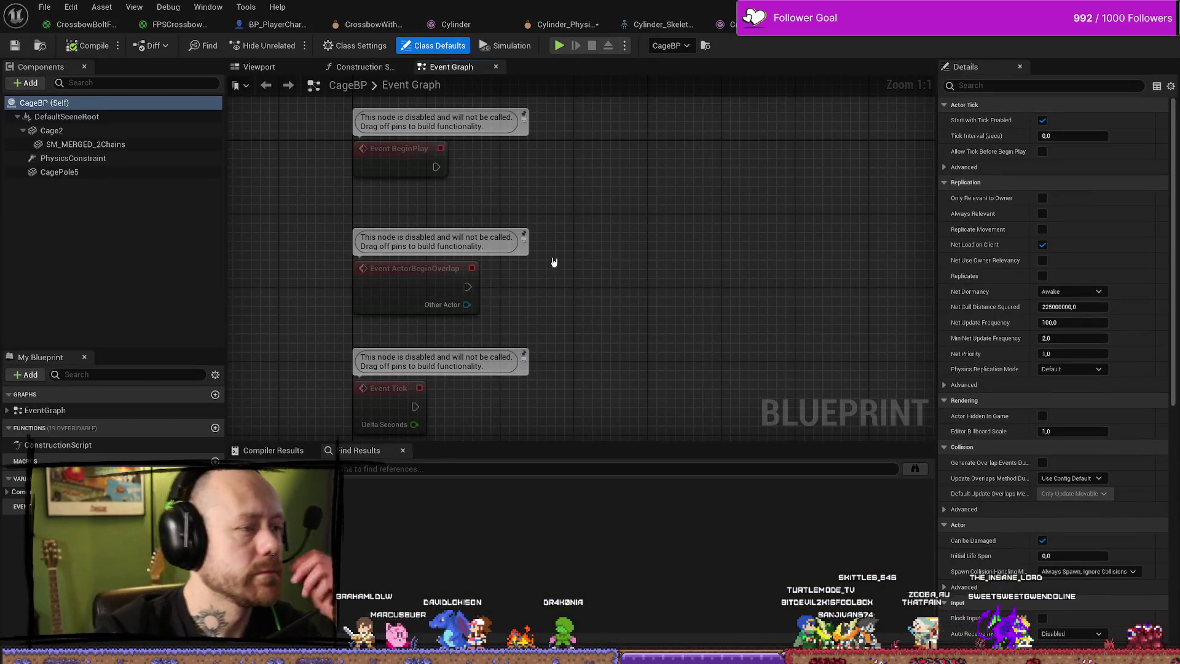
Review the cage PhysicsConstraint's limits and motor strengths (20 and 2), then return to the level.
left_click(98, 160)
scroll(1044, 333, "down", 10)
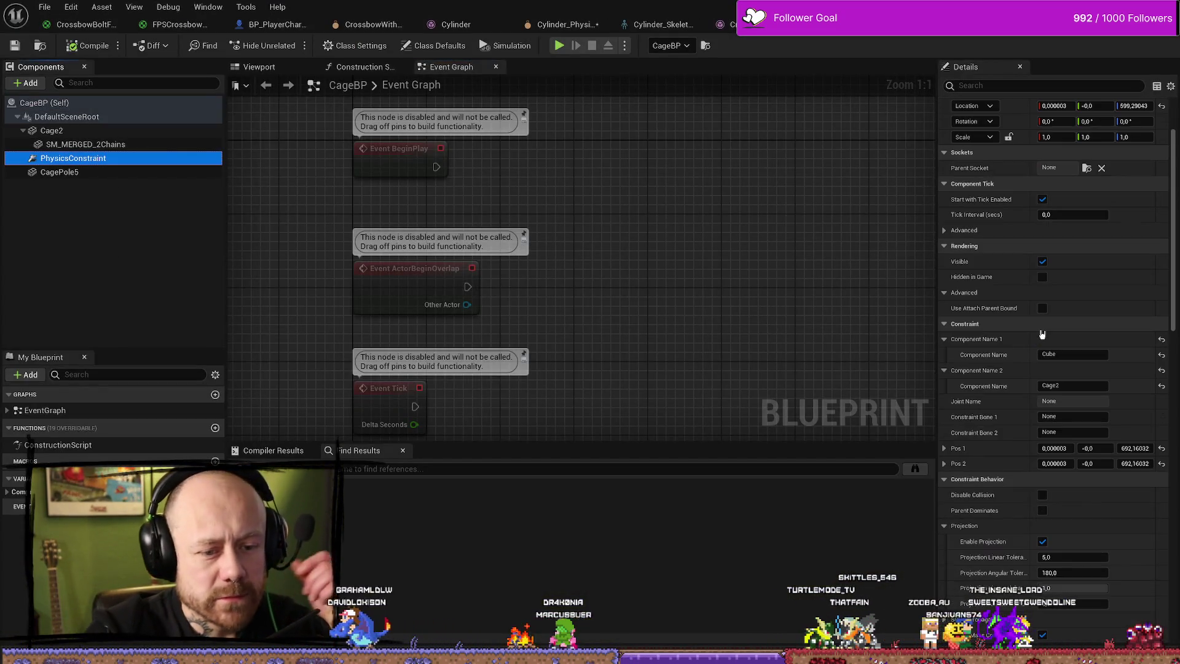
scroll(1045, 333, "down", 15)
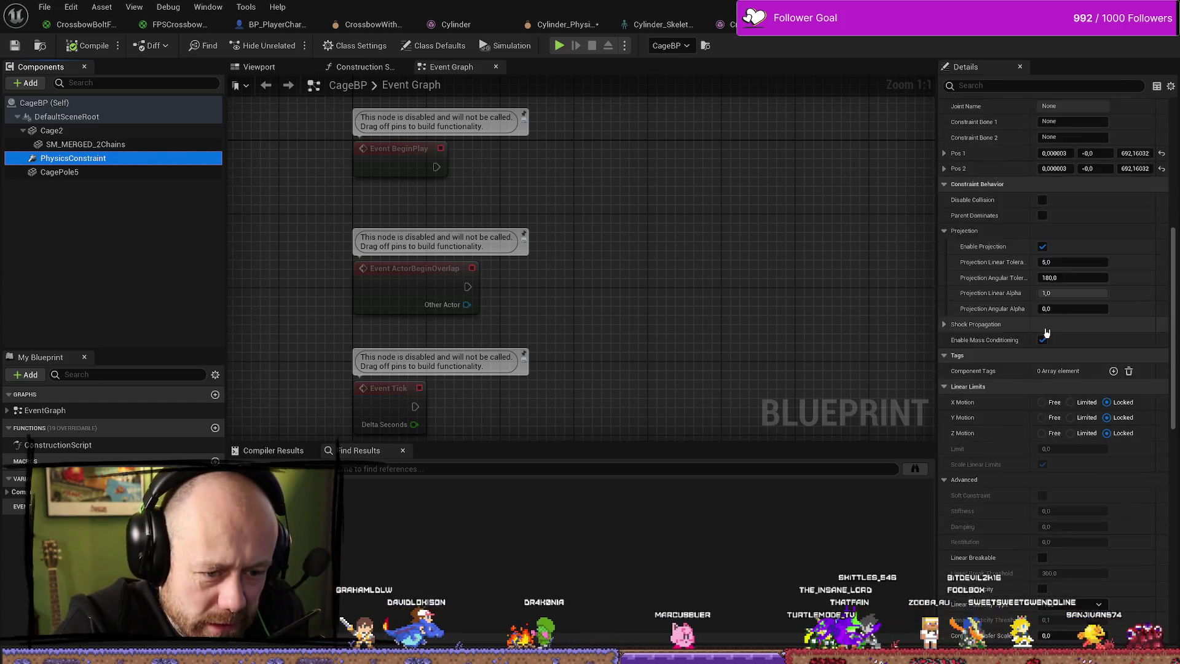
scroll(1044, 332, "down", 2)
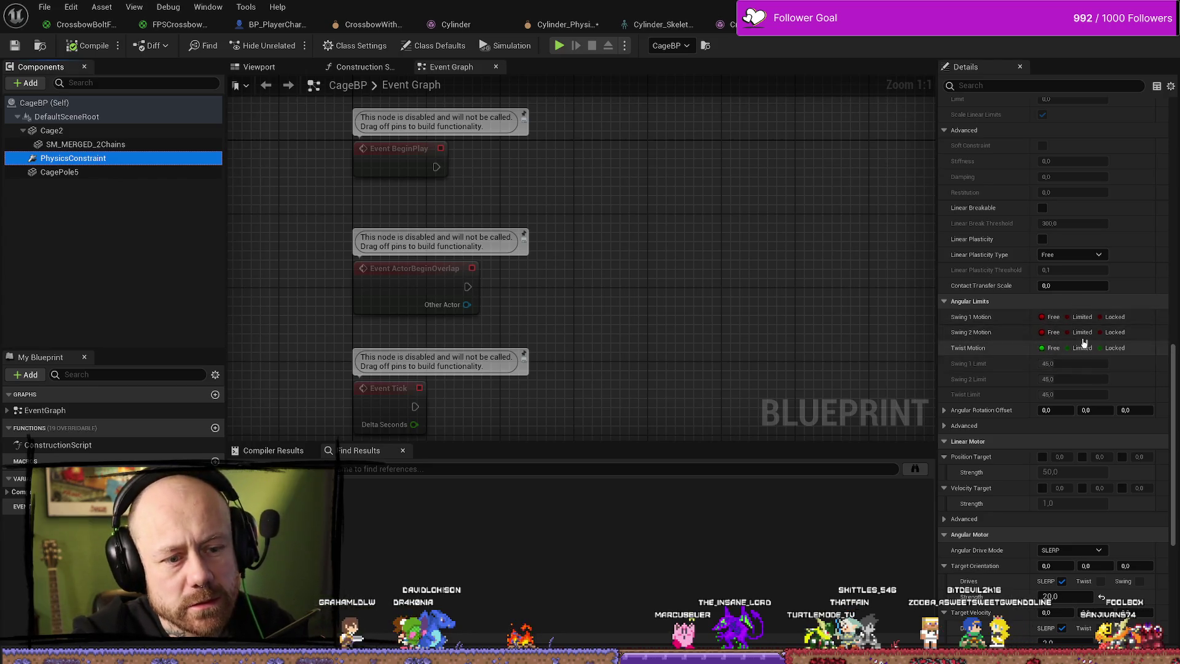
scroll(956, 384, "down", 2)
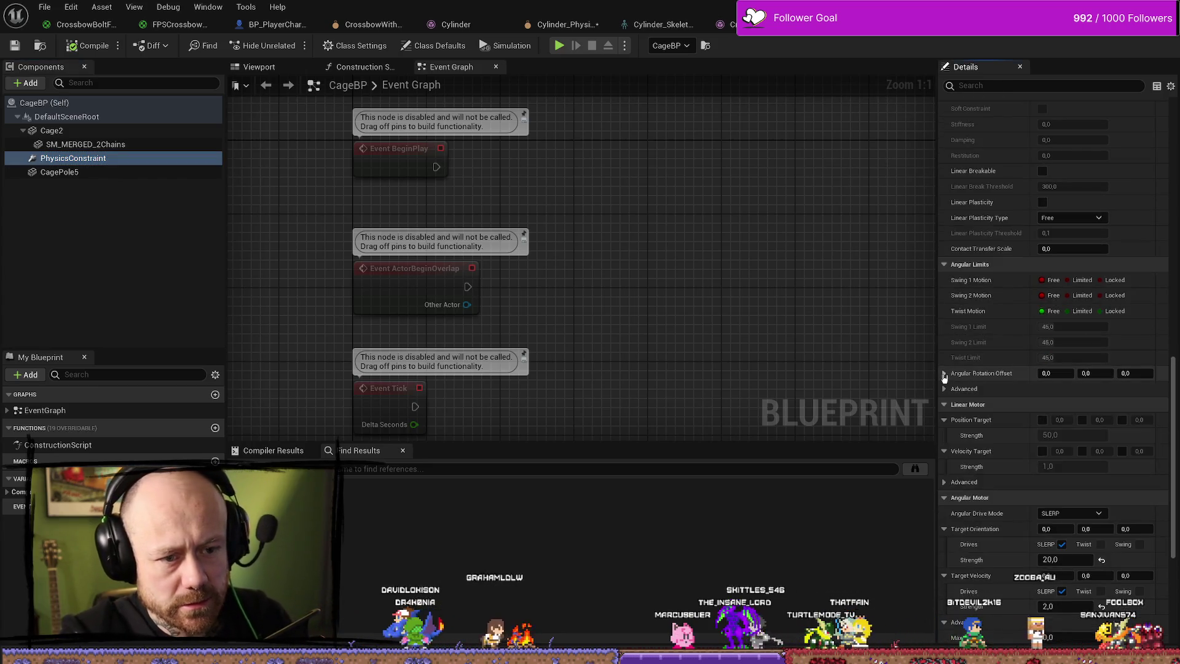
scroll(1040, 327, "down", 3)
scroll(1040, 326, "down", 2)
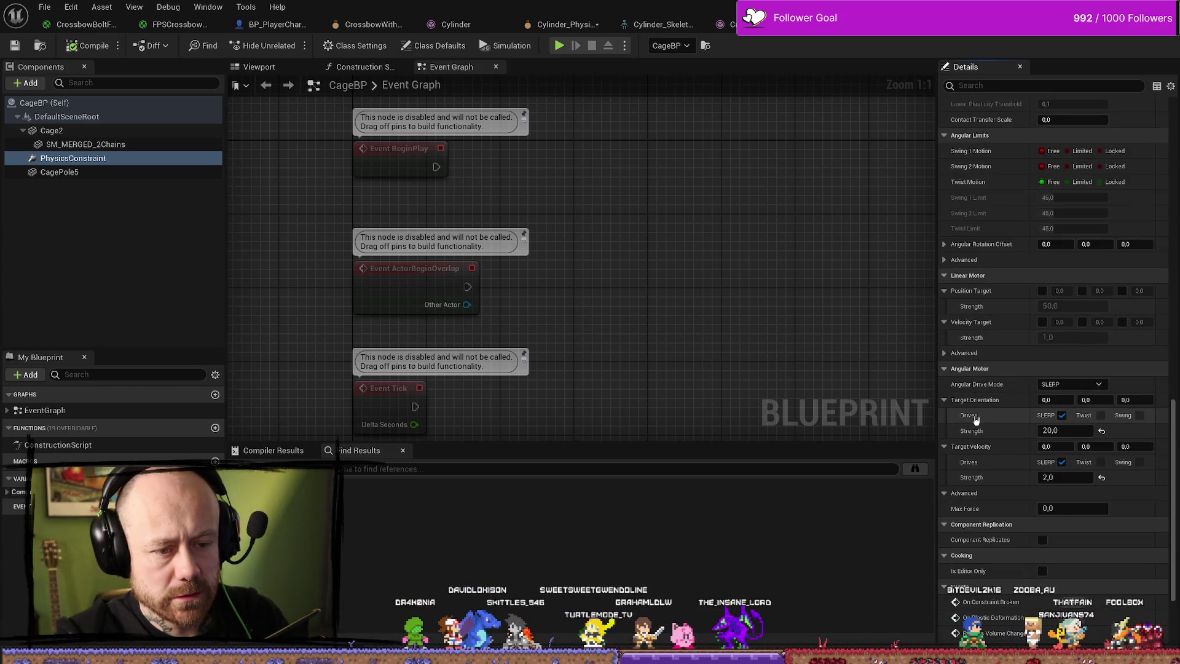
mouse_move(980, 389)
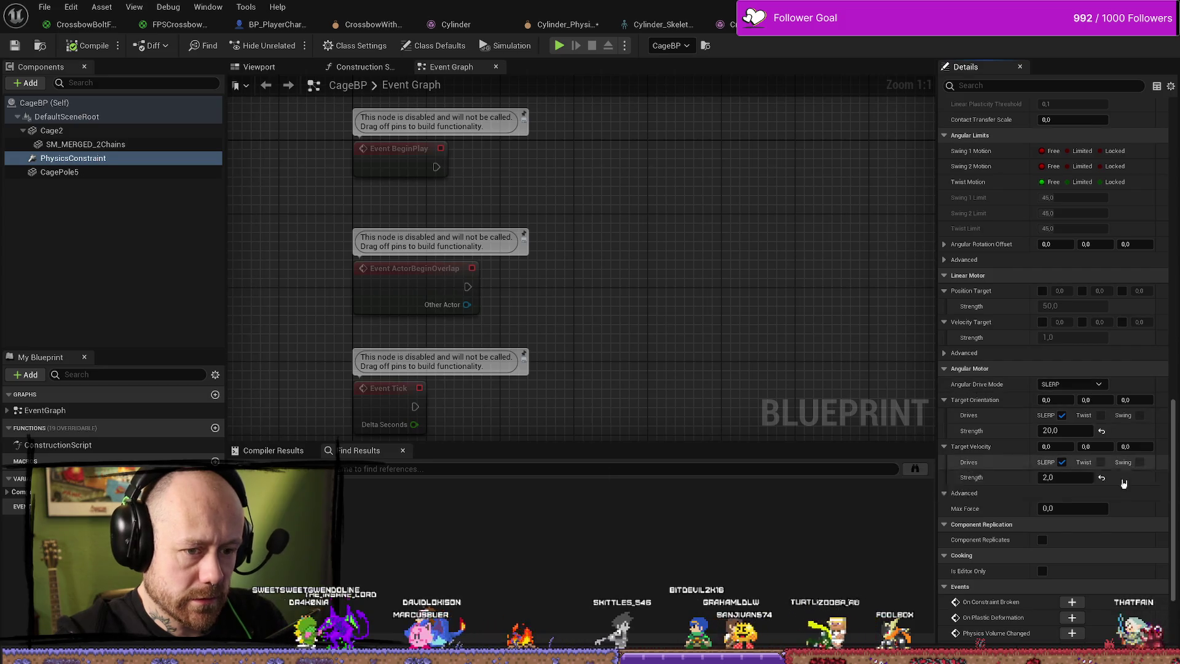
scroll(1116, 498, "down", 3)
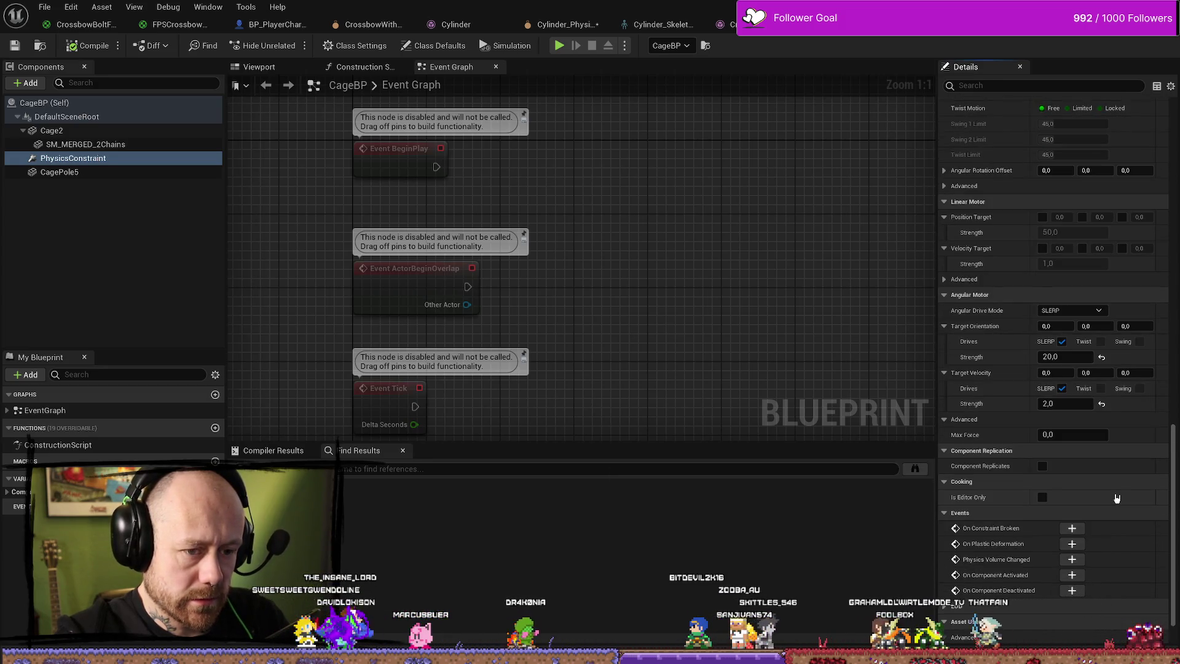
scroll(1116, 494, "down", 2)
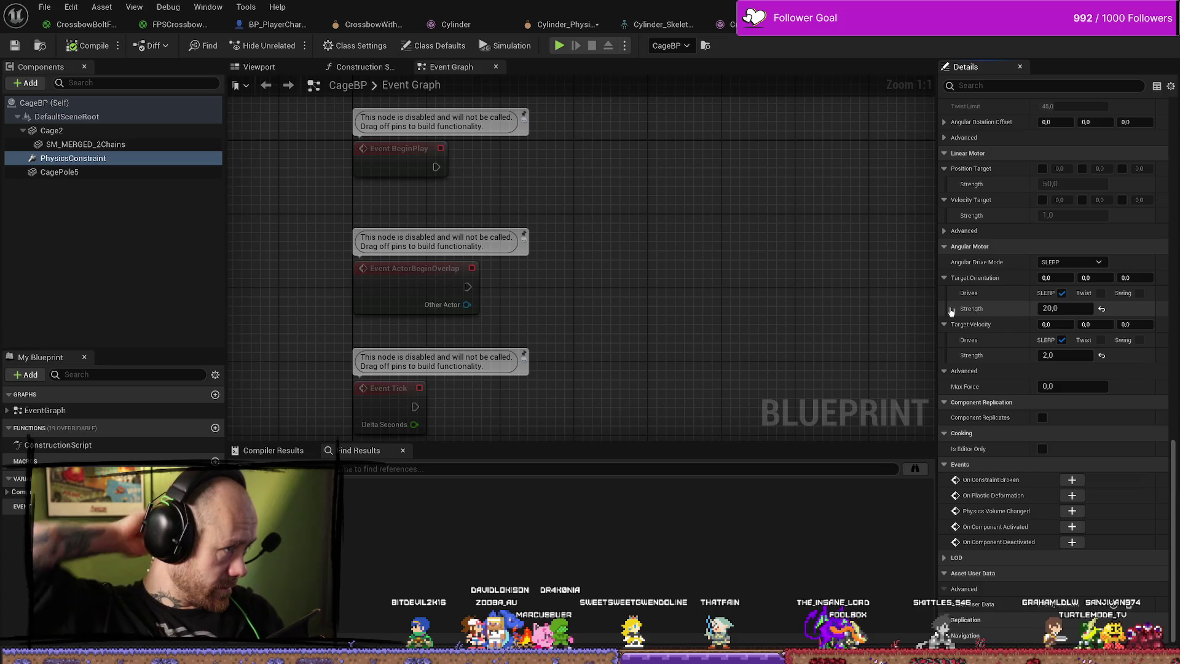
key("alt+Tab")
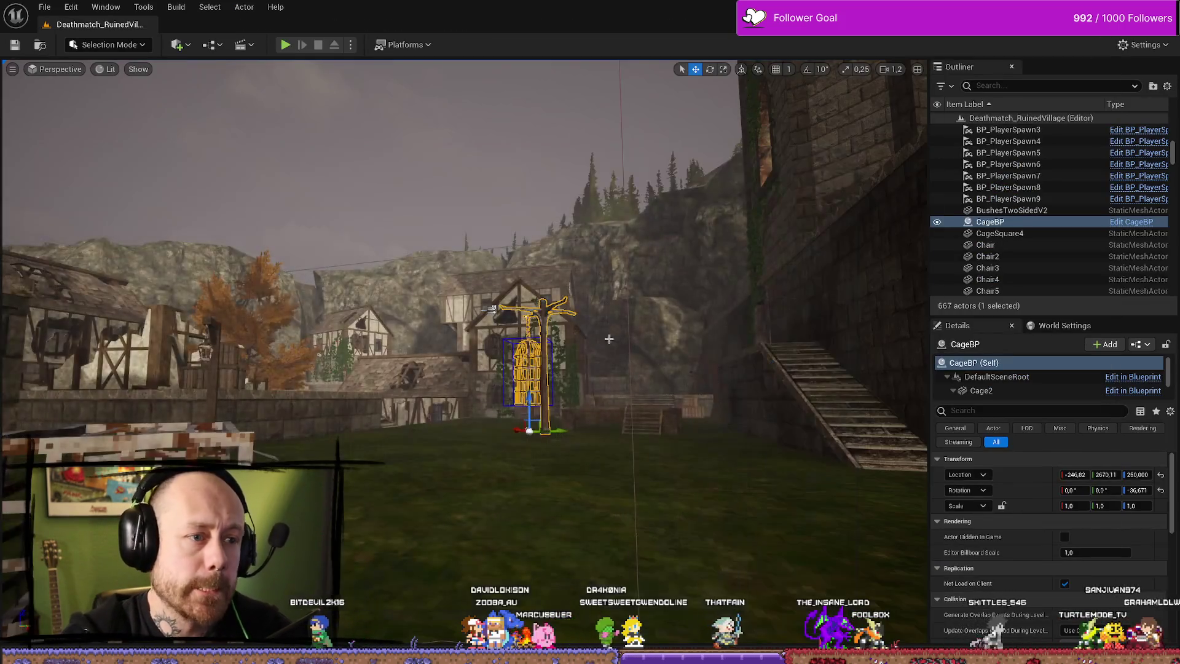
Run a play session walking toward the cage with the crossbow, then stop it.
left_click(287, 45)
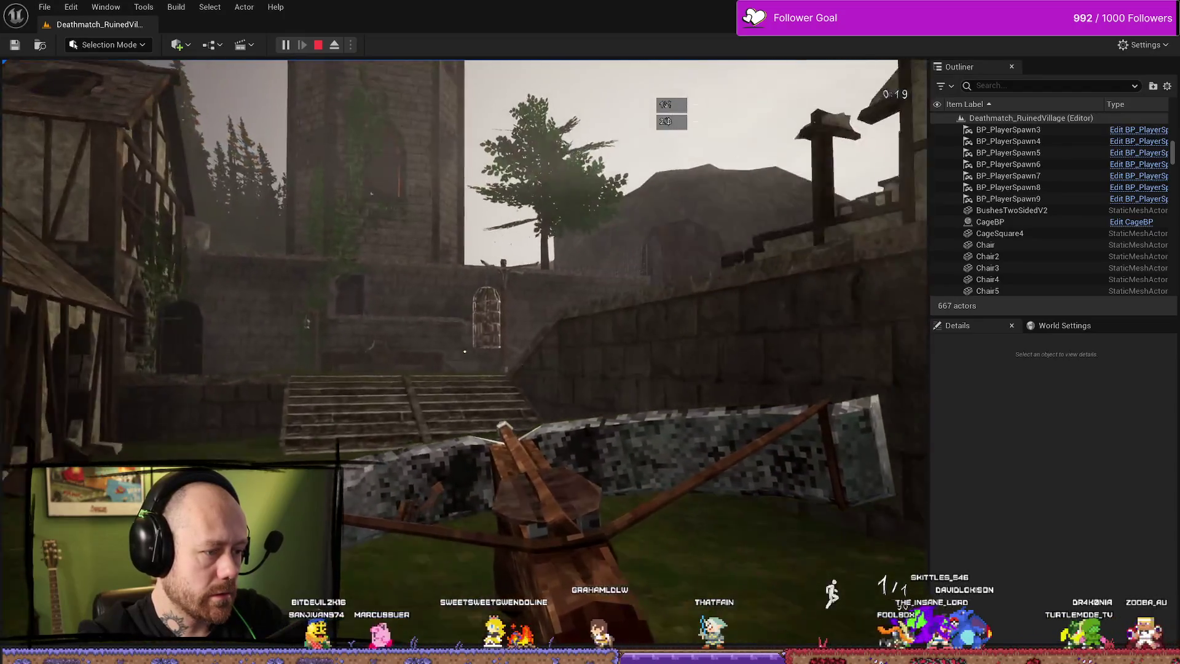
key("w")
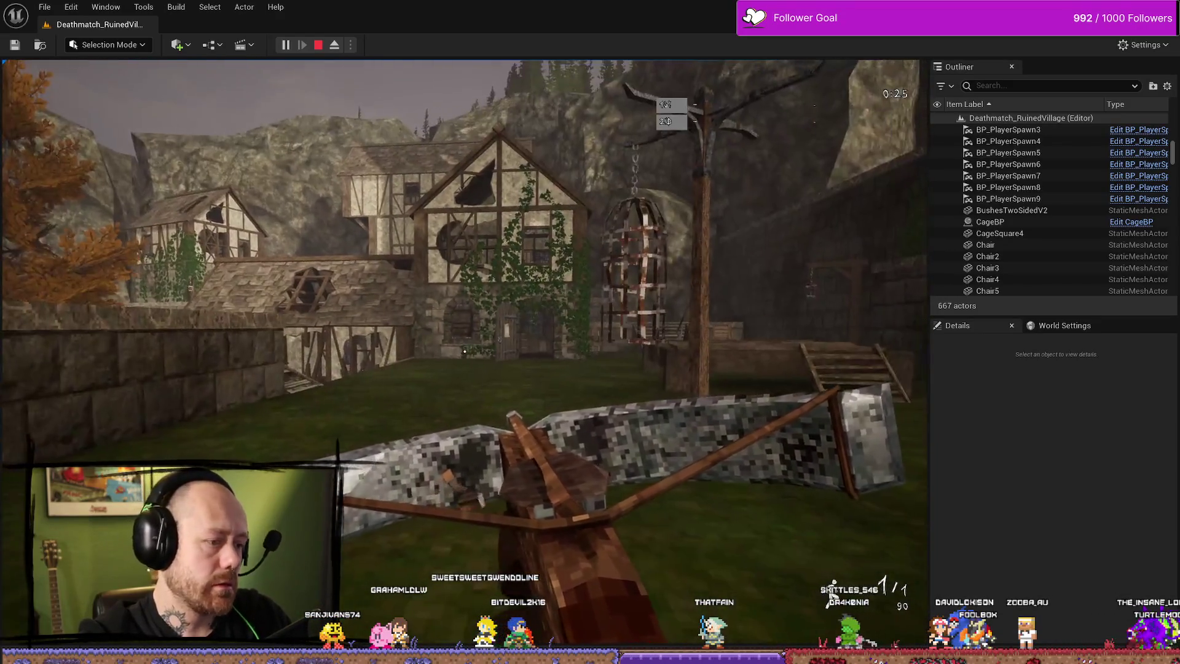
key("Escape")
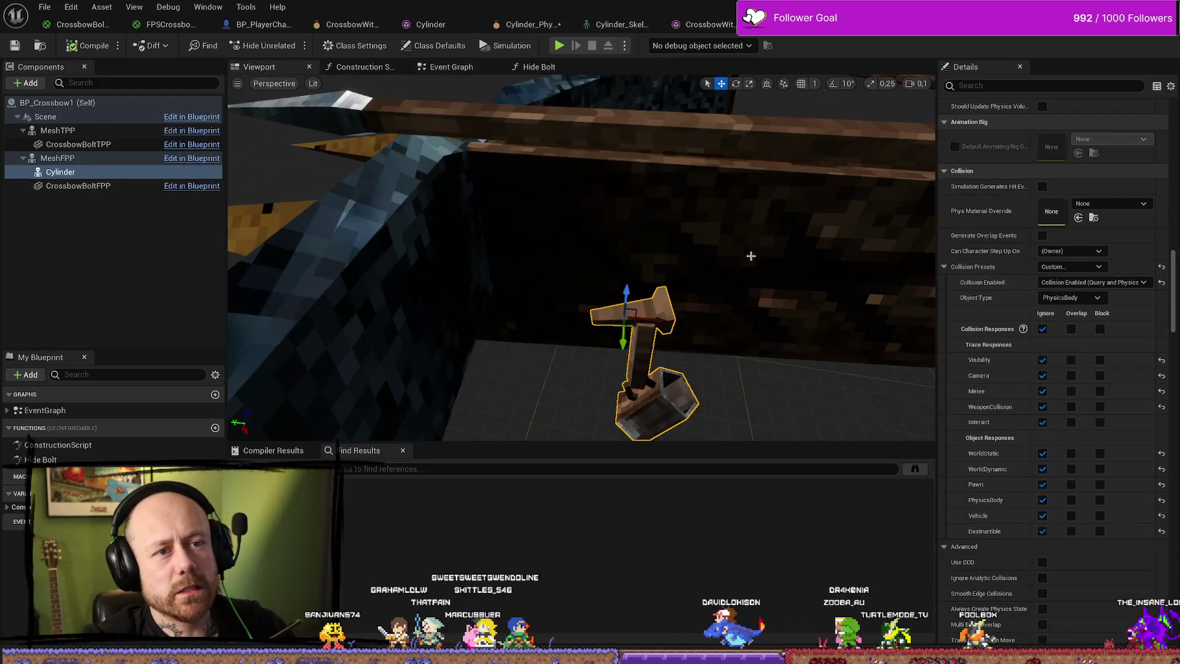
Reset the crossbow's Cylinder limb component rotation and location to their defaults.
left_click_drag(683, 172, 683, 172)
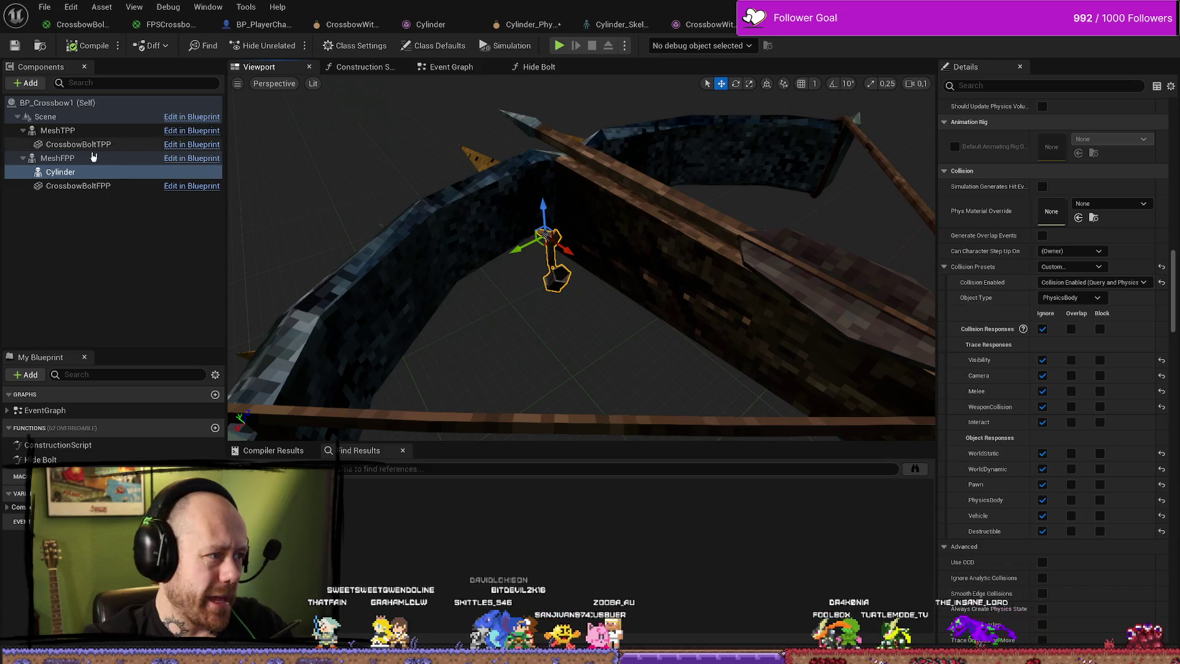
left_click(67, 172)
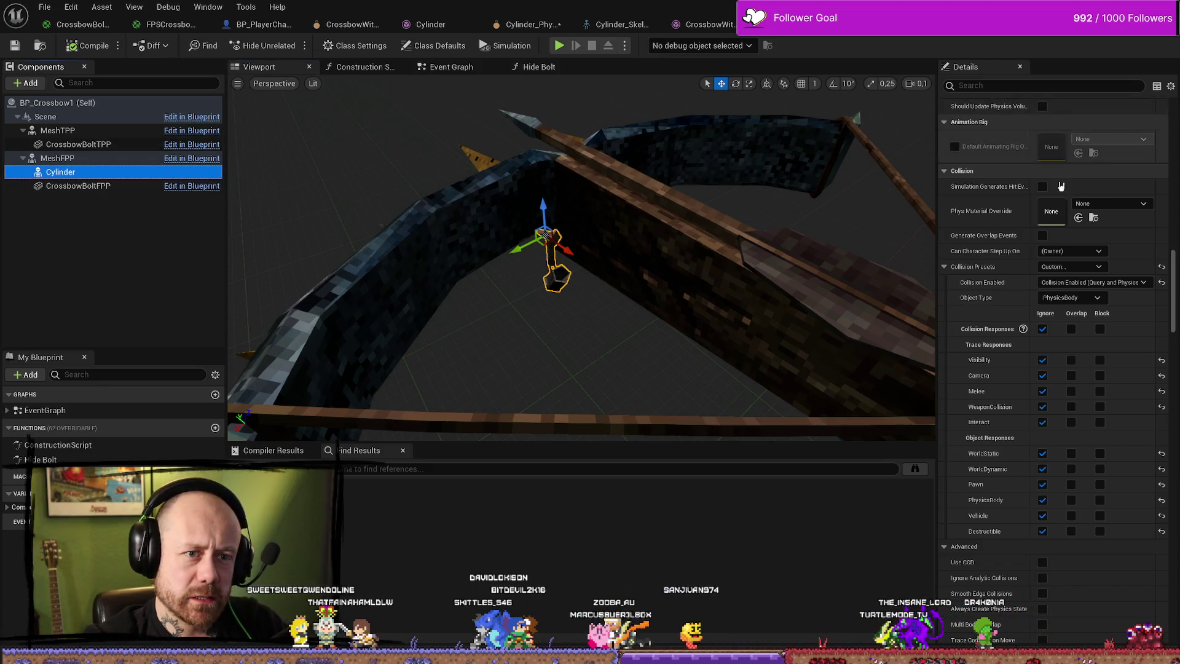
scroll(1177, 280, "up", 5)
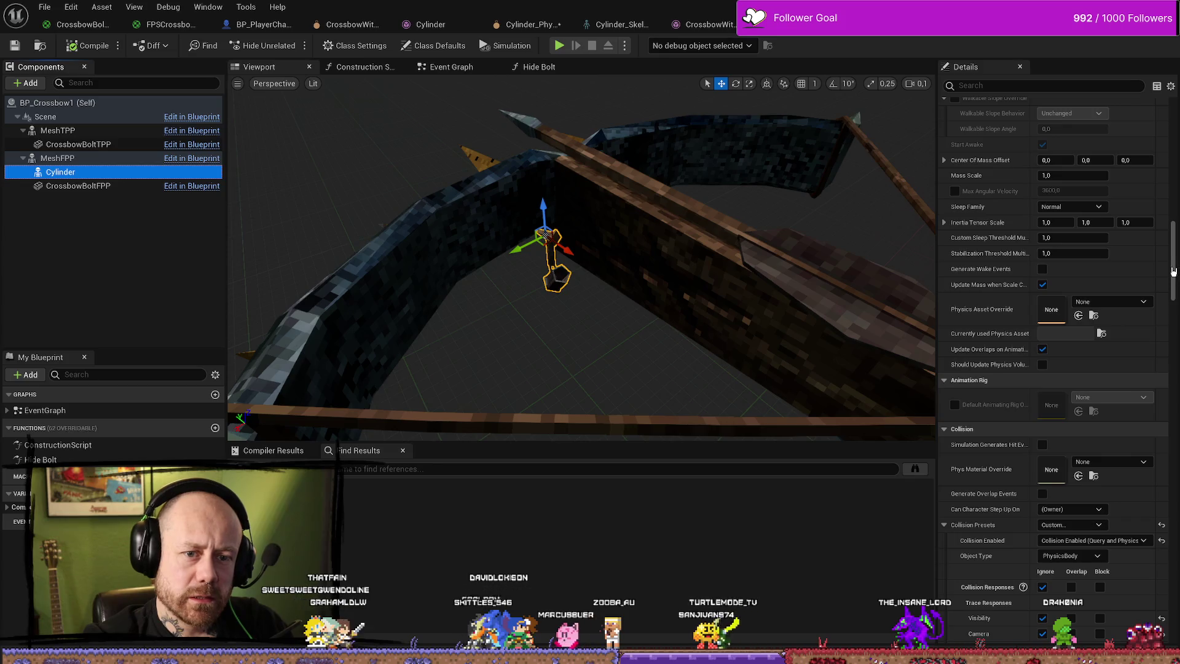
left_click_drag(1174, 271, 1173, 108)
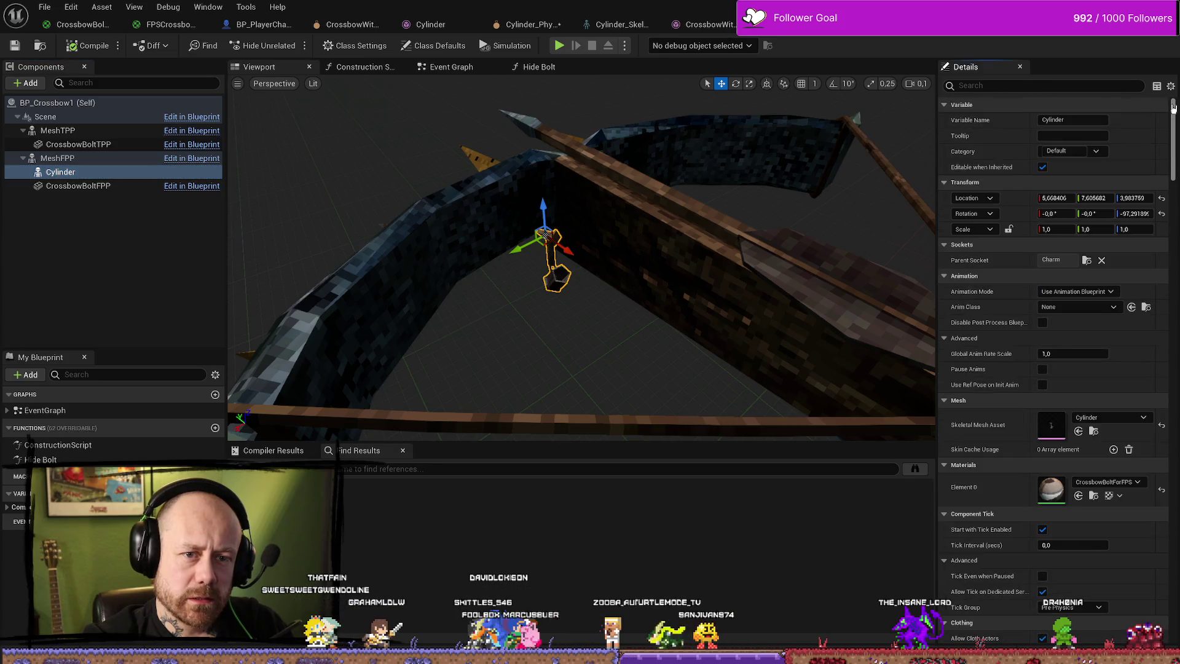
left_click(1162, 214)
left_click(1162, 199)
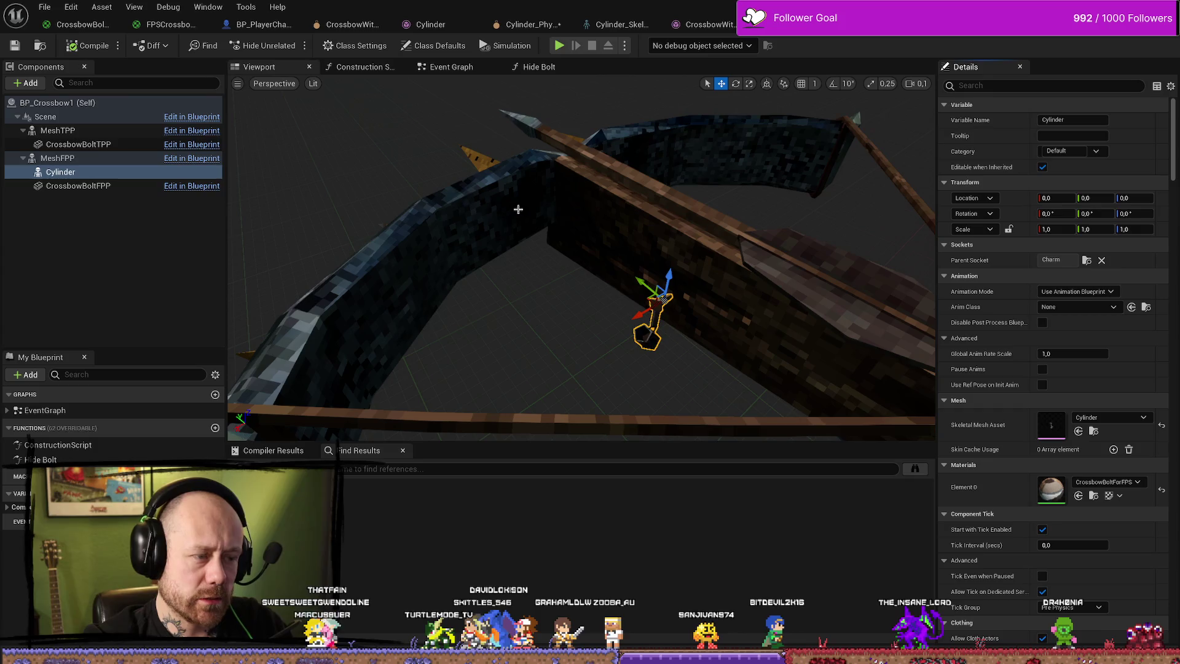
Compile the crossbow Blueprint and start a play-in-editor test from the level editor.
left_click(84, 48)
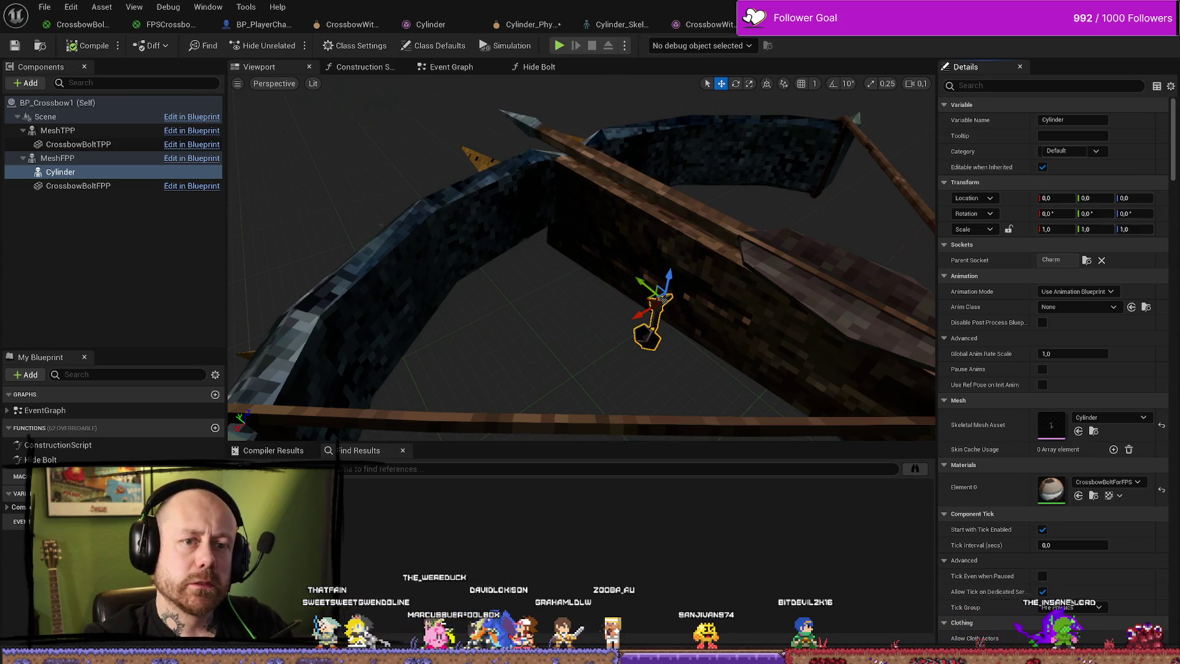
key("alt+Tab")
key("alt+p")
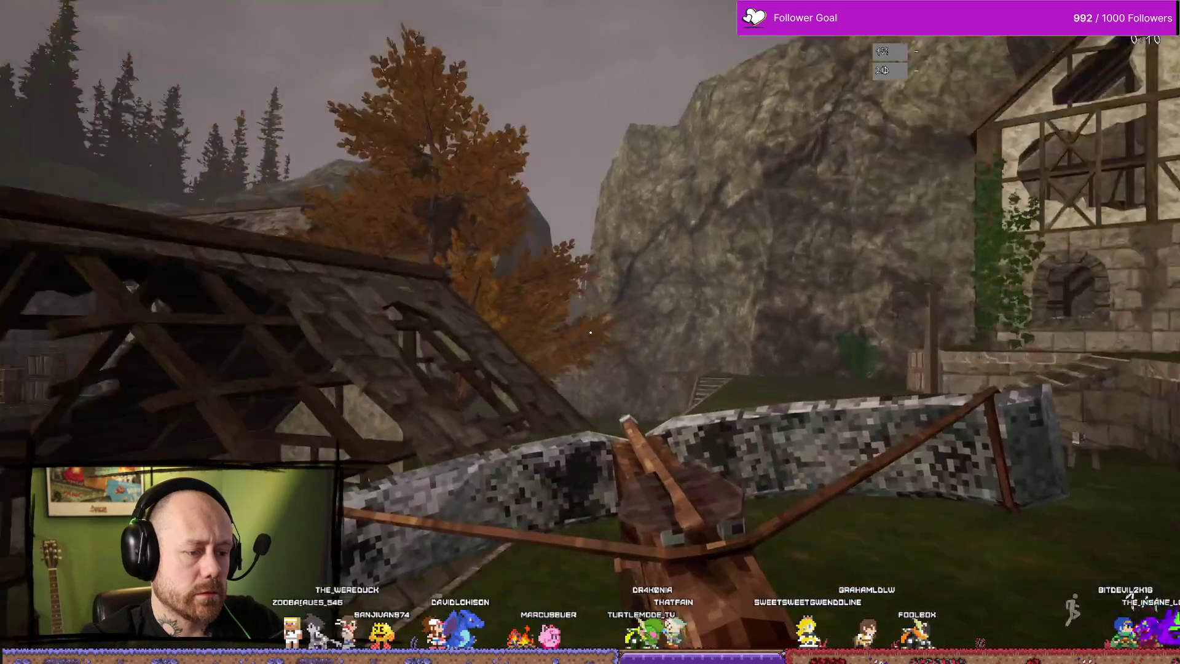
Walk through the village toward the ivy tower and orange tree, watching the crossbow limbs.
key("w")
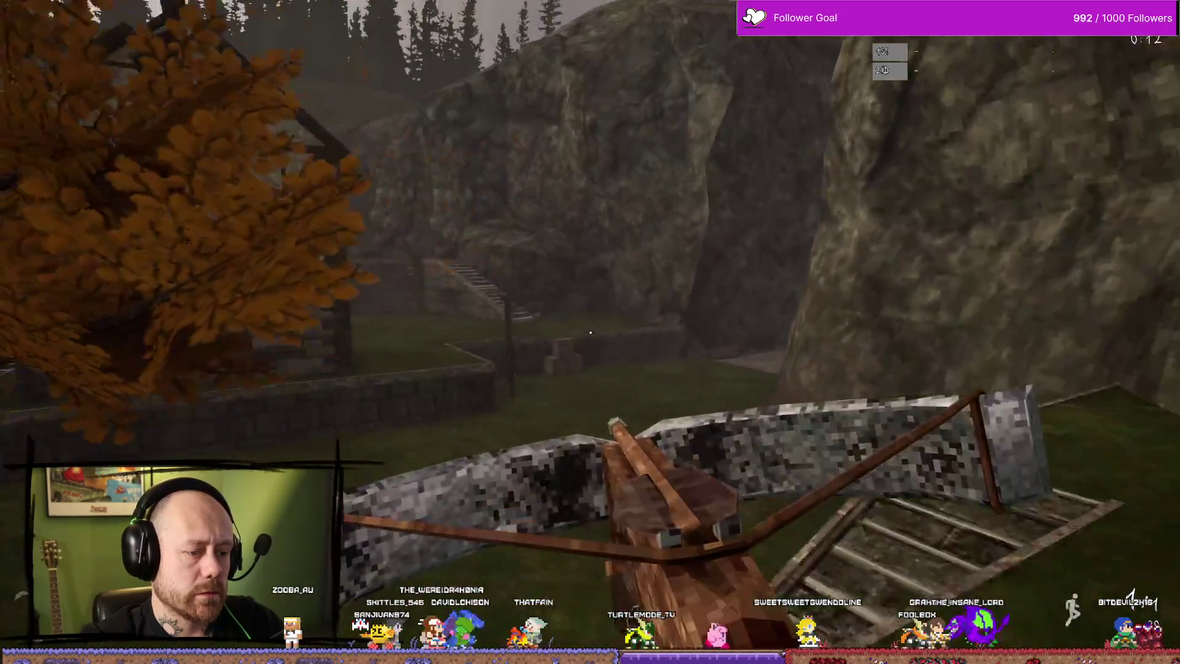
key("w")
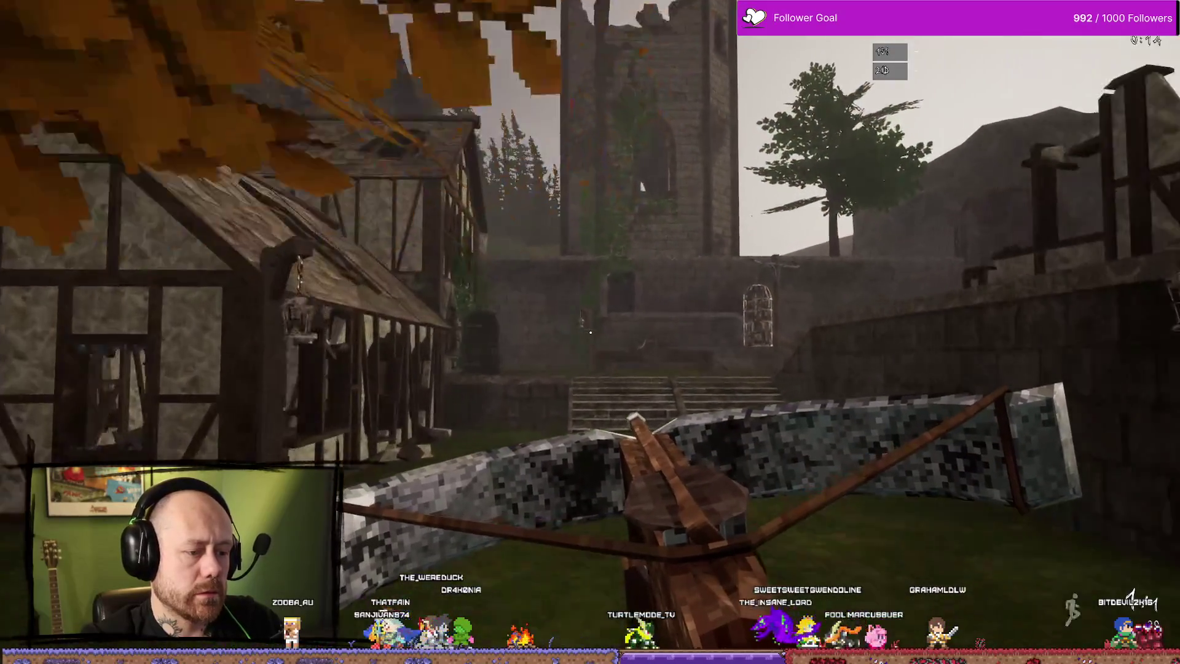
key("w")
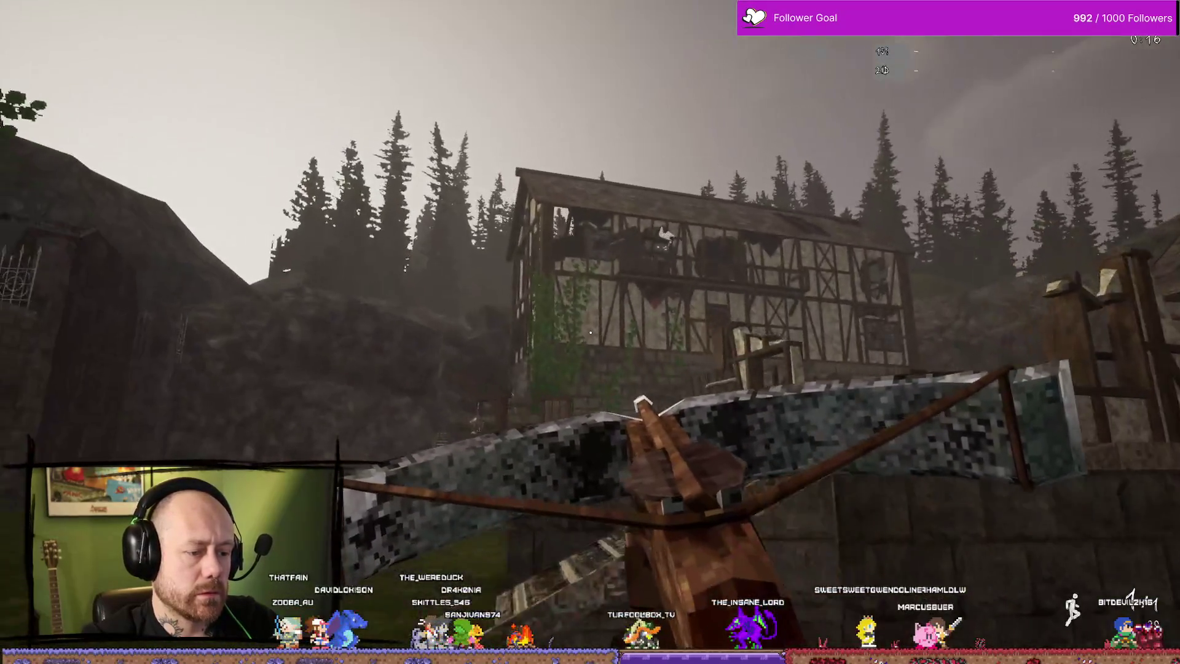
key("w")
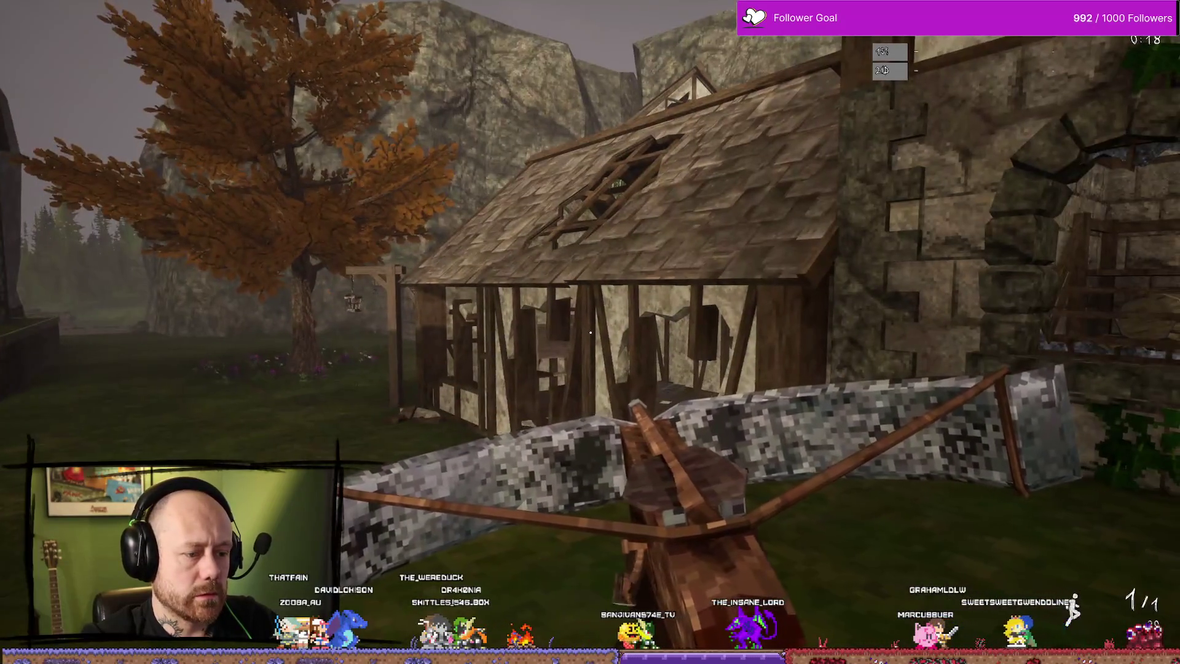
key("w")
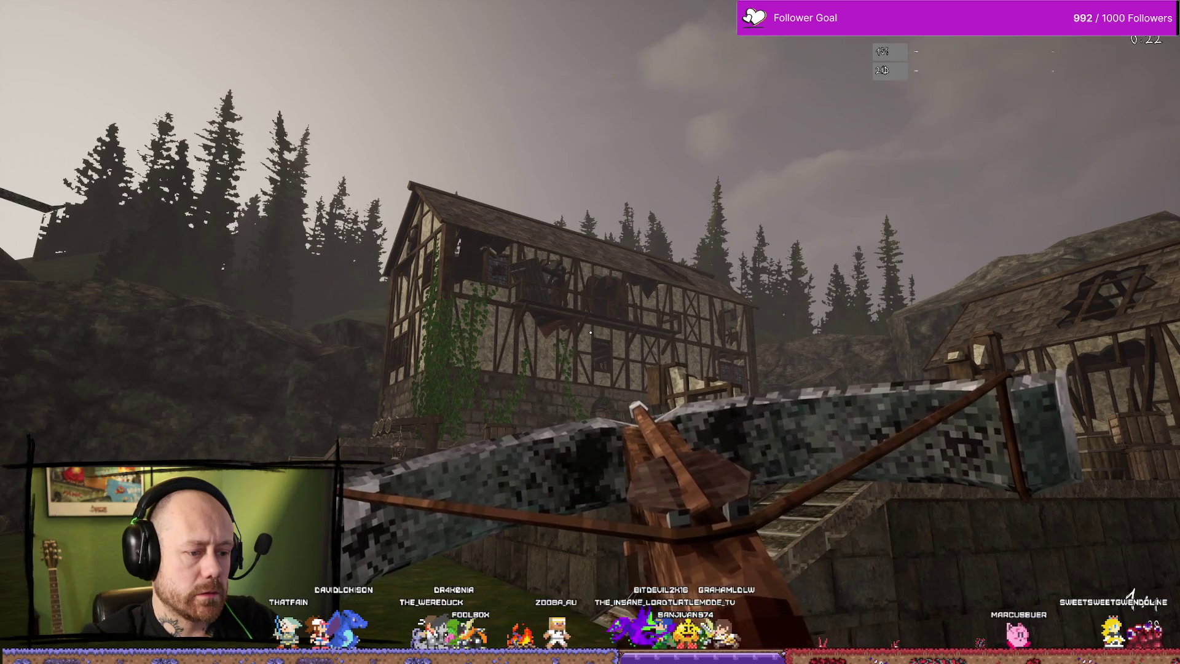
key("w")
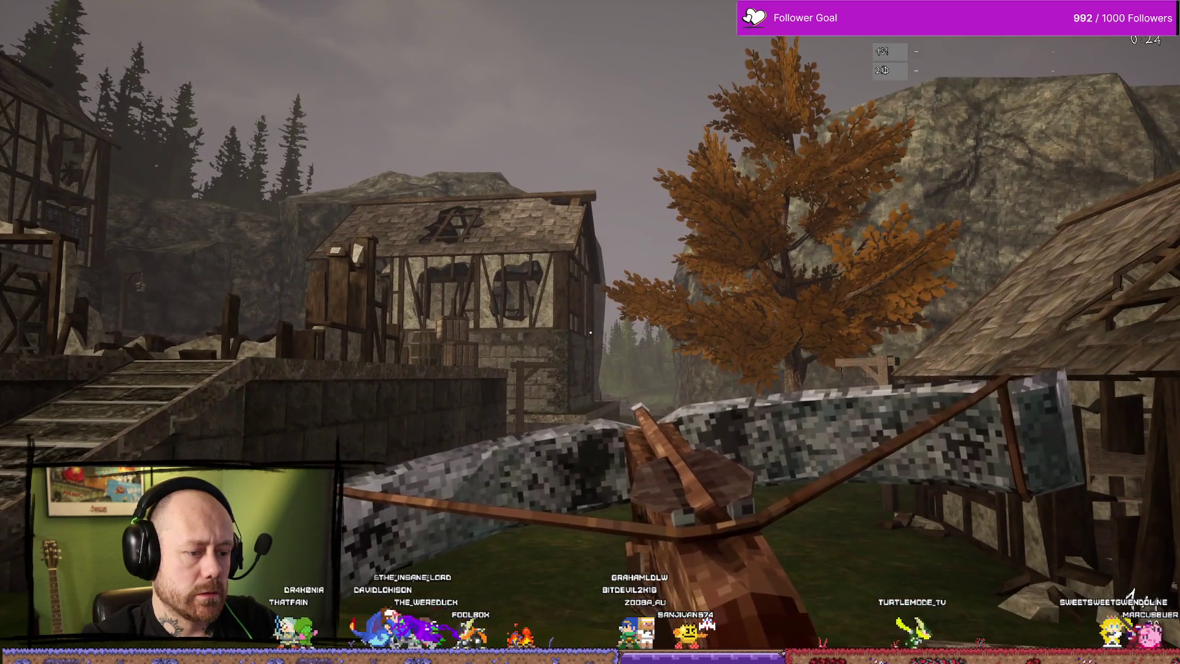
key("w")
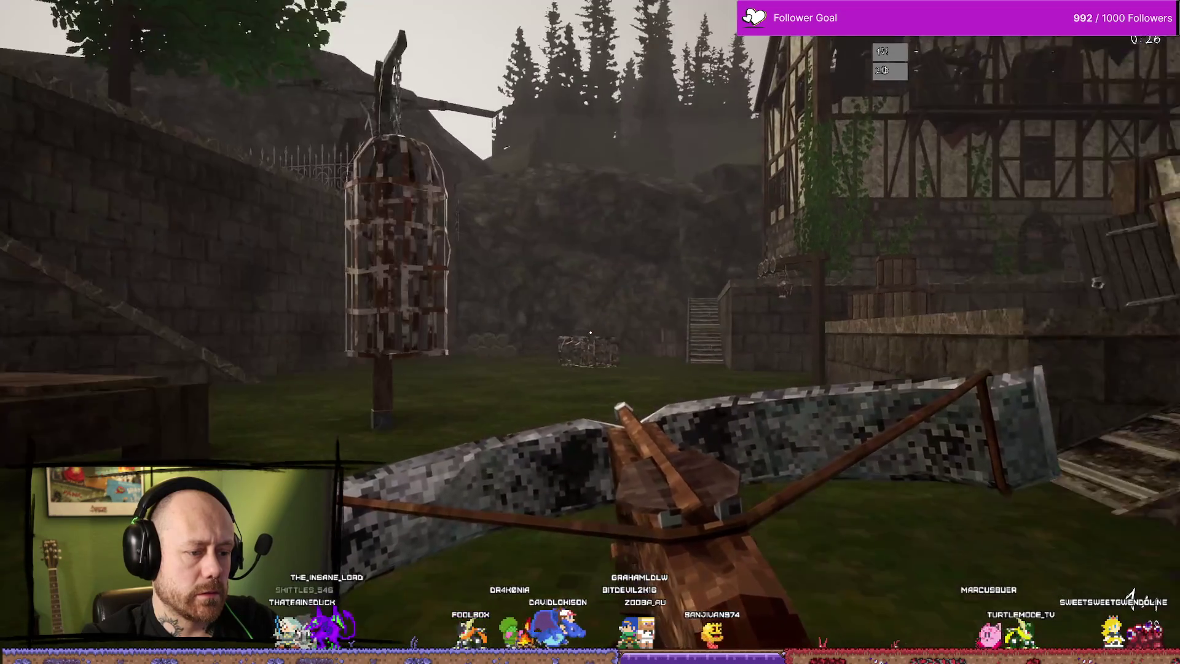
Continue past the half-timbered houses and up the stone stairs, then end the test and open the Content Drawer.
key("w")
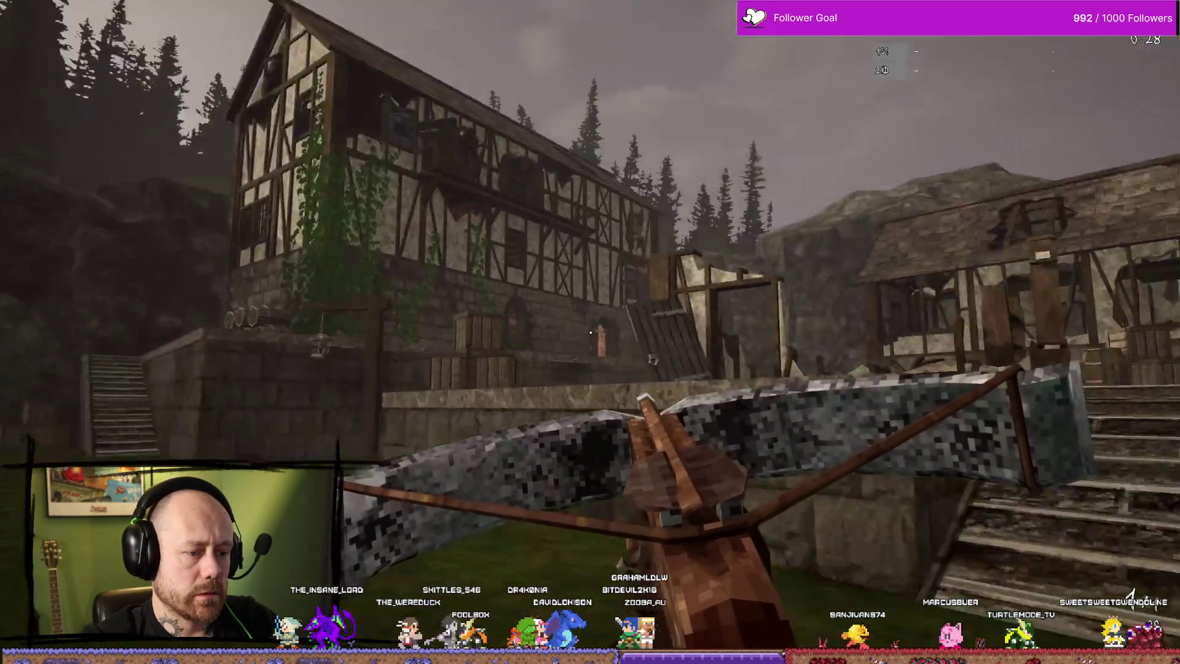
key("w")
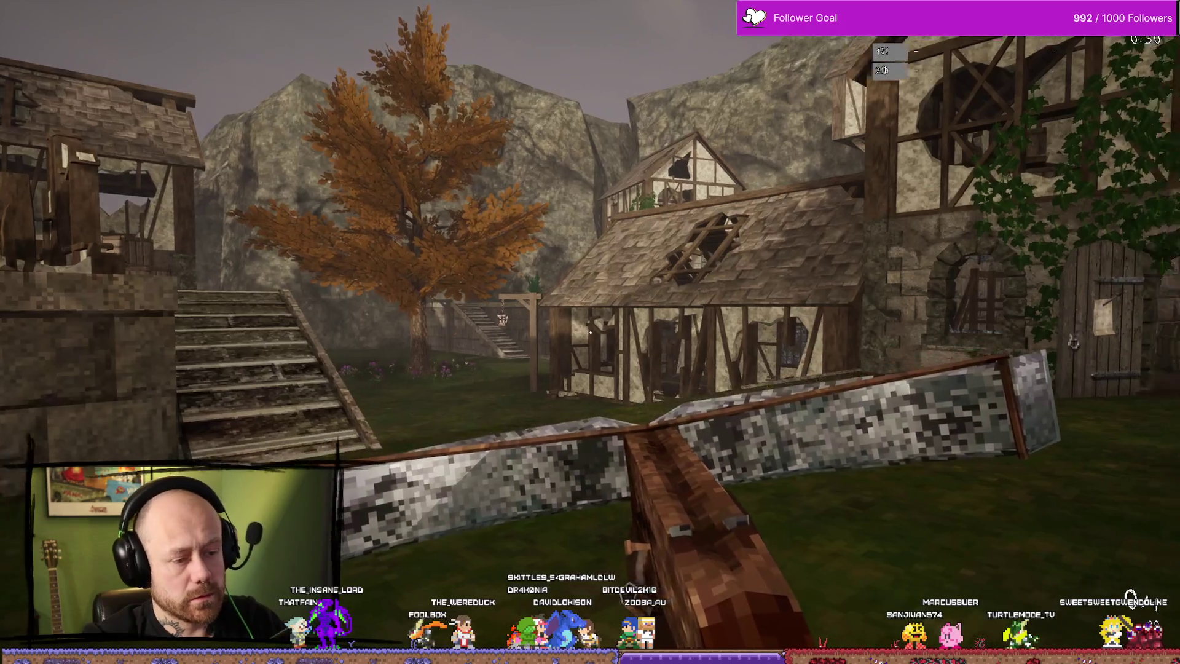
key("w")
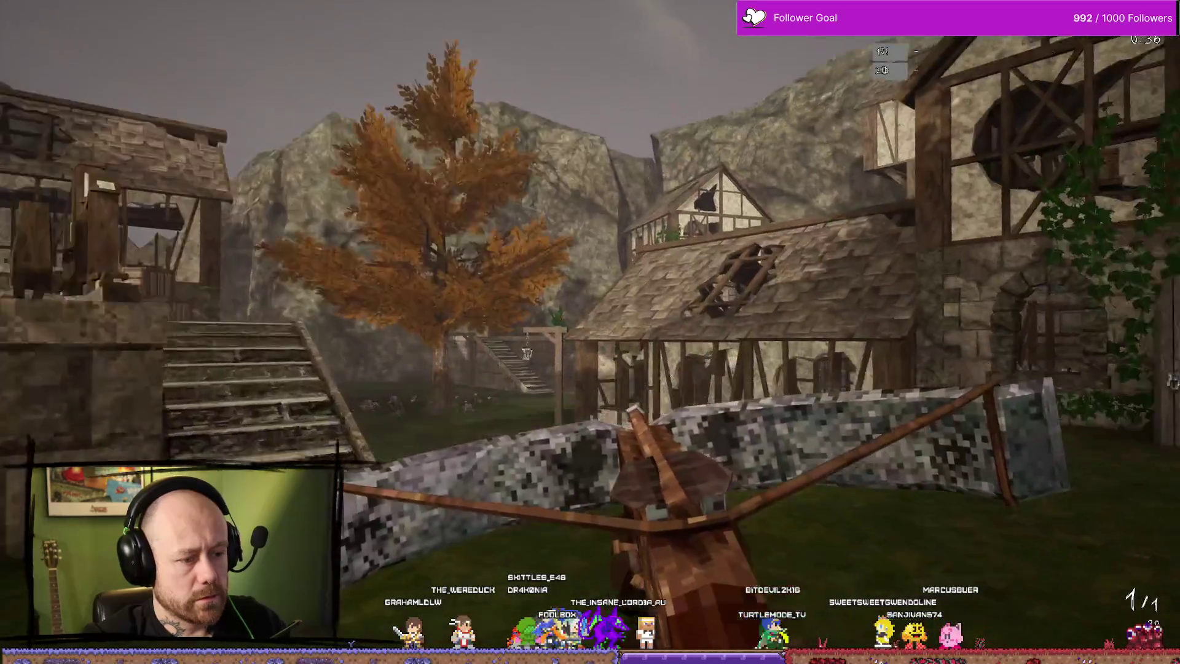
key("w")
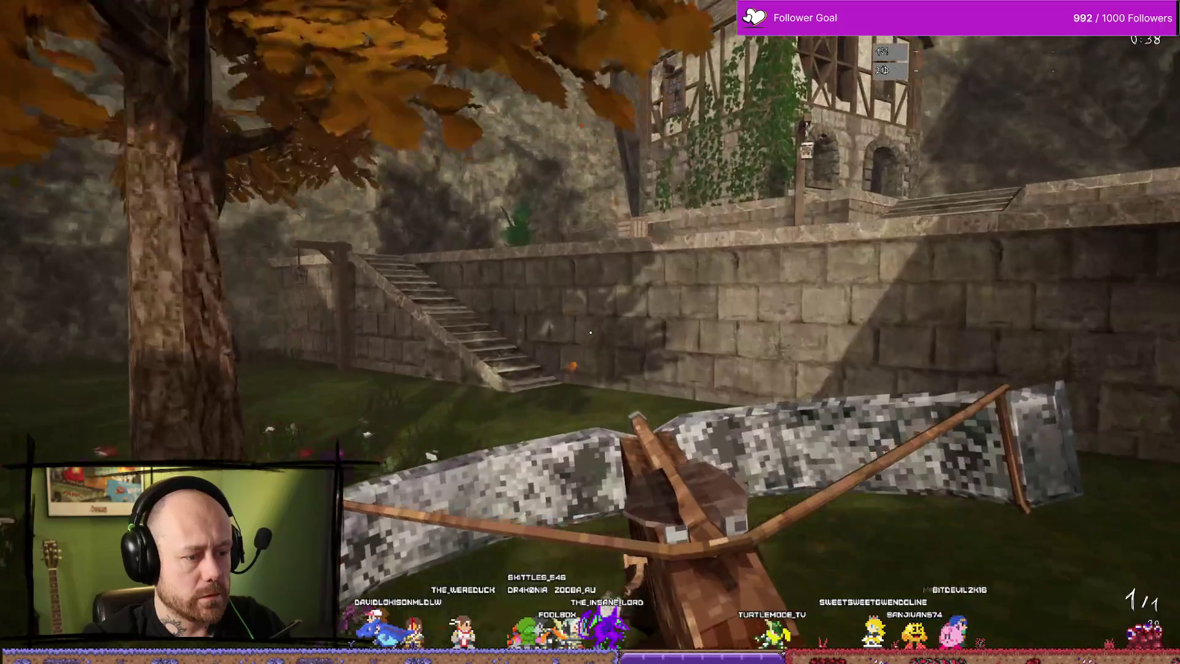
key("w")
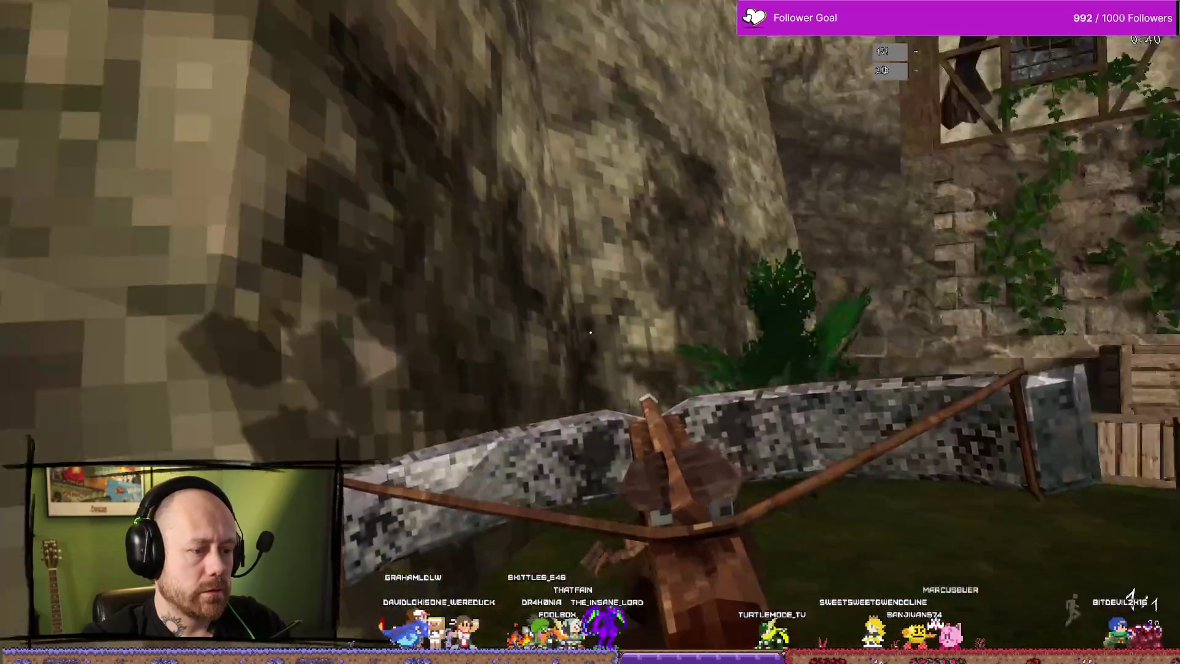
key("w")
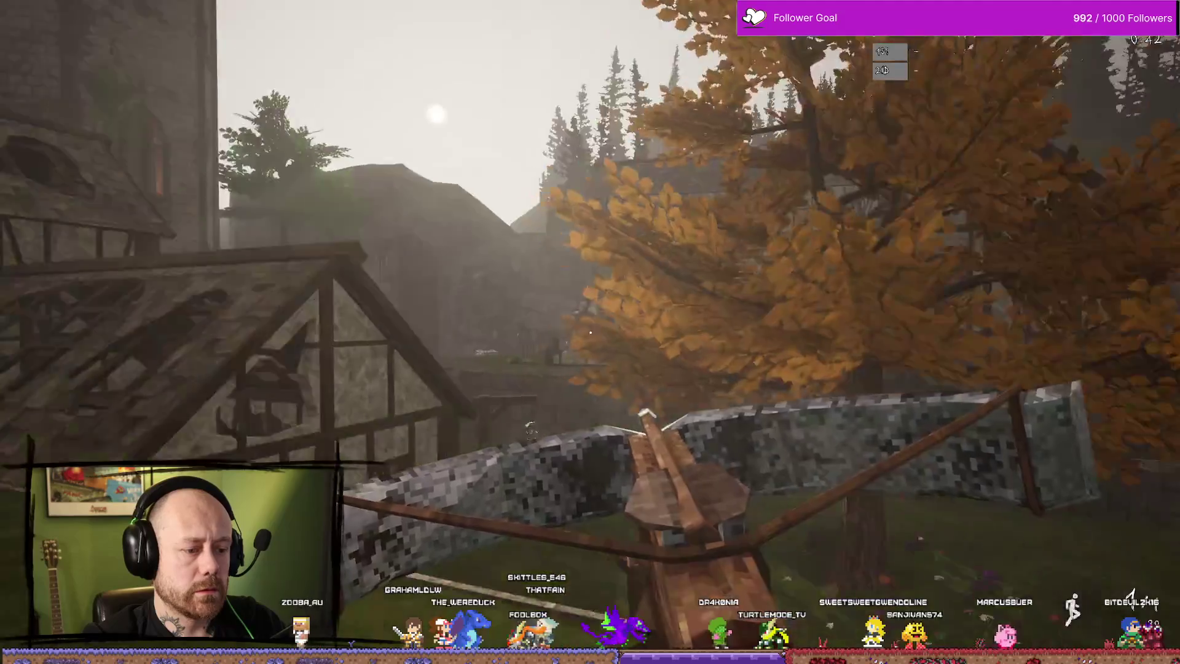
key("Escape")
key("ctrl+space")
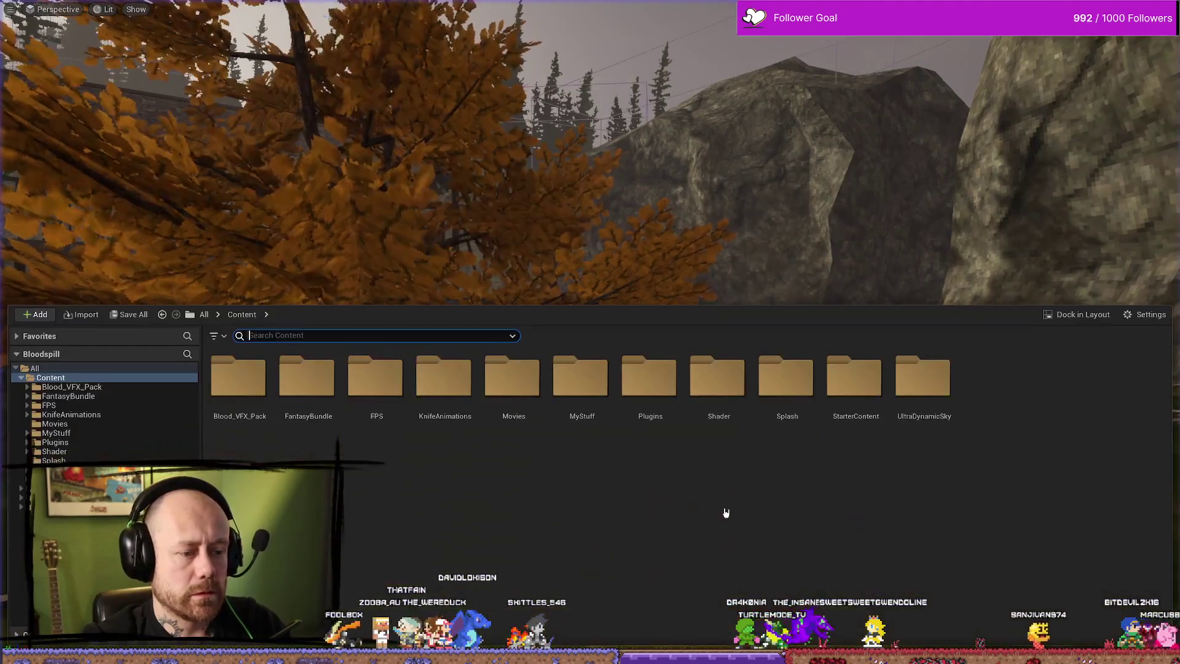
Return to the Cylinder_PhysicsAsset editor and bring the camera closer to the physics bodies.
key("alt+Tab")
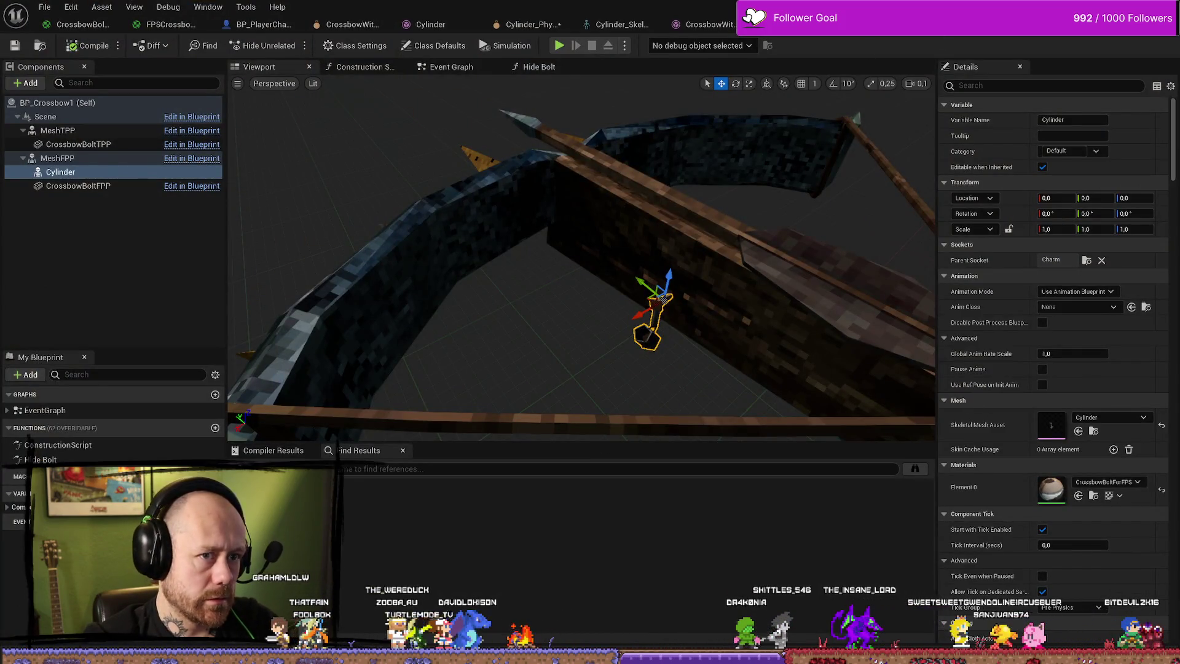
key("alt+Tab")
key("alt+Tab")
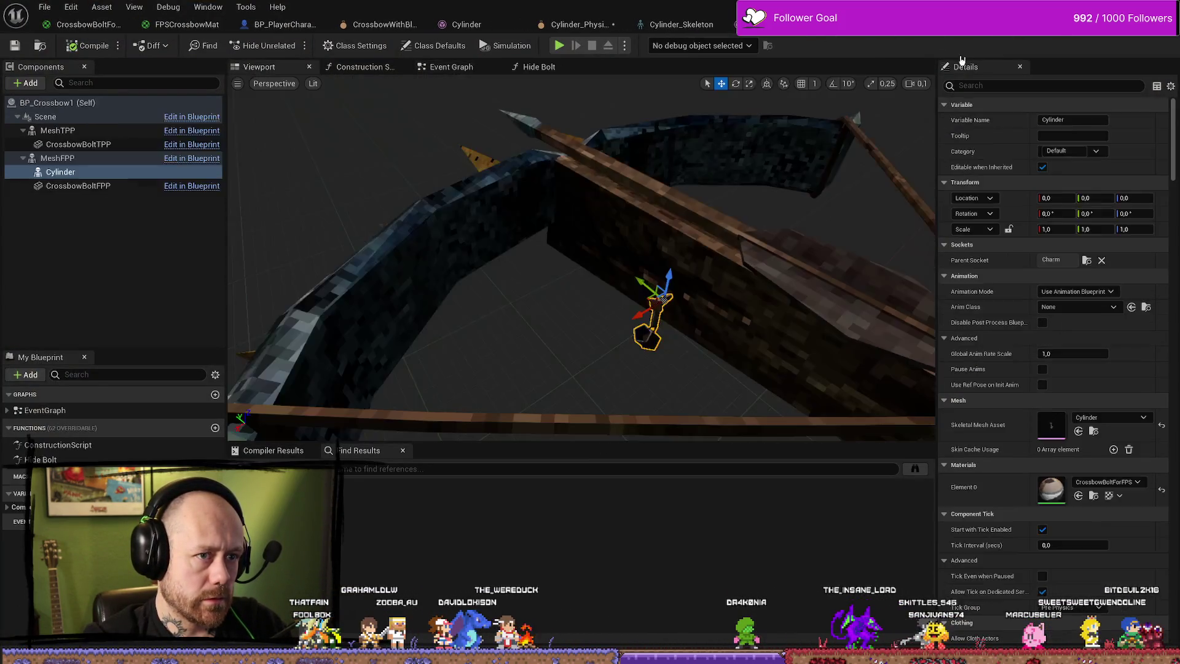
key("alt+Tab")
left_click(433, 24)
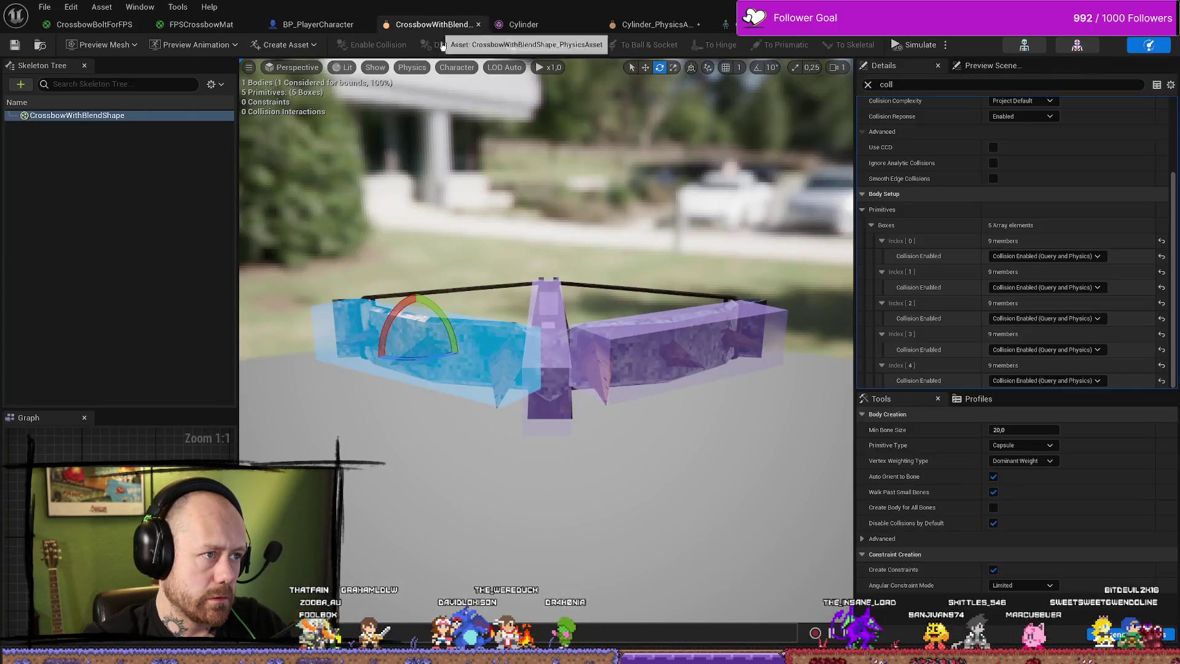
left_click(125, 27)
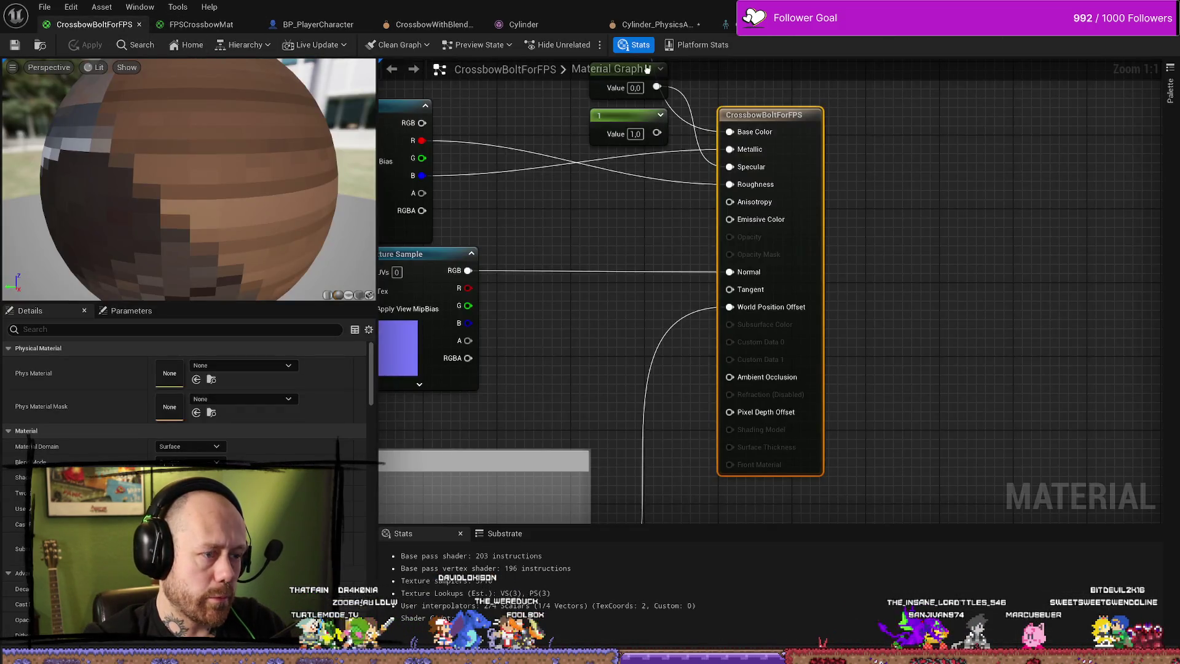
left_click(677, 26)
left_click_drag(667, 234, 467, 352)
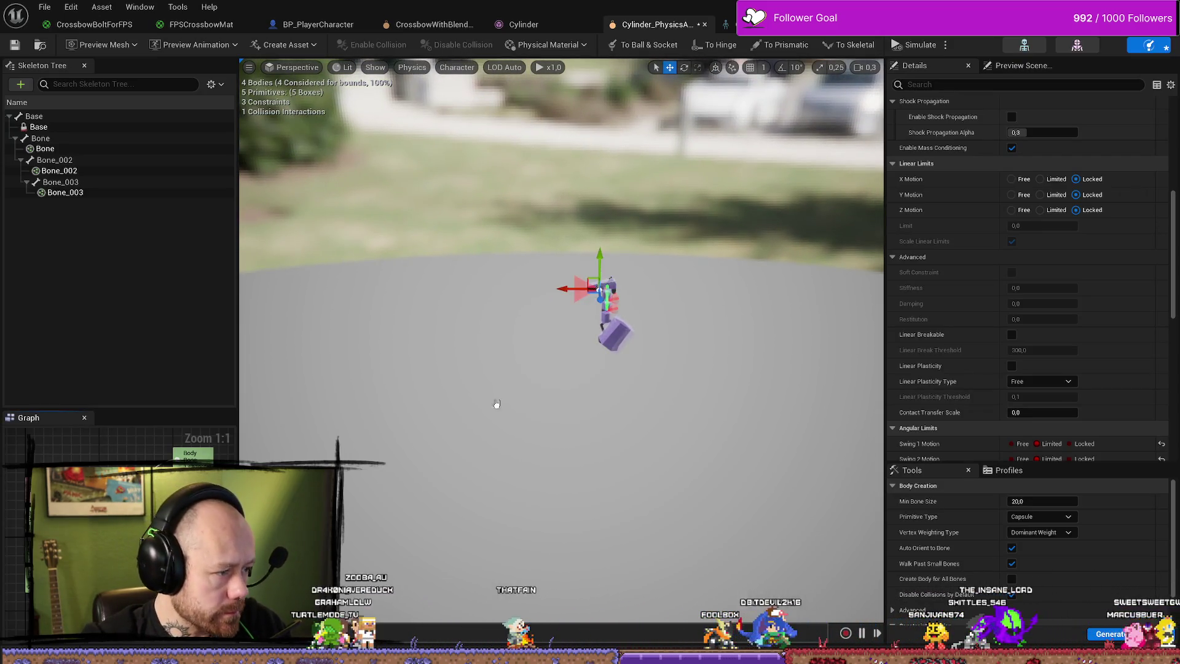
left_click_drag(495, 403, 496, 259)
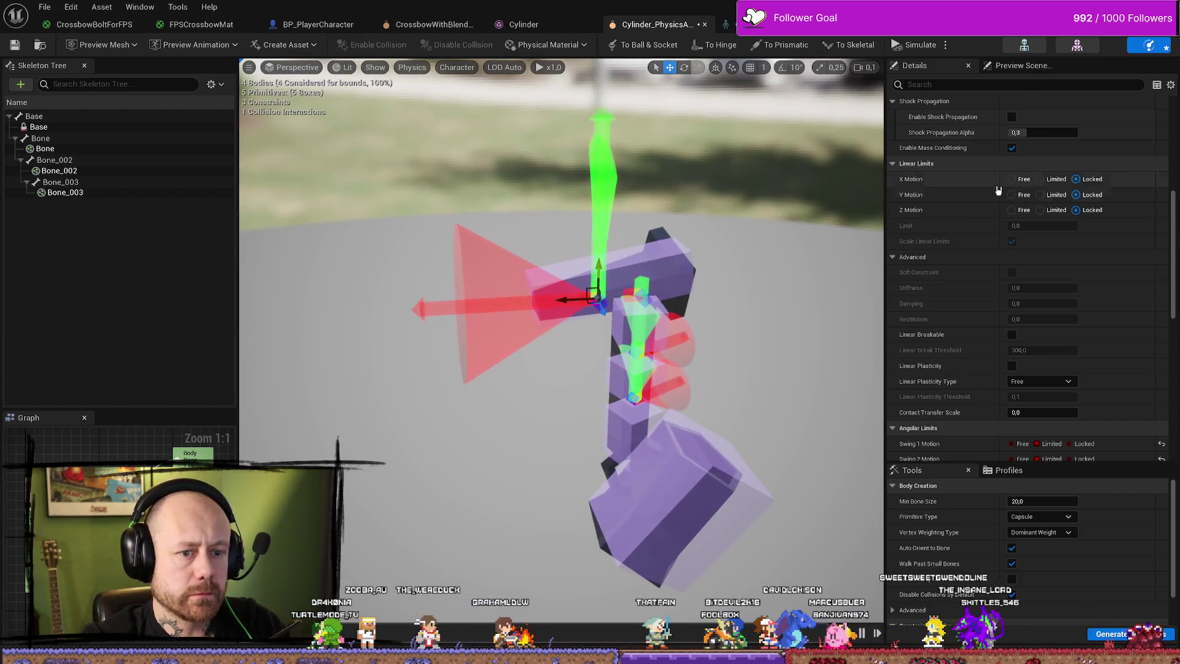
scroll(1029, 347, "down", 5)
Set the constraint's Swing 1 and Swing 2 limits to 5 degrees.
left_click(1029, 346)
type("5")
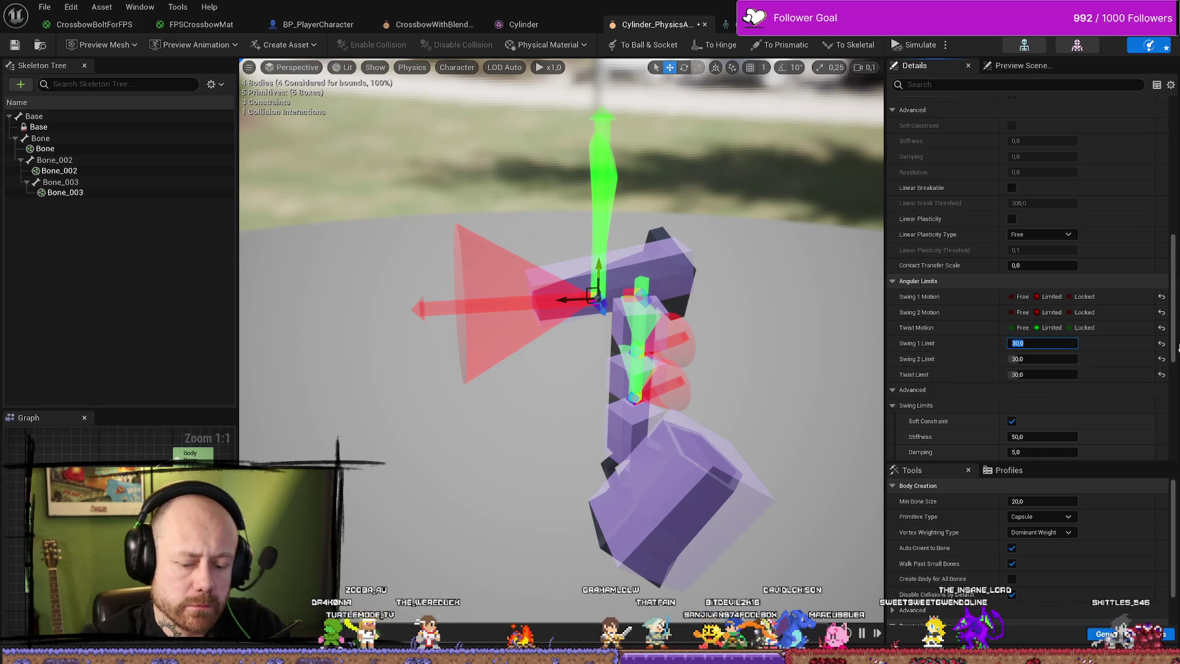
key("Tab")
type("5")
key("Tab")
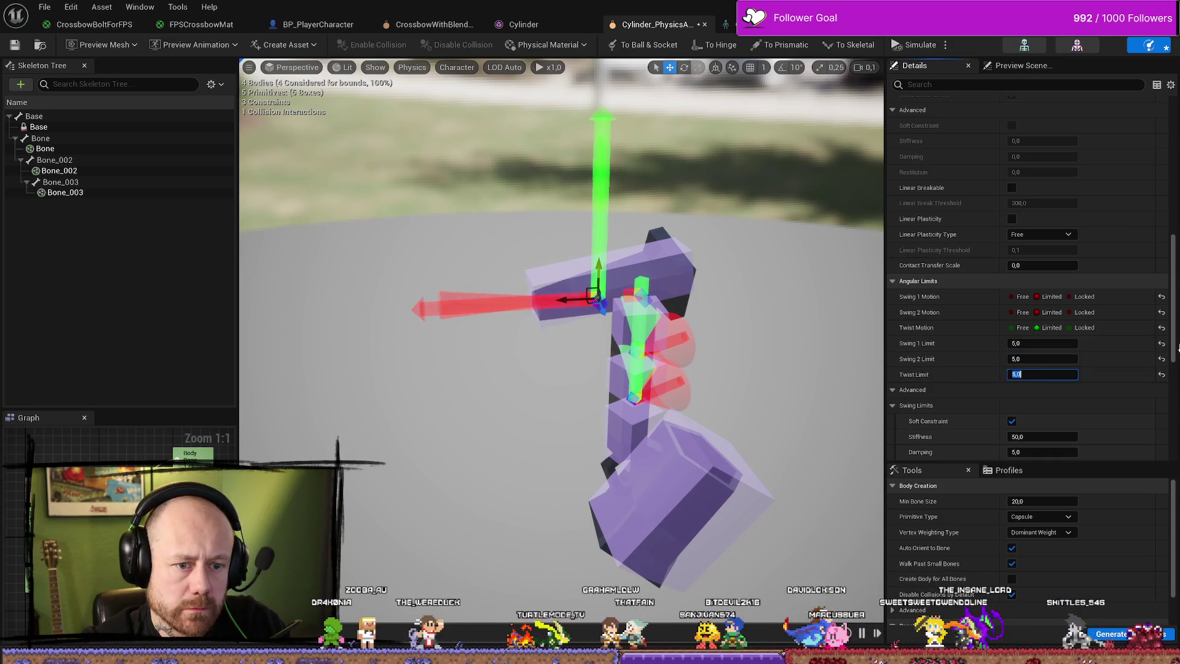
type("5")
key("Return")
Set the constraint's Twist Limit to 5 degrees, correcting the initial entry.
type("0")
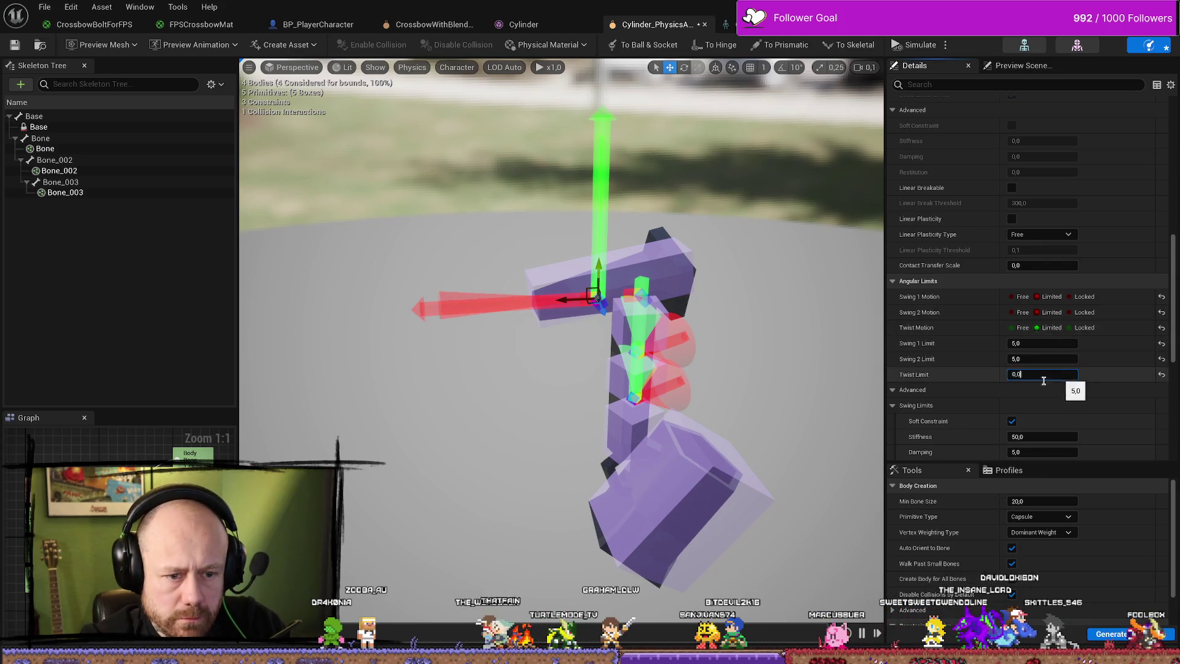
key("Return")
scroll(1032, 392, "up", 1)
left_click(1062, 391)
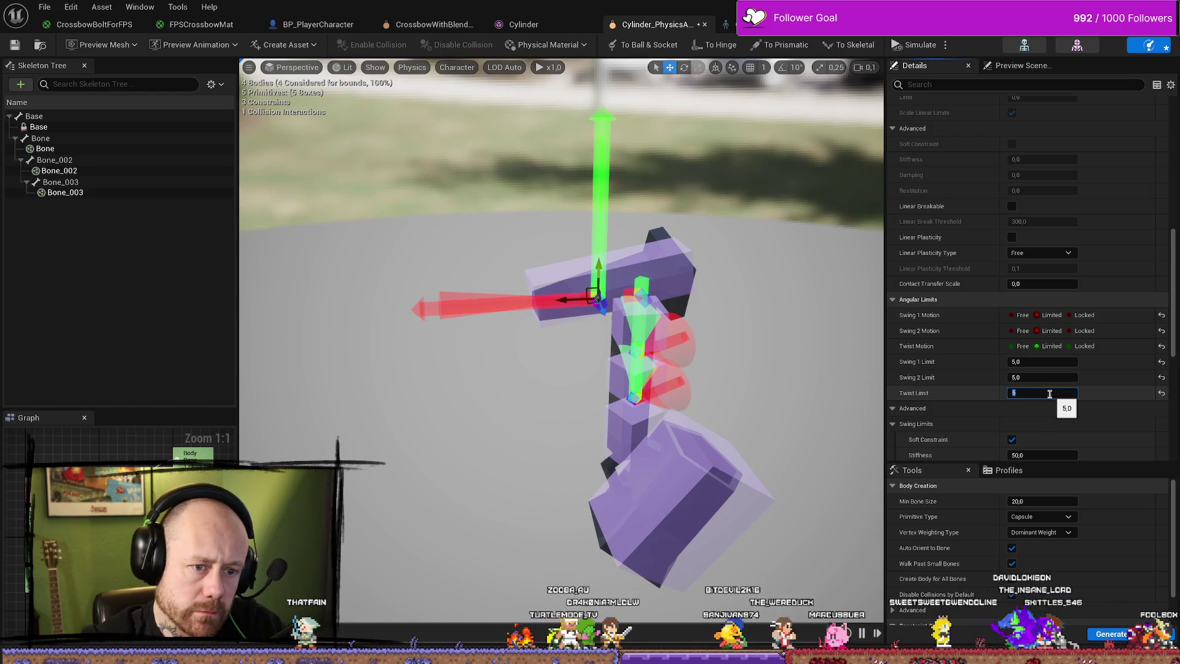
type("5")
key("Return")
Scroll the Details panel back to the constraint's Projection section.
scroll(1175, 419, "down", 5)
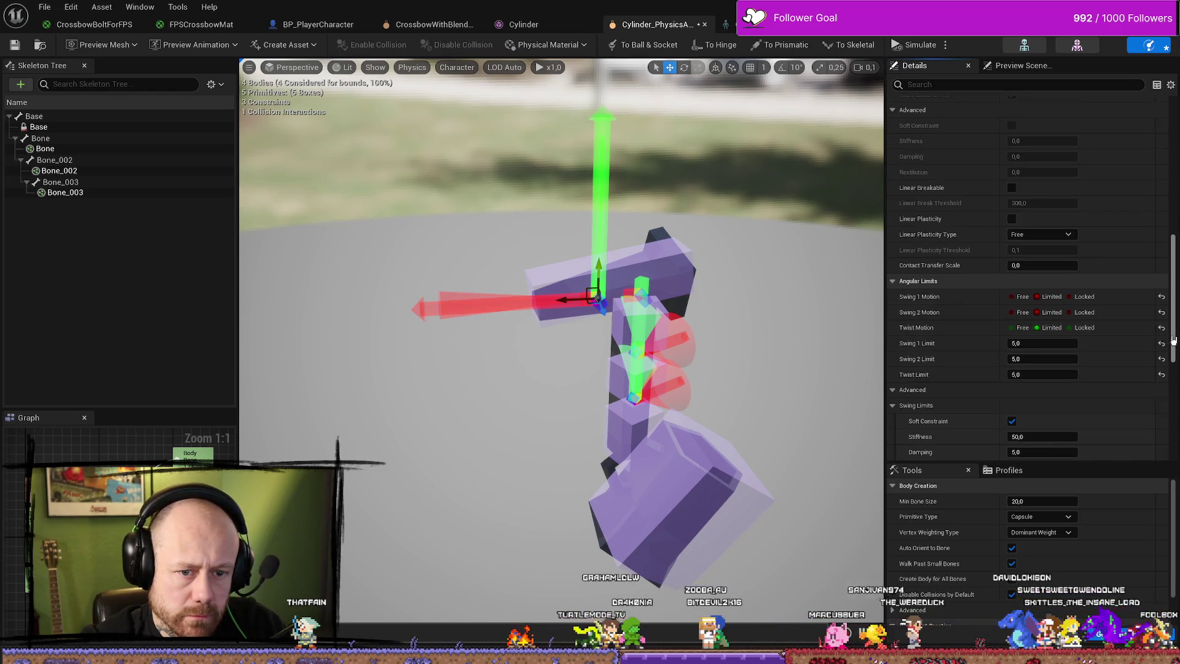
scroll(1173, 378, "up", 2)
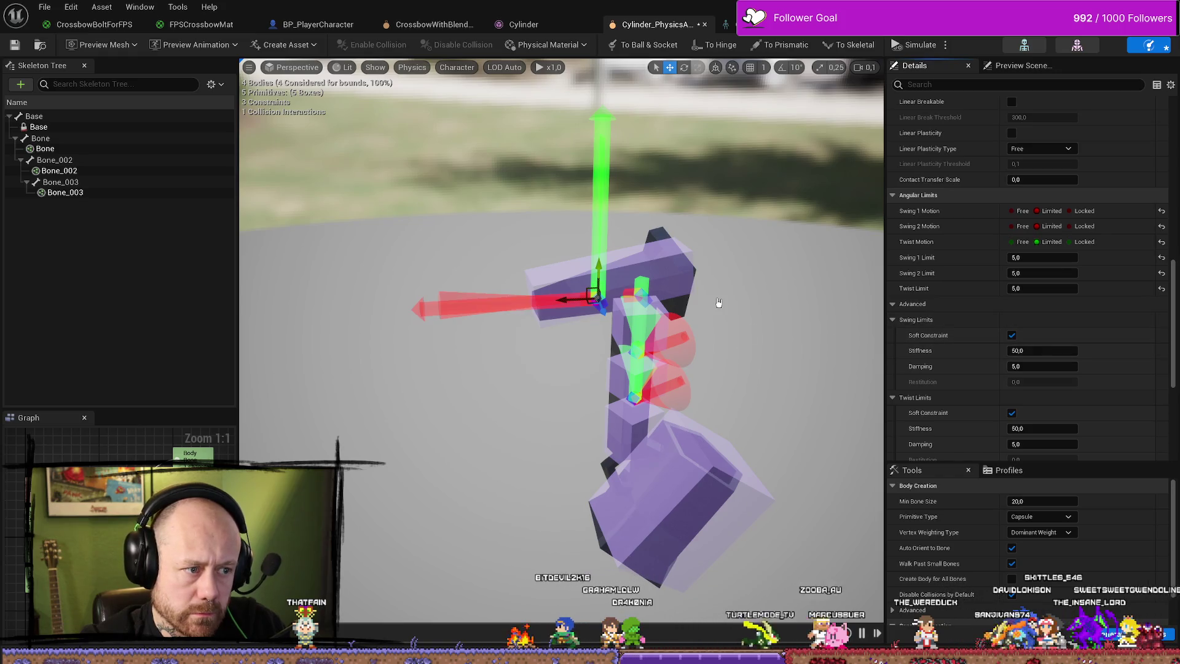
left_click_drag(724, 289, 774, 290)
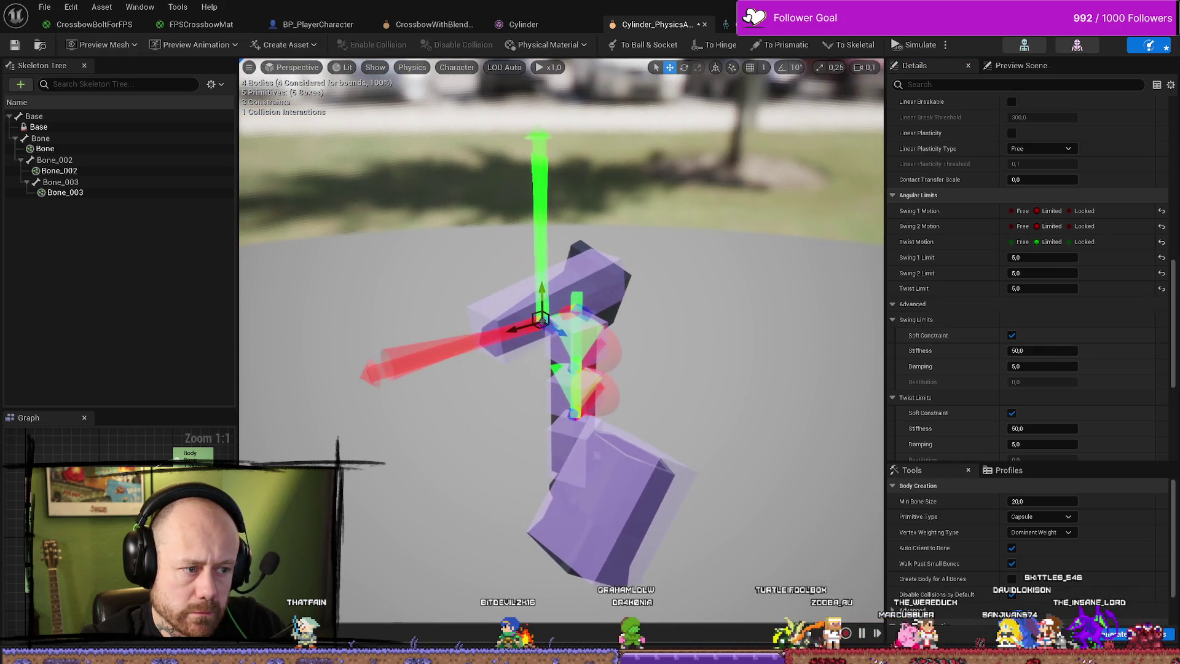
scroll(1018, 351, "down", 4)
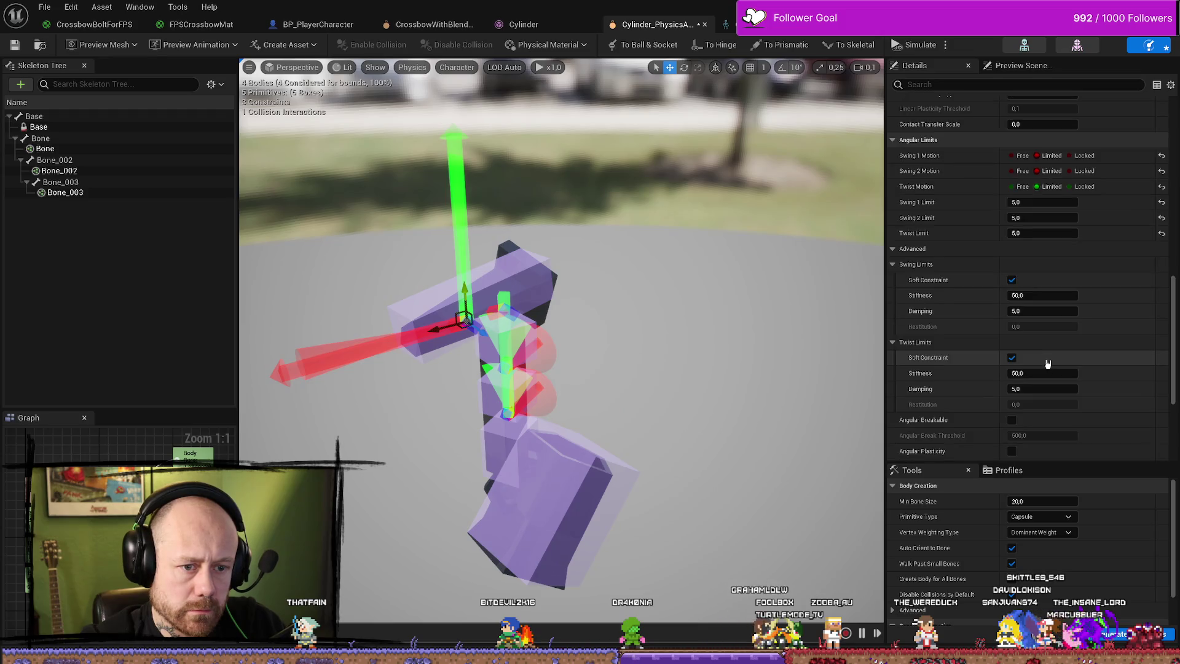
scroll(984, 302, "down", 2)
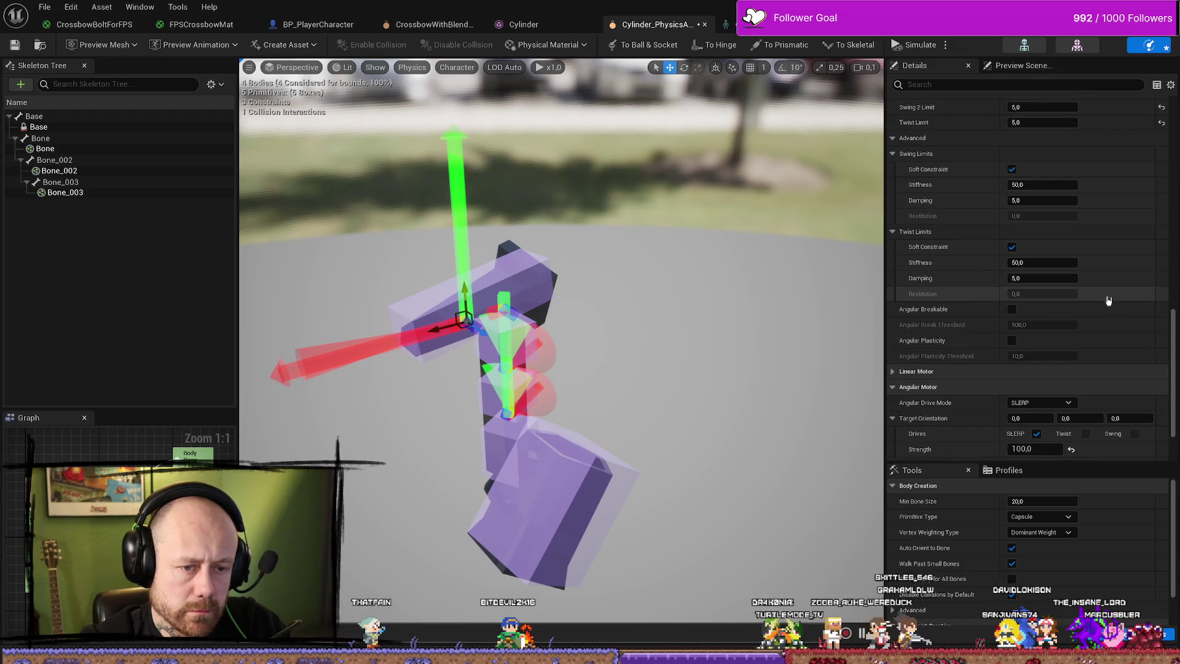
scroll(1109, 300, "up", 15)
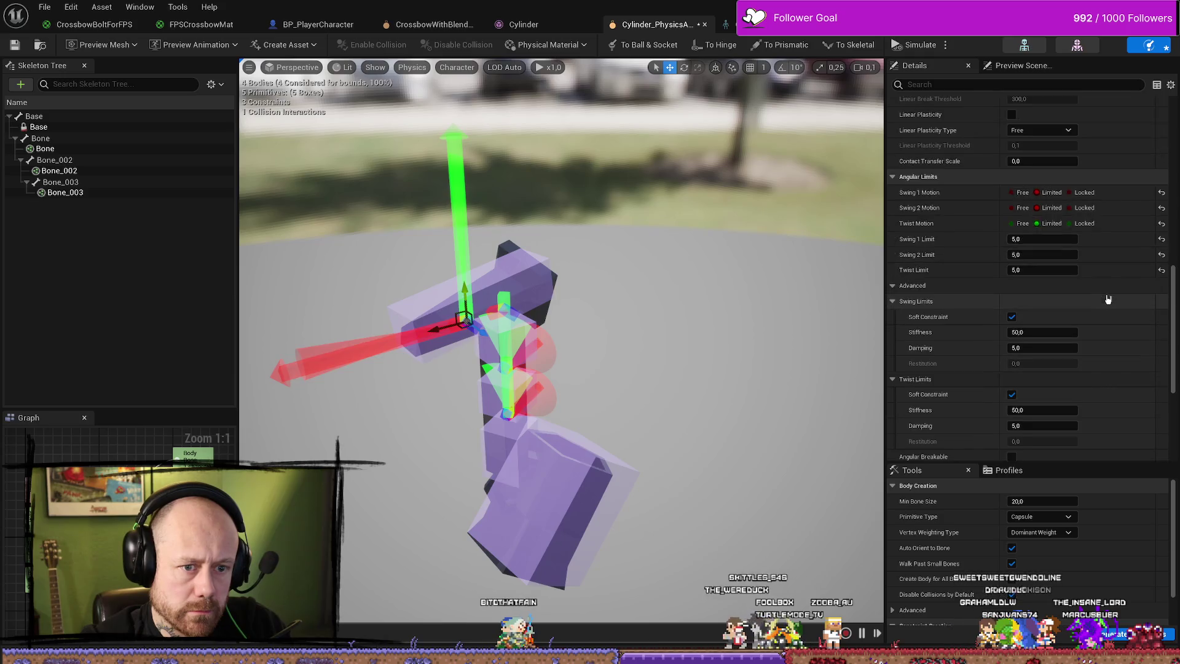
scroll(1113, 298, "up", 7)
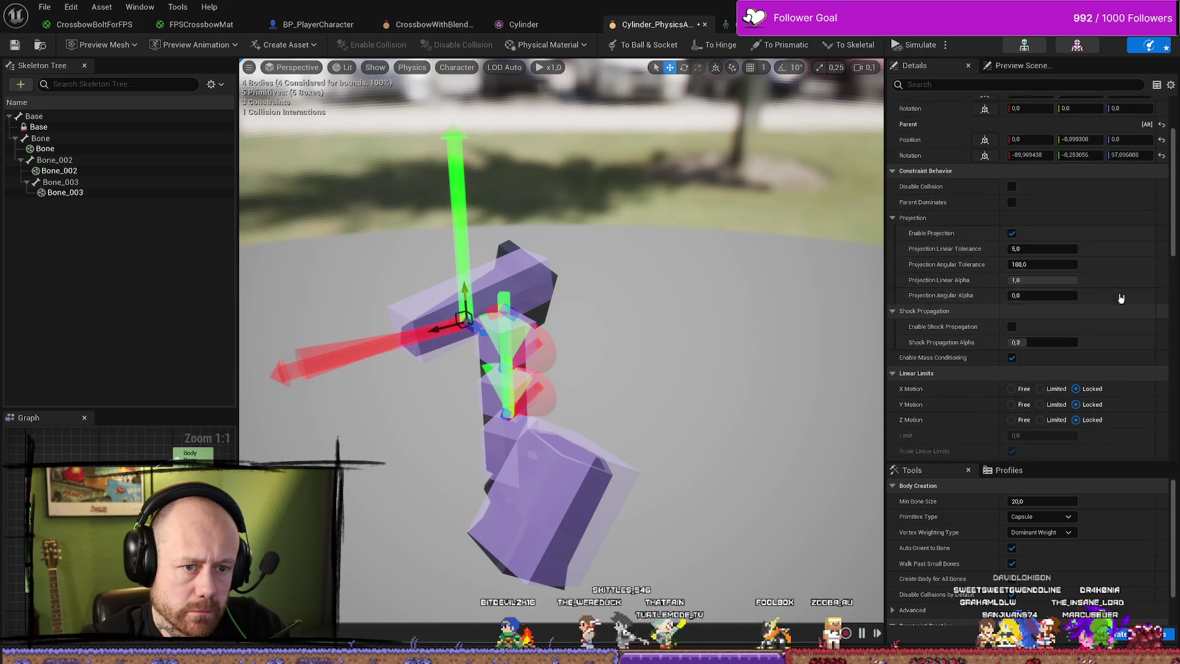
Try a projection angular tolerance of 75, then set it to 90.
left_click(1058, 264)
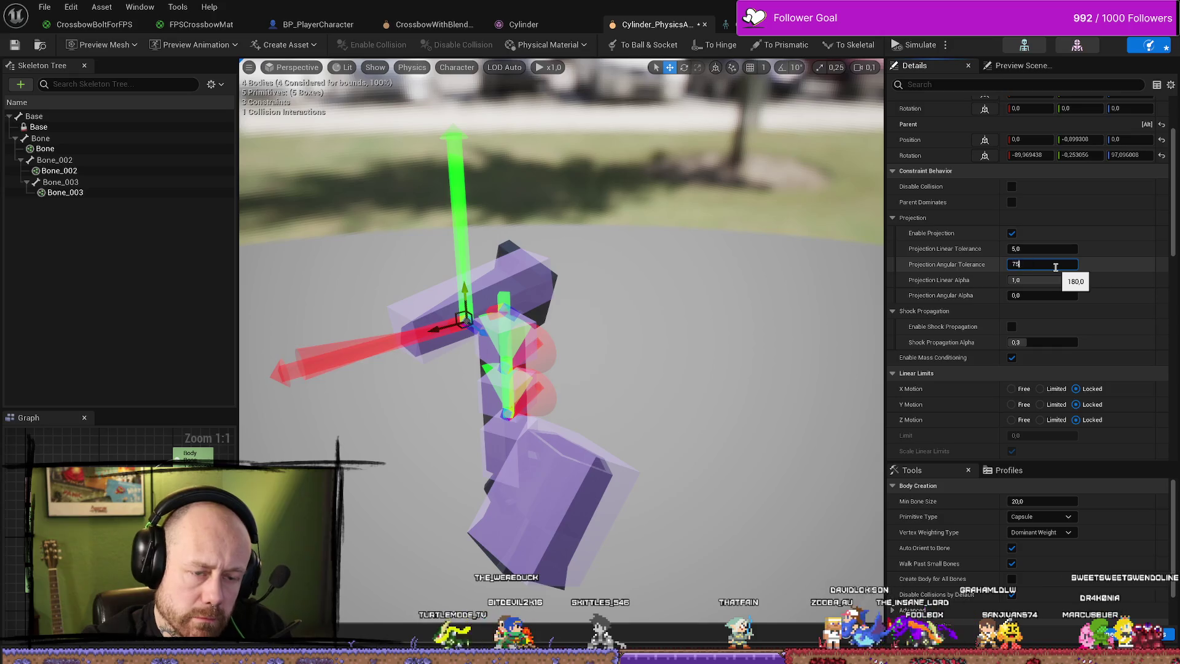
type("75")
key("Return")
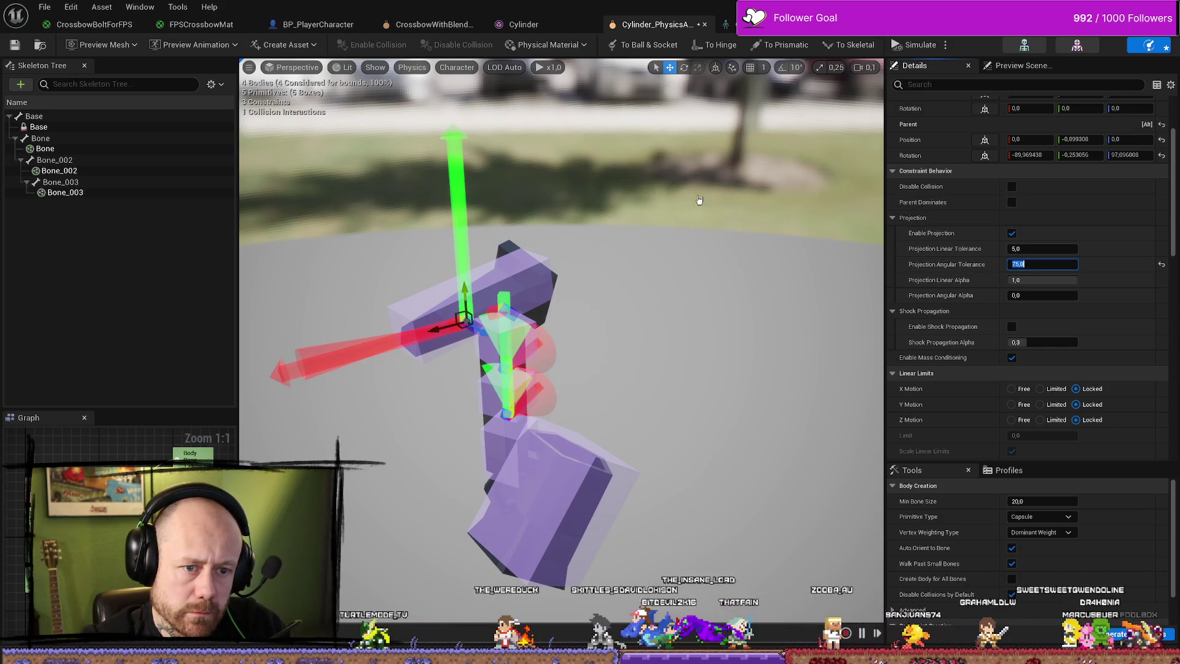
mouse_move(698, 197)
left_mouse_down()
mouse_move(663, 209)
mouse_move(658, 259)
left_mouse_up()
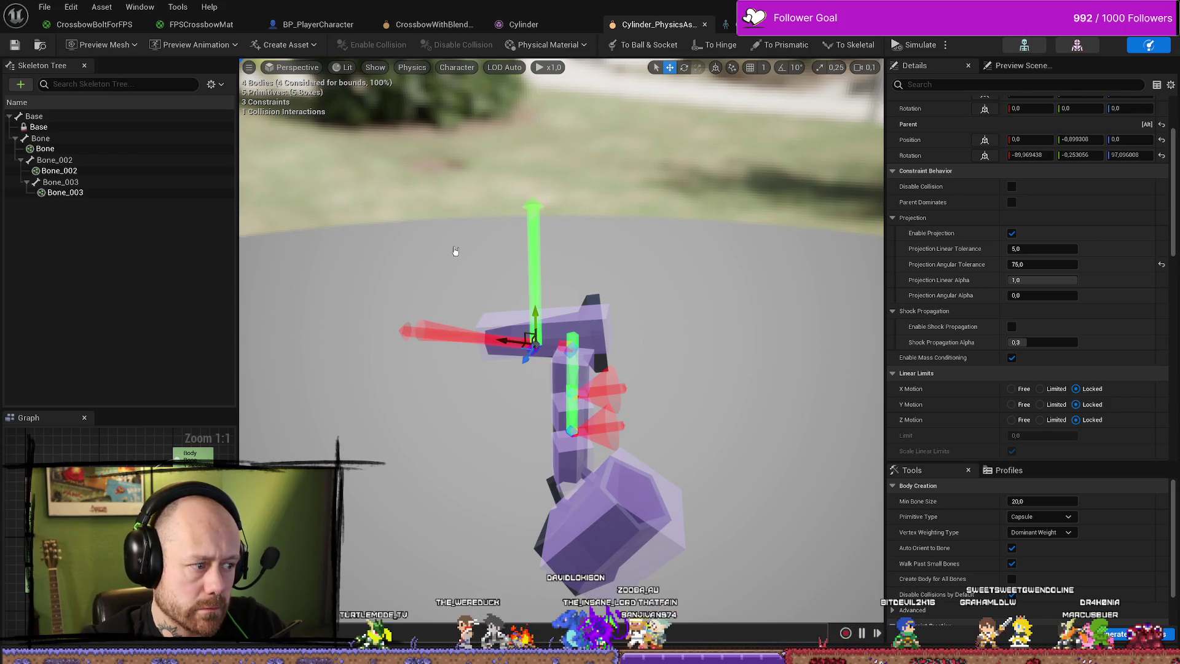
left_click_drag(1079, 264, 1126, 271)
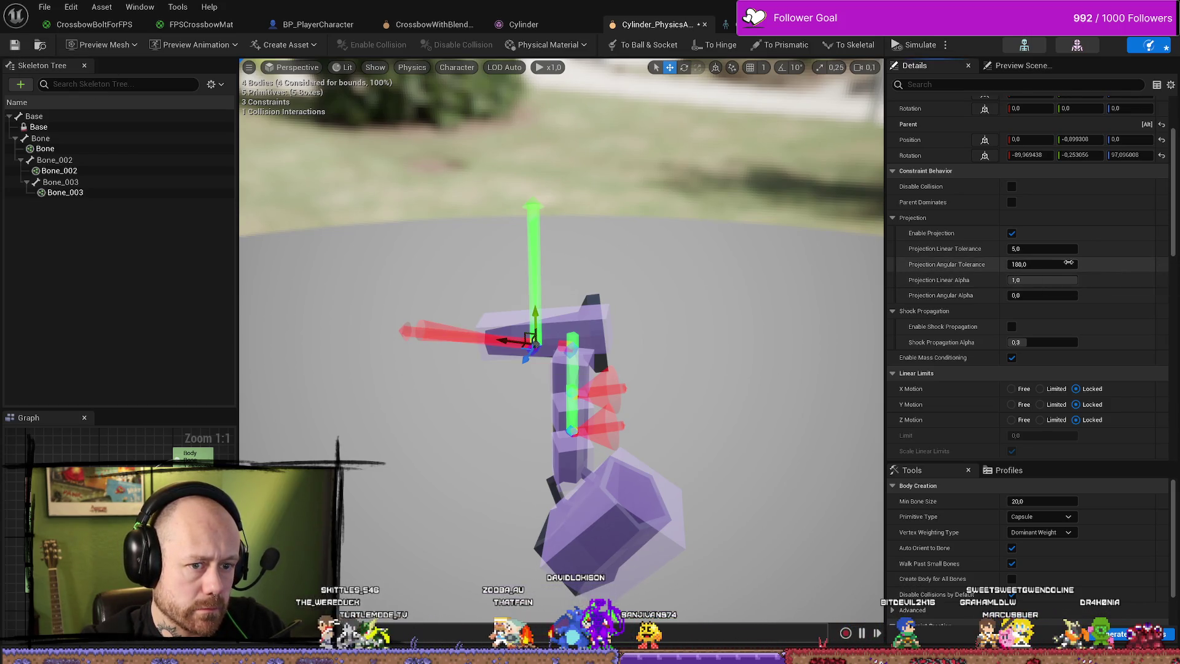
type("90")
key("Return")
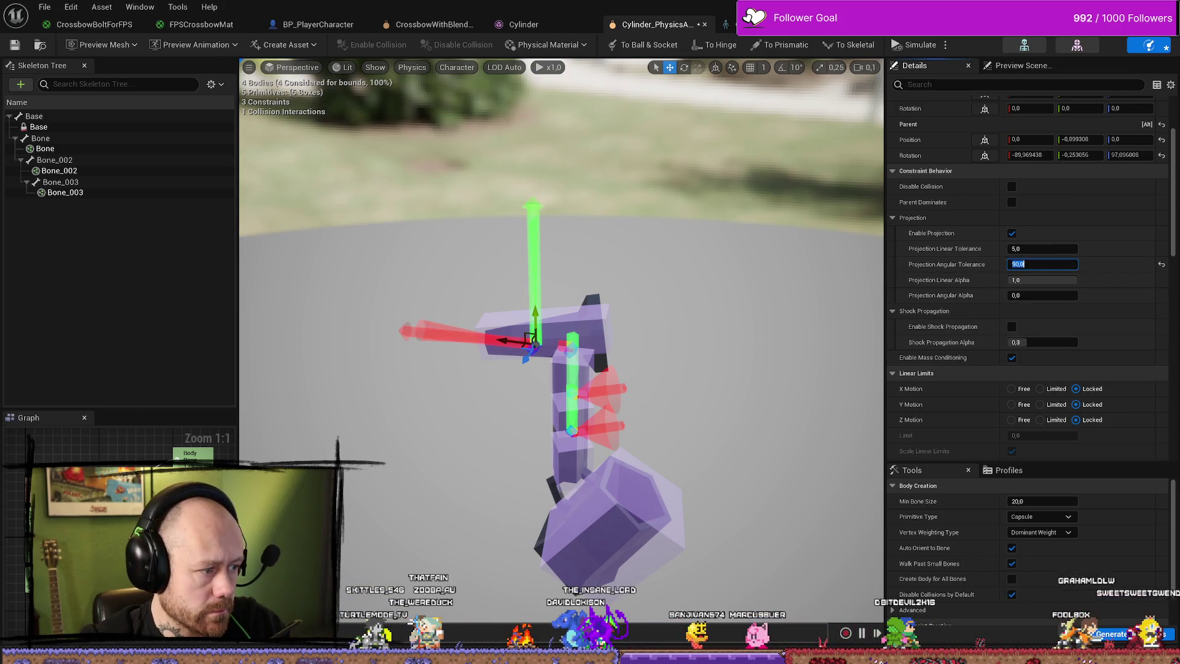
Compare 180 against 90 with undo and re-entry, keeping the angular tolerance at 90.
key("ctrl+z")
left_click(1058, 264)
type("90")
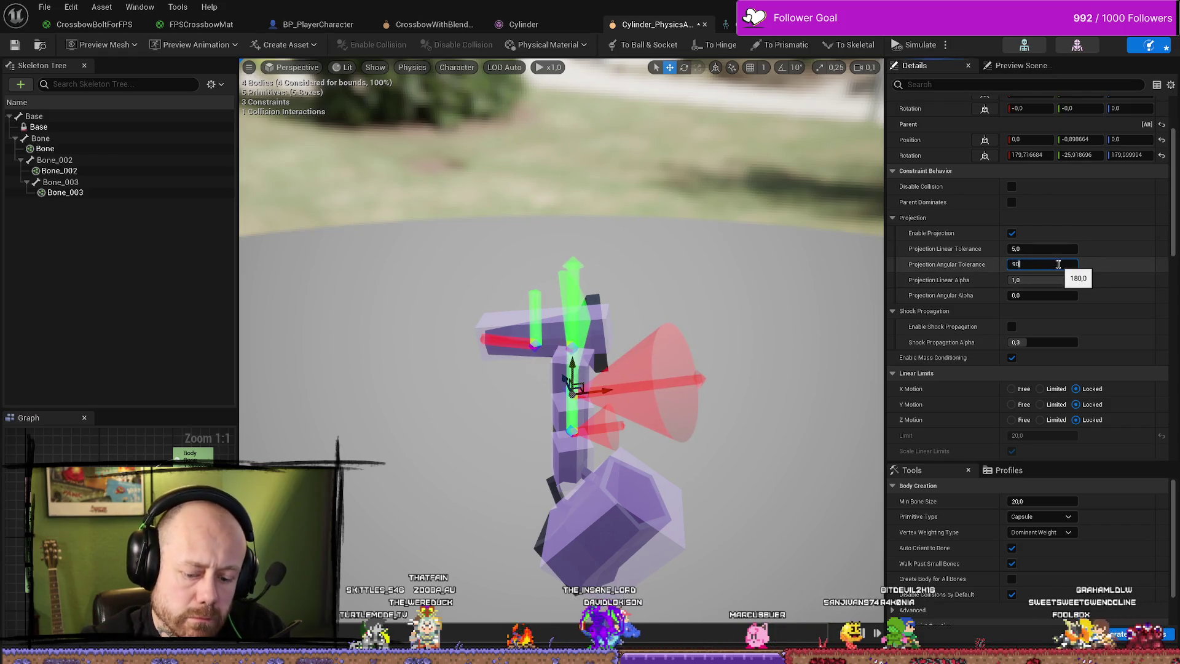
key("Return")
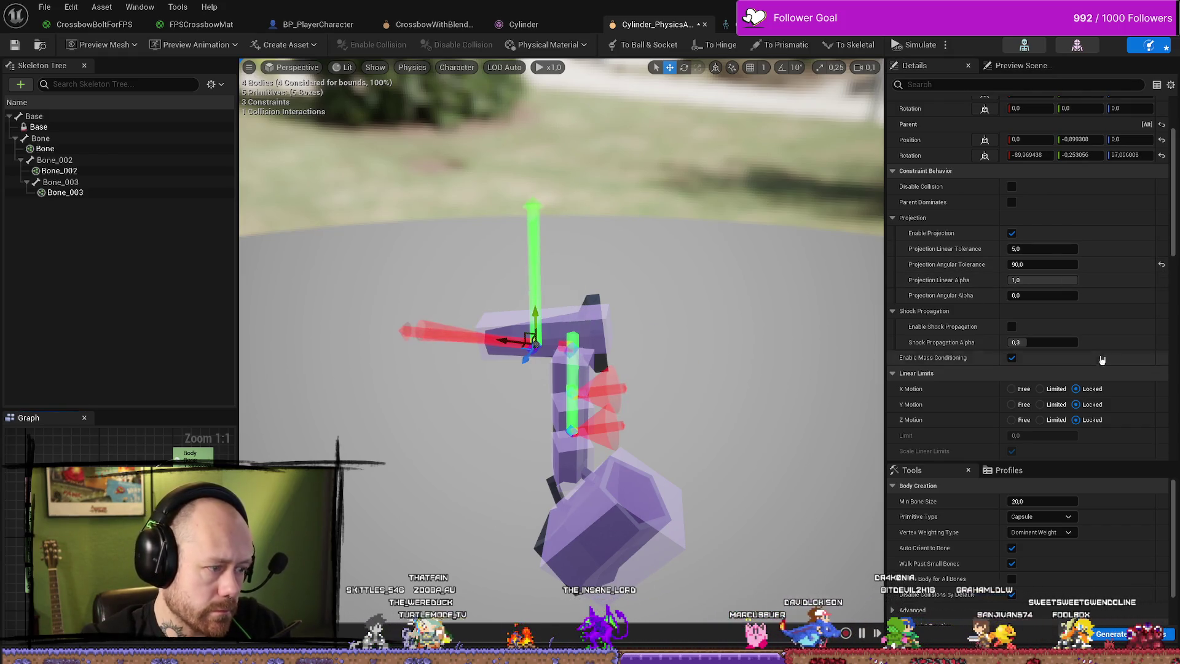
key("ctrl+z")
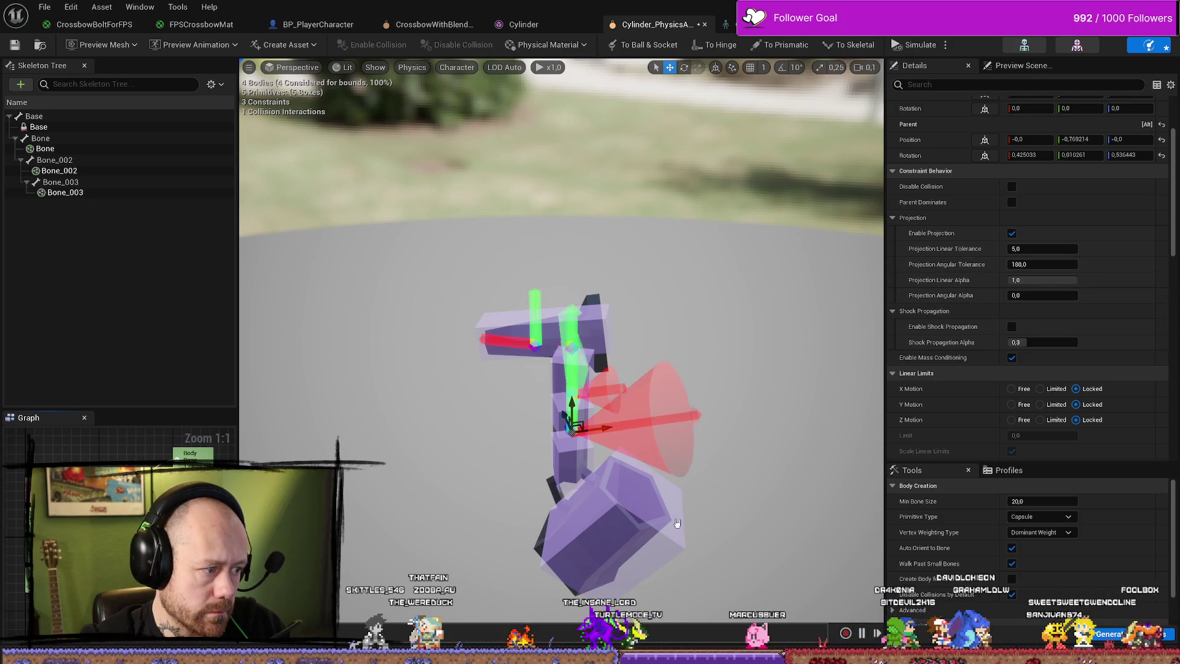
left_click(1046, 268)
type("90")
key("Return")
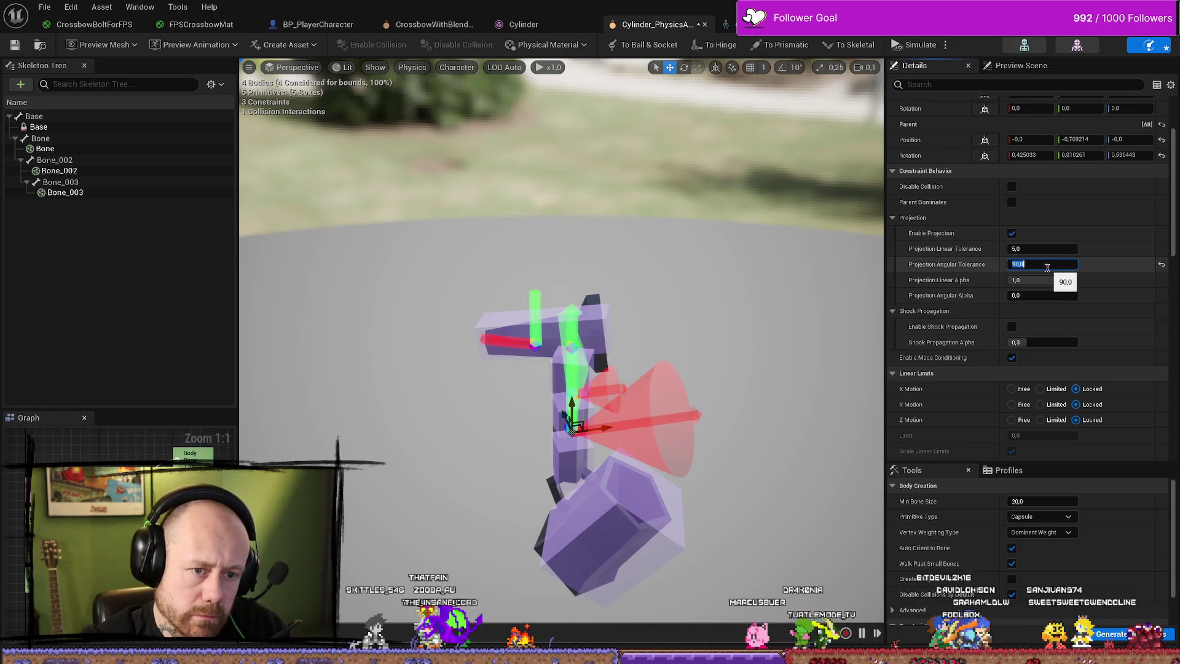
left_click_drag(780, 315, 781, 265)
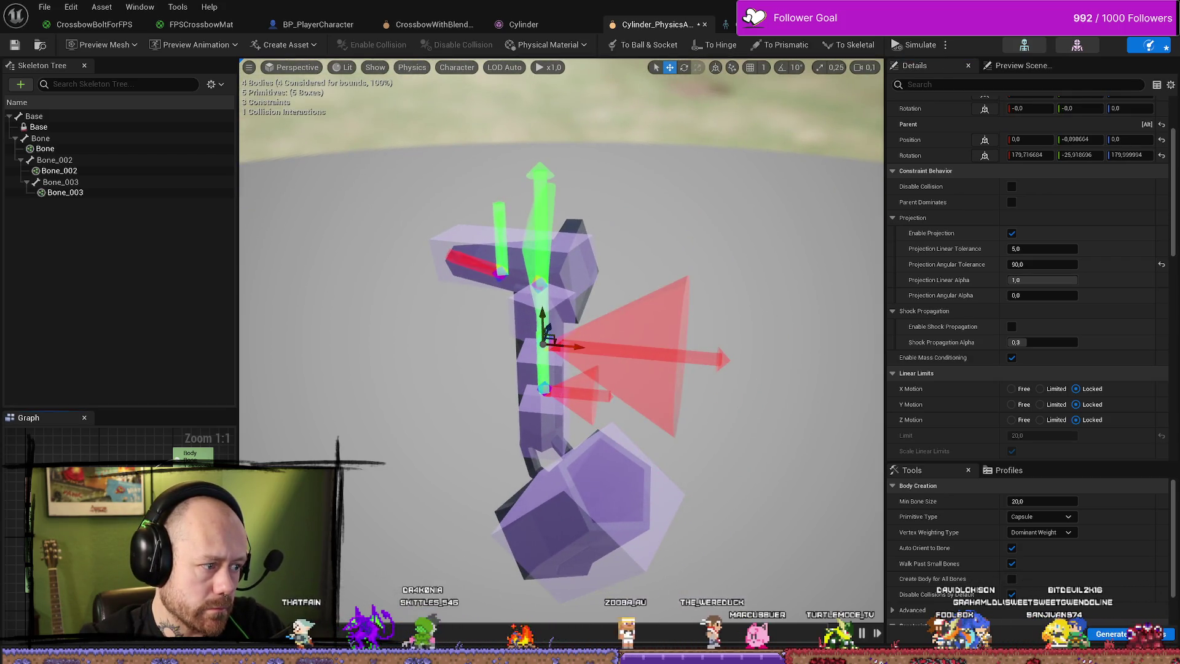
key("ctrl+z")
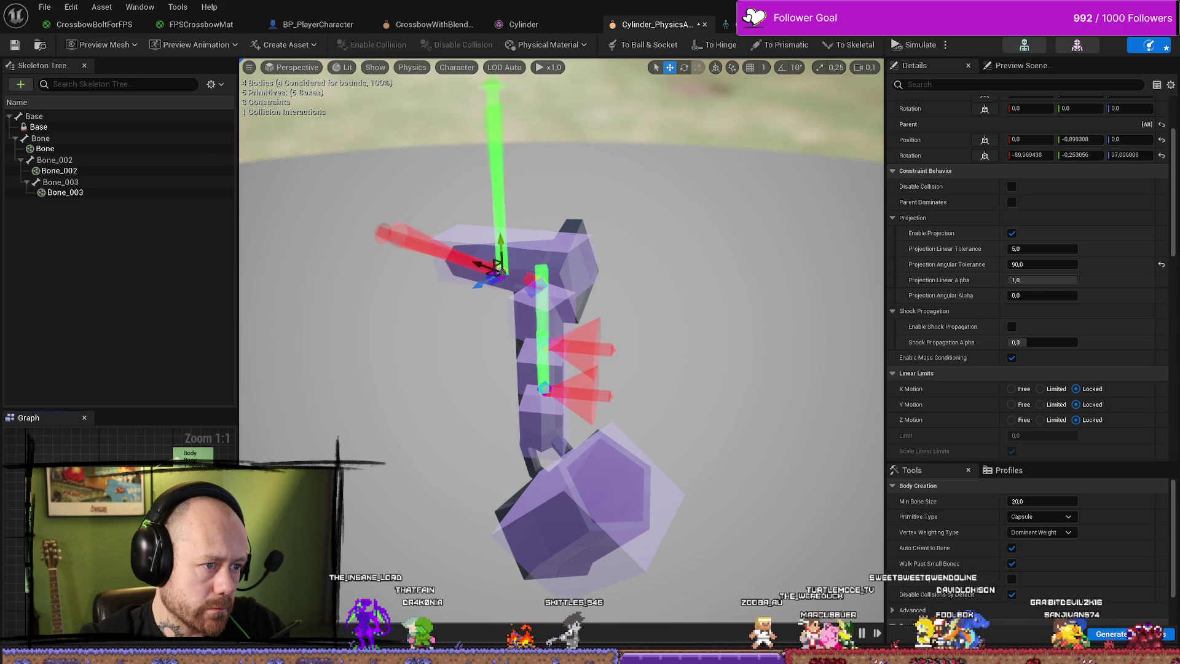
key("ctrl+y")
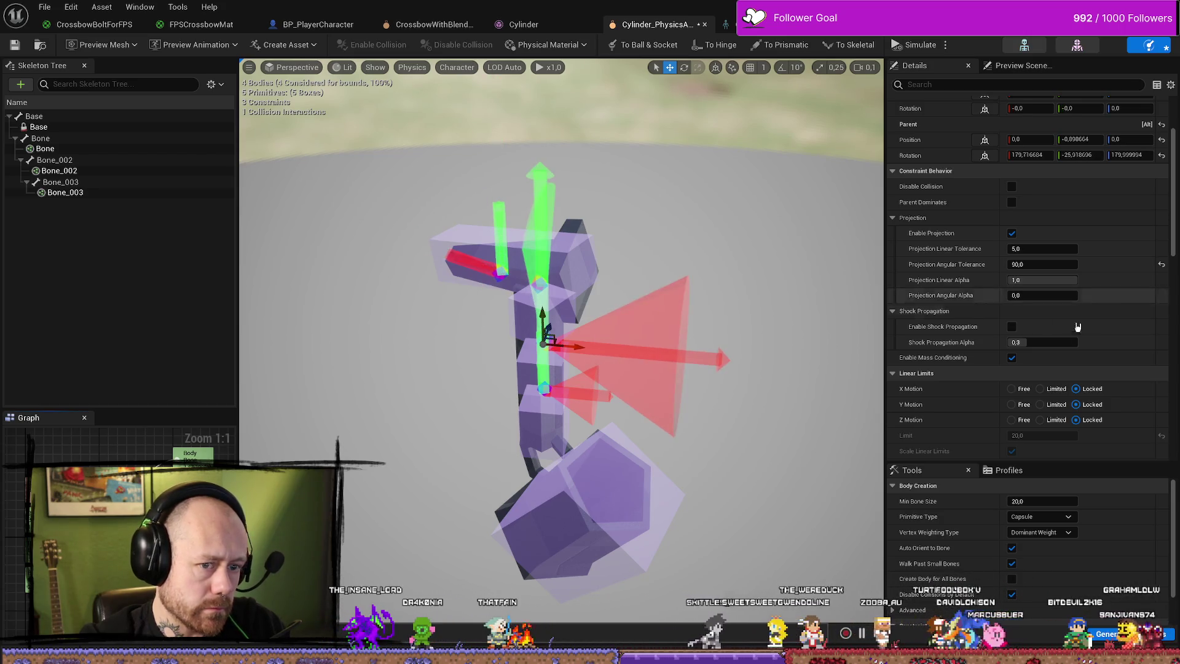
Enter 20 for the Swing 1, Swing 2 and Twist limits.
scroll(1075, 314, "down", 5)
scroll(1075, 313, "down", 4)
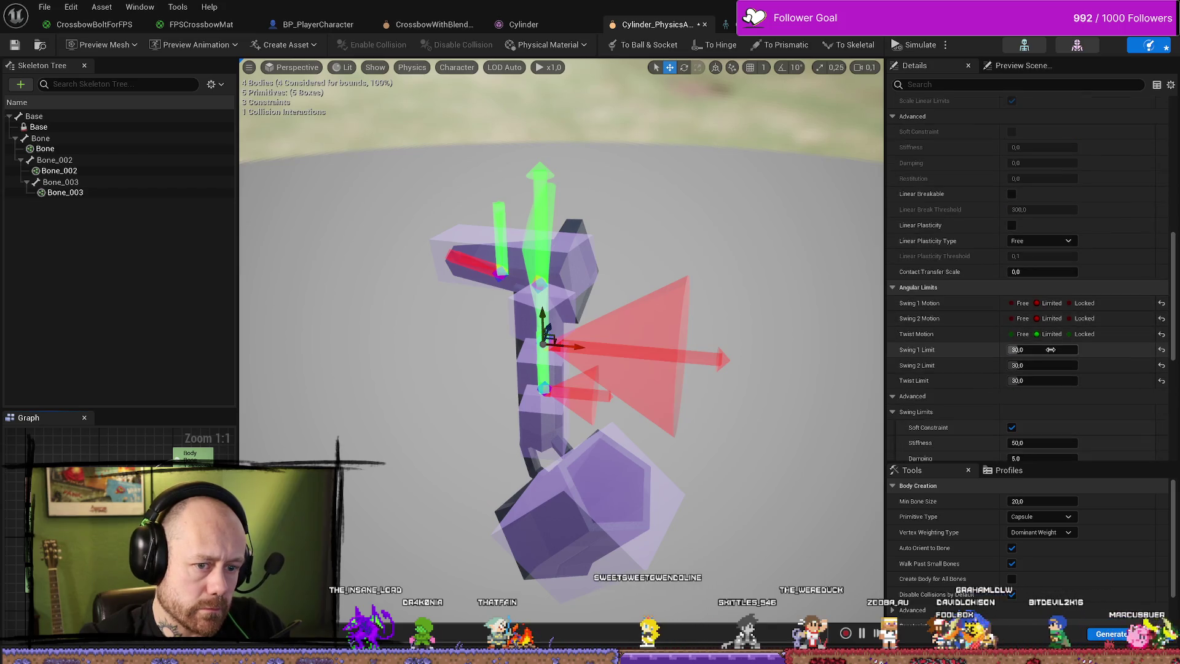
left_click(1050, 349)
type("20")
key("Tab")
type("20")
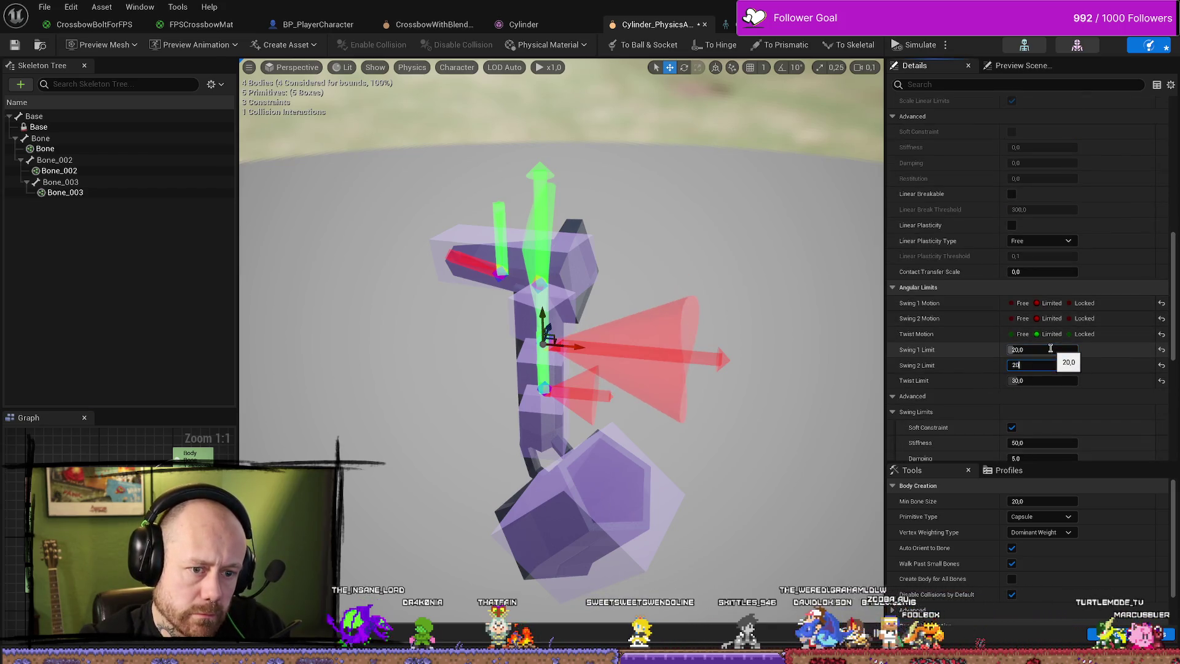
key("Tab")
type("20")
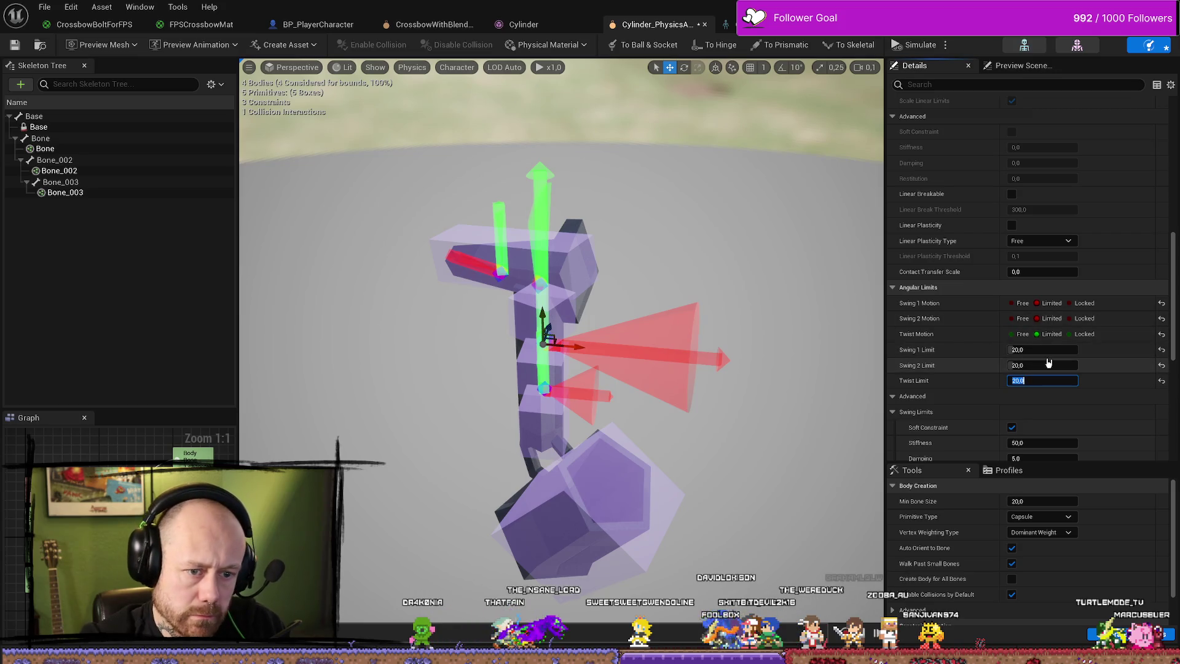
Lower the Swing 1, Swing 2 and Twist limits to 10 instead.
left_click(1057, 352)
type("10")
key("Tab")
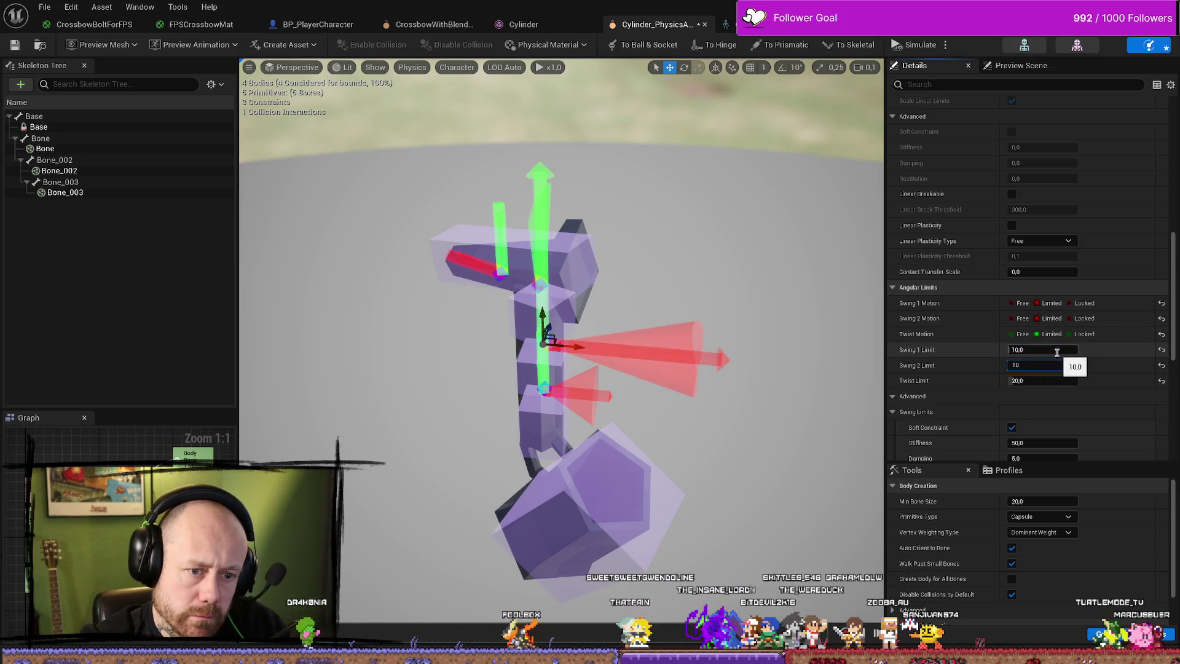
key("Tab")
type("10")
key("Return")
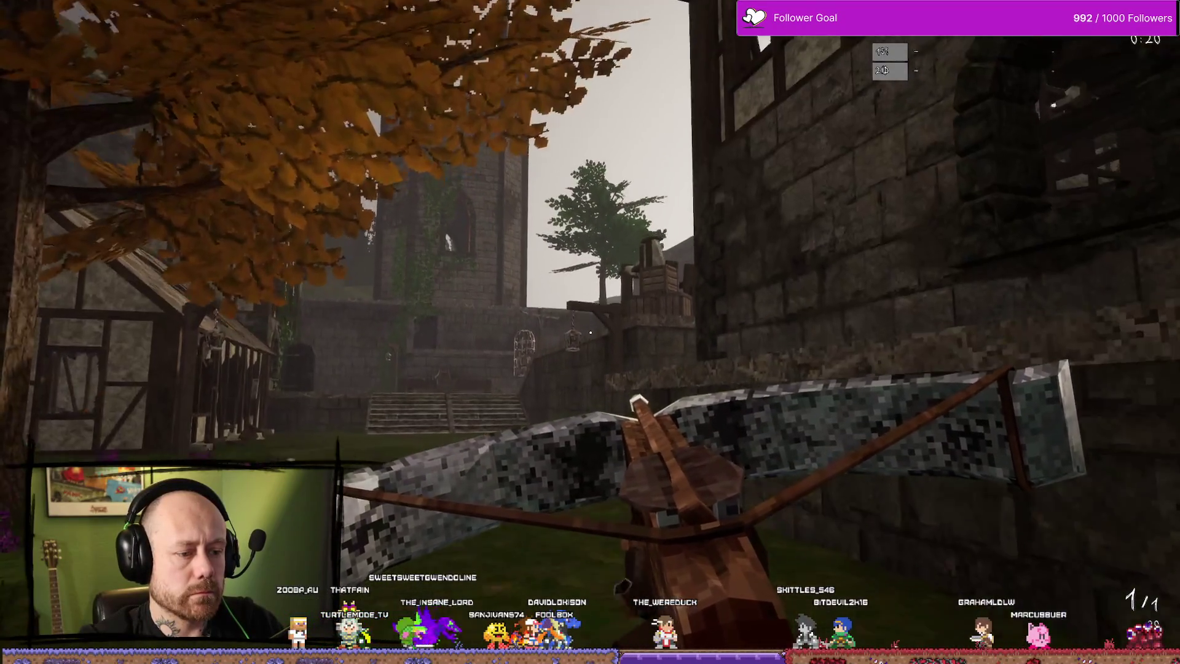
Walk toward the timber house with the crossbow, then stop the play session.
key("a")
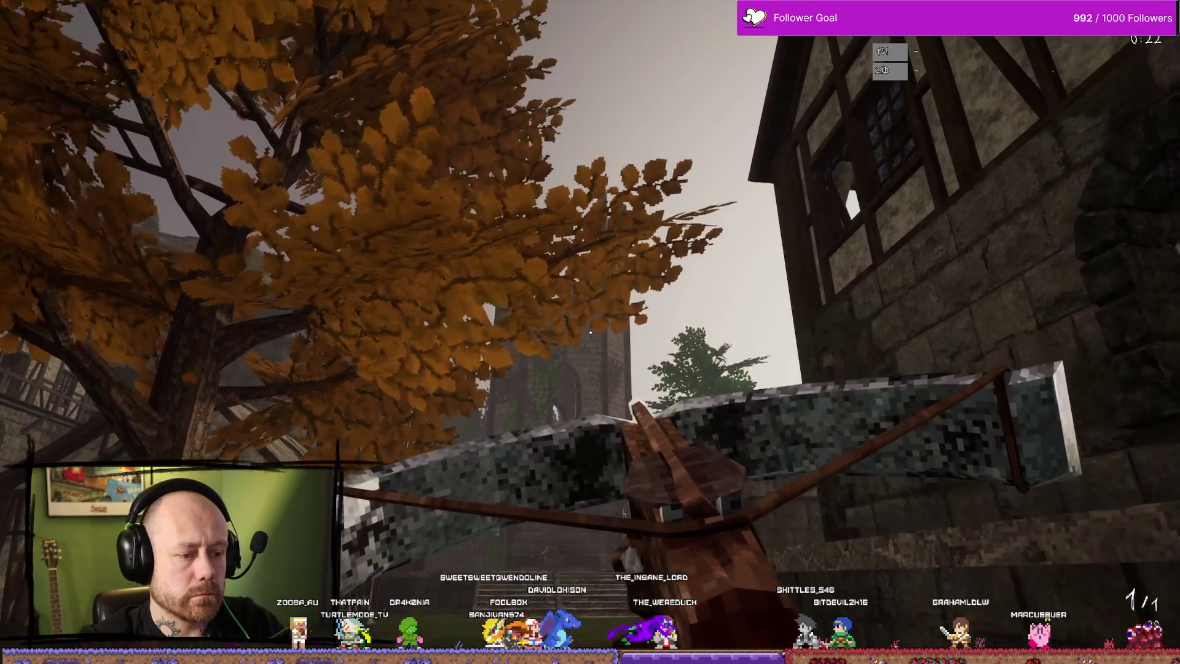
key("Escape")
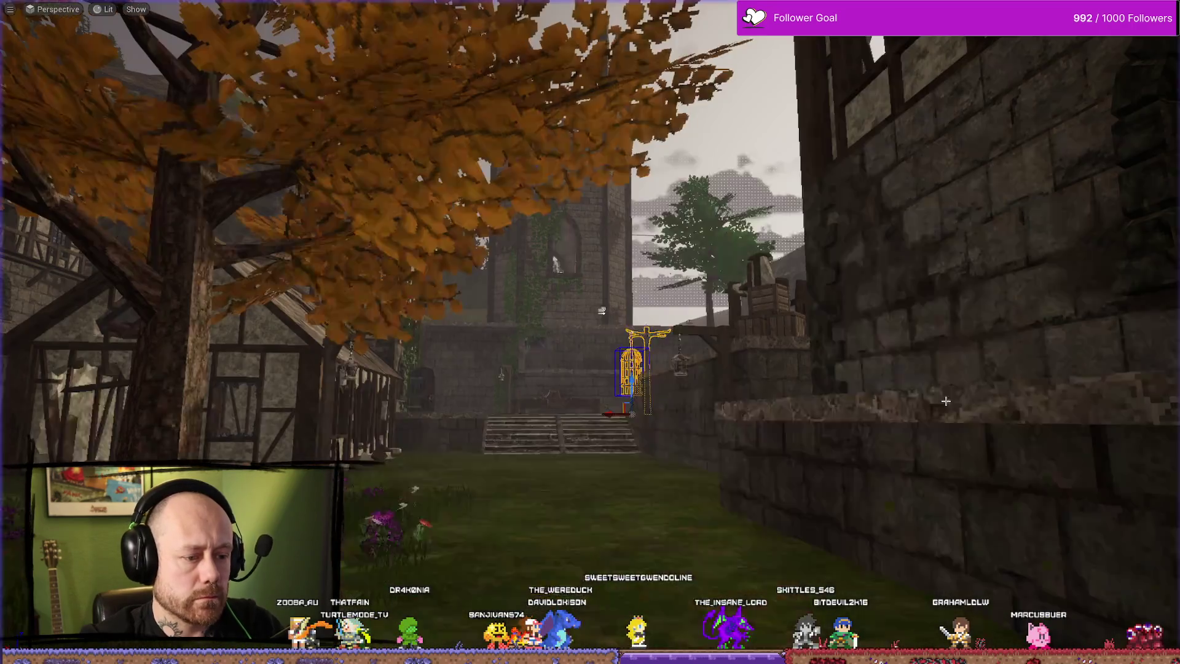
Go back to the physics asset editor and select the lower joint's constraint.
key("ctrl+space")
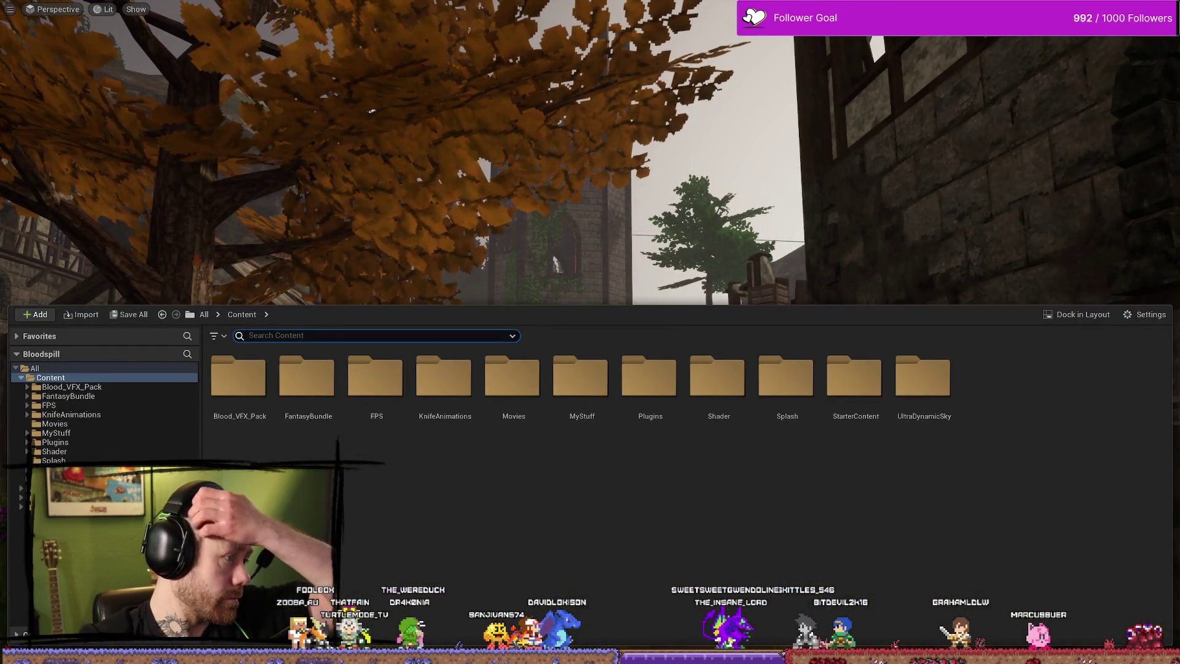
key("alt+Tab")
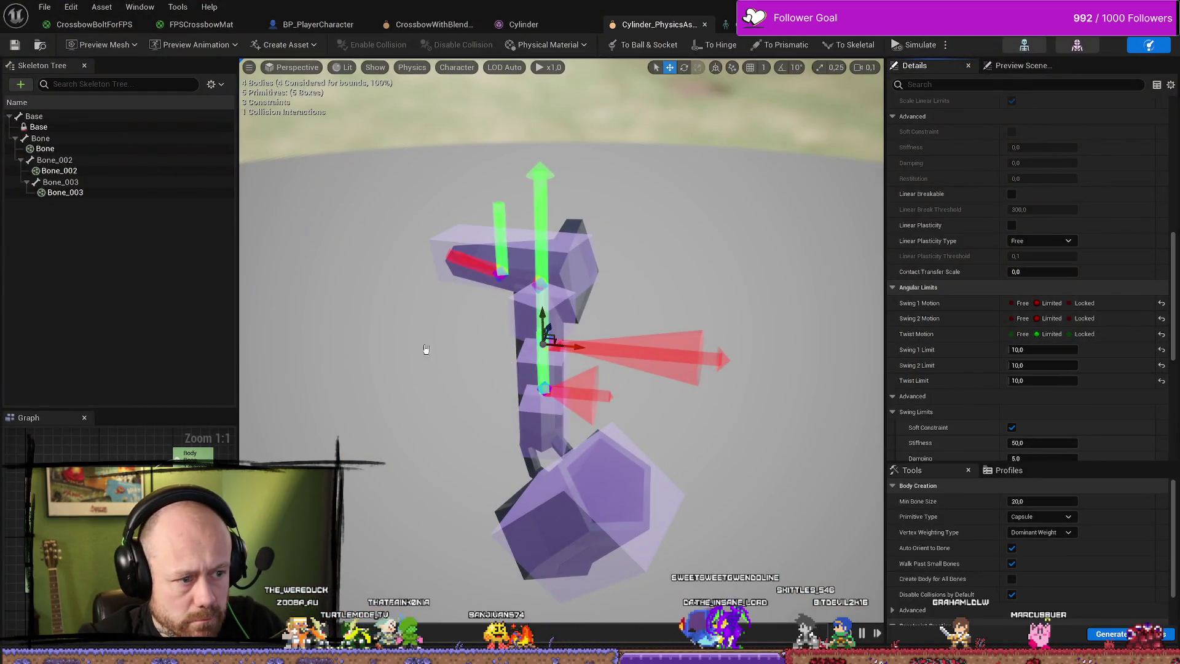
left_click(545, 388)
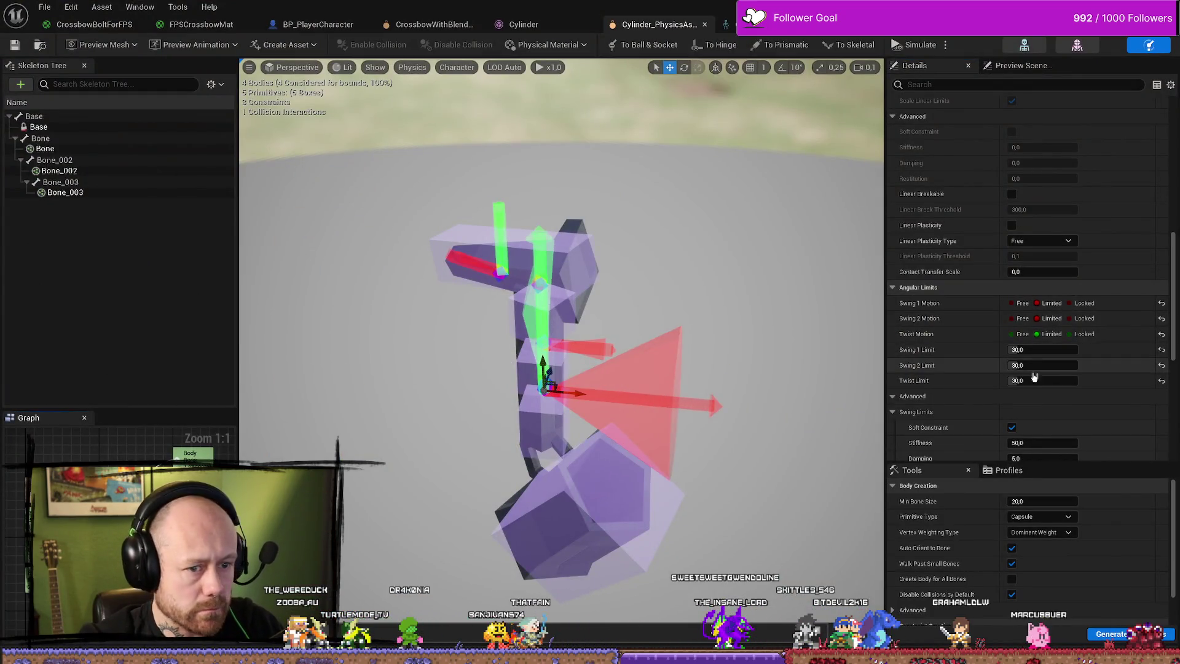
Enter 20 for the lower constraint's Swing 1, Swing 2 and Twist limits.
type("20")
key("Tab")
type("20")
key("Tab")
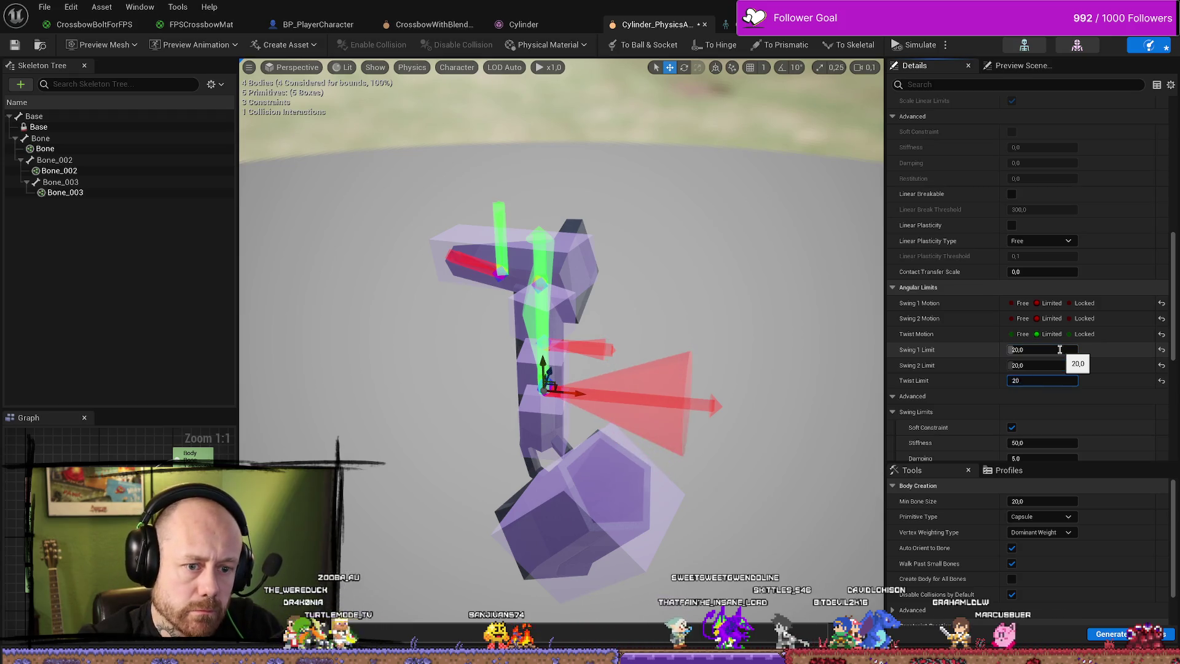
type("20")
key("Return")
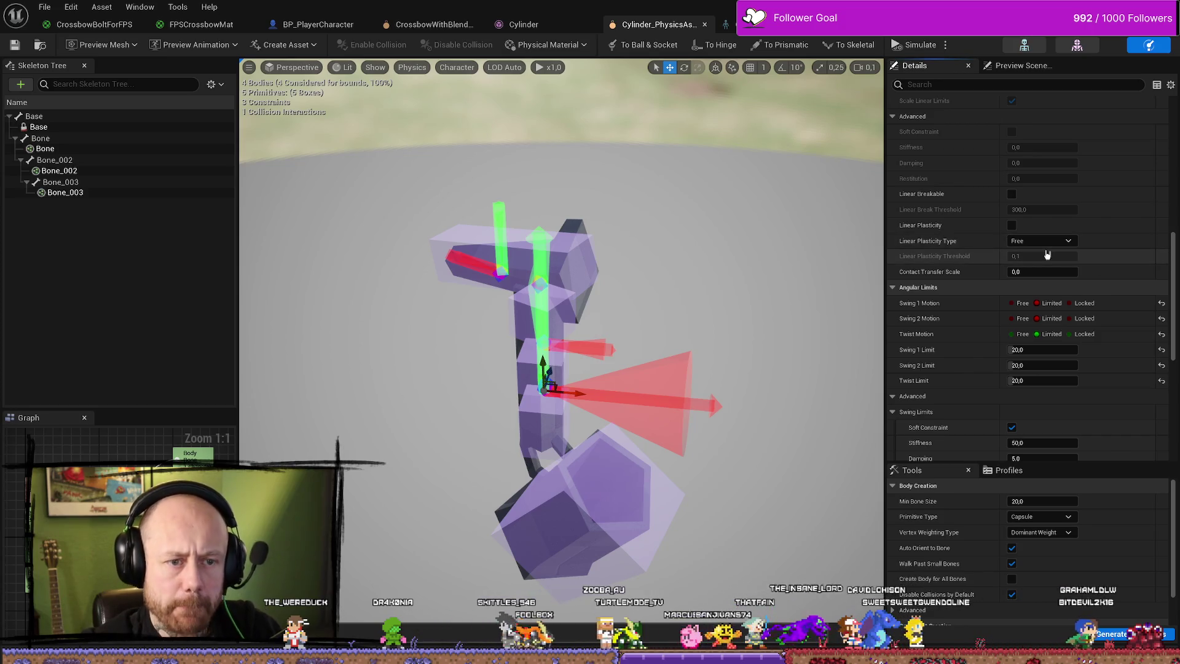
scroll(1104, 406, "down", 1)
scroll(1104, 406, "up", 15)
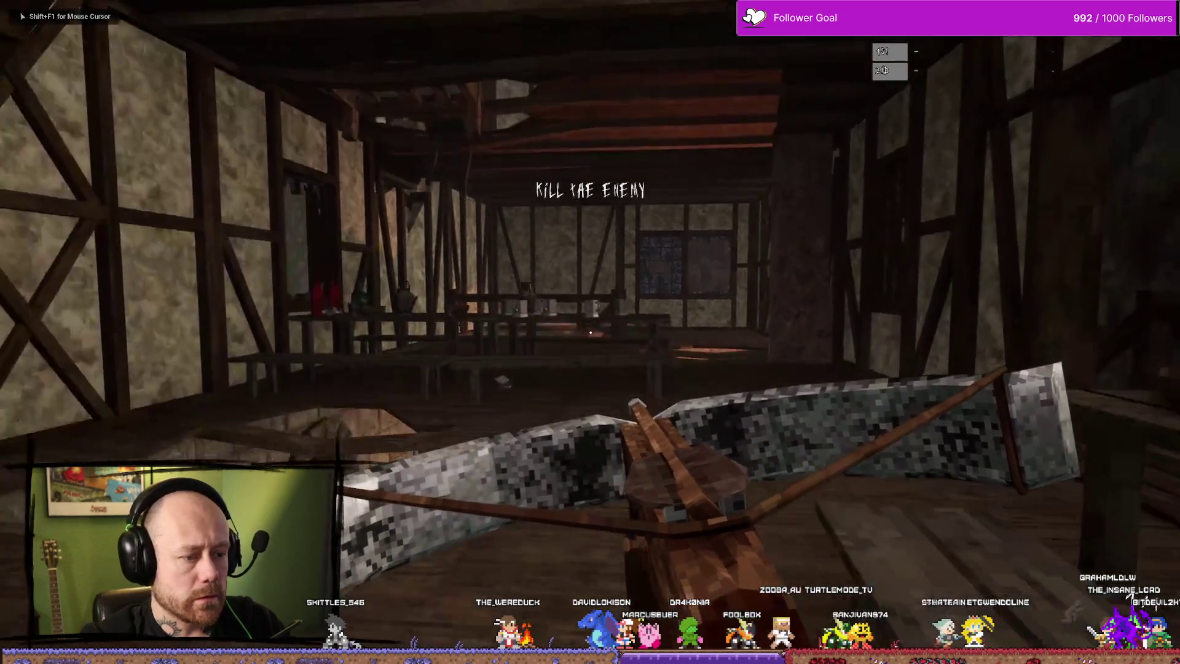
Walk forward into the tavern holding the crossbow.
key("w")
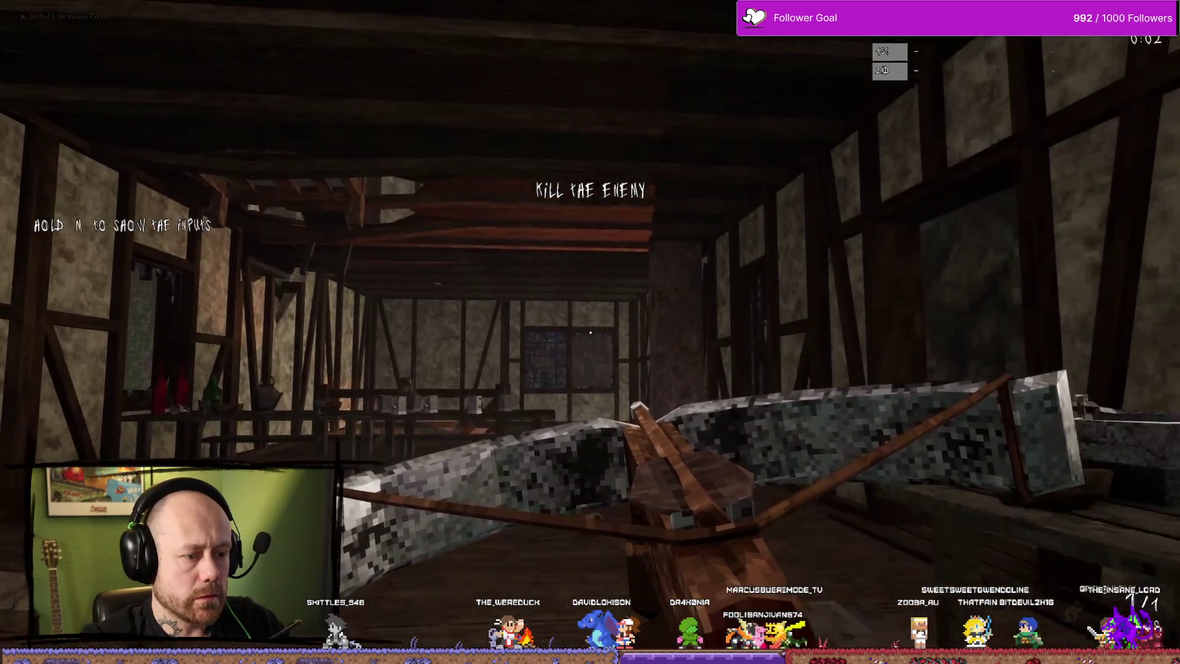
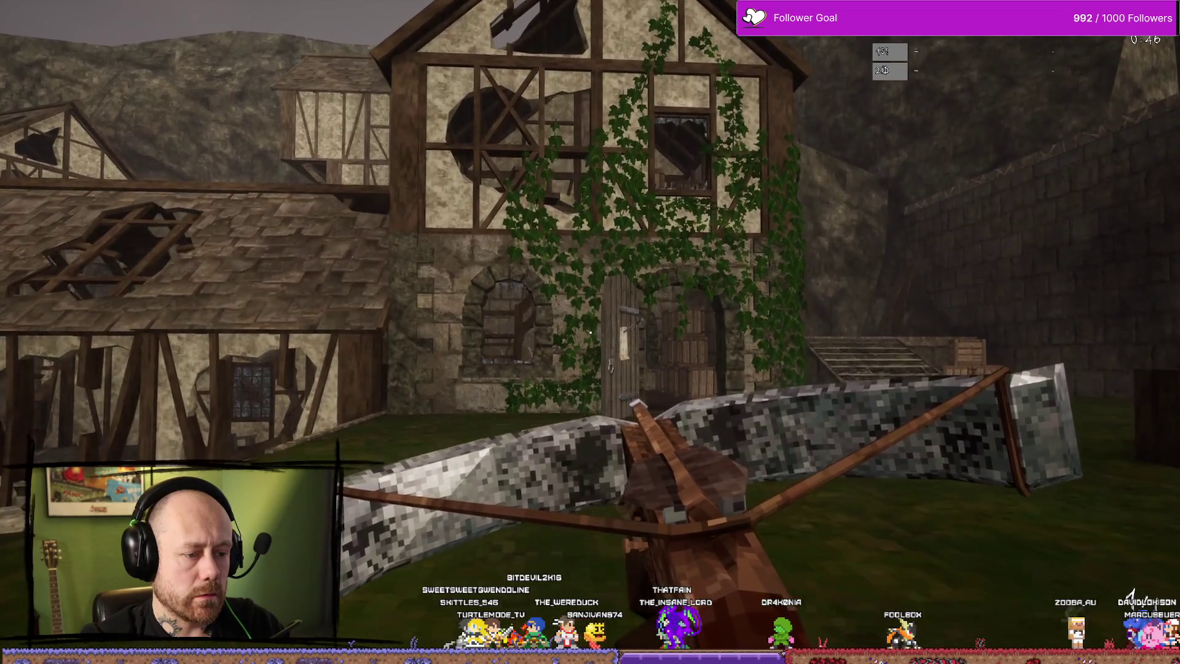
End Play In Editor and return to the Cylinder_PhysicsAsset editor with its 3 constraints.
key("Escape")
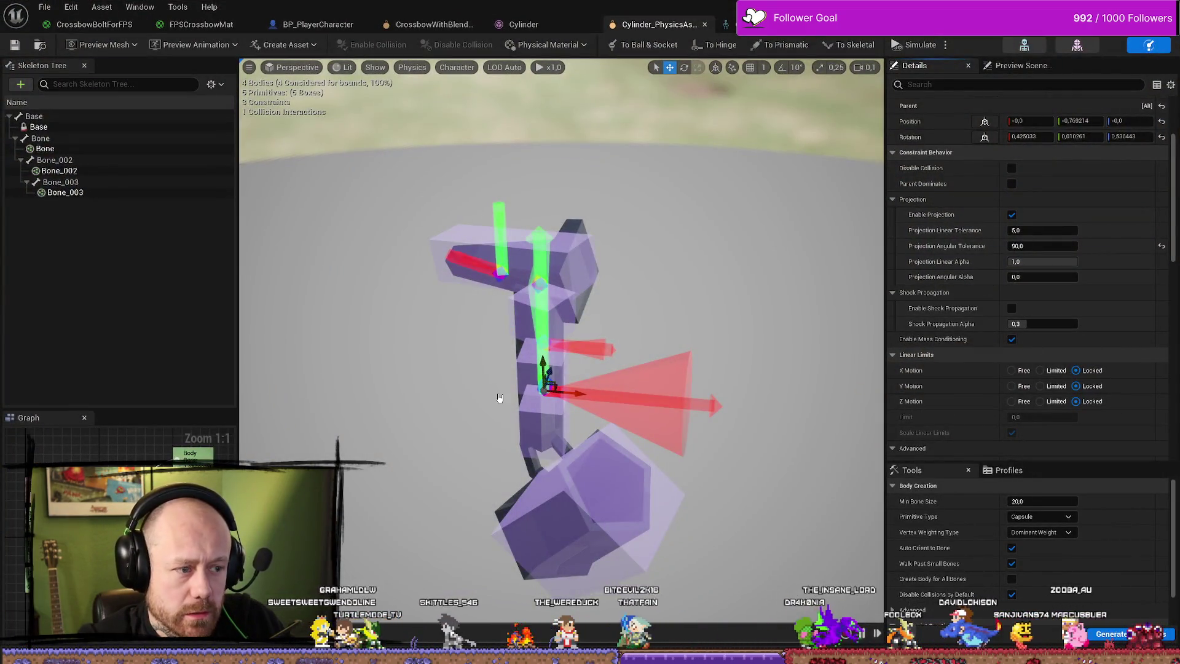
Set swing and twist limit damping to 50 on the first string constraint.
scroll(1080, 301, "up", 4)
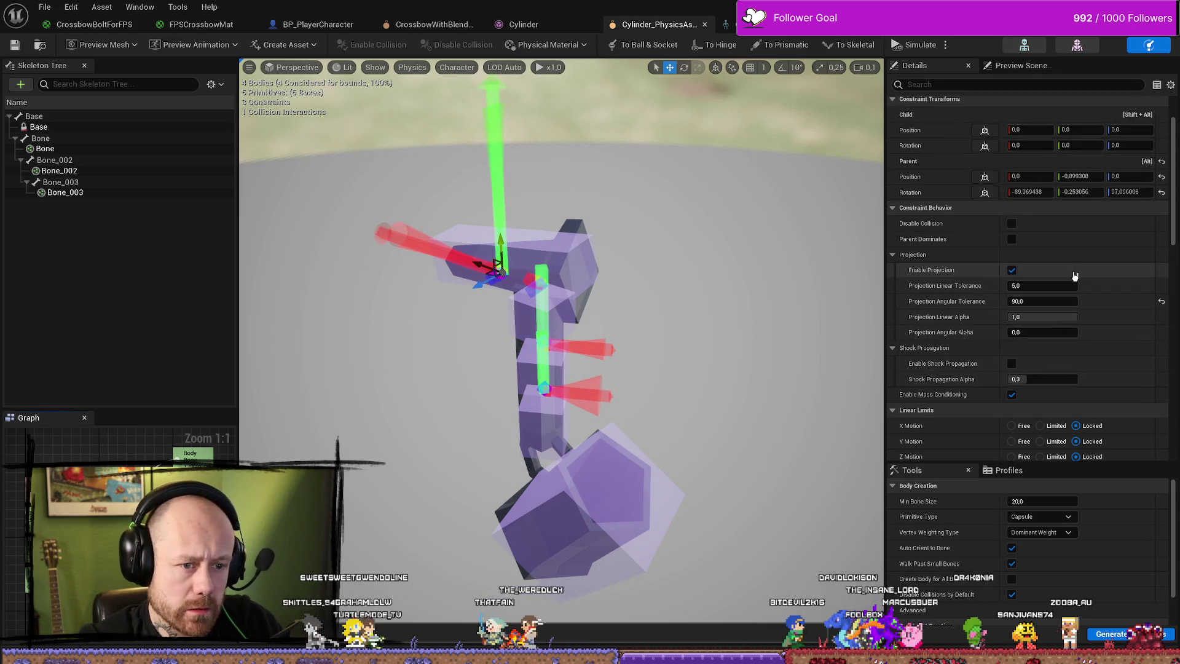
scroll(1067, 184, "down", 15)
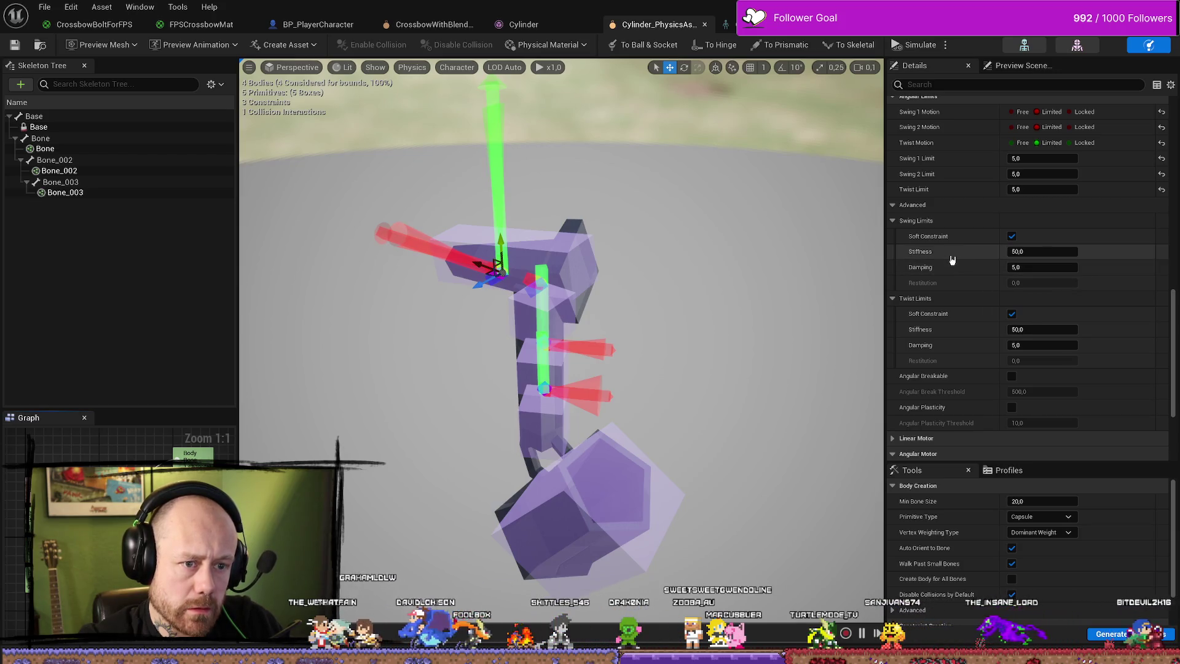
mouse_move(924, 255)
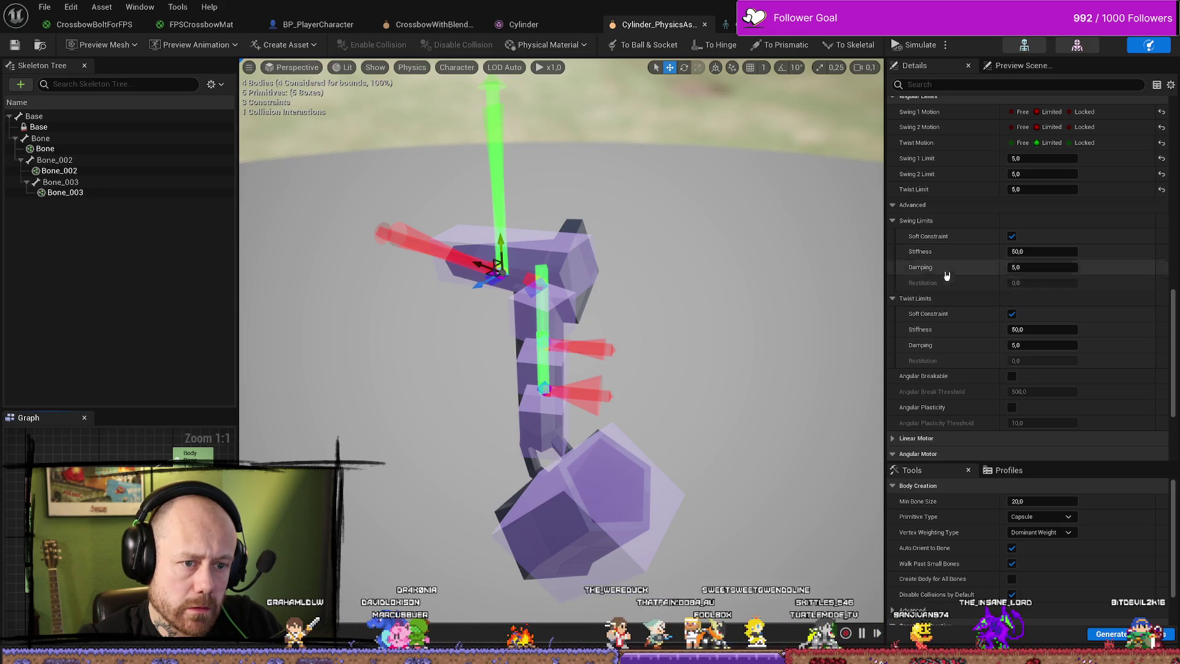
left_click(1042, 266)
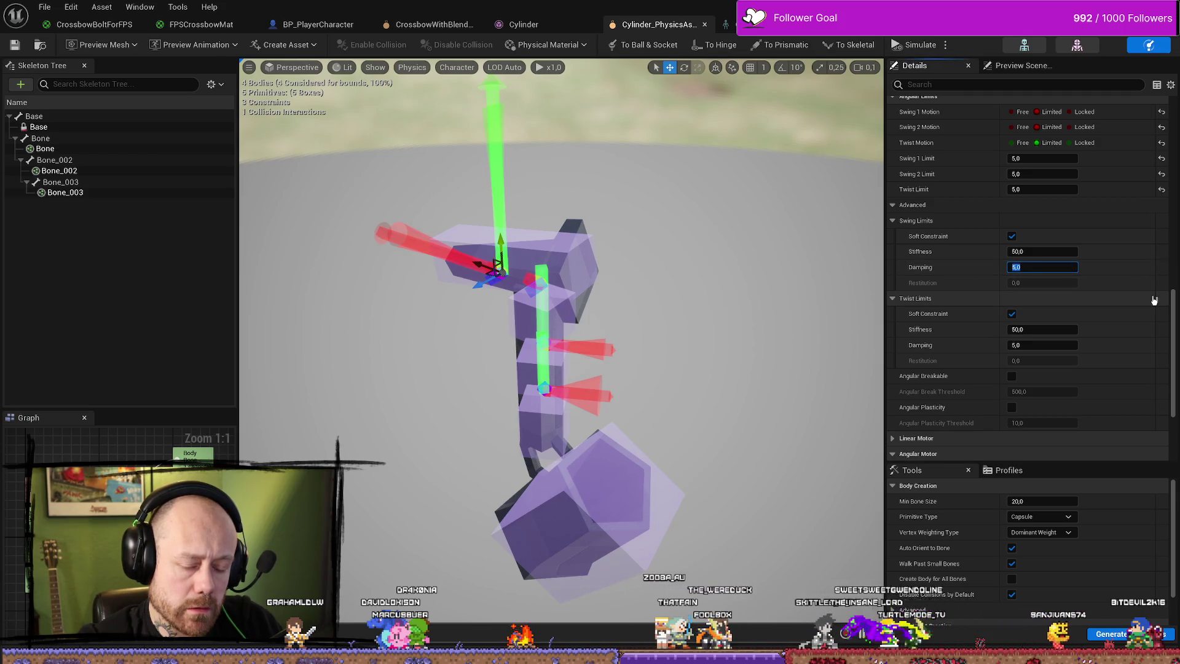
type("50")
left_click(1154, 300)
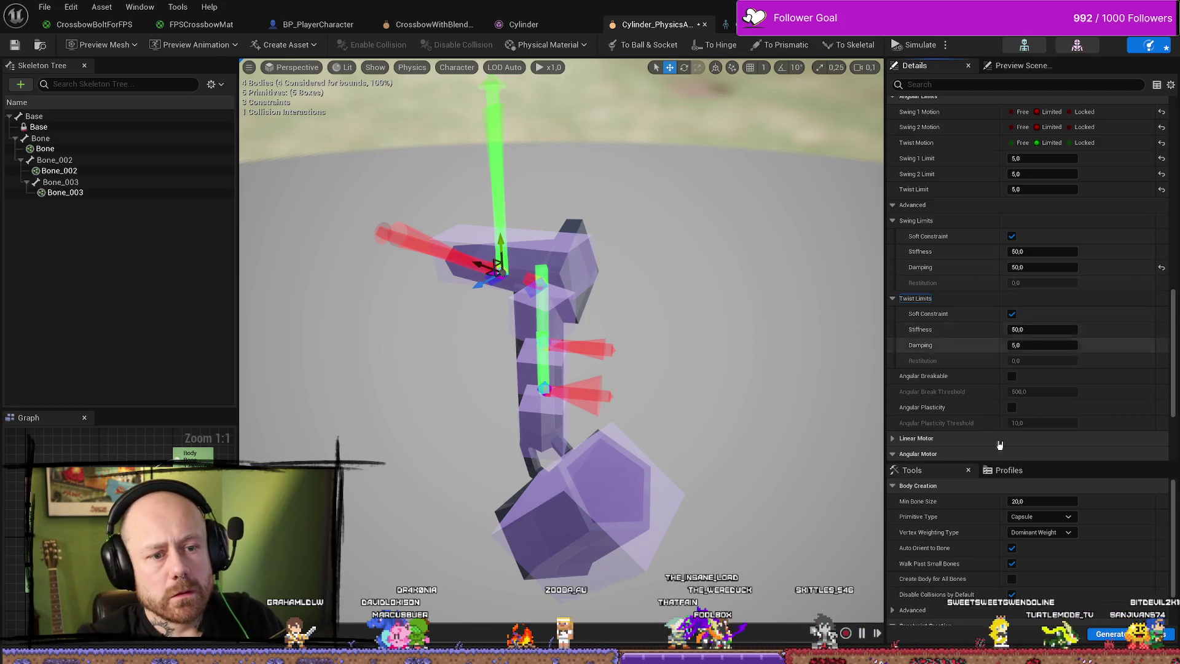
left_click(1042, 345)
type("50")
key("Return")
scroll(1100, 315, "down", 1)
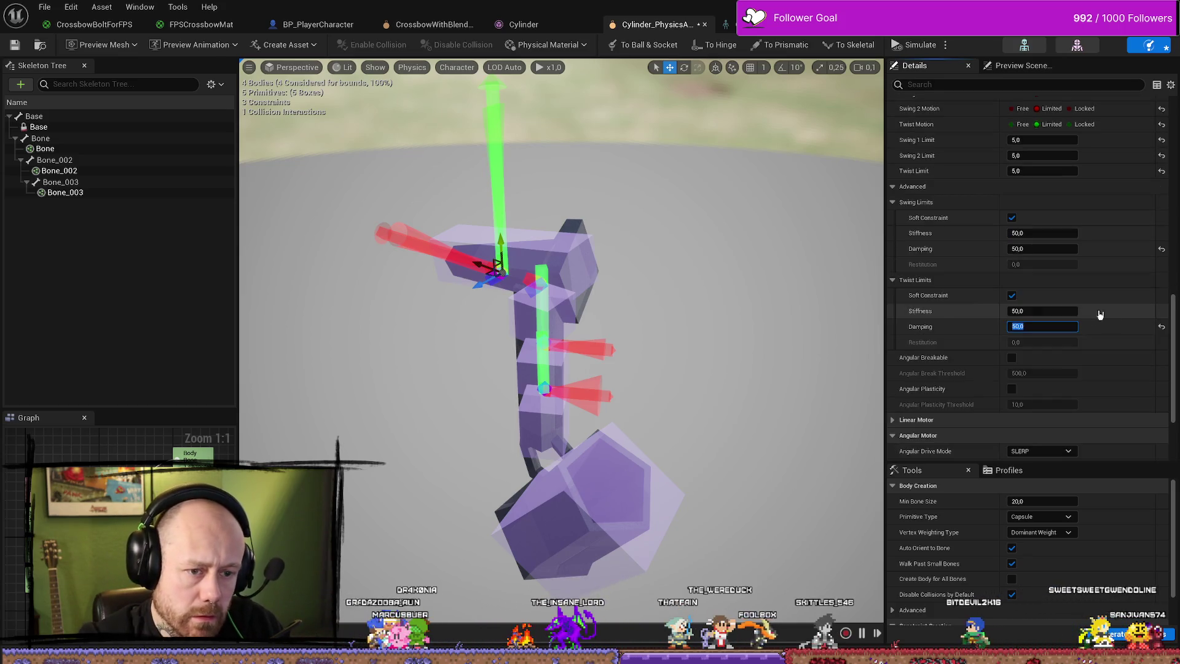
scroll(1100, 315, "down", 5)
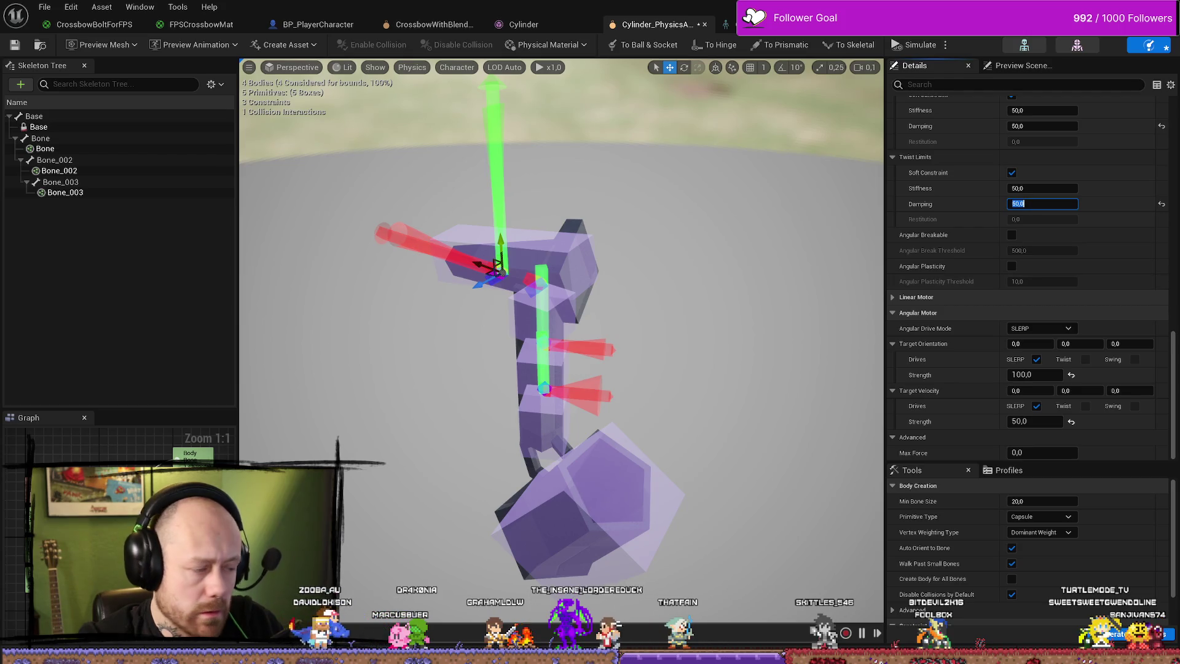
On the middle joint's constraint, set twist and swing limit damping to 50.
left_click(544, 341)
left_click(1070, 206)
type("50")
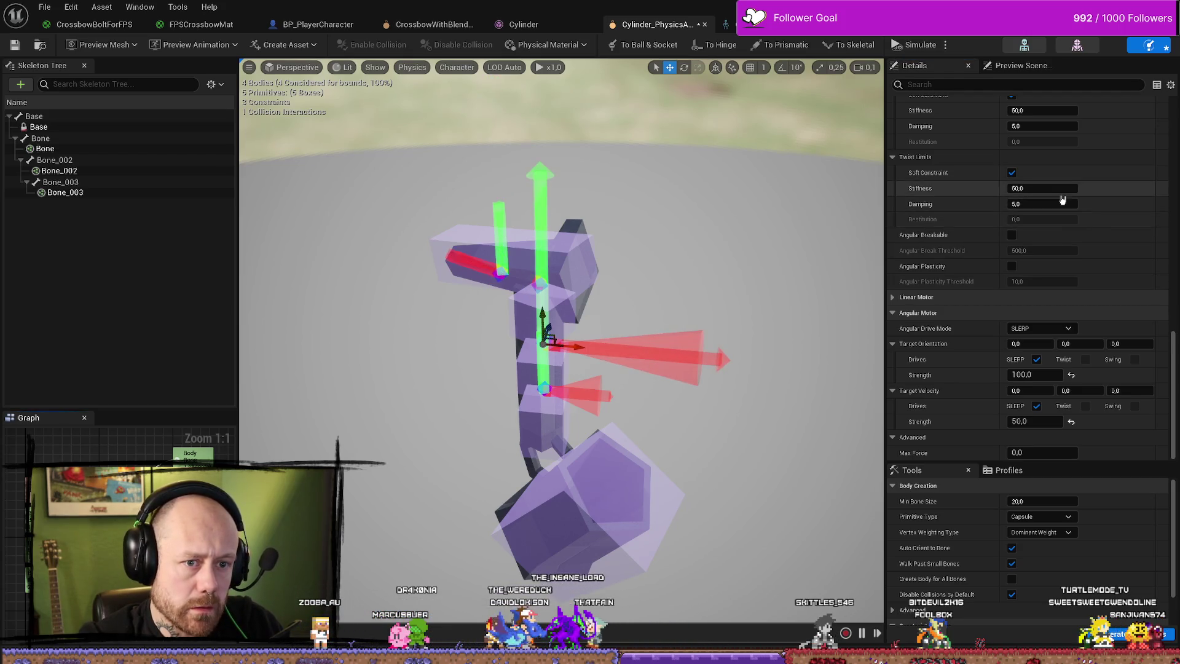
key("Return")
left_click(1037, 205)
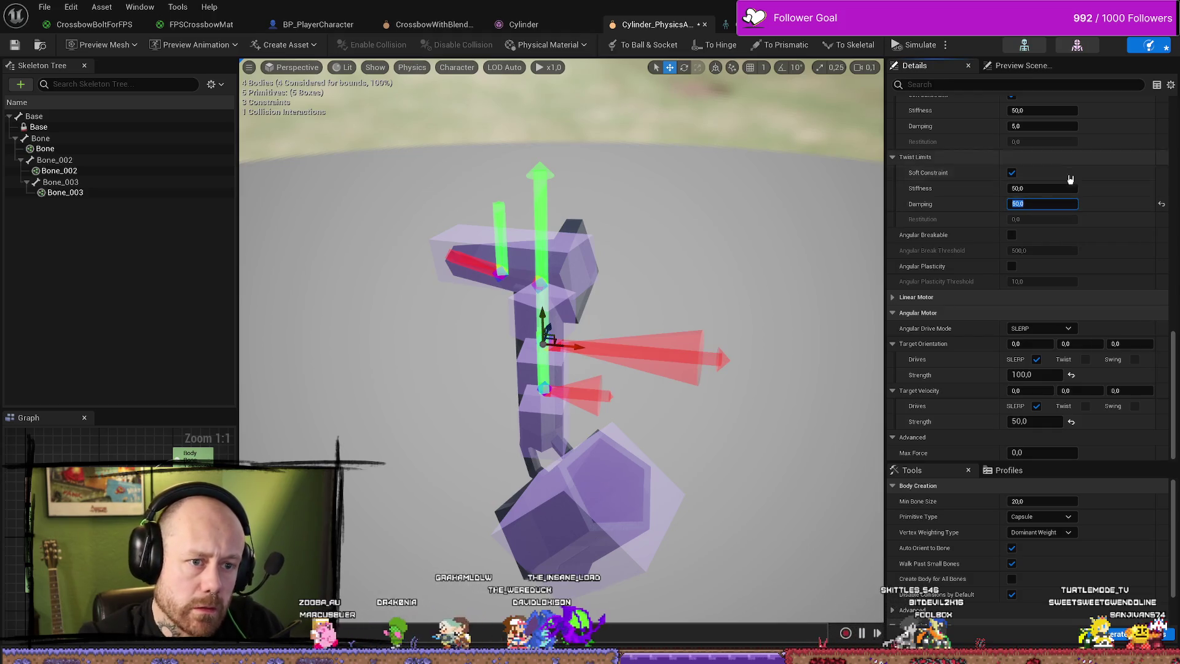
left_click(1044, 126)
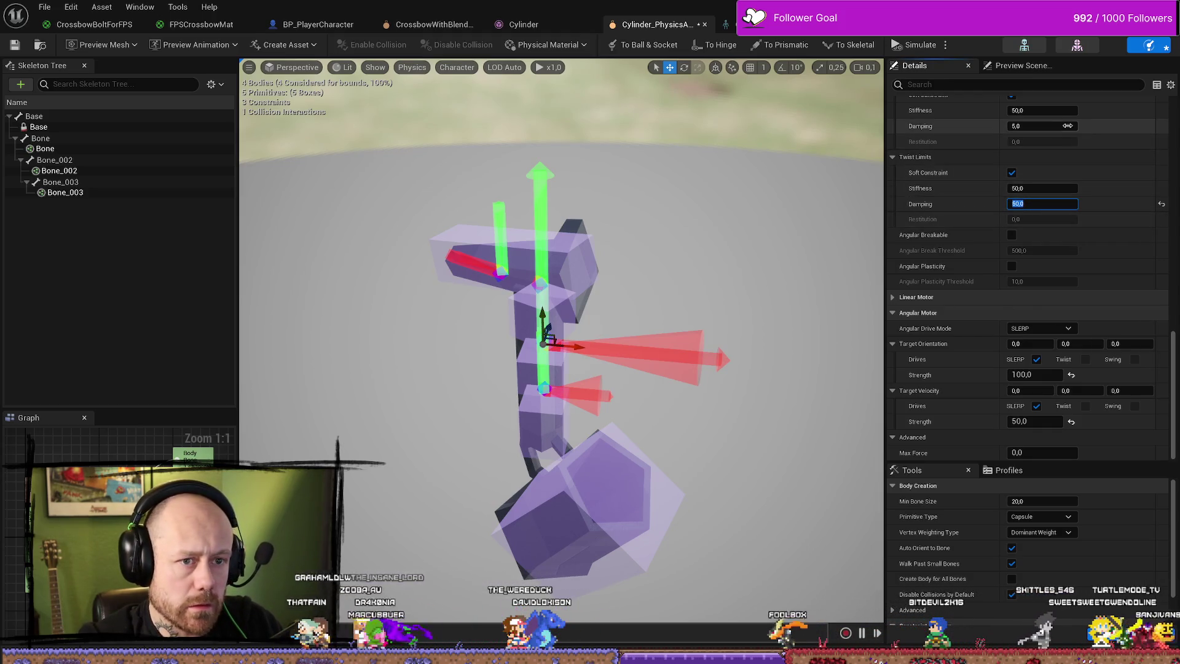
type("50")
key("Return")
left_click(1058, 125)
key("Return")
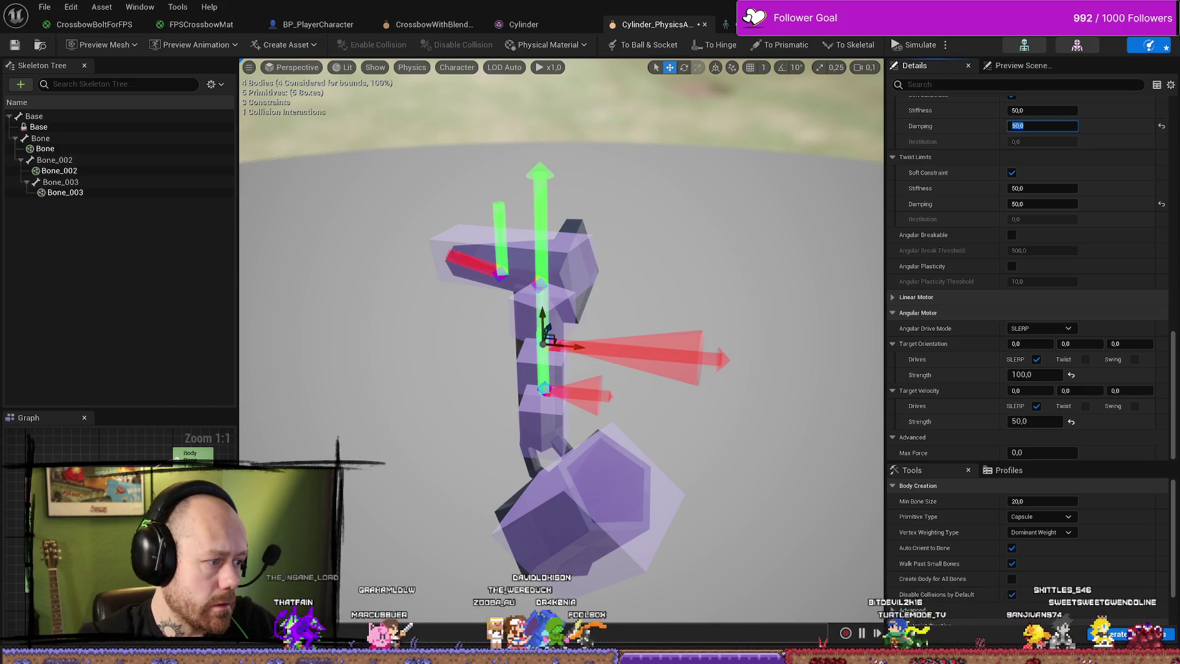
Undo the damping changes, then re-enter 50 for swing and twist limit damping.
key("ctrl+z")
key("ctrl+z")
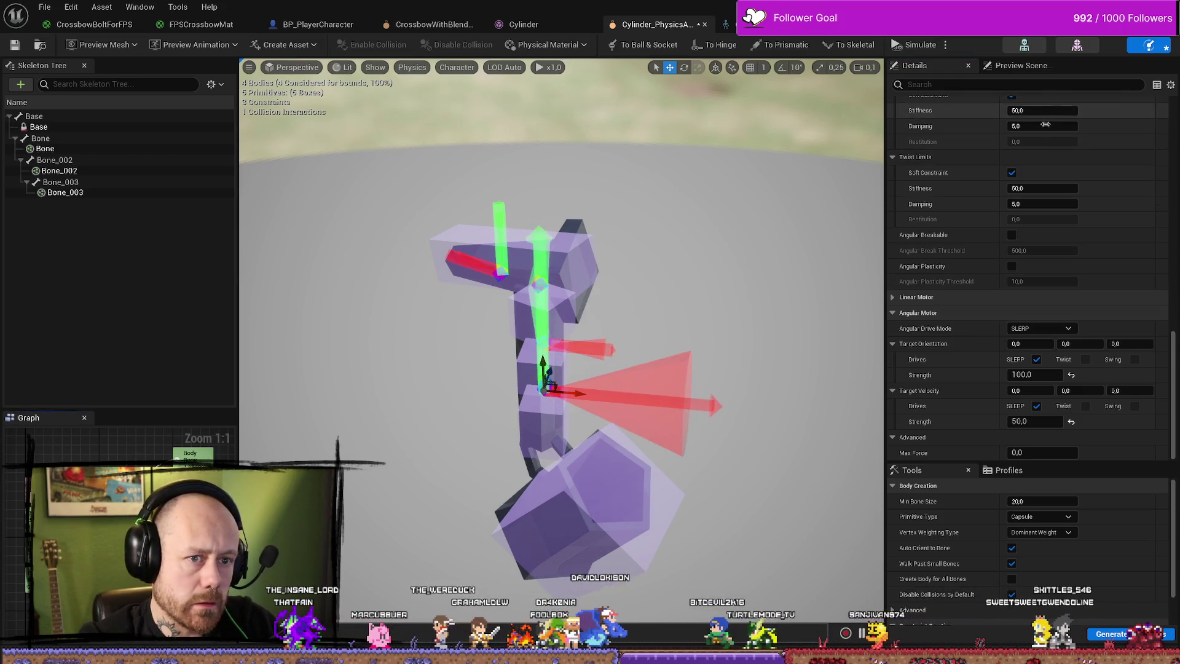
left_click(1043, 126)
type("50")
key("Return")
left_click(1043, 204)
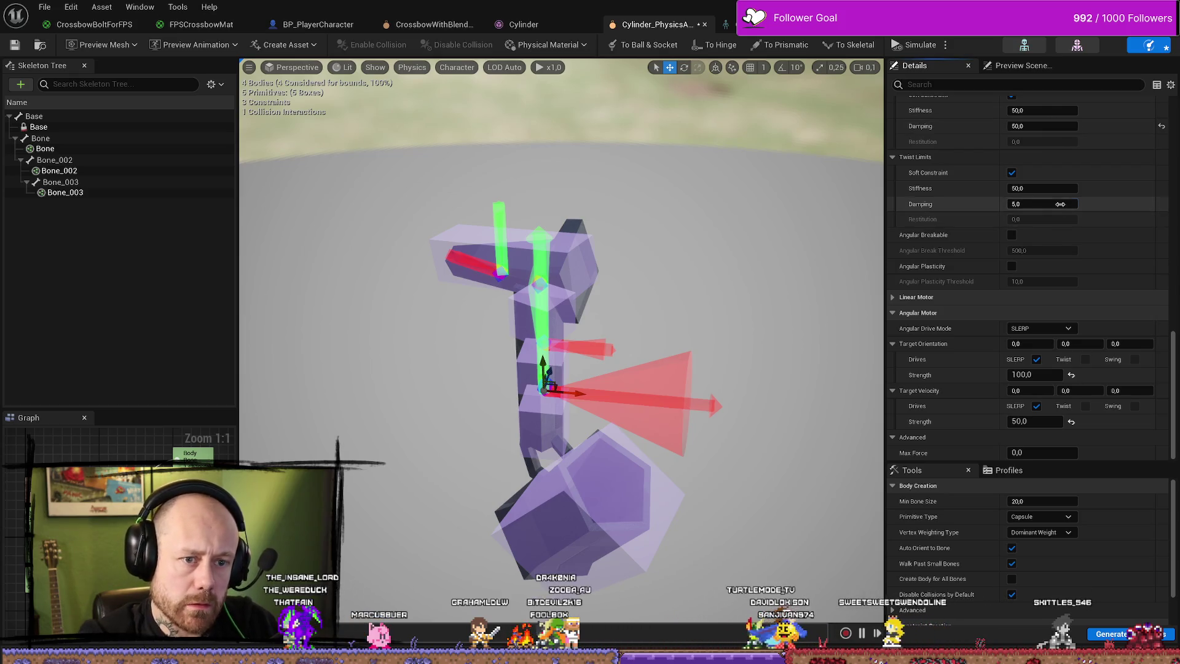
type("50")
key("Return")
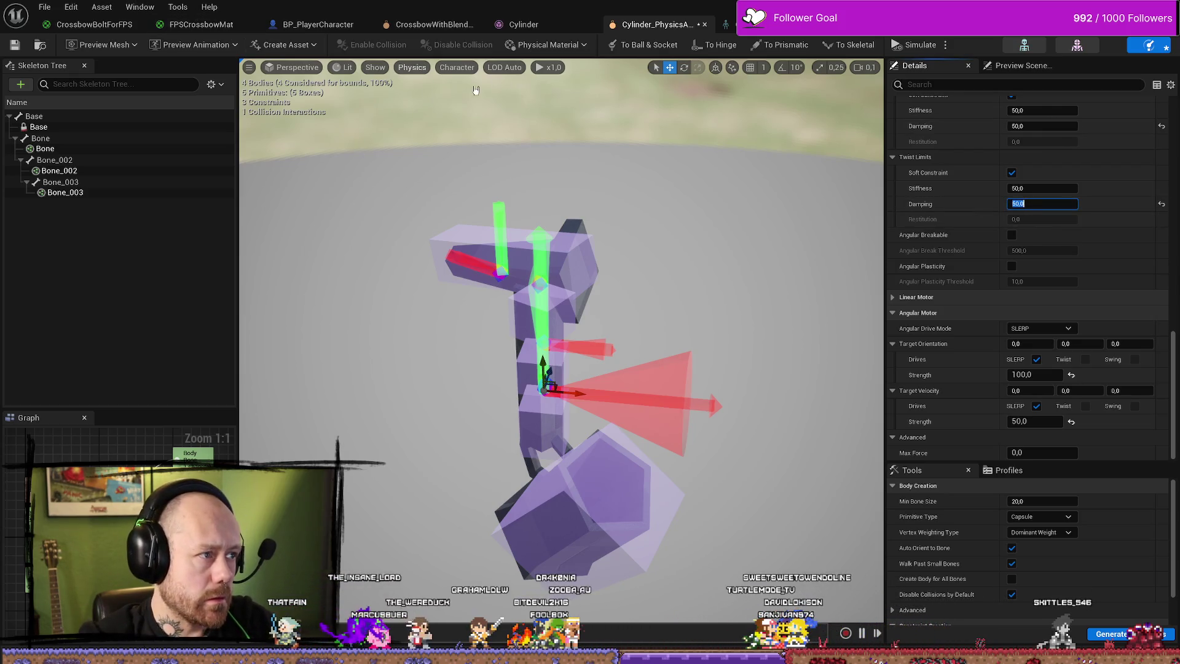
left_click(46, 7)
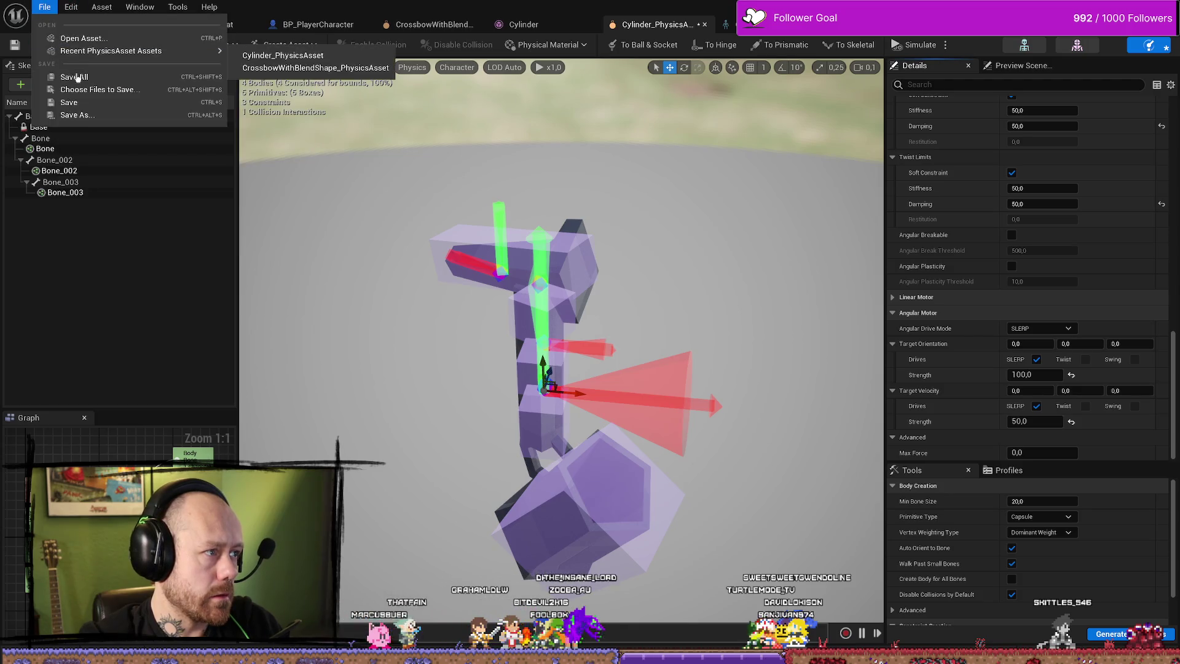
Save all assets and walk the crossbow past the autumn tree up the stone stairs.
left_click(85, 82)
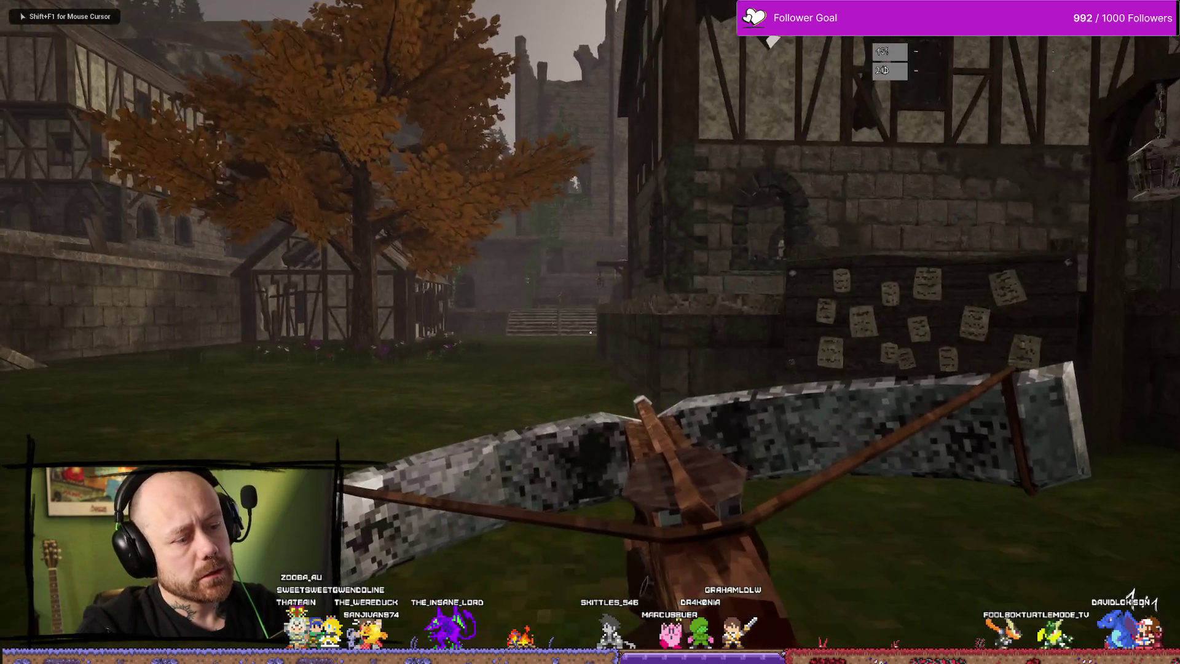
key("w")
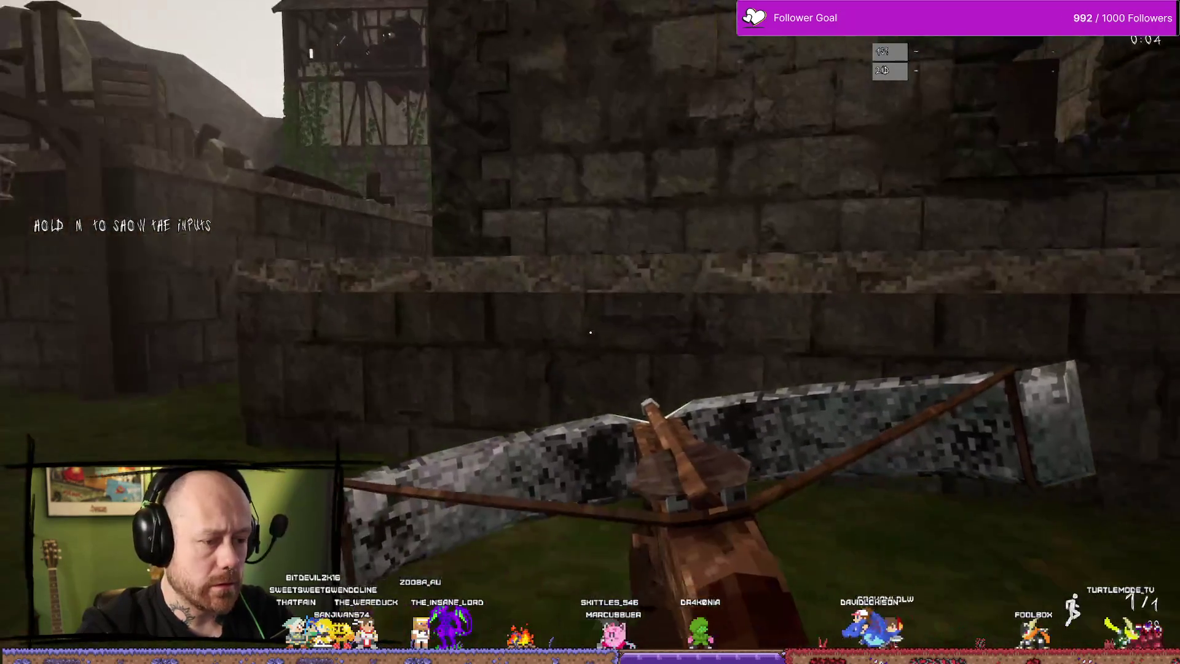
key("w")
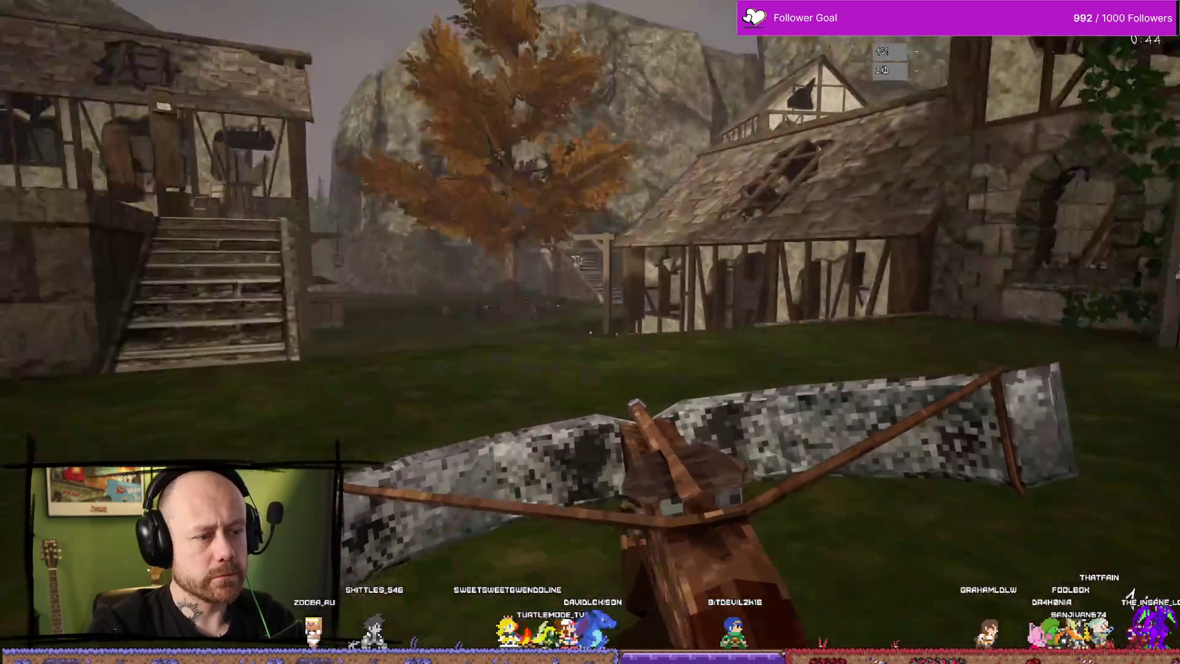
key("w")
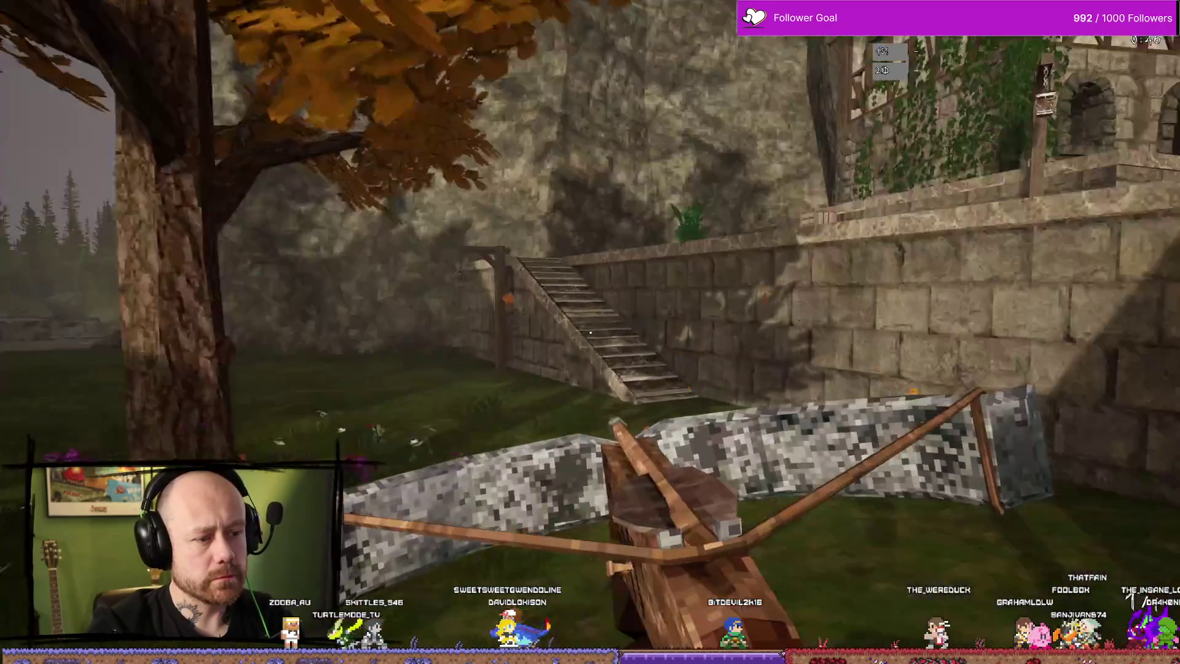
key("w")
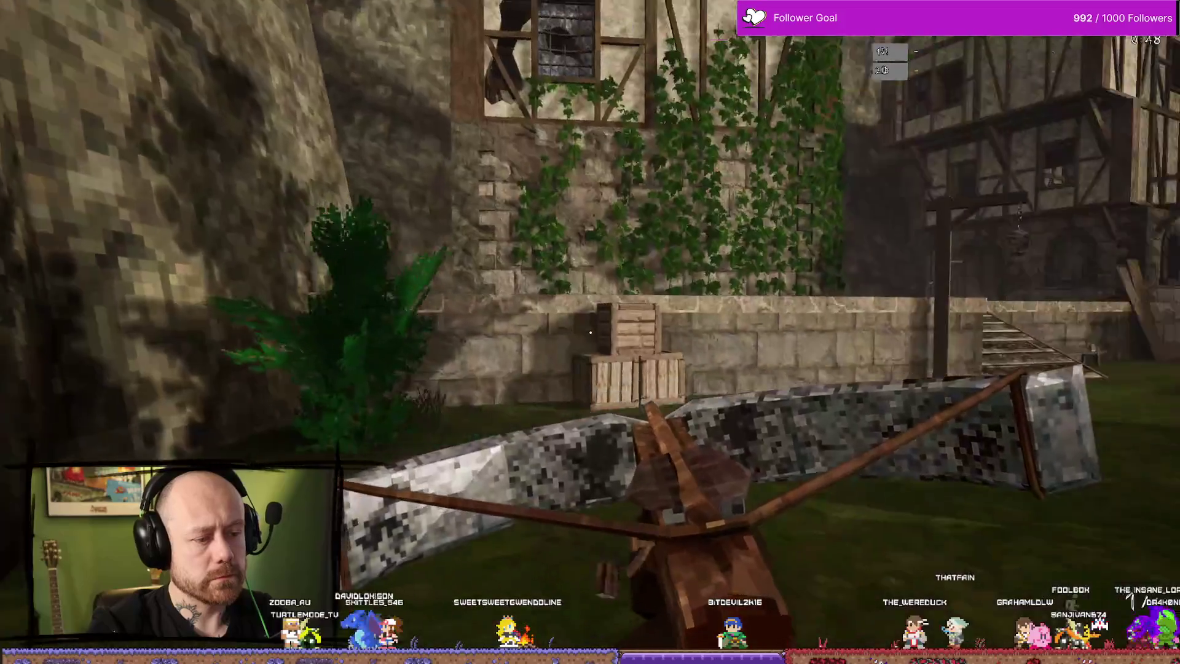
End the play test and switch back to the Cylinder_PhysicsAsset editor.
key("Escape")
key("ctrl+space")
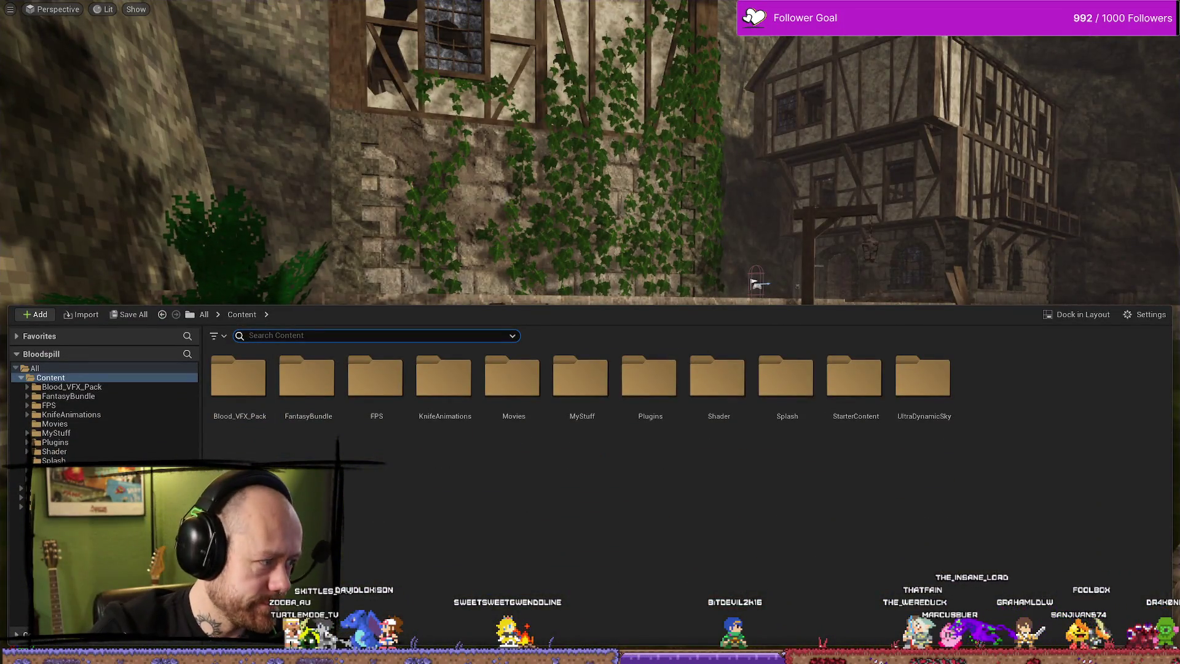
key("alt+Tab")
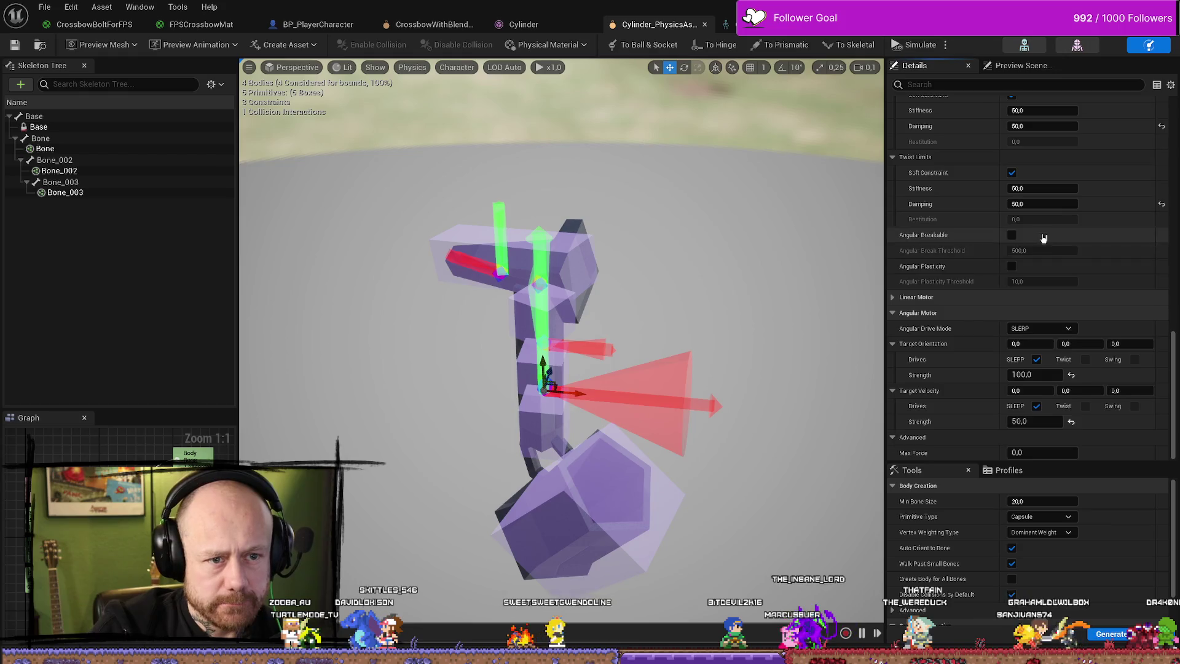
Set the current constraint's twist limit damping to 500.
scroll(1042, 240, "up", 2)
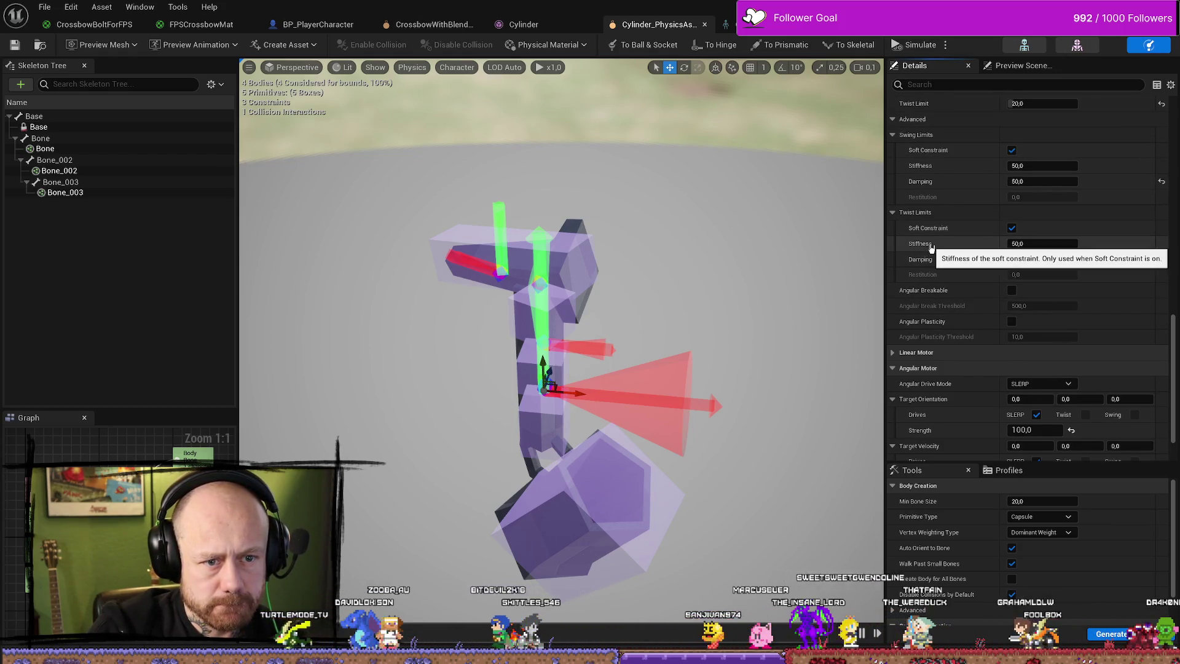
scroll(931, 247, "up", 2)
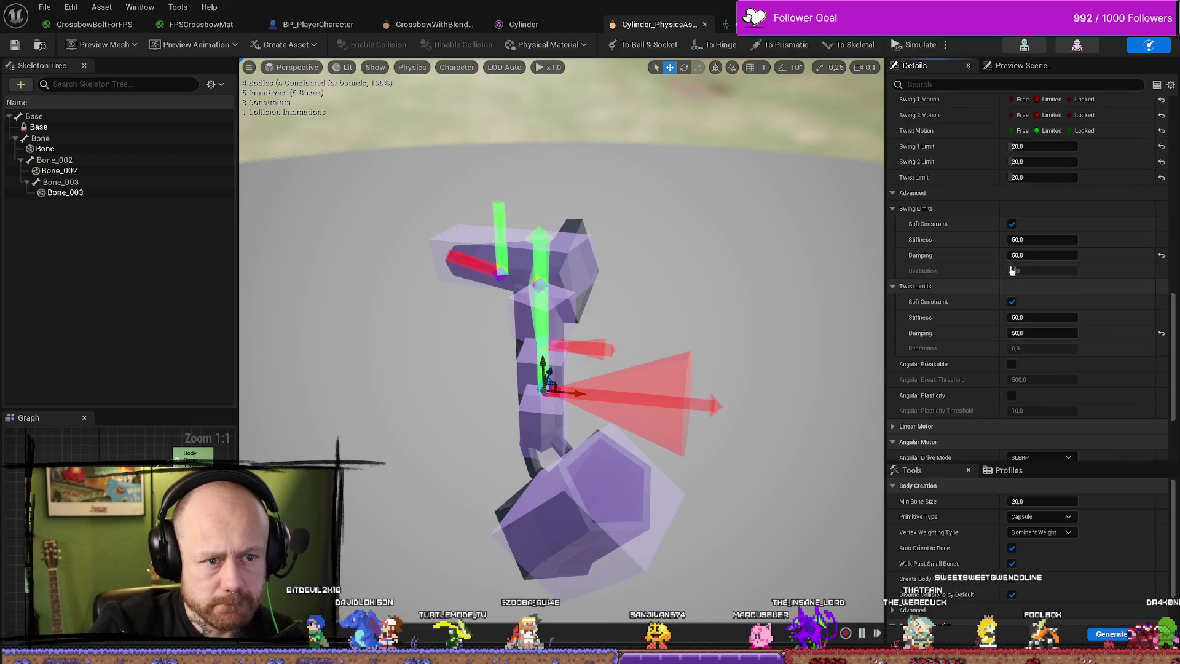
left_click(1018, 313)
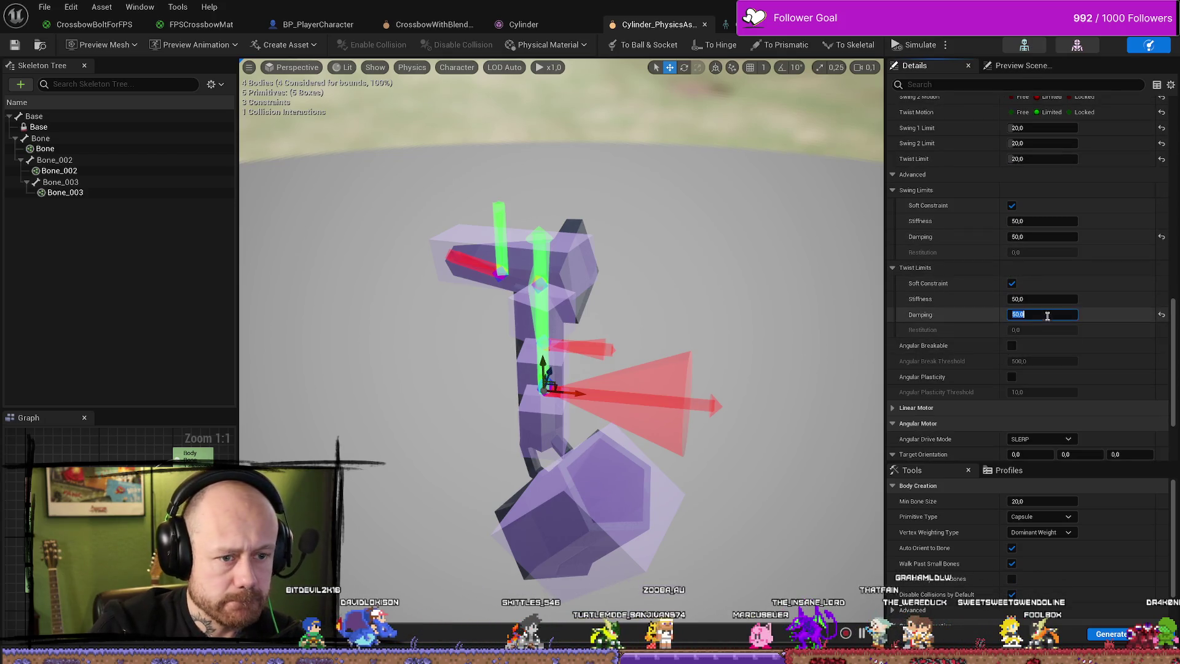
type("500")
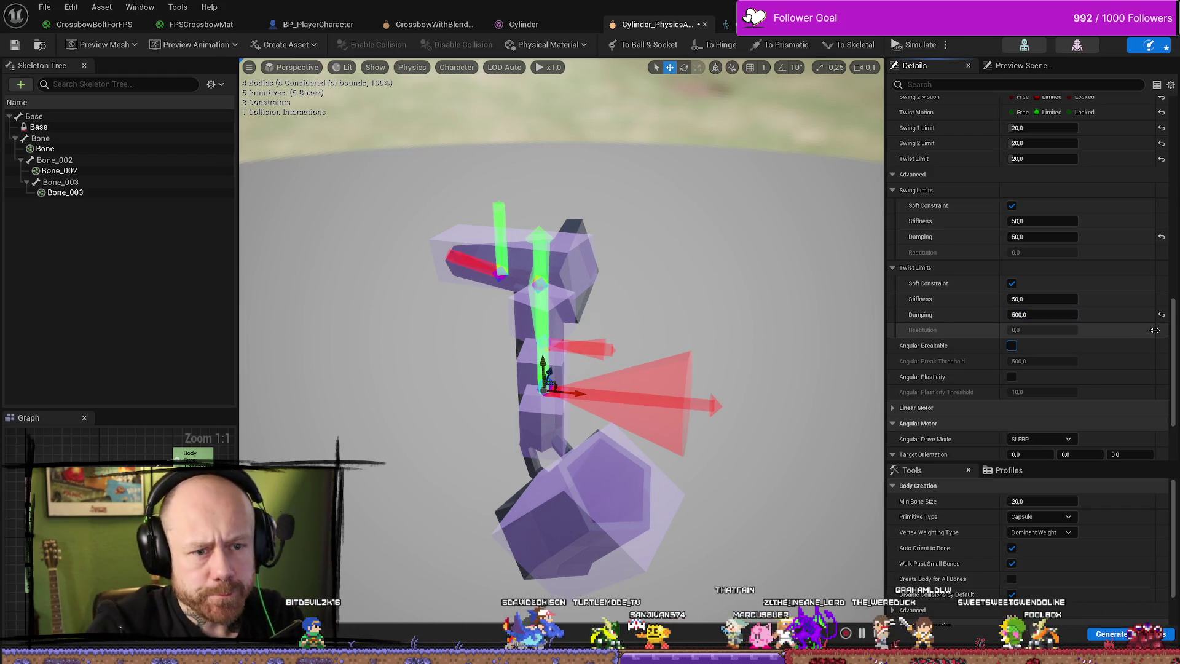
key("Tab")
Set twist and swing limit damping to 500 on another string constraint.
left_click(542, 335)
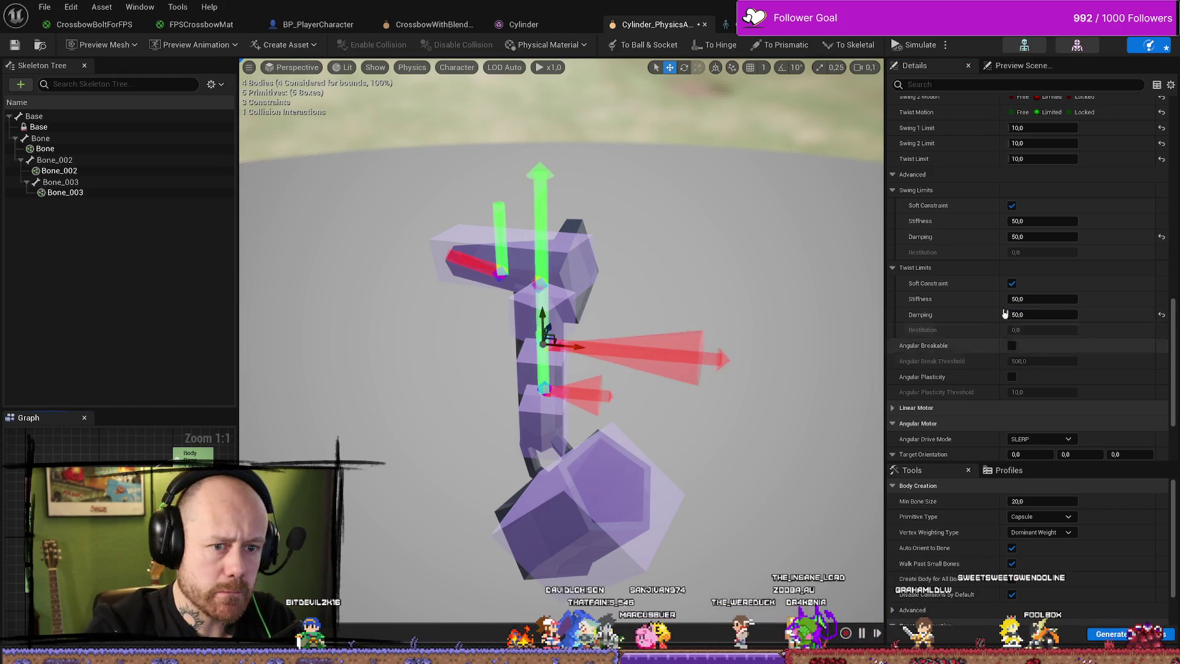
left_click(1045, 314)
type("500")
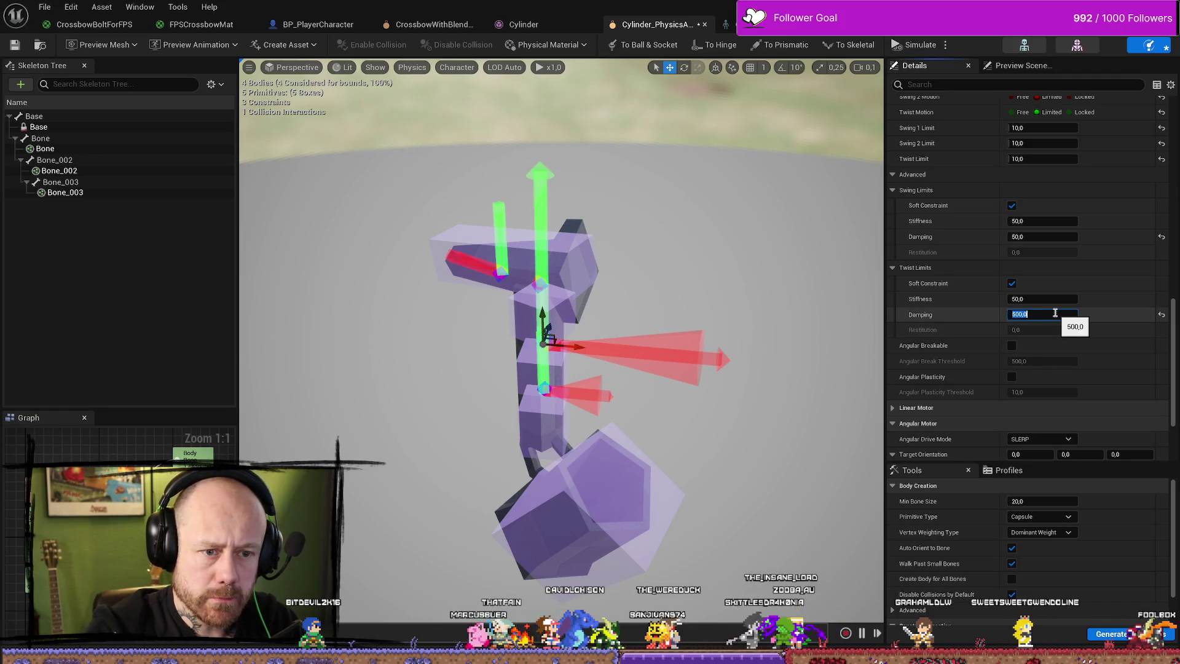
key("Return")
left_click(1037, 236)
type("500")
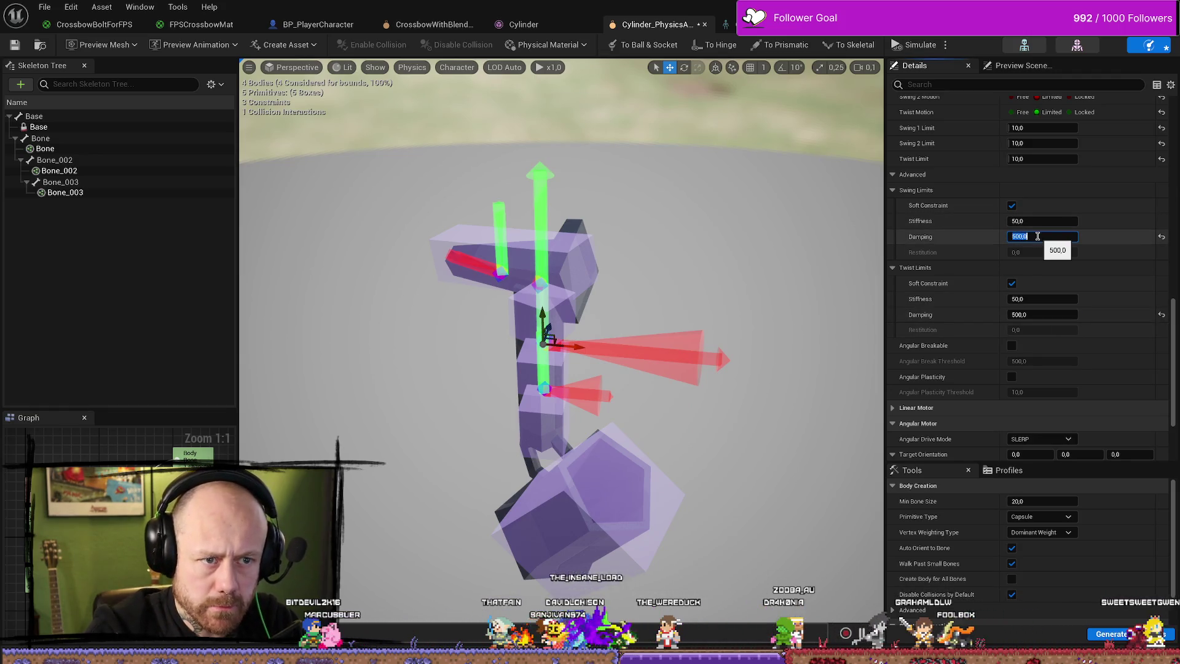
key("Return")
Set the lower constraint's swing limit damping to 500.
left_click(544, 388)
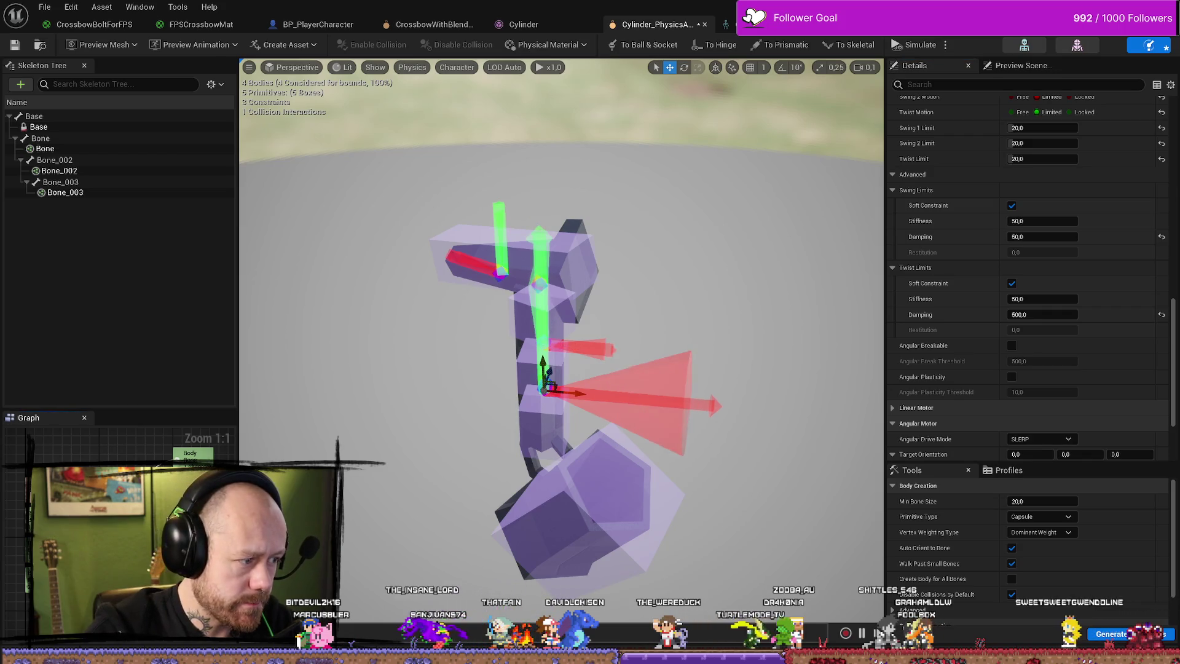
left_click(1059, 237)
type("500")
key("Return")
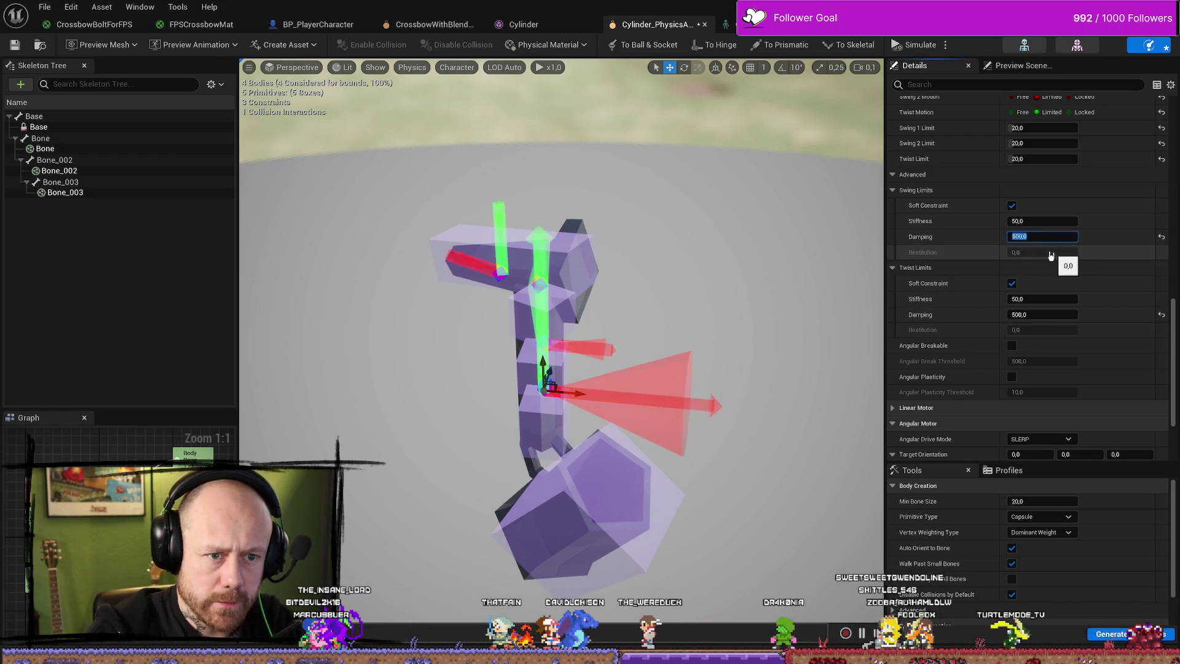
Select the top string constraint and edit its swing and twist limit damping fields.
left_click(544, 341)
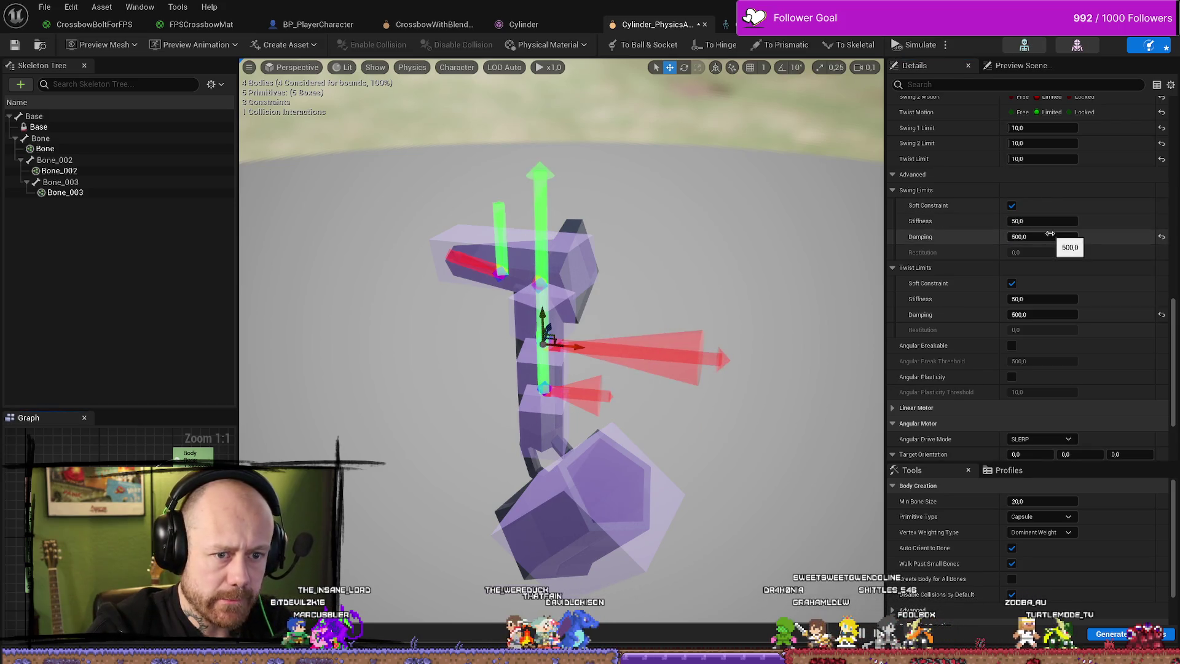
left_click(500, 272)
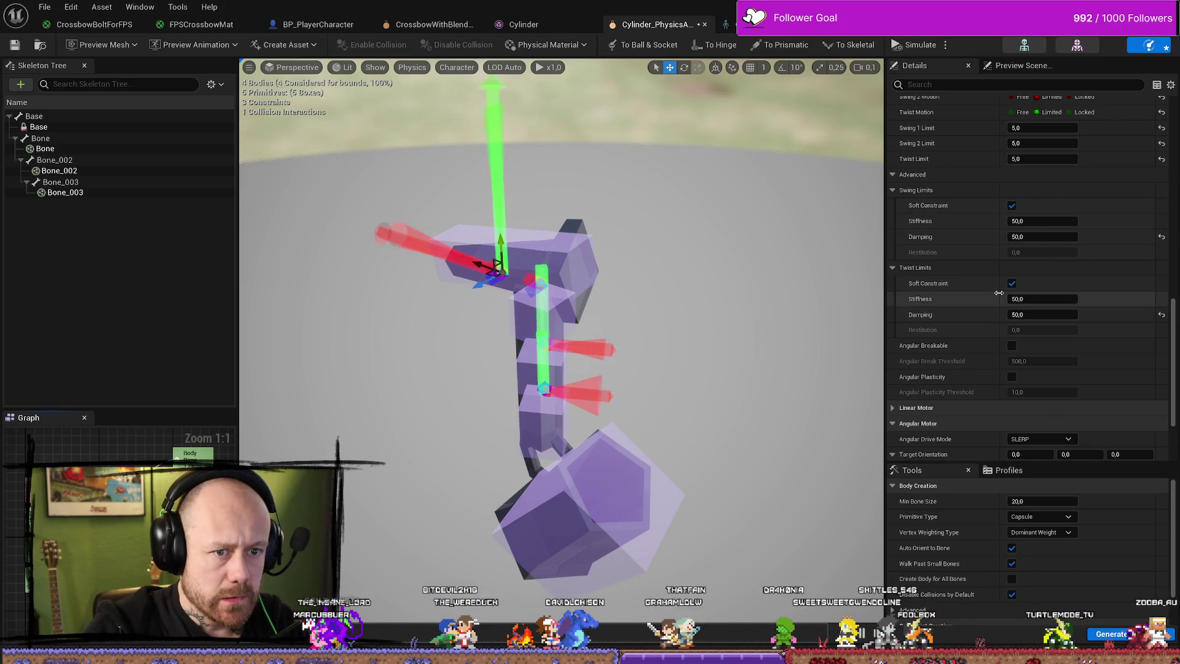
left_click(1061, 240)
type("500")
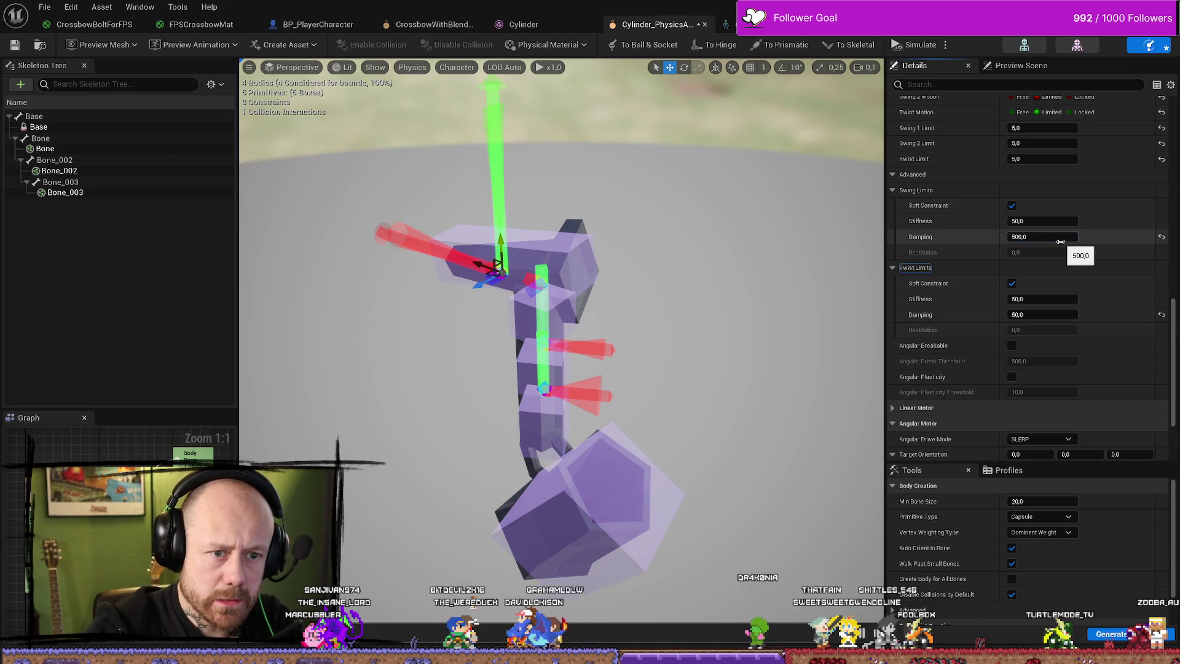
left_click(1061, 314)
type("500")
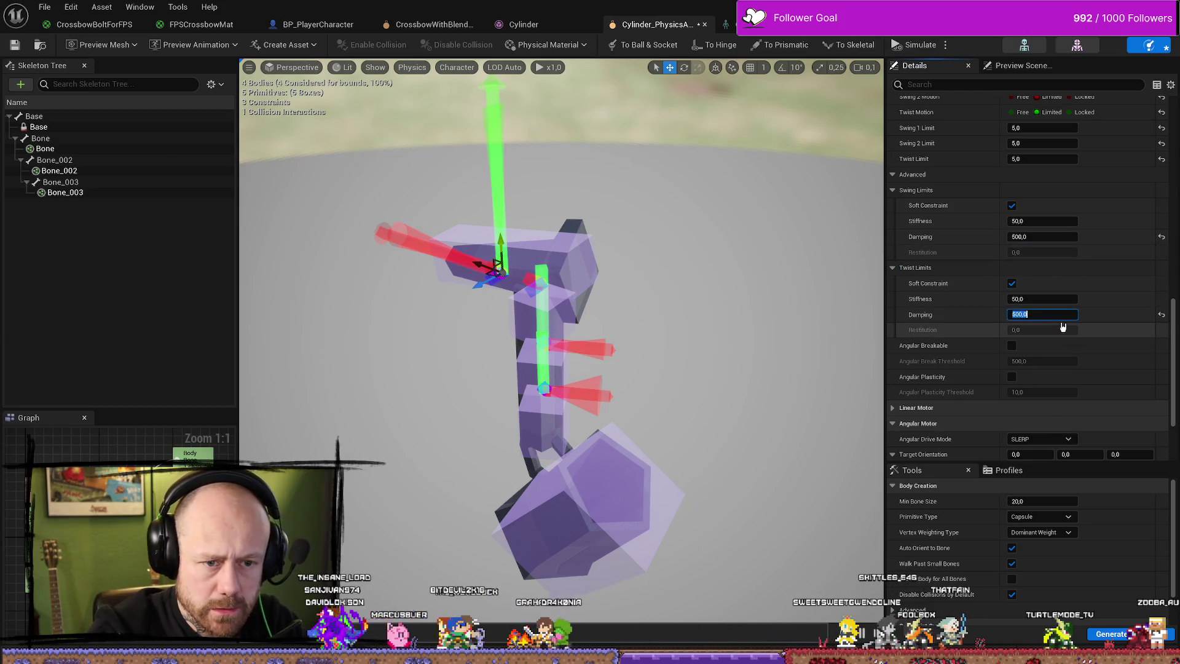
left_click(44, 7)
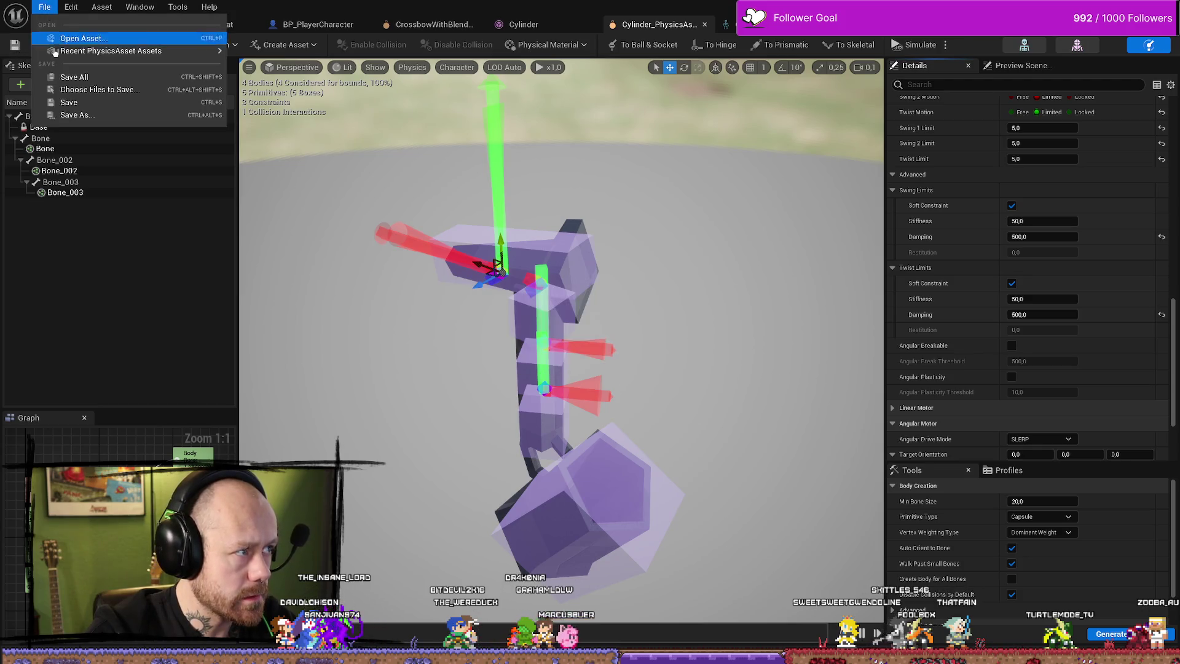
left_click(68, 74)
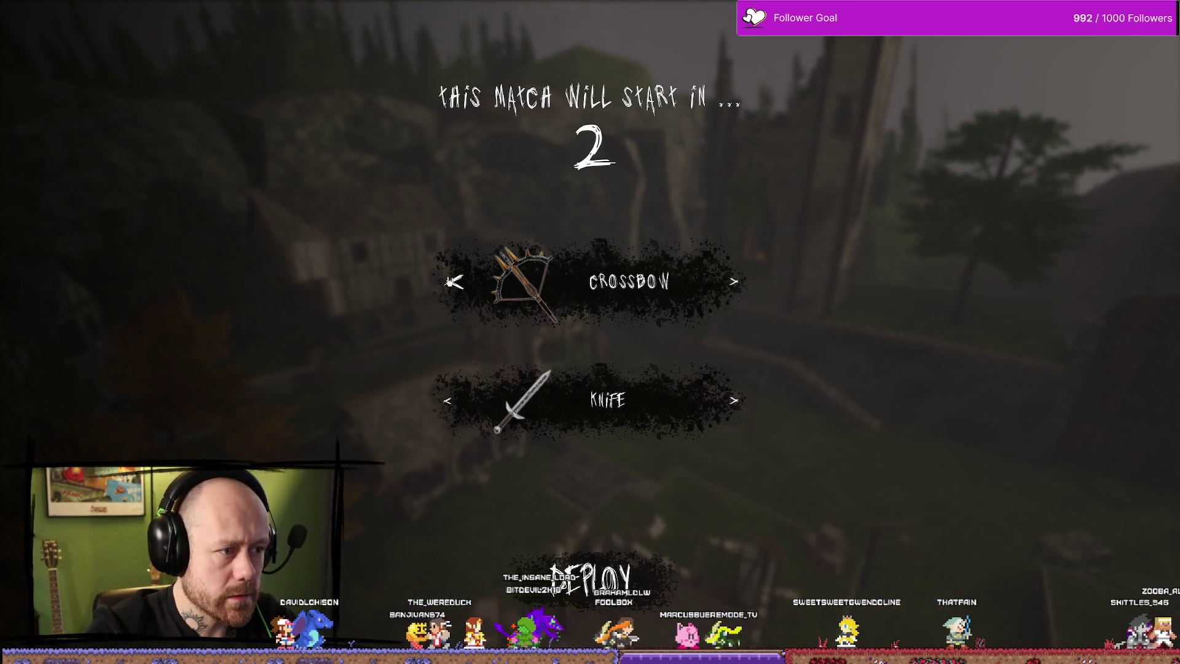
left_click(590, 578)
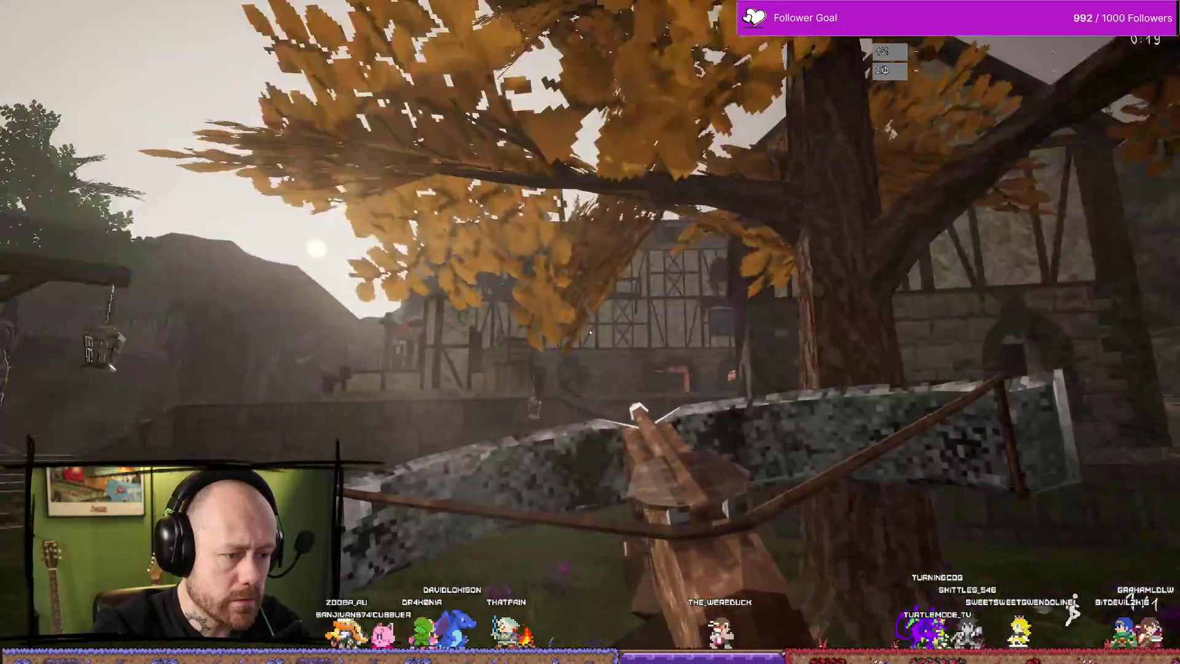
key("Escape")
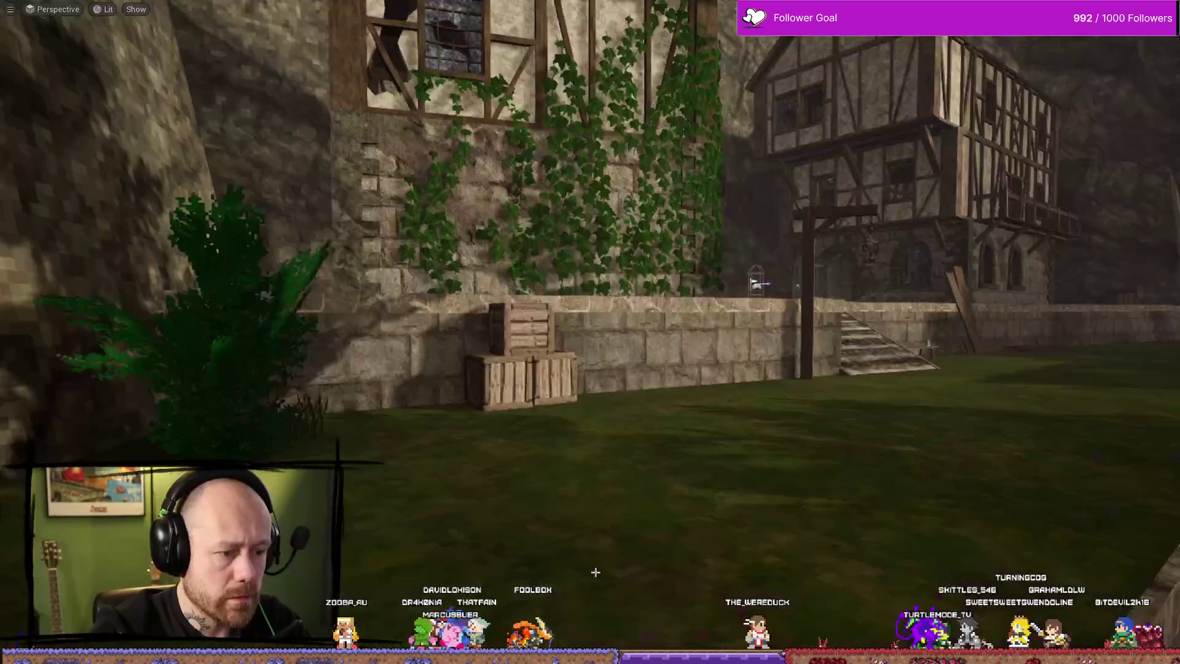
key("ctrl+space")
key("alt+Tab")
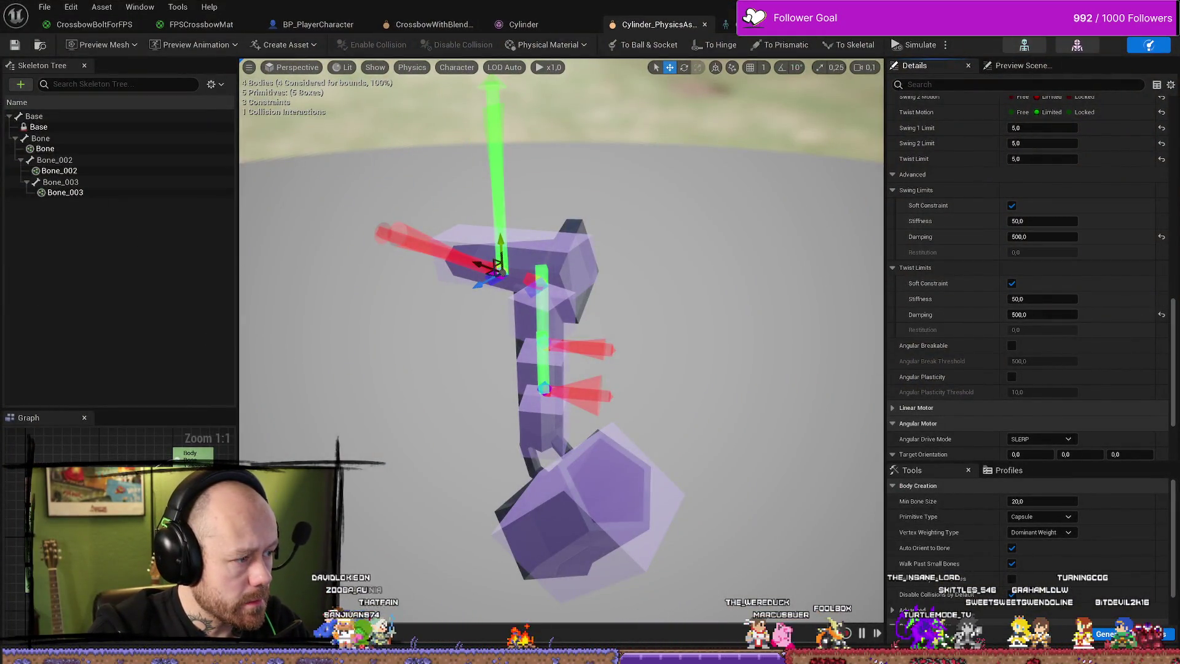
scroll(1096, 256, "up", 5)
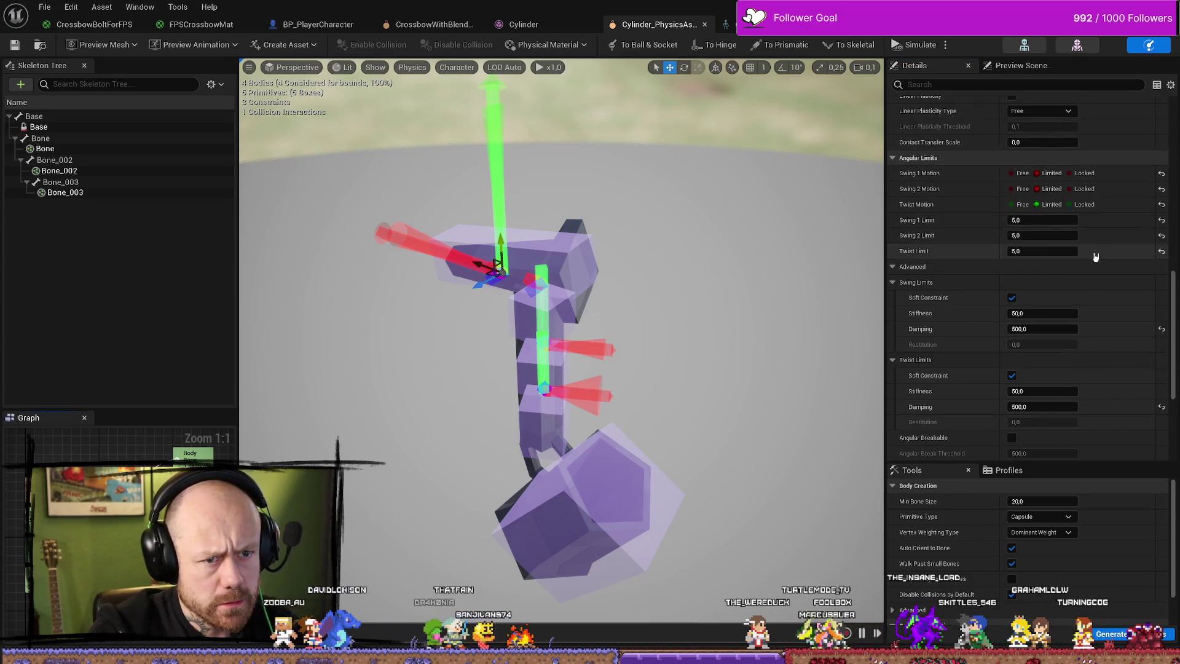
Set projection angular tolerance to 60 on the top and Bone_002–Bone constraints.
scroll(1099, 256, "up", 8)
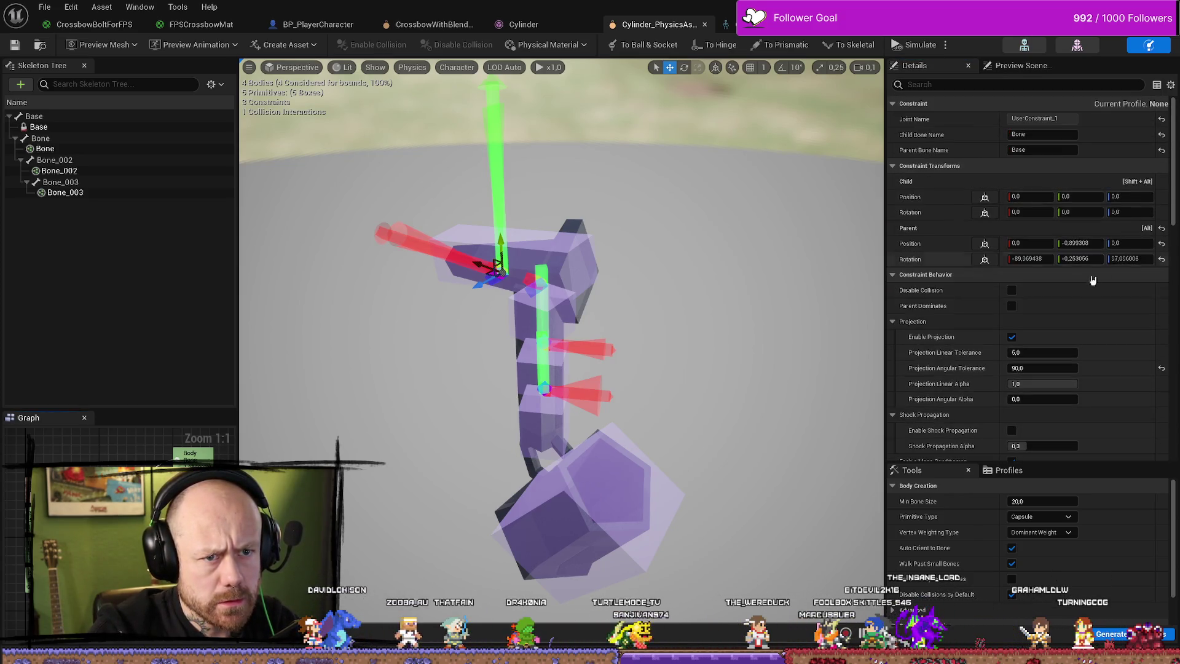
left_click(1066, 367)
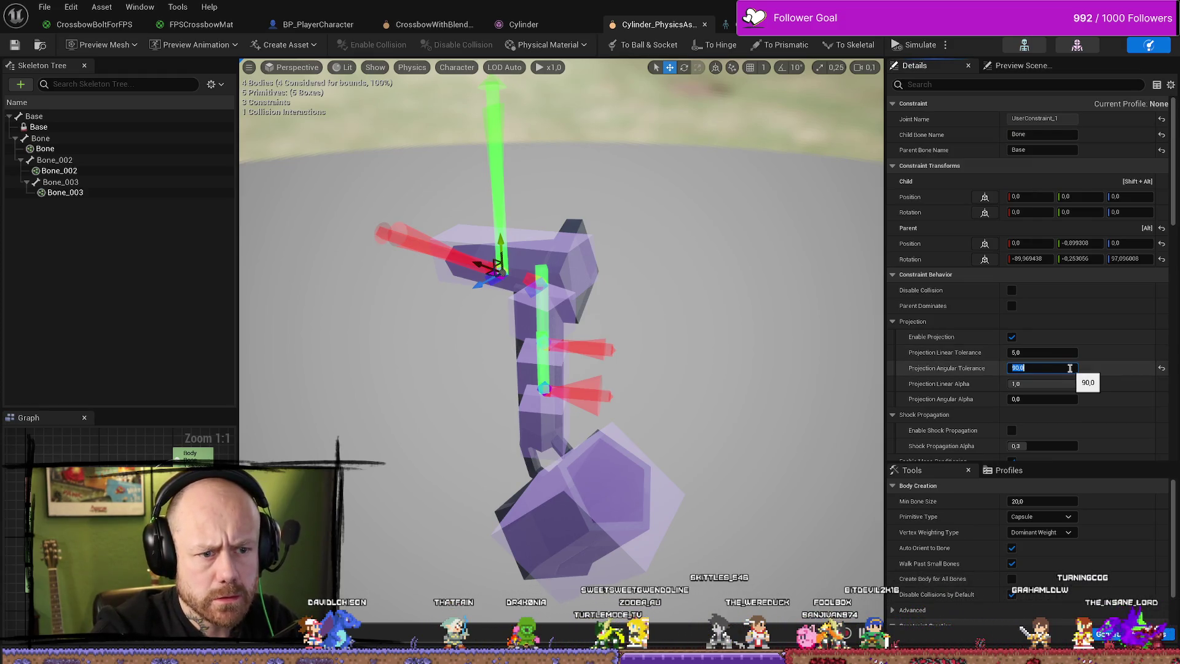
type("60")
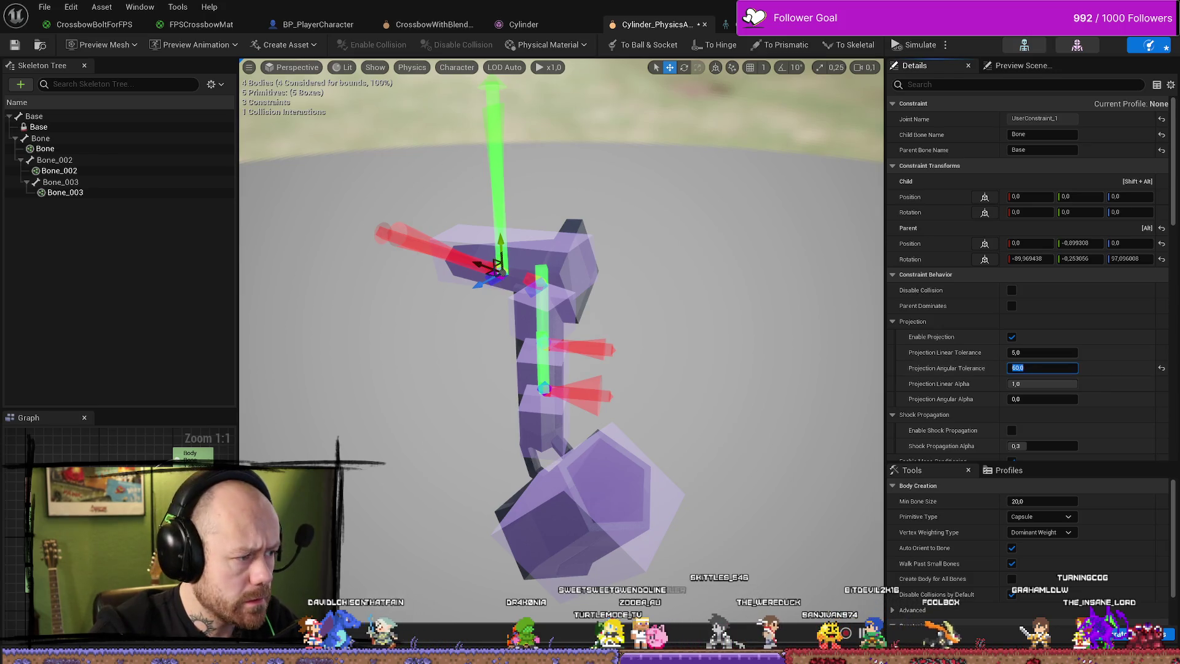
left_click(544, 334)
left_click(1045, 368)
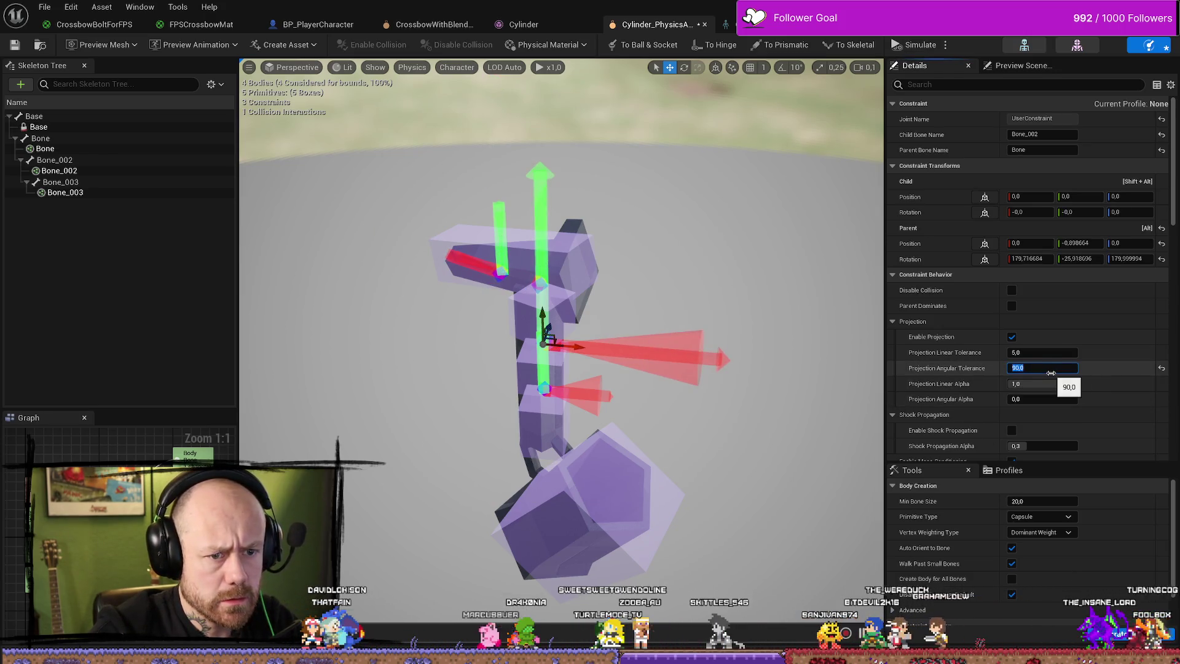
type("60")
key("Return")
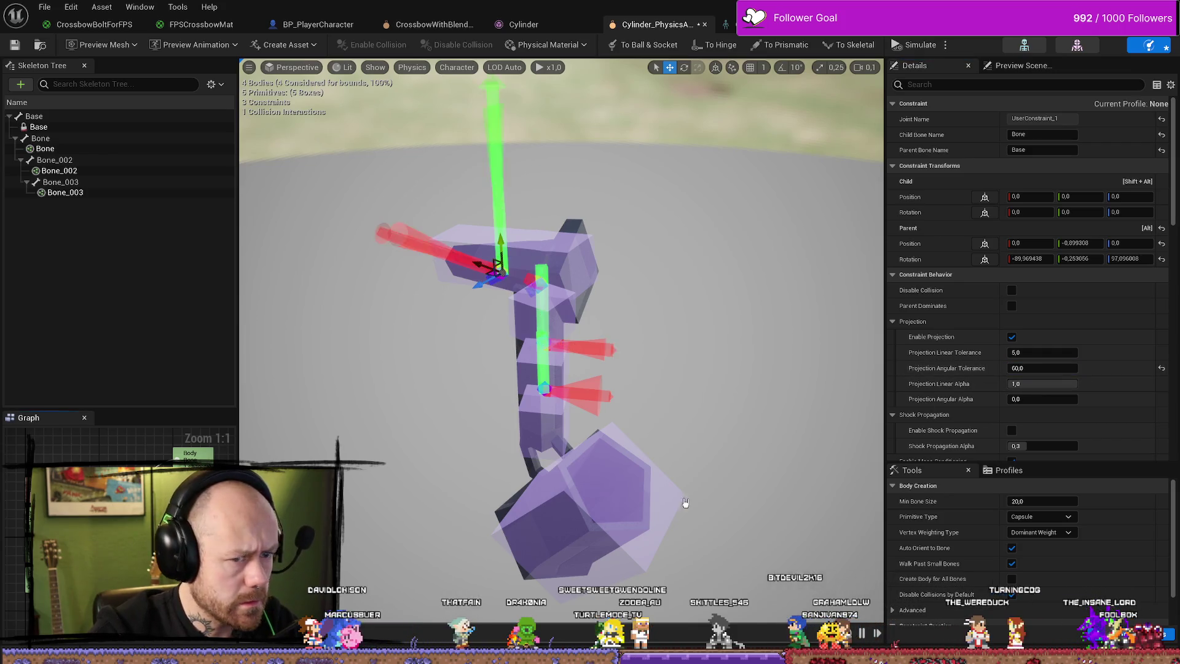
Set the Bone_003–Bone_002 constraint's projection angular tolerance to 60 and save the asset.
left_click(545, 388)
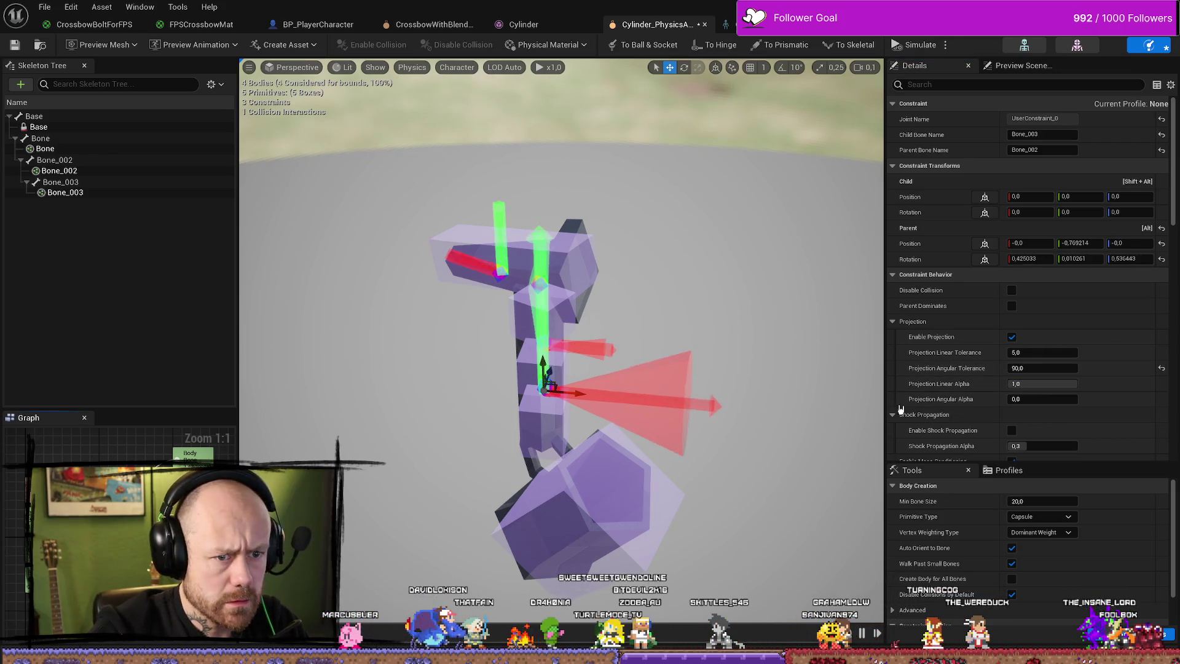
left_click(1050, 368)
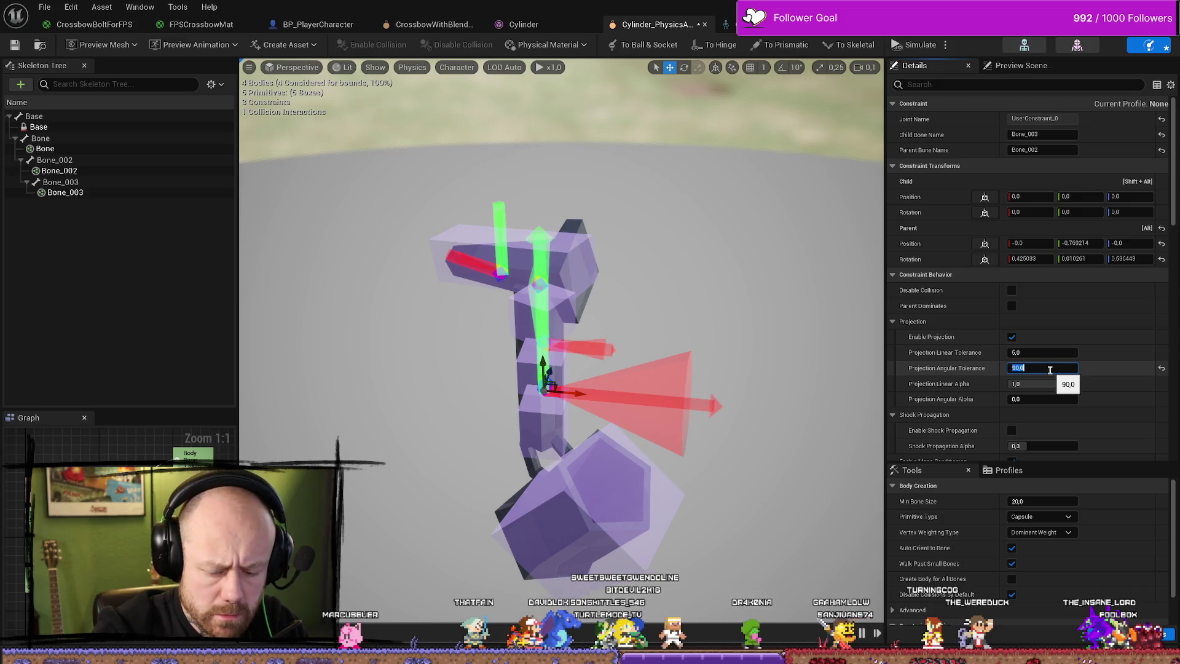
type("60")
key("Return")
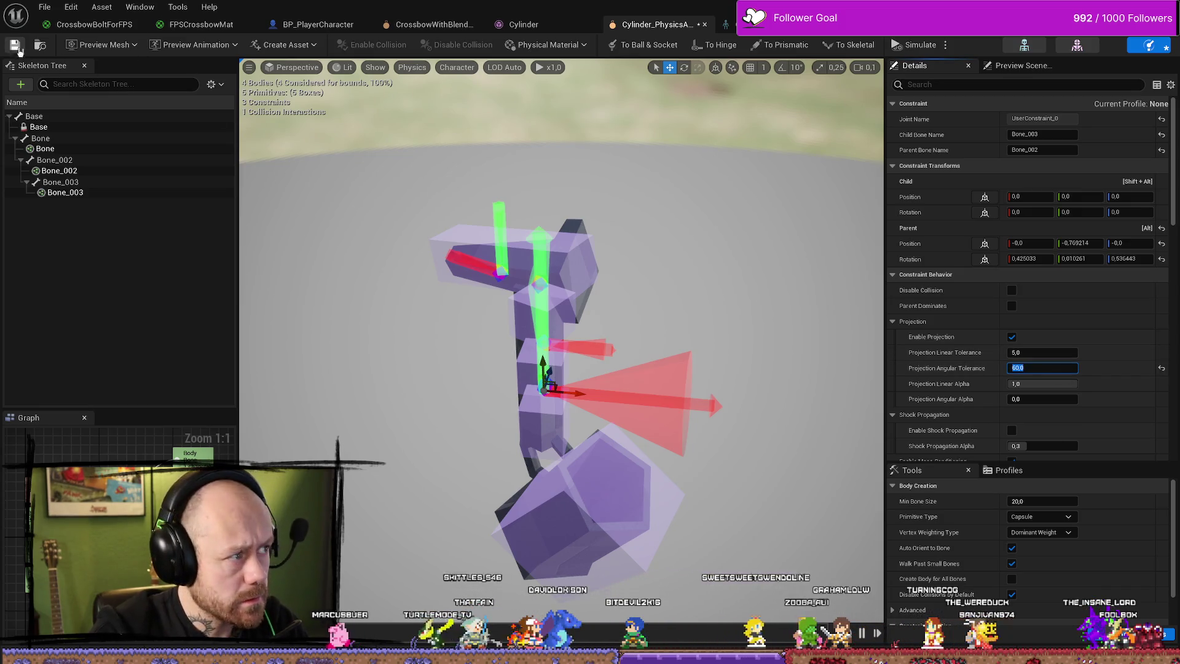
key("ctrl+s")
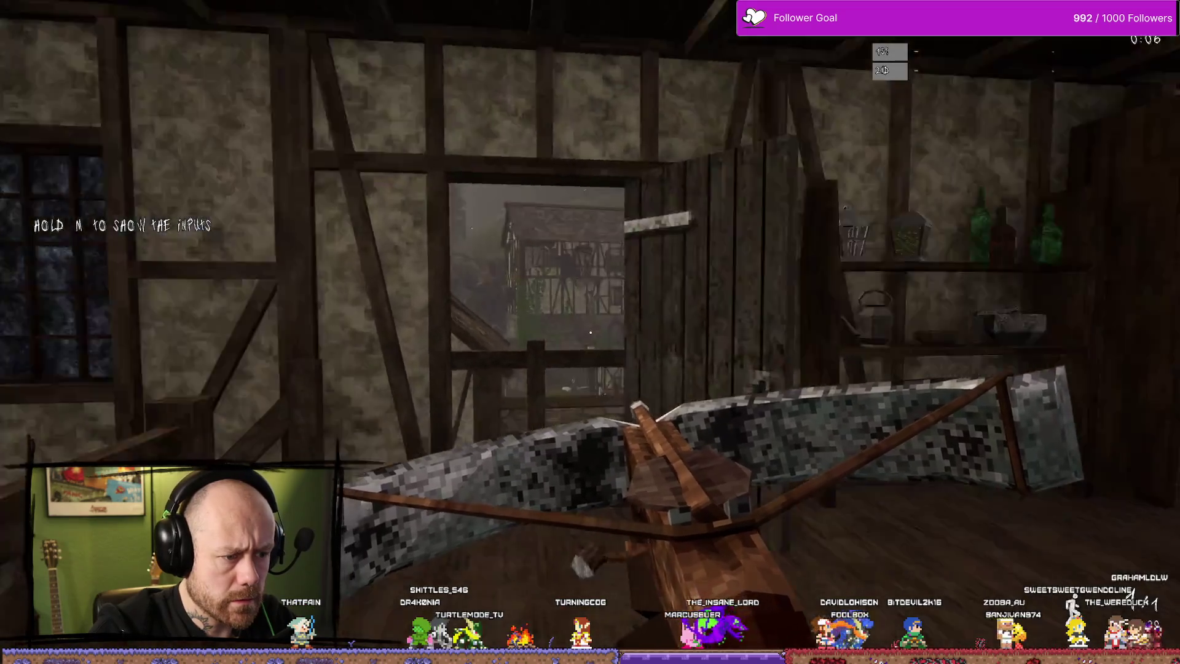
Walk the crossbow out the doorway, past the ruined tower and timber houses to the staircase.
key("w")
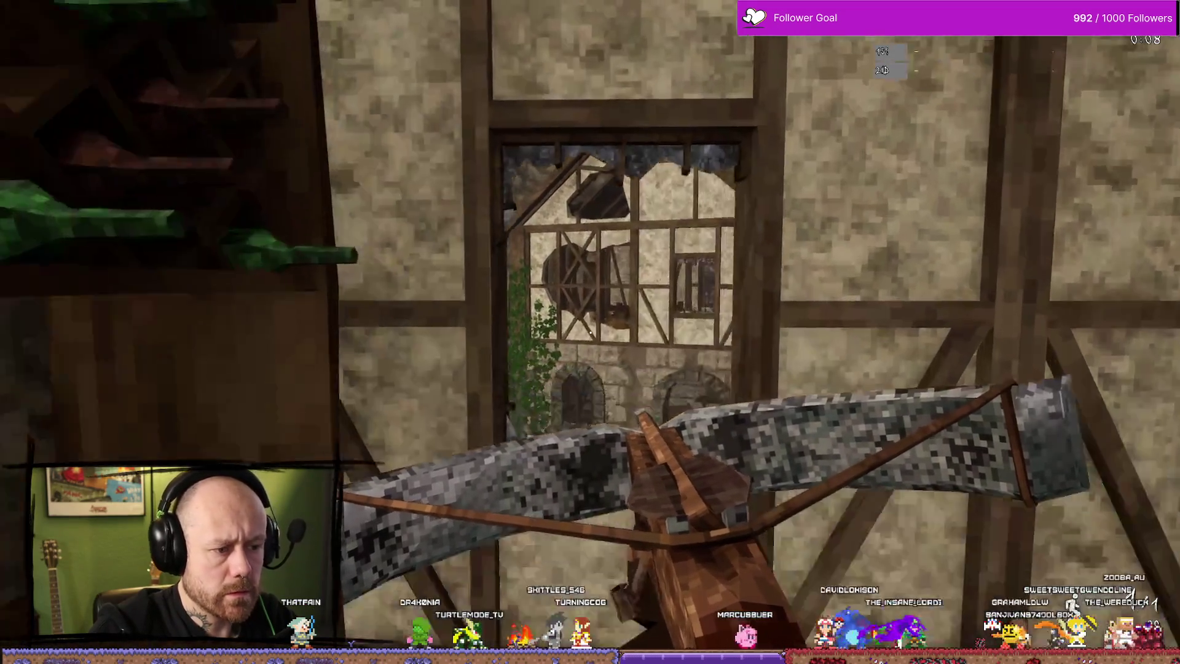
key("w")
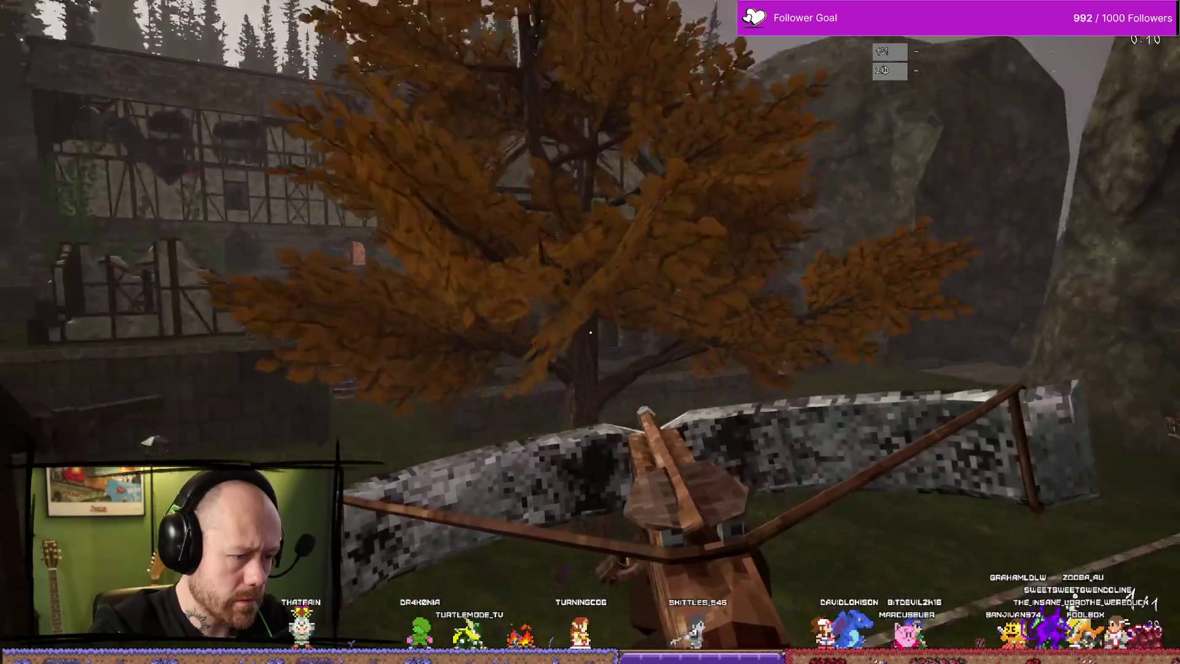
key("w")
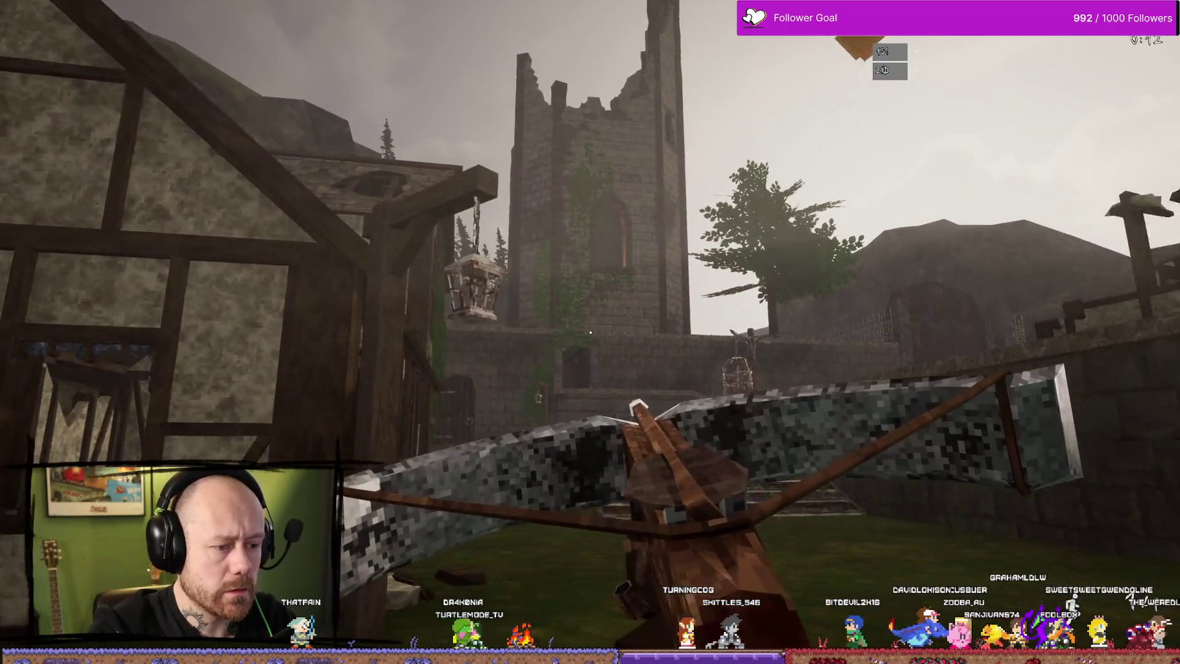
key("w")
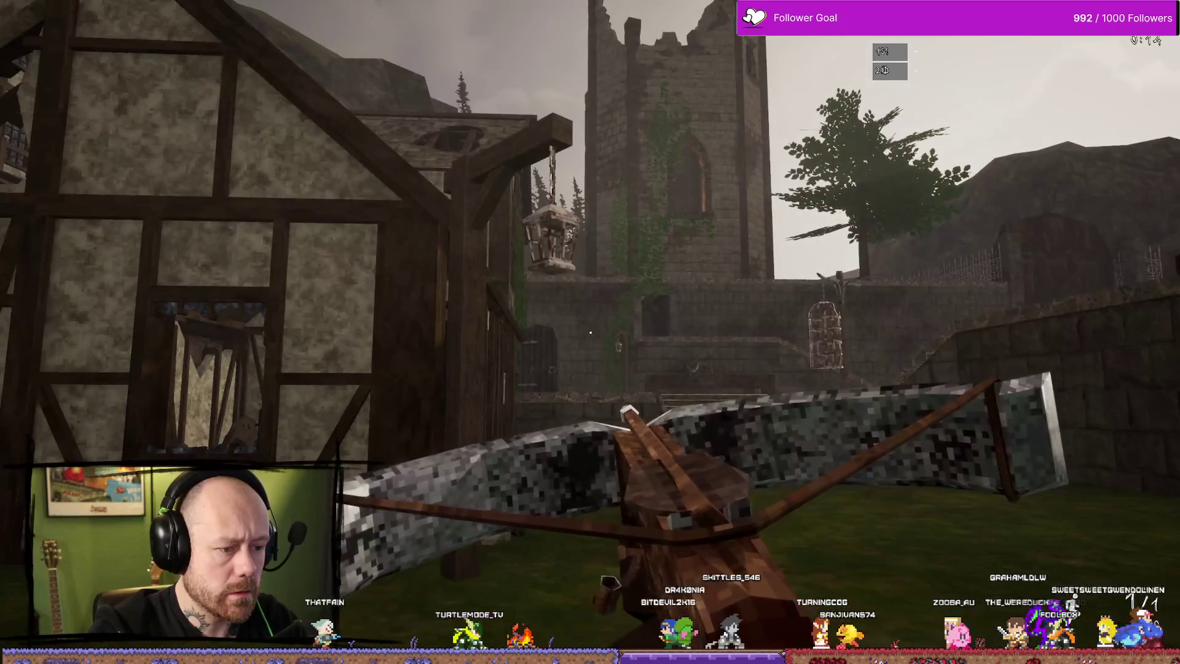
key("w")
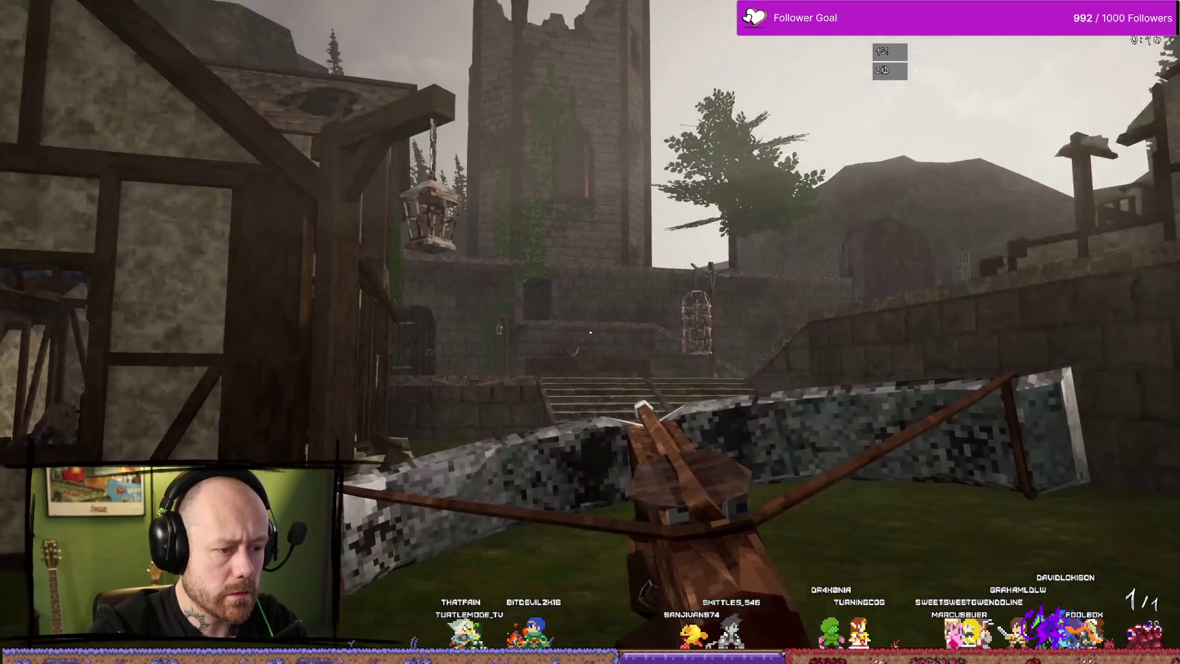
key("w")
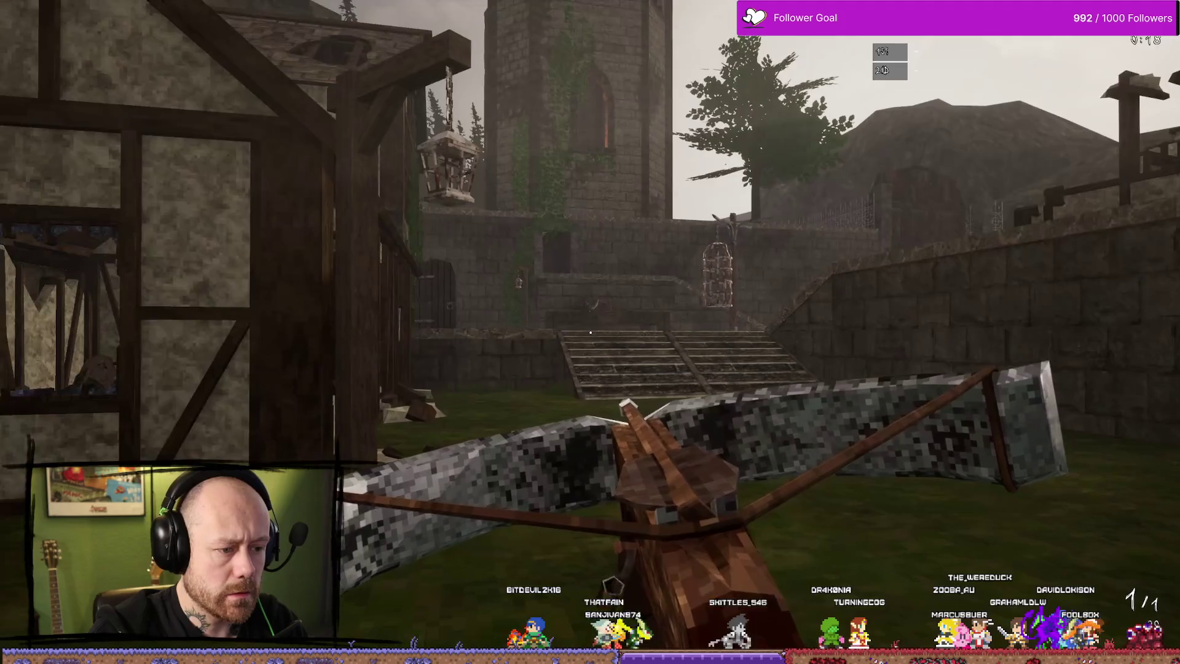
key("w")
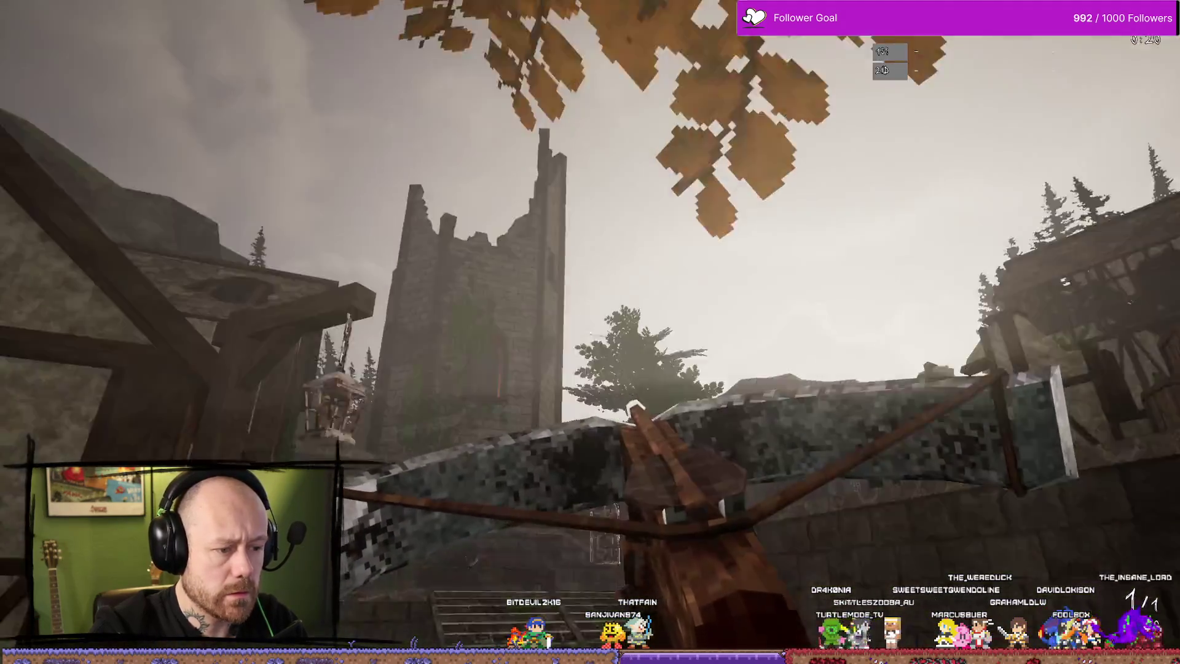
key("w")
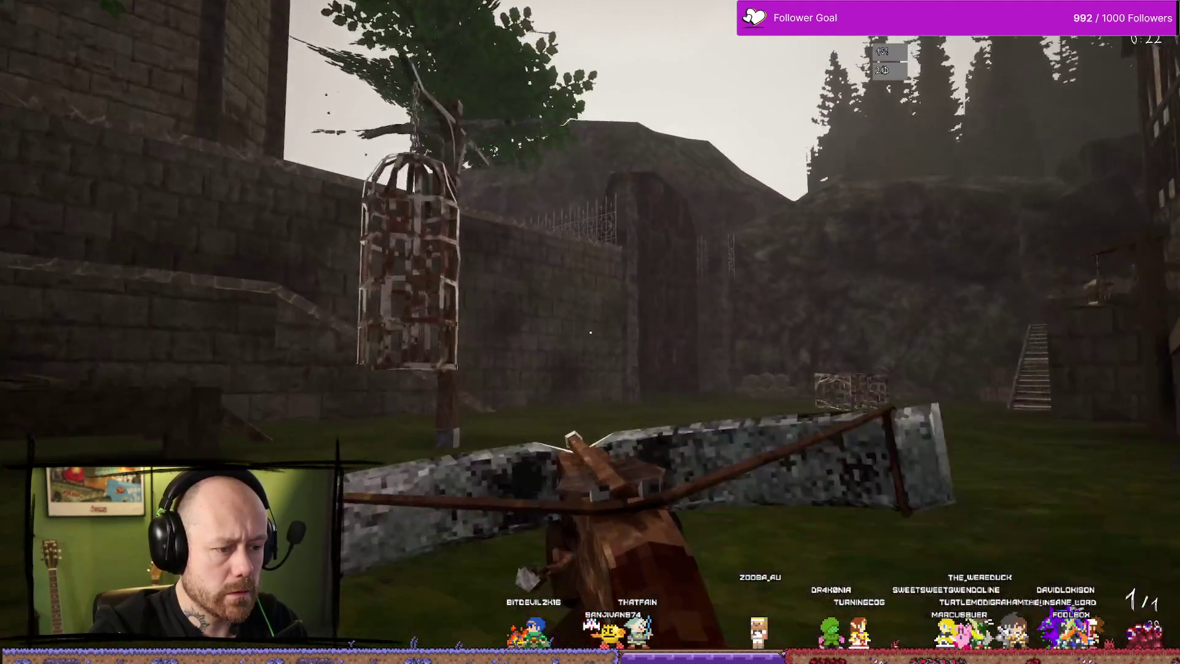
key("w")
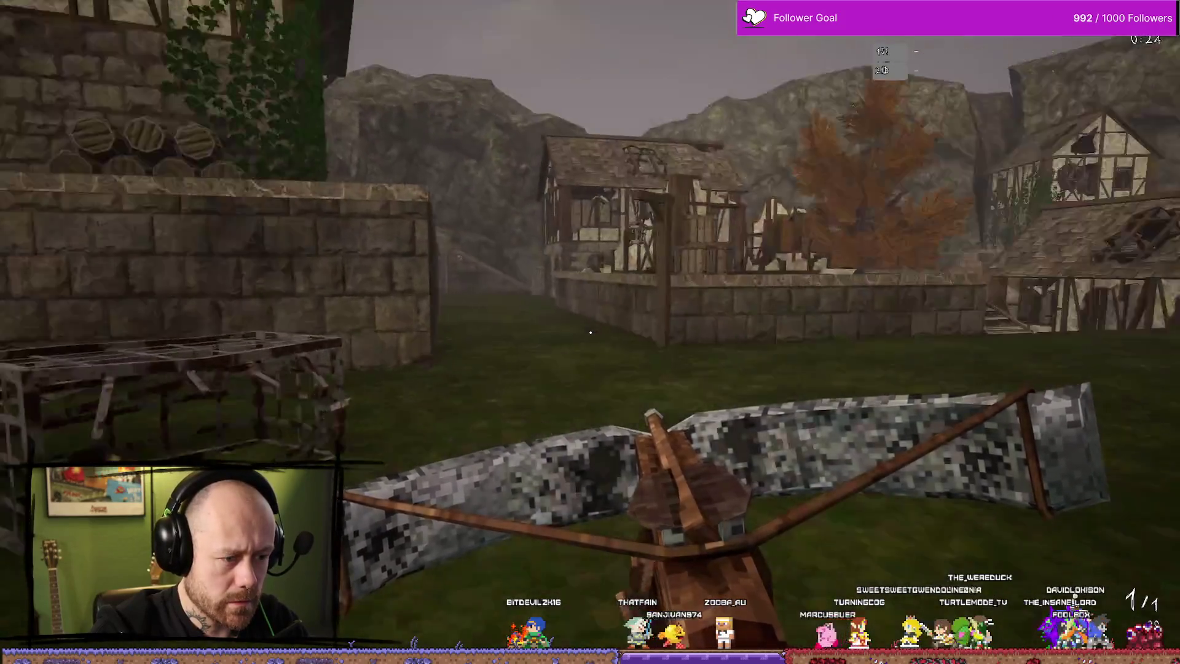
key("w")
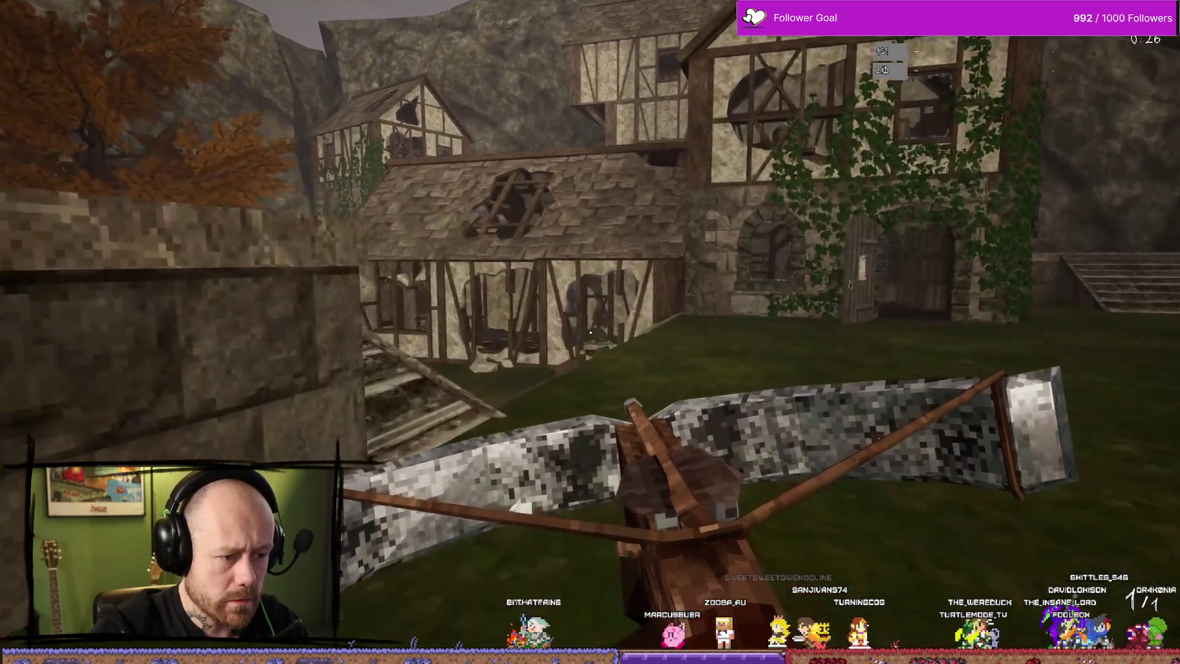
key("w")
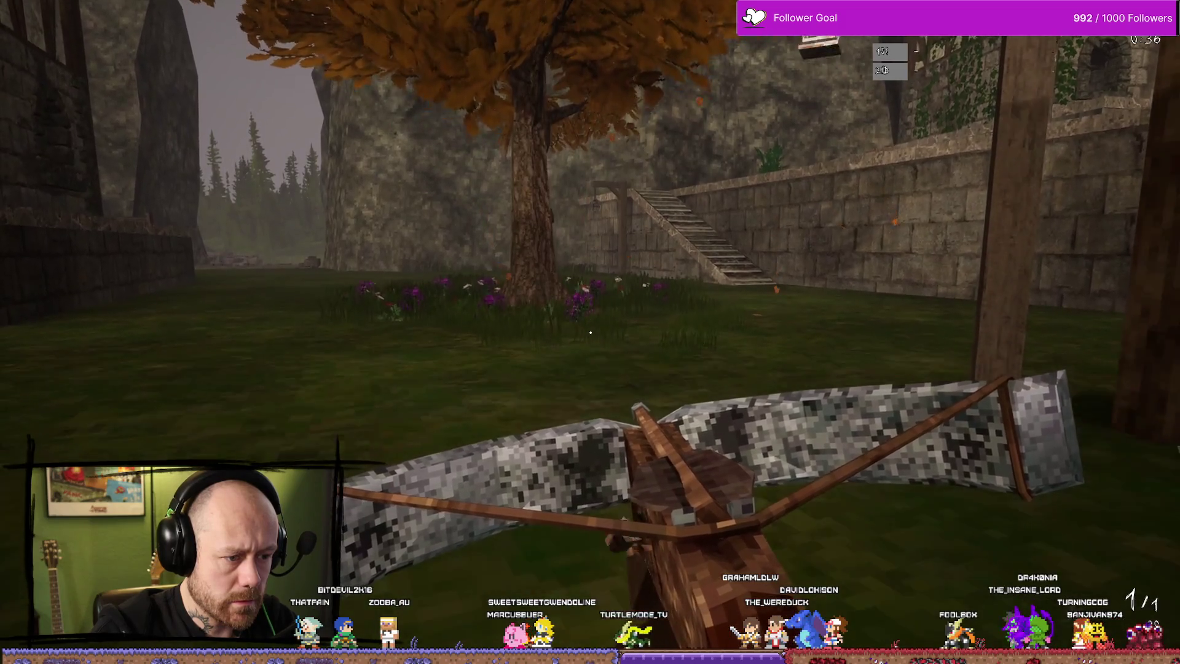
Stop the play session, open the content drawer, and return to the physics asset editor.
key("Escape")
key("ctrl+space")
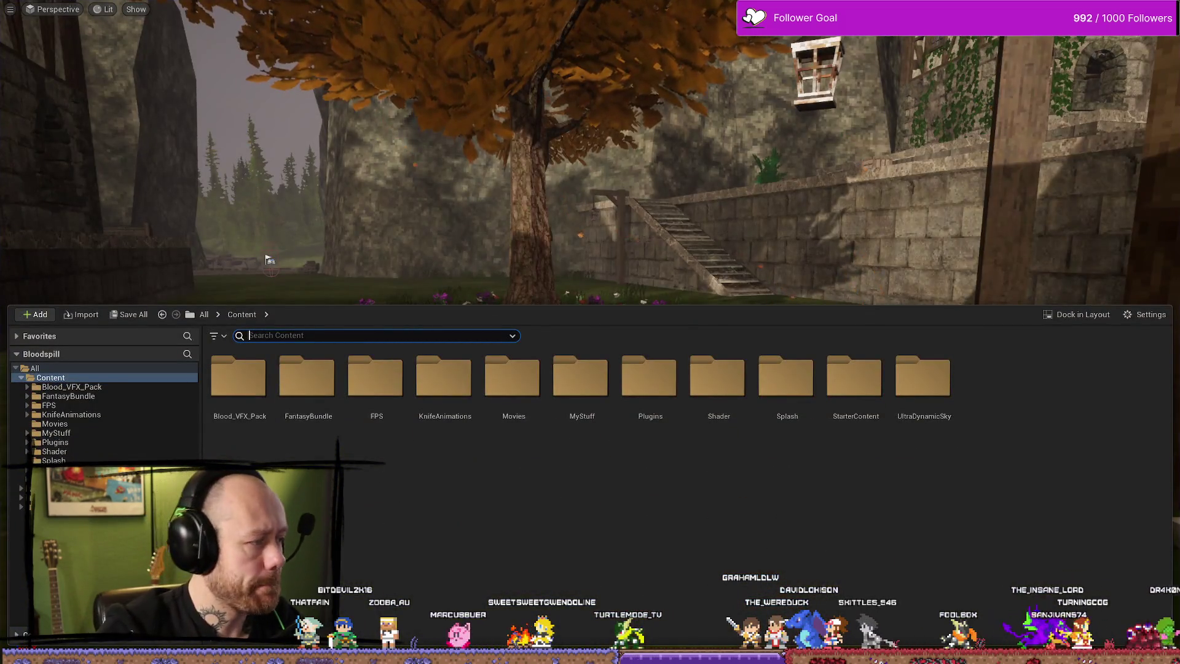
key("alt+Tab")
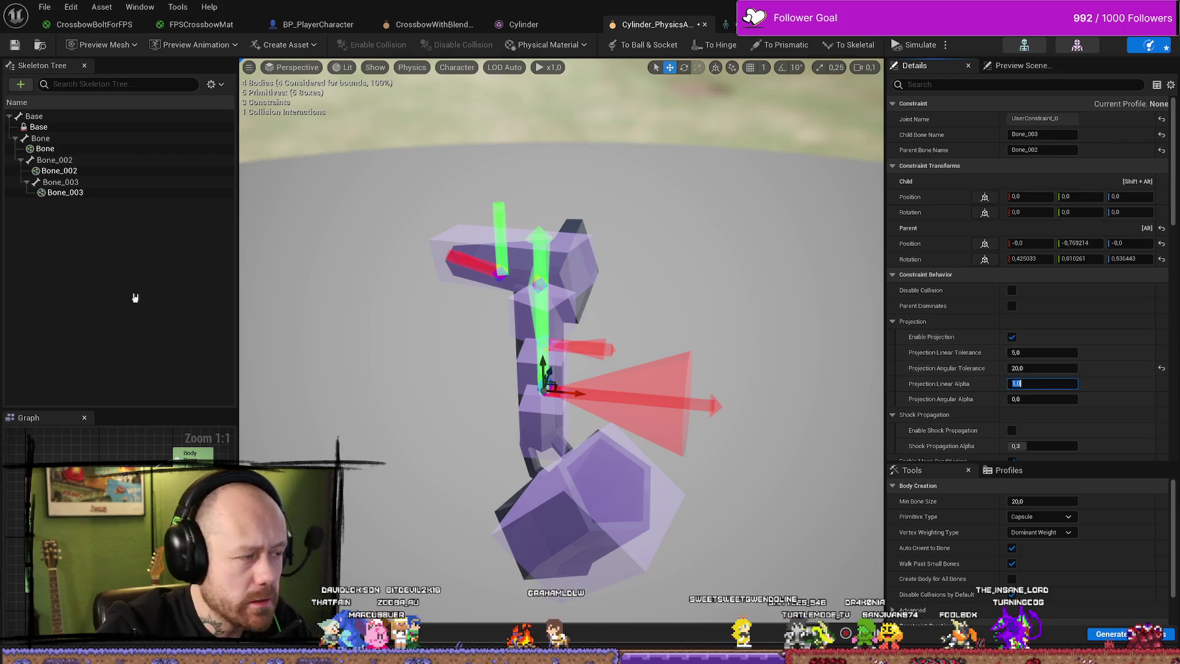
Set the Bone_002–Bone constraint's projection angular tolerance to 20.
left_click(556, 346)
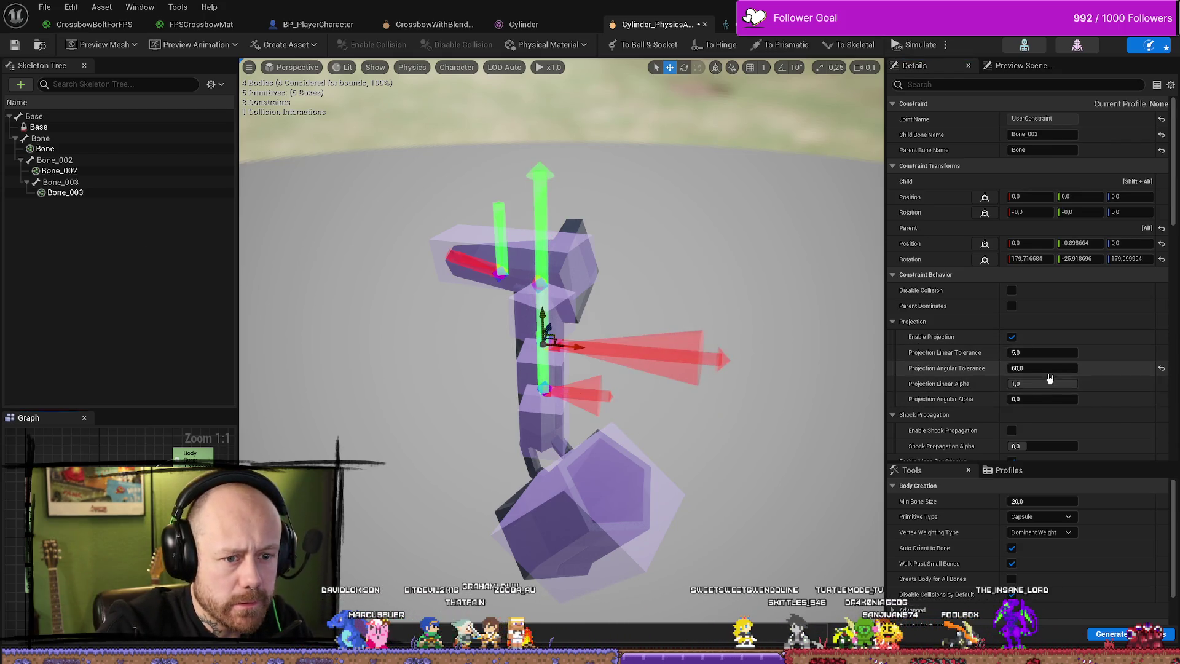
type("20")
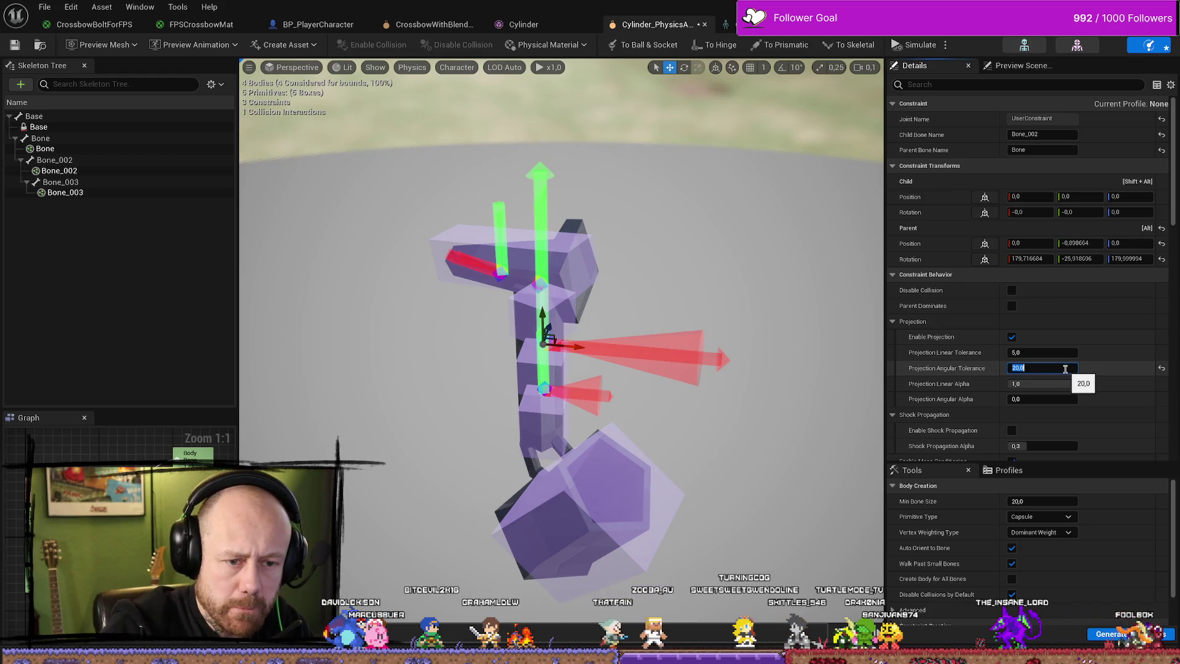
key("Return")
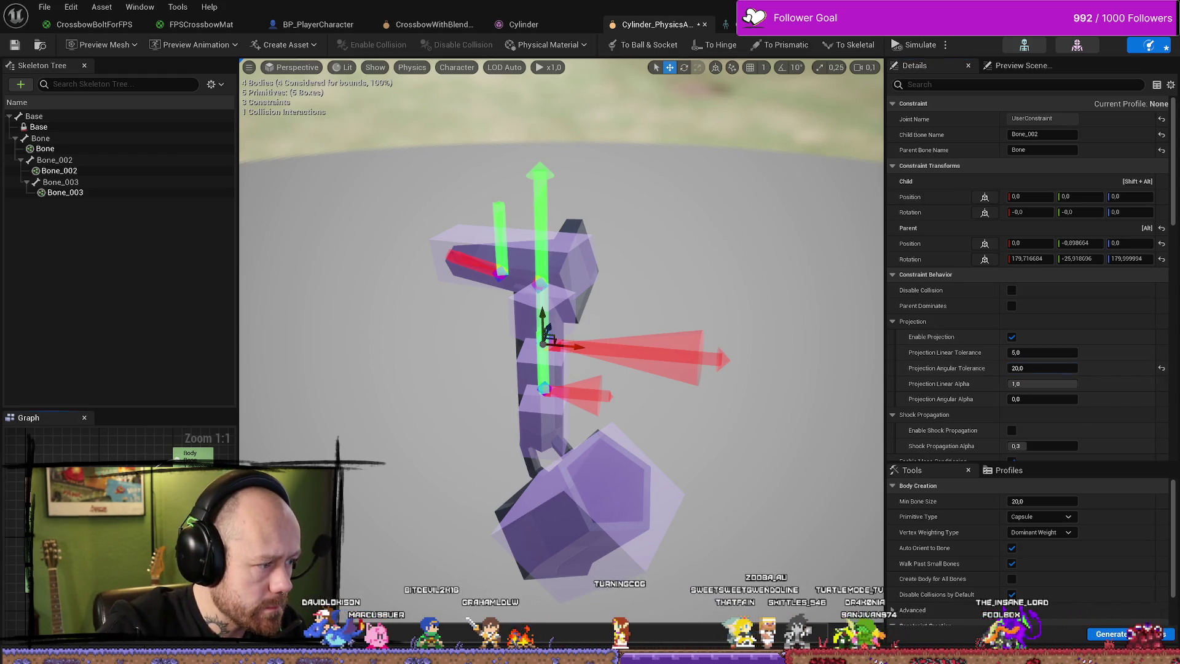
After a play test, reselect the Bone_002–Bone constraint, save the physics asset, and return to the level.
left_click(499, 271)
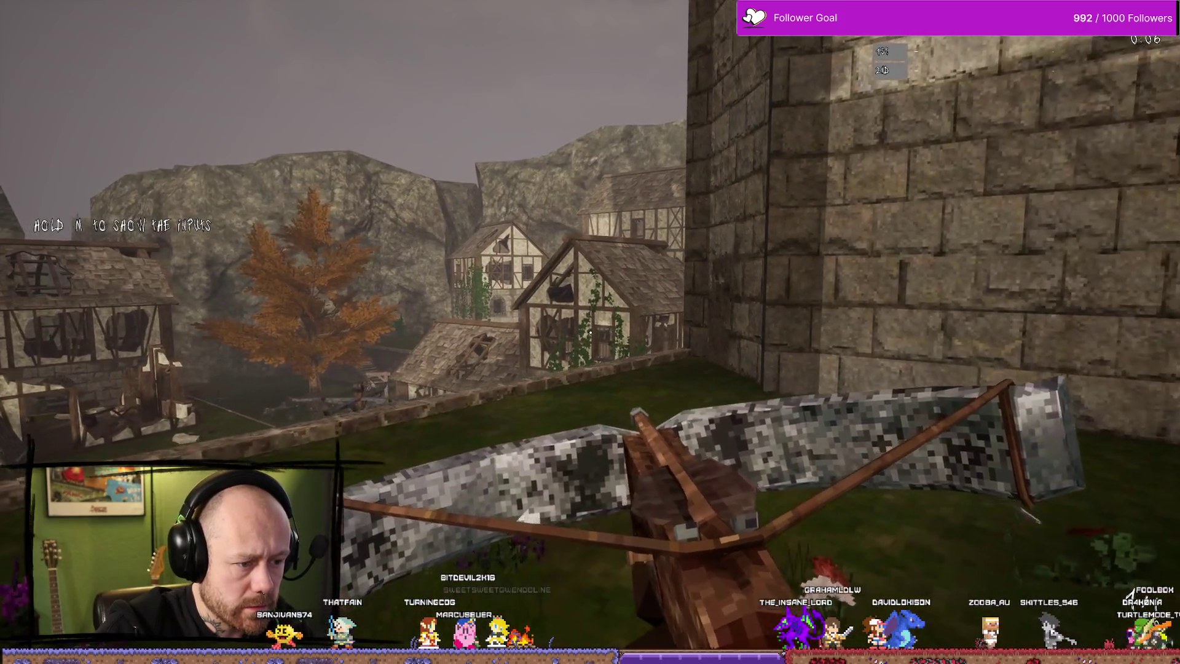
key("Escape")
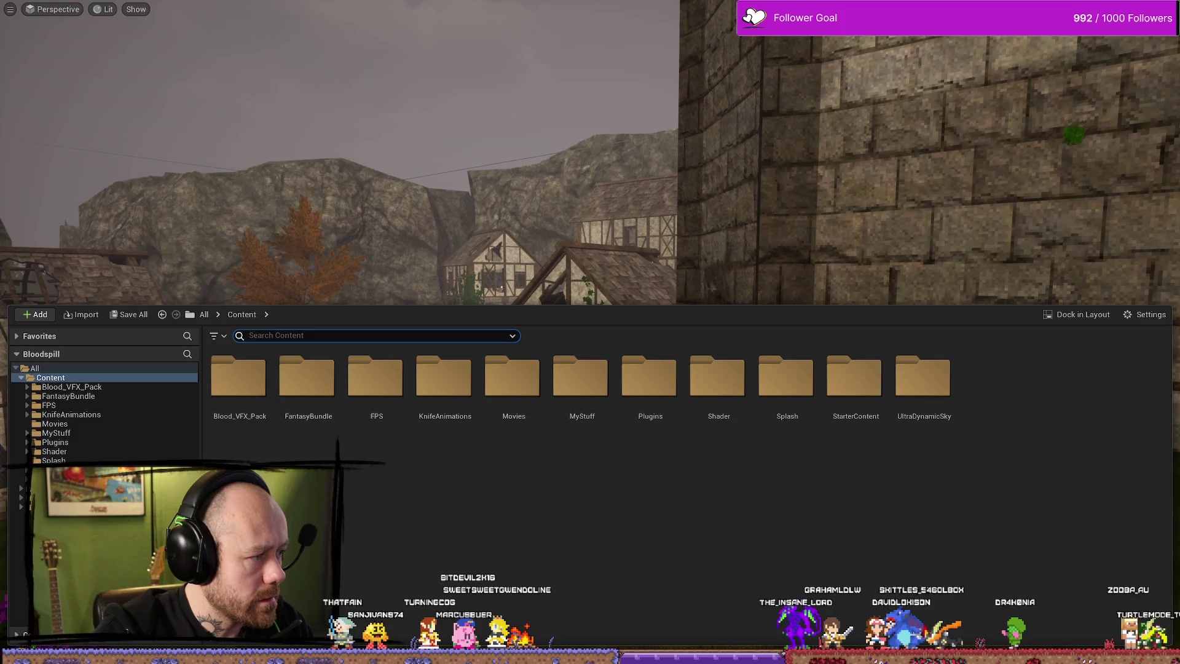
key("alt+Tab")
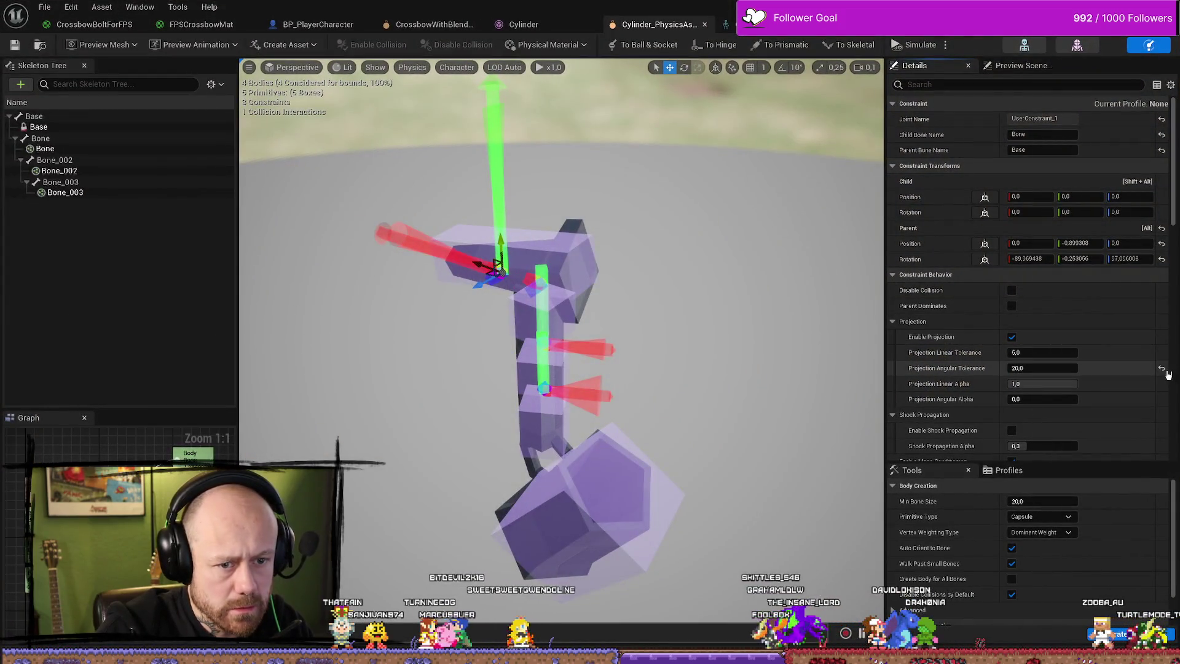
left_click(543, 338)
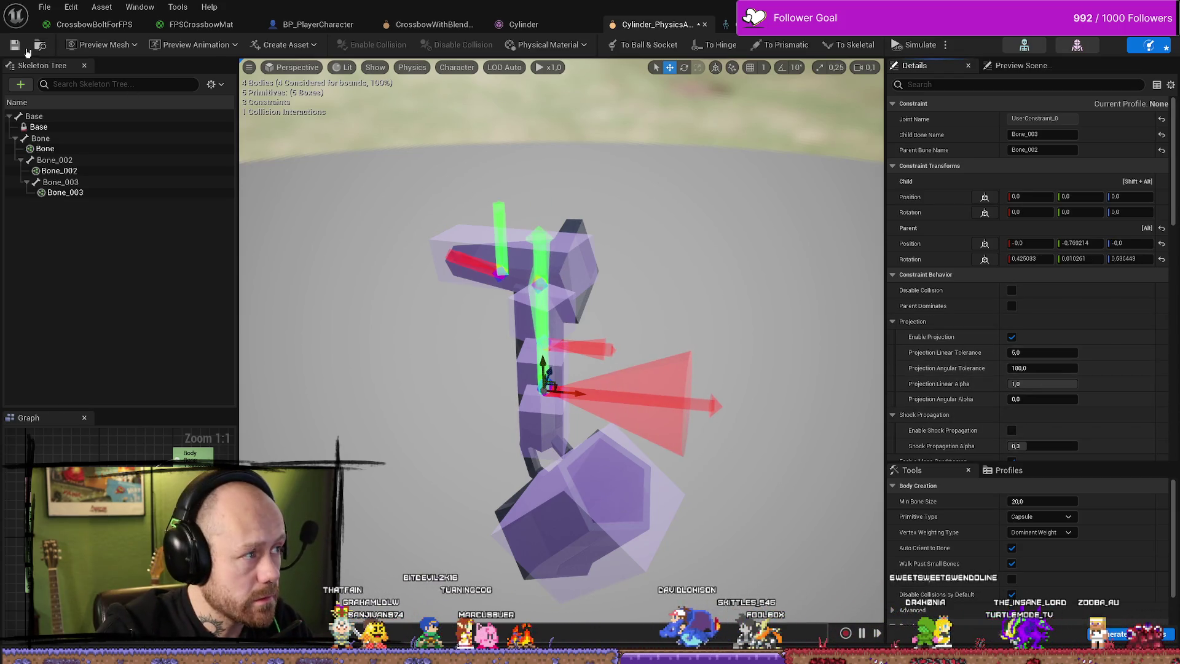
left_click(27, 52)
key("alt+Tab")
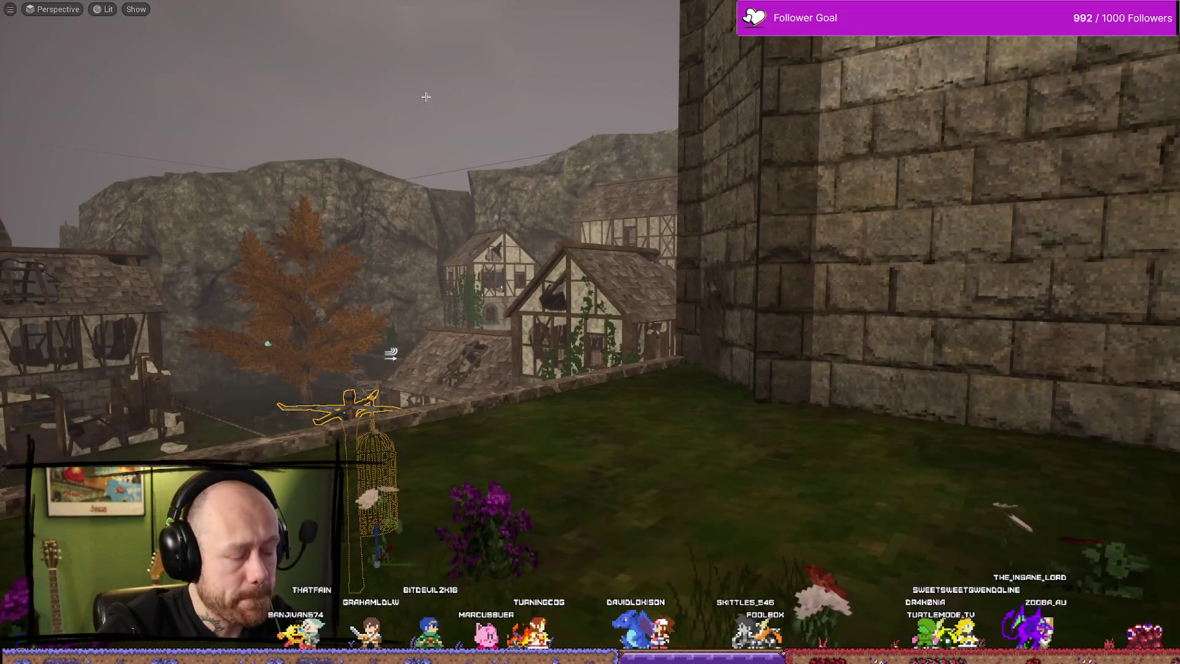
key("alt+p")
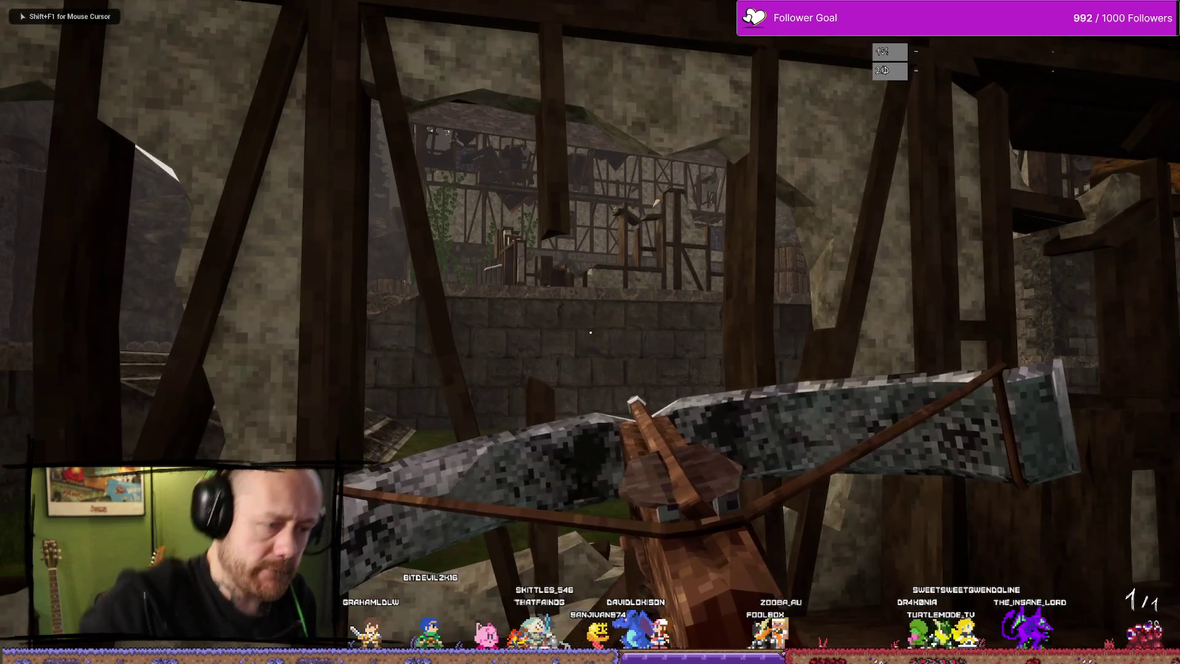
key("w")
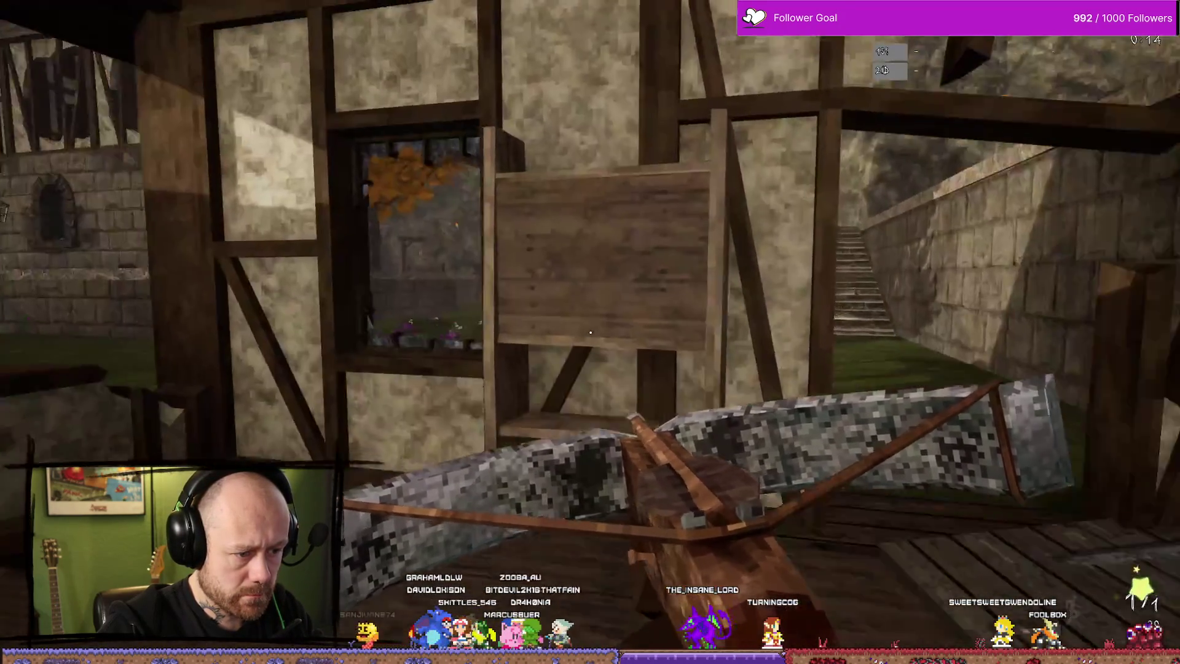
key("Escape")
key("ctrl+space")
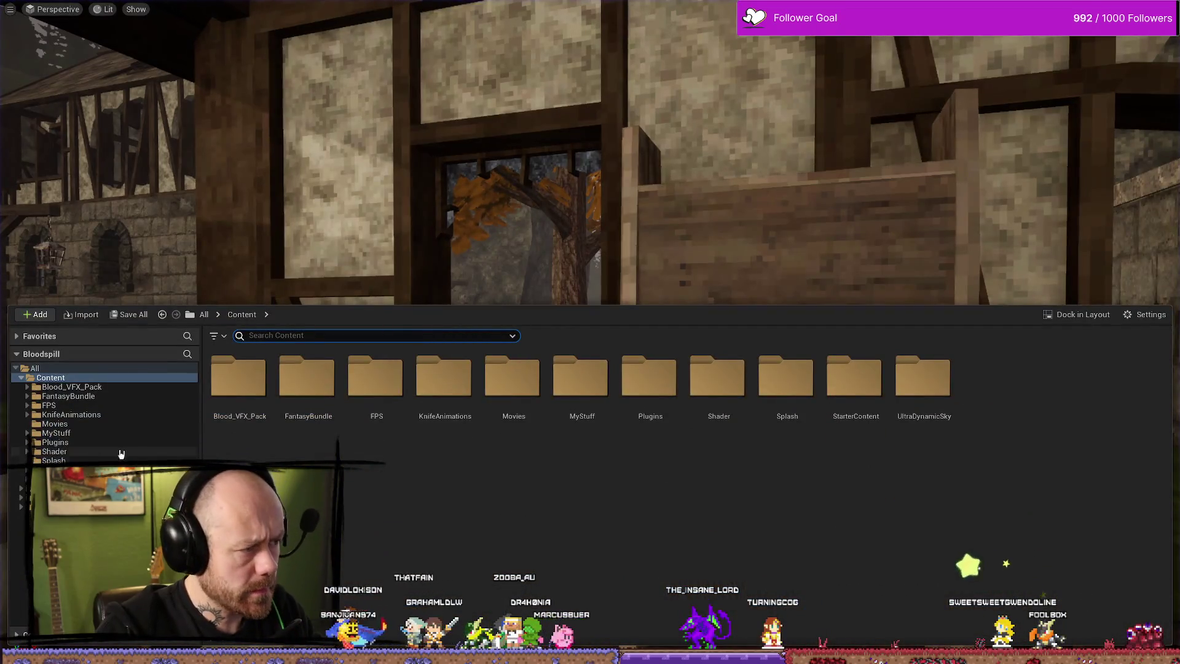
key("ctrl+space")
Set the top Bone–Base constraint's projection angular tolerance to 90 and save the asset.
key("alt+Tab")
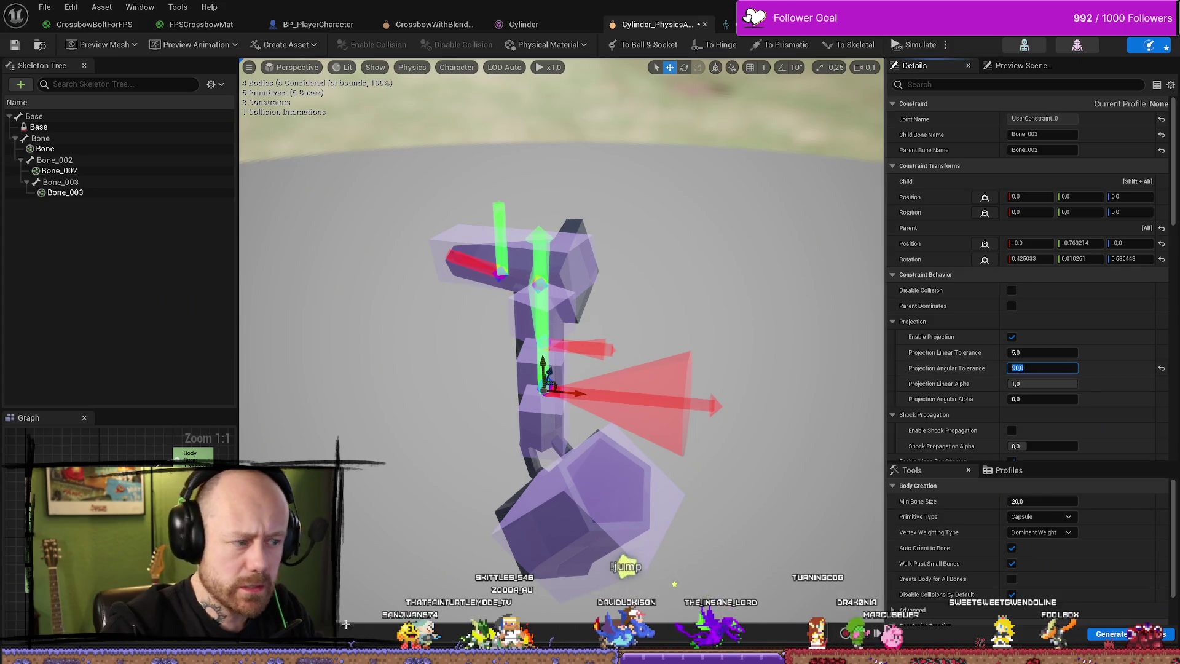
left_click(544, 341)
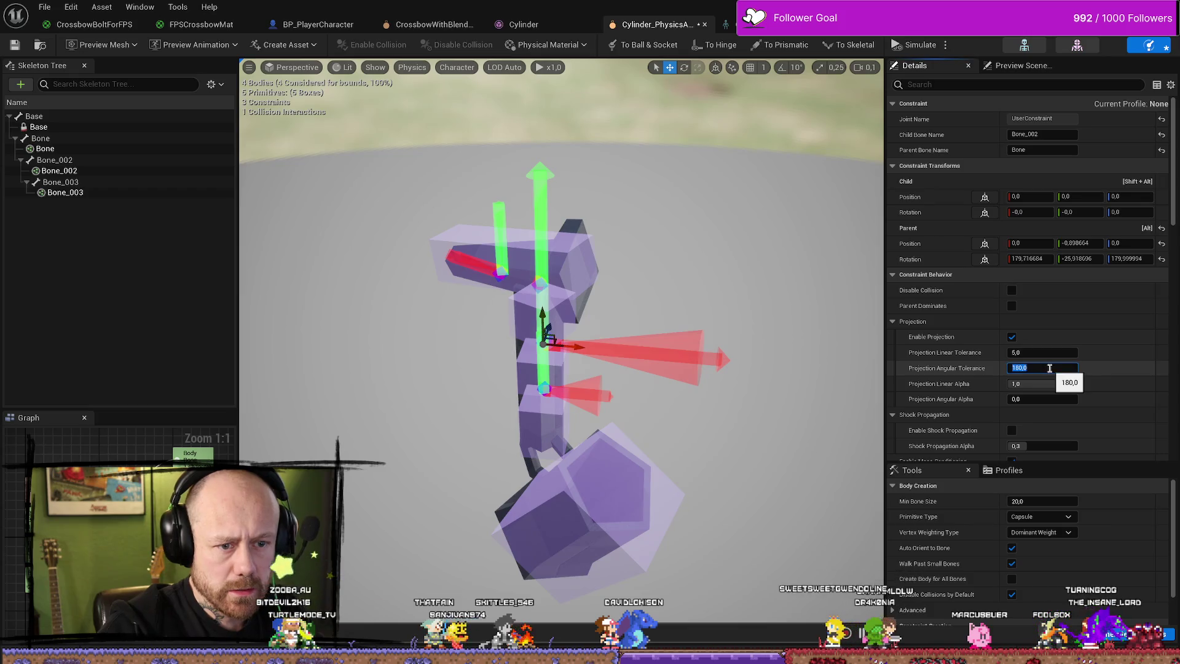
left_click(498, 269)
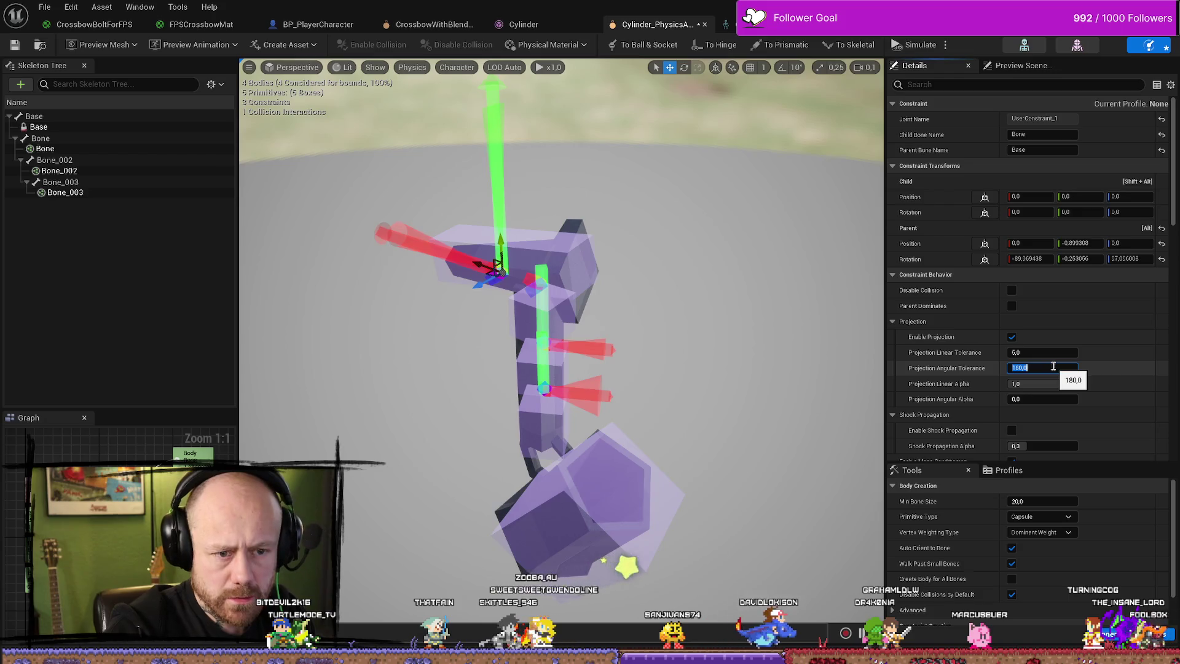
type("90")
key("Return")
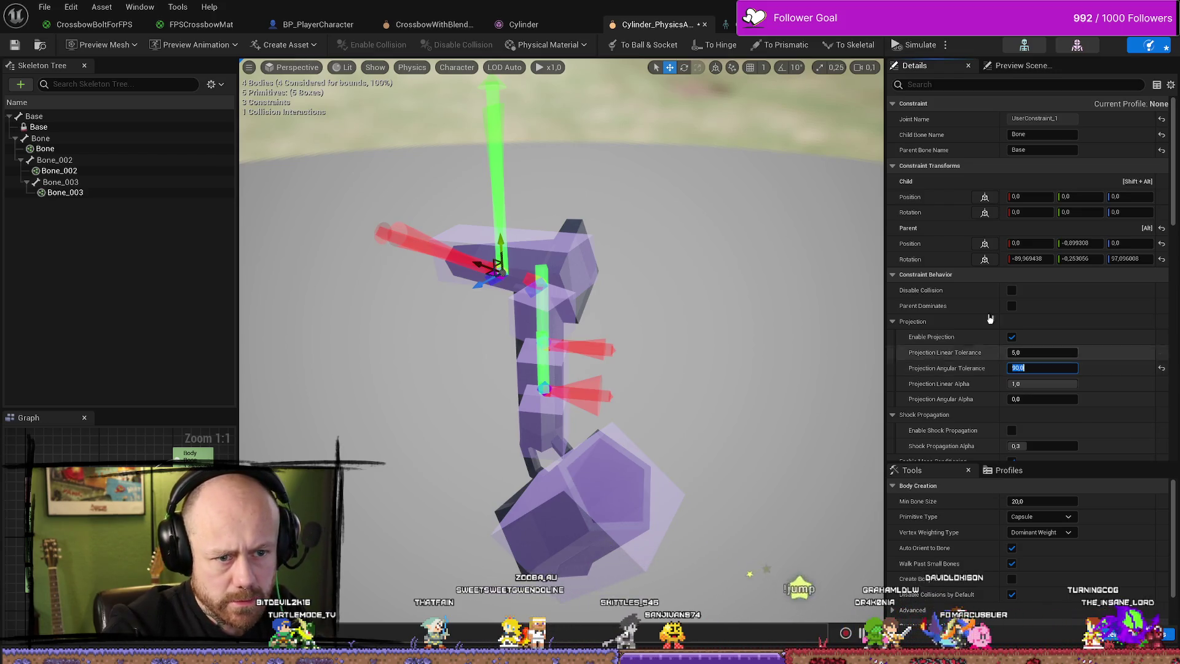
left_click(27, 46)
Set swing limit stiffness to 200 on the top, middle and lowest constraints.
scroll(983, 332, "down", 1)
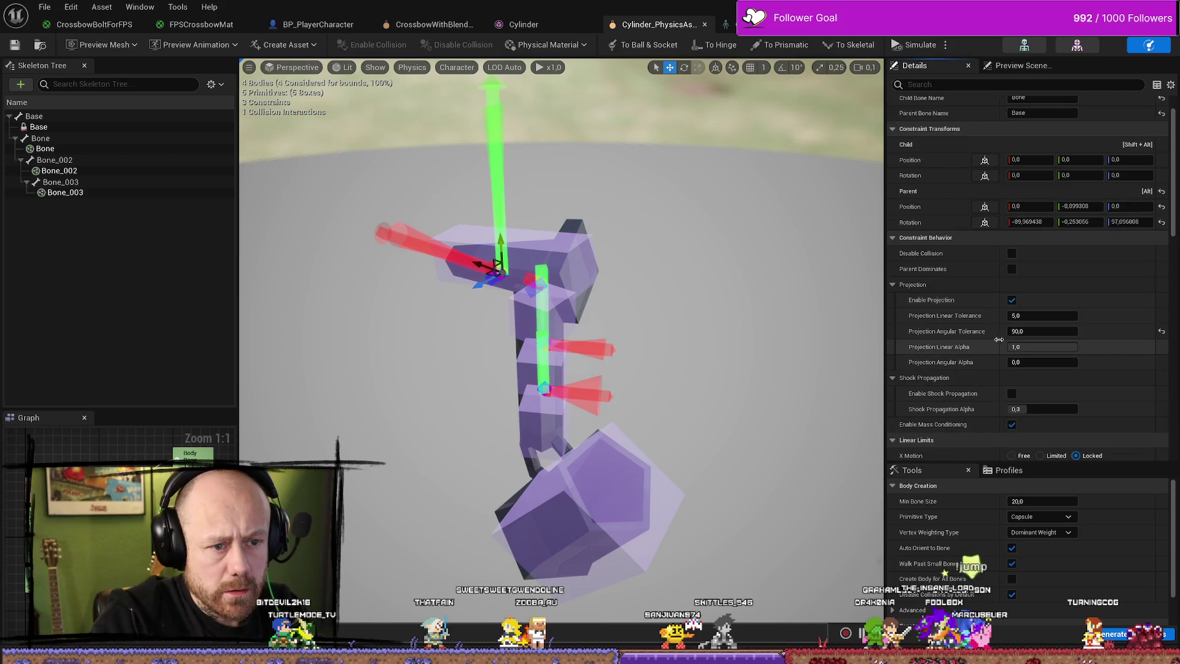
scroll(1000, 342, "down", 10)
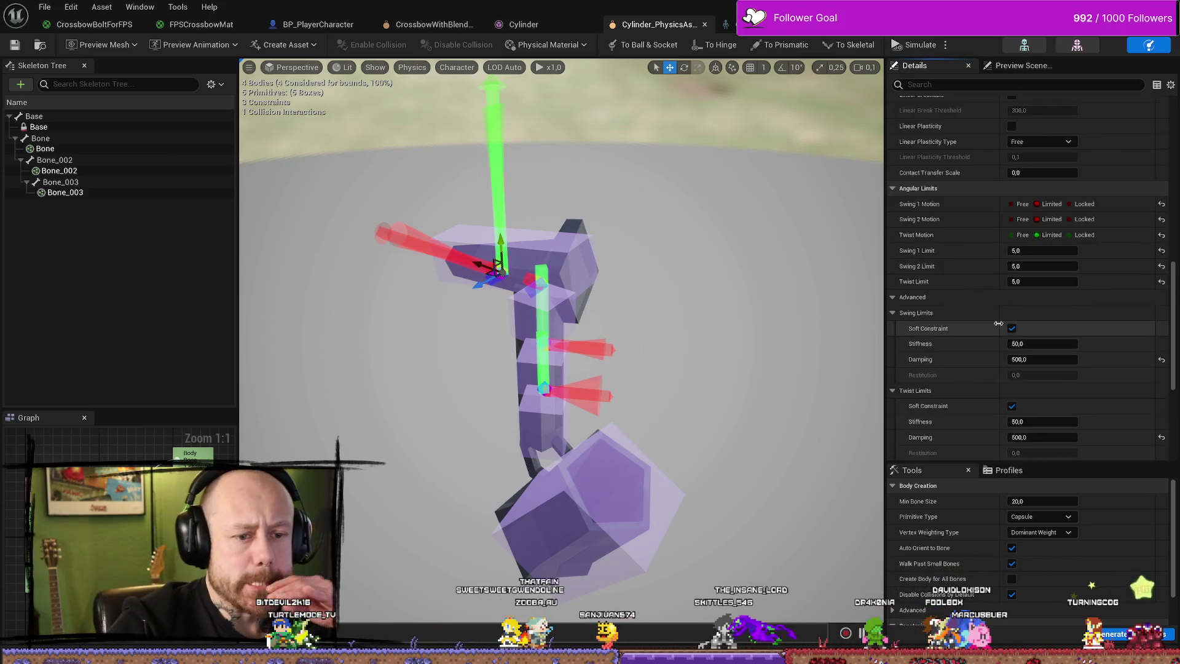
left_click(1042, 252)
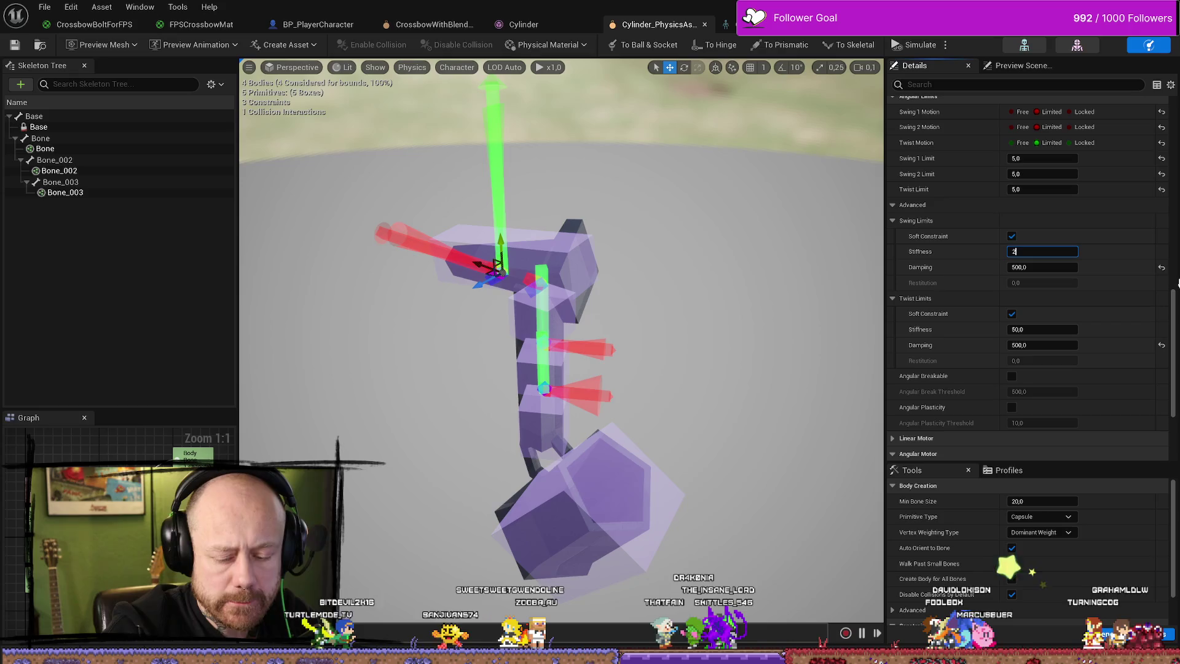
type("200")
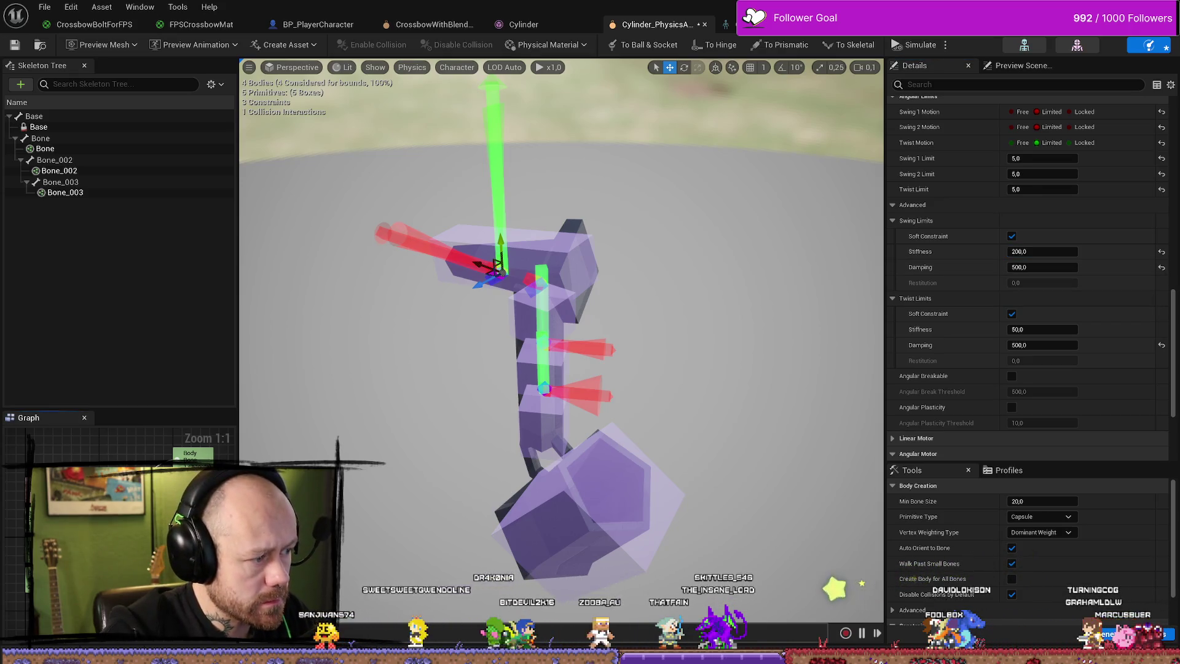
left_click(543, 338)
left_click(1038, 253)
type("2")
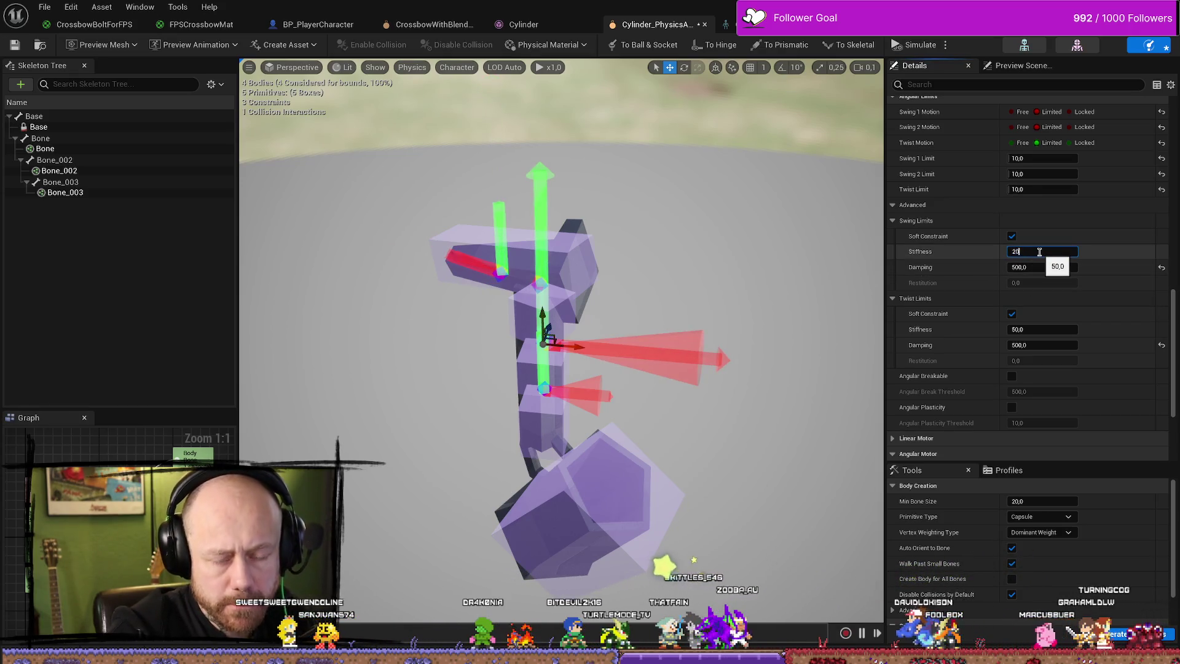
type("0")
key("Return")
left_click(544, 388)
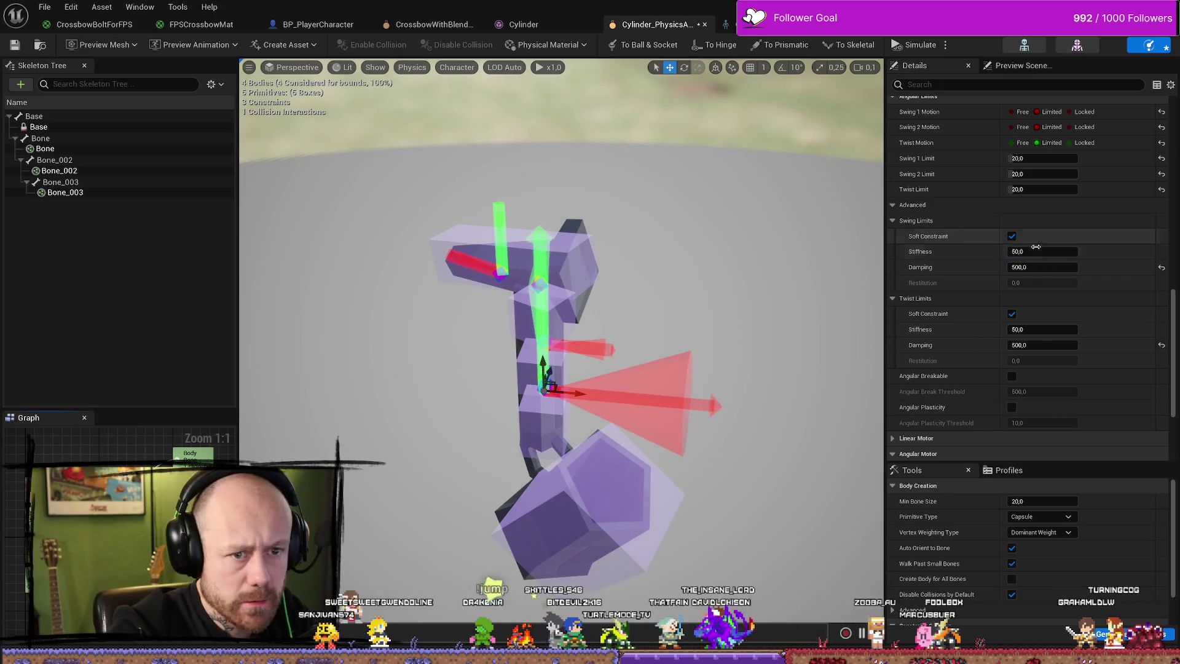
left_click(1043, 252)
key("Return")
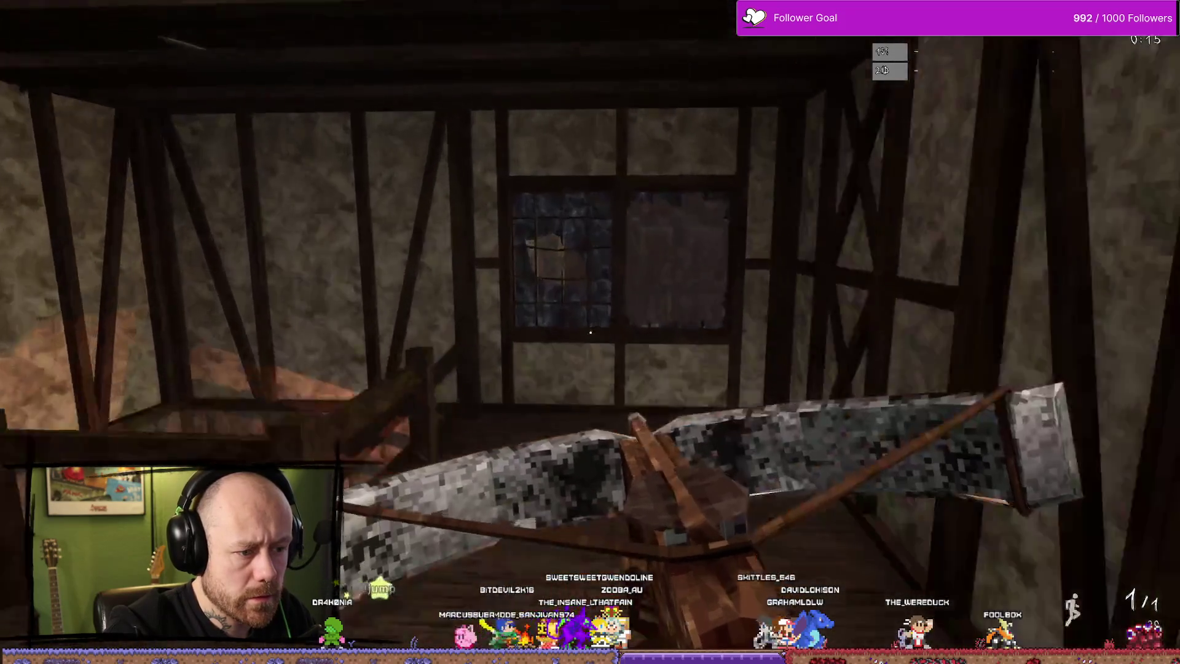
key("w")
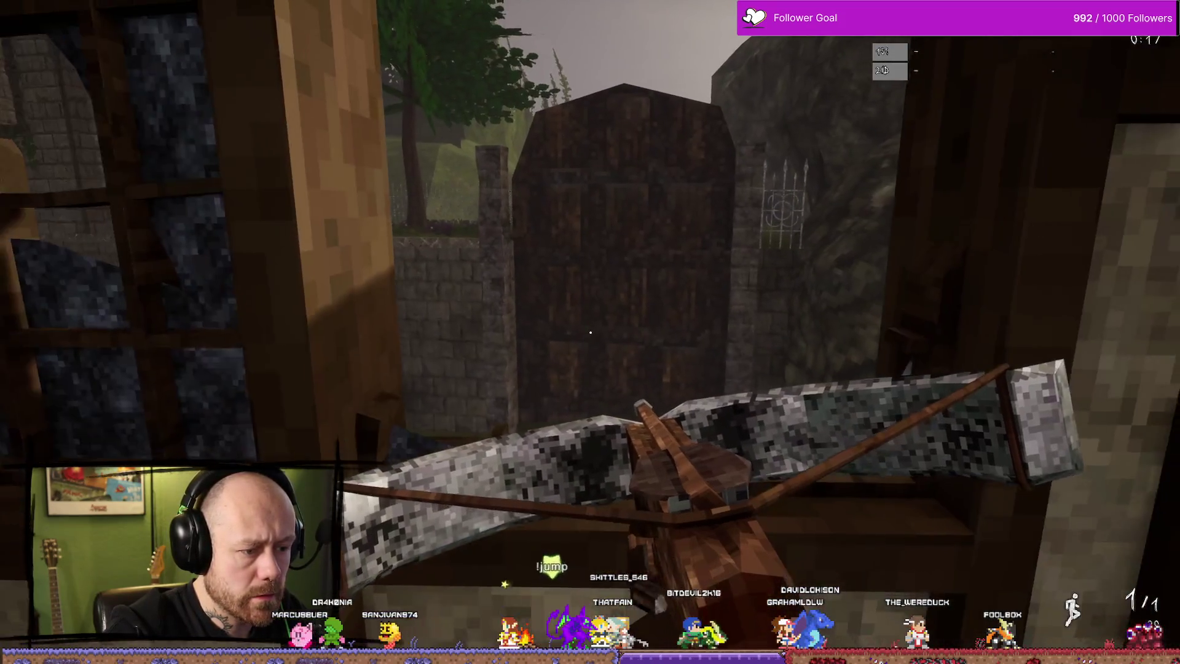
key("w")
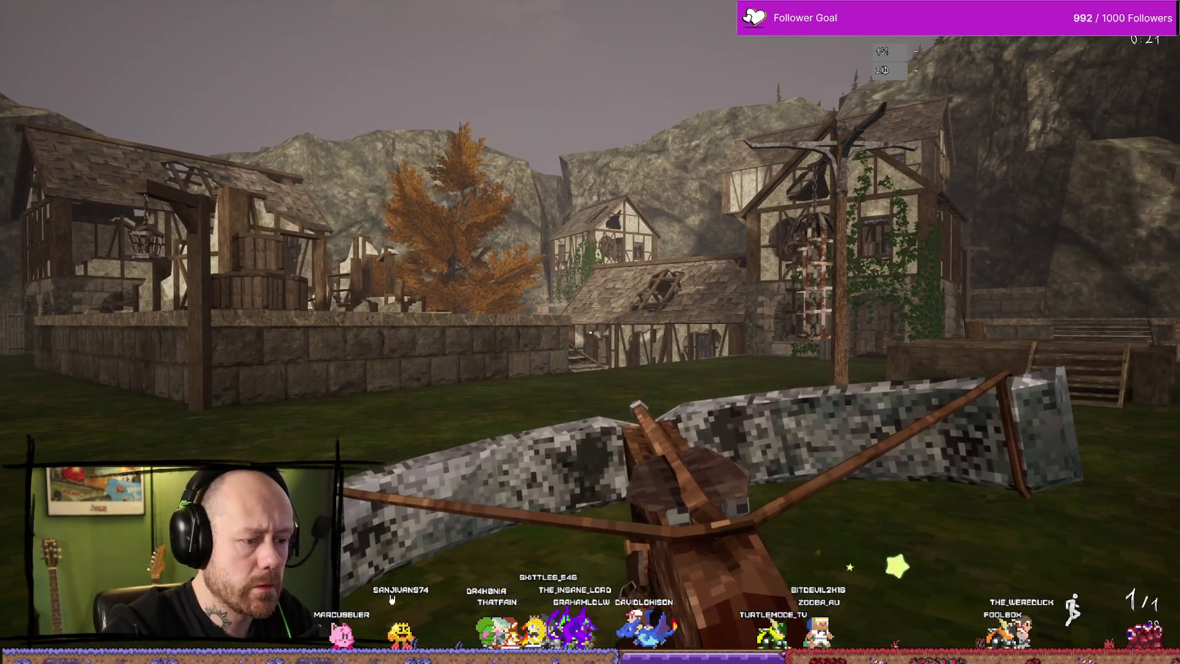
key("Escape")
key("ctrl+space")
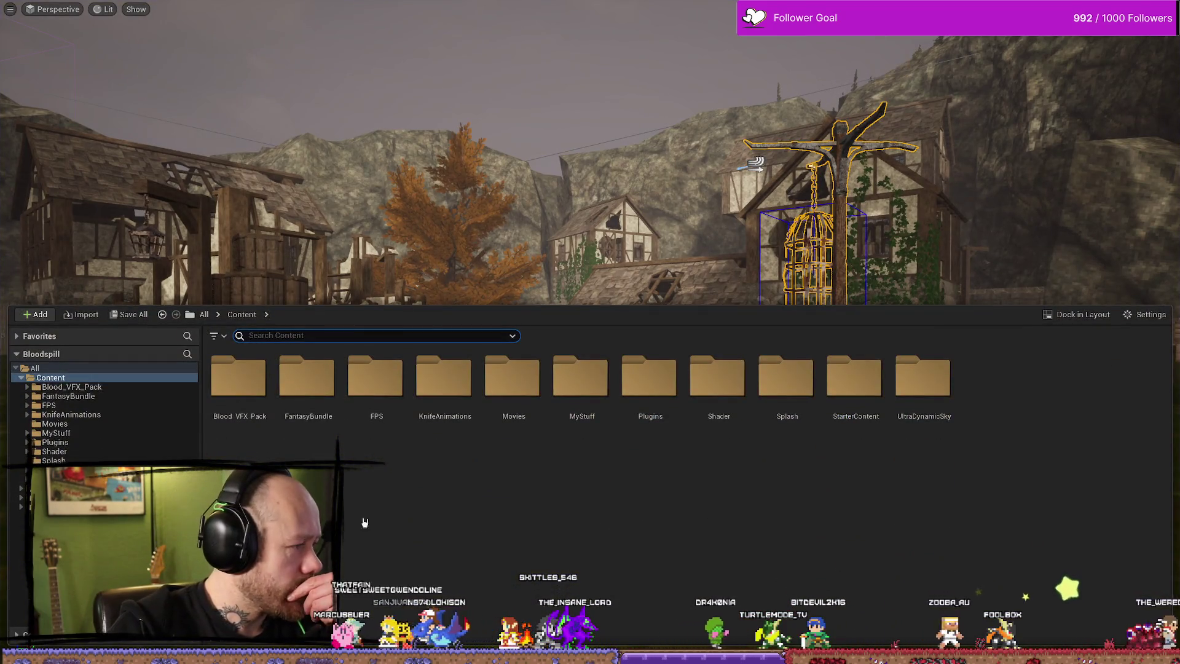
key("alt+Tab")
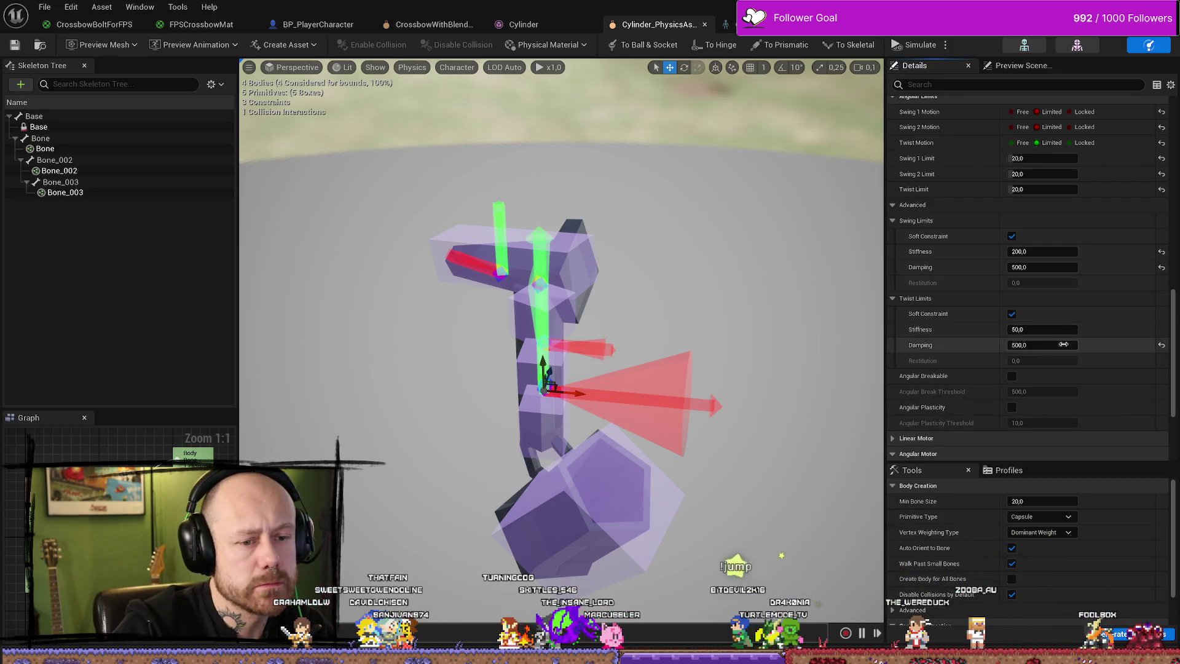
Set twist limit stiffness to 200 on the string constraints, finishing with the top one.
left_click(1056, 331)
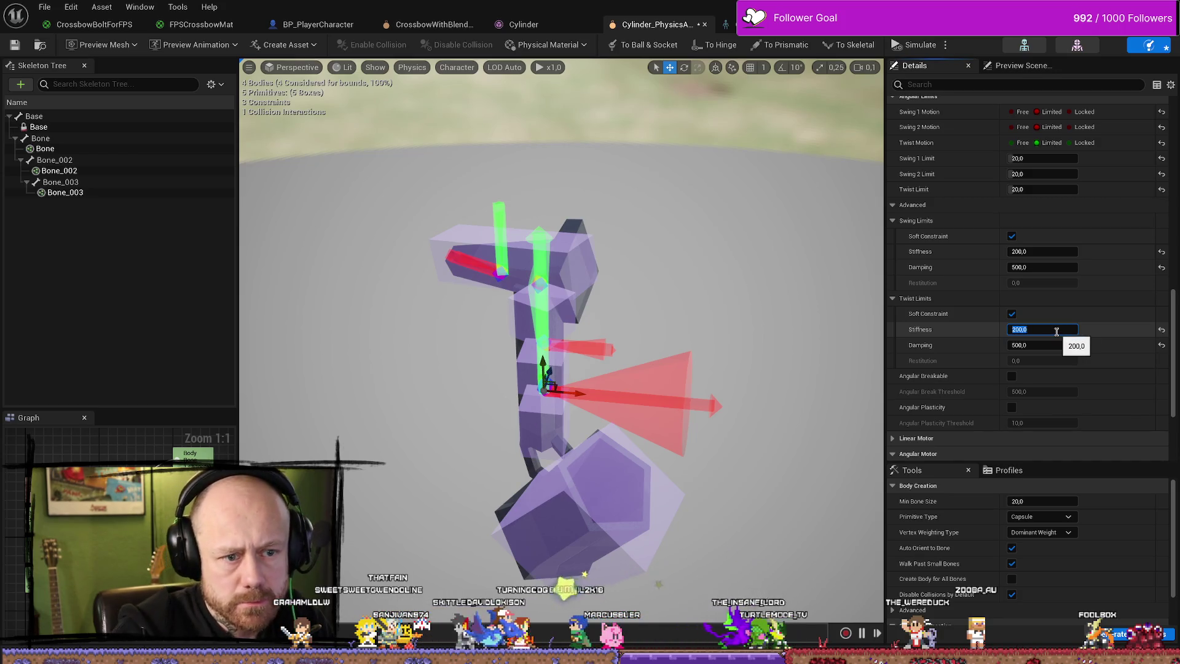
type("200")
key("Return")
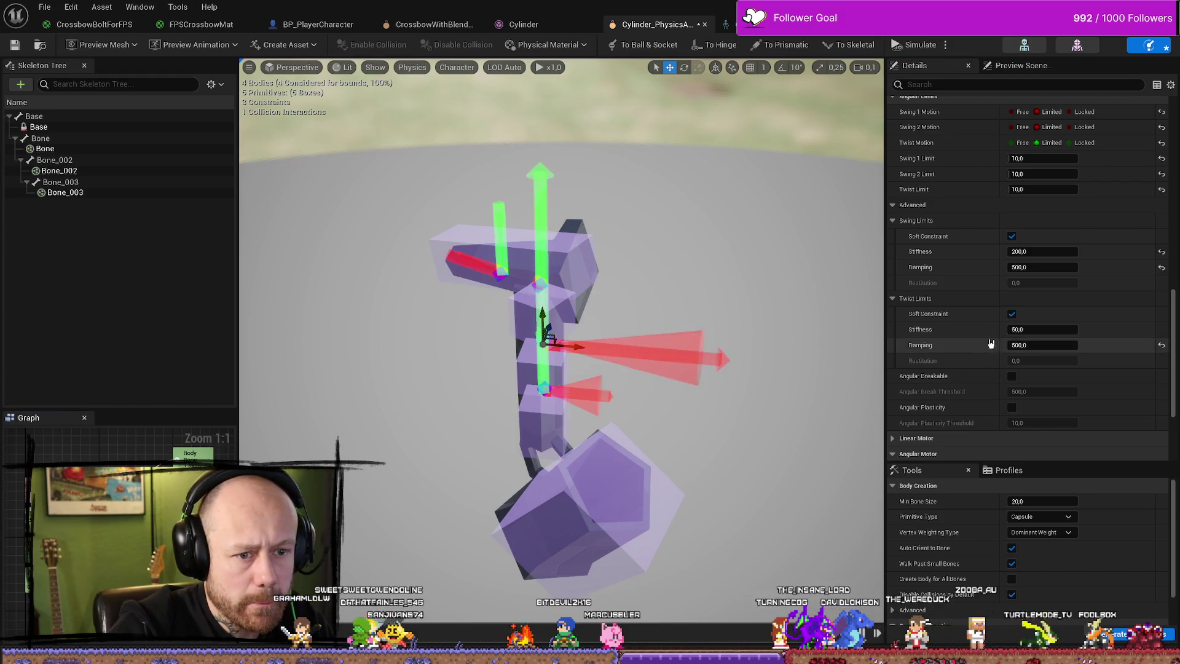
left_click(1058, 331)
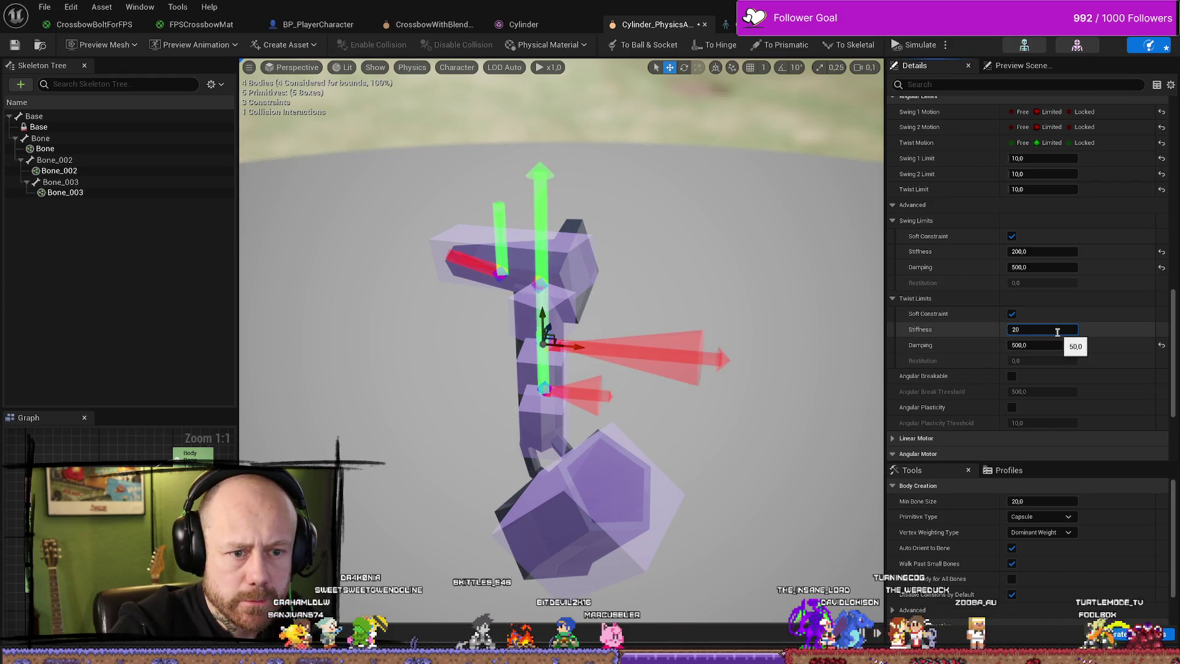
type("200")
key("Return")
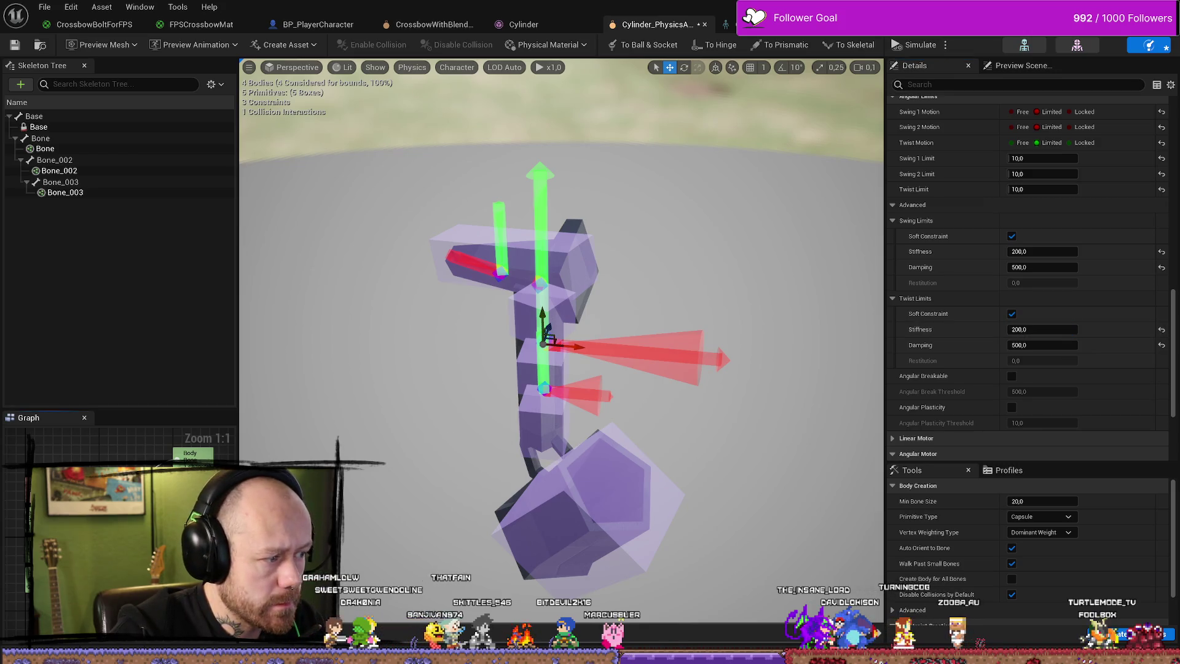
left_click(497, 266)
left_click(1060, 332)
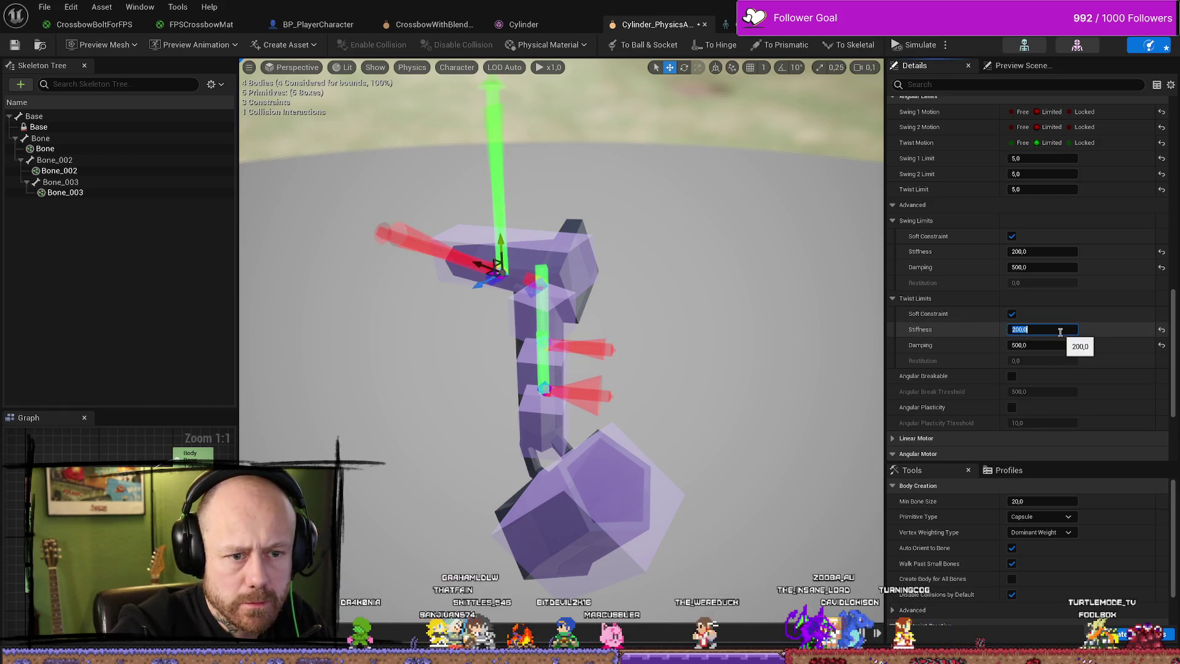
Save the string's physics asset and return to the level view.
left_click(45, 6)
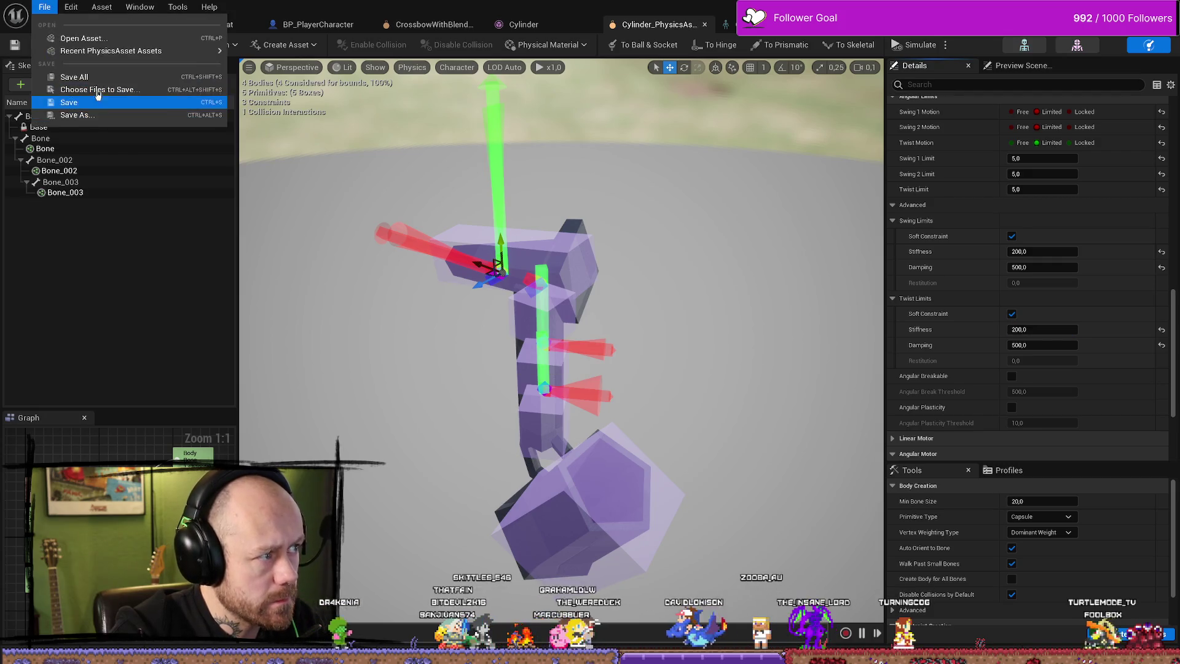
left_click(73, 78)
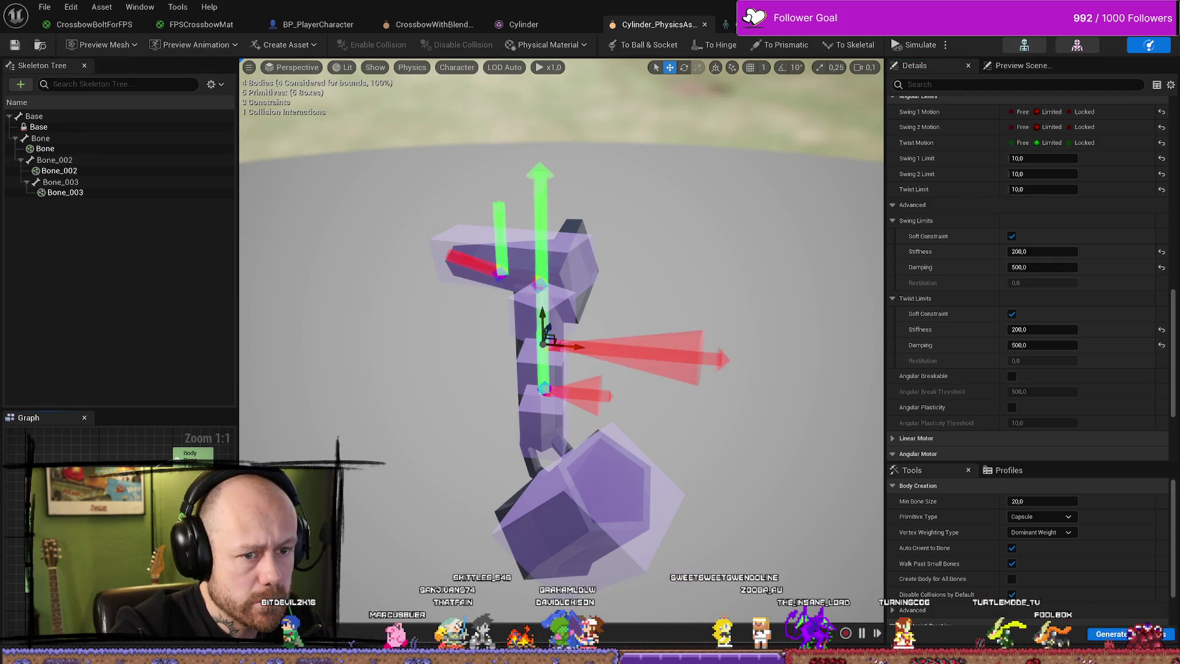
key("alt+Tab")
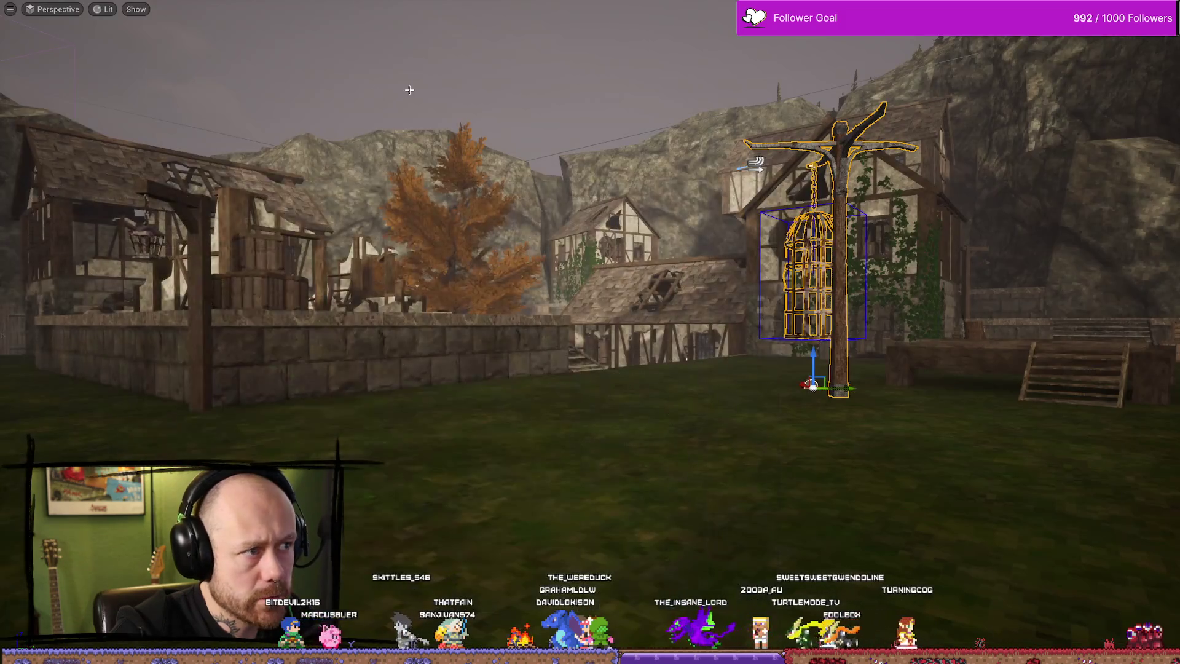
Play-test the crossbow through the house and courtyard, then reopen the Cylinder_PhysicsAsset editor.
key("alt+p")
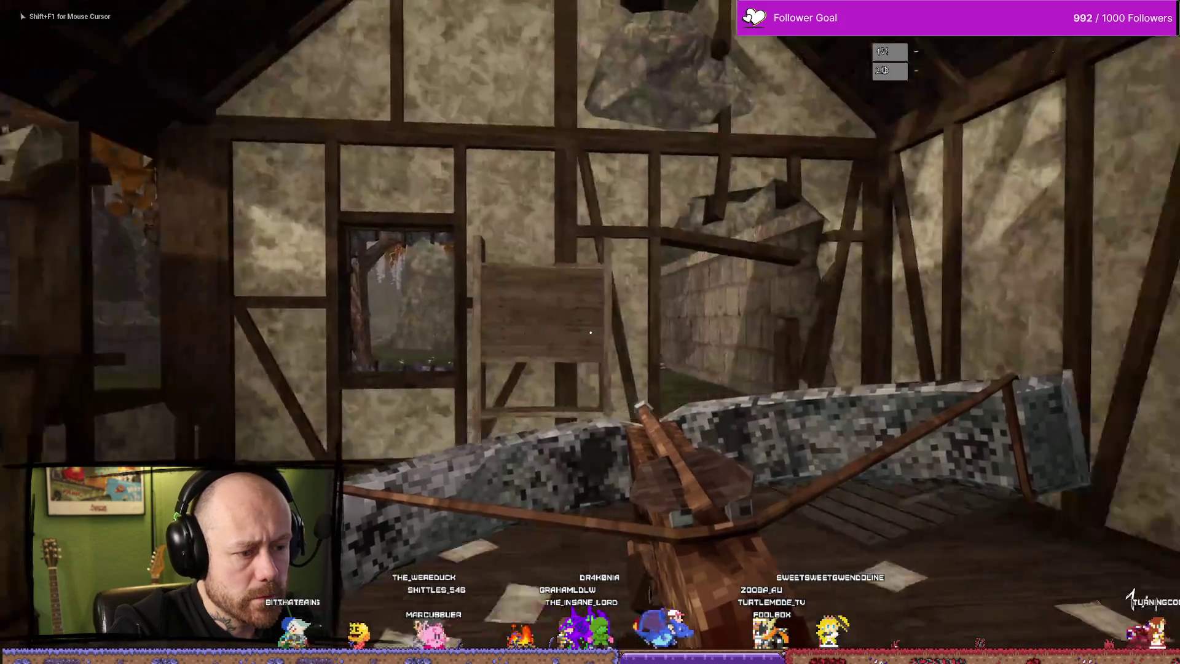
key("w")
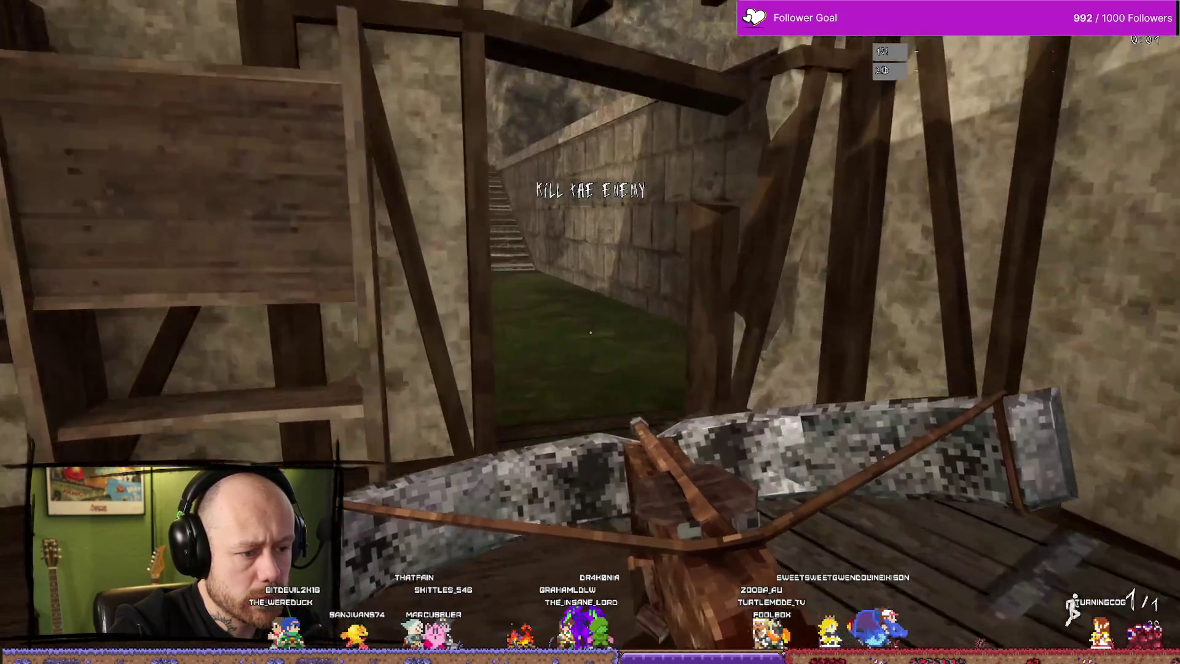
key("w")
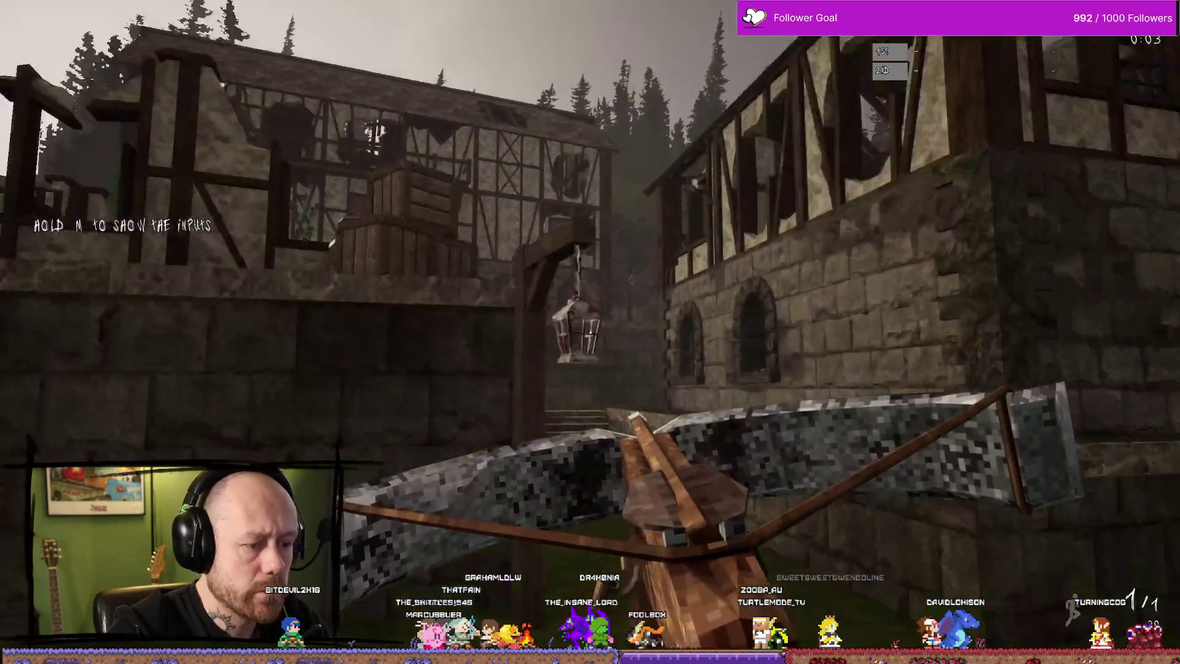
key("w")
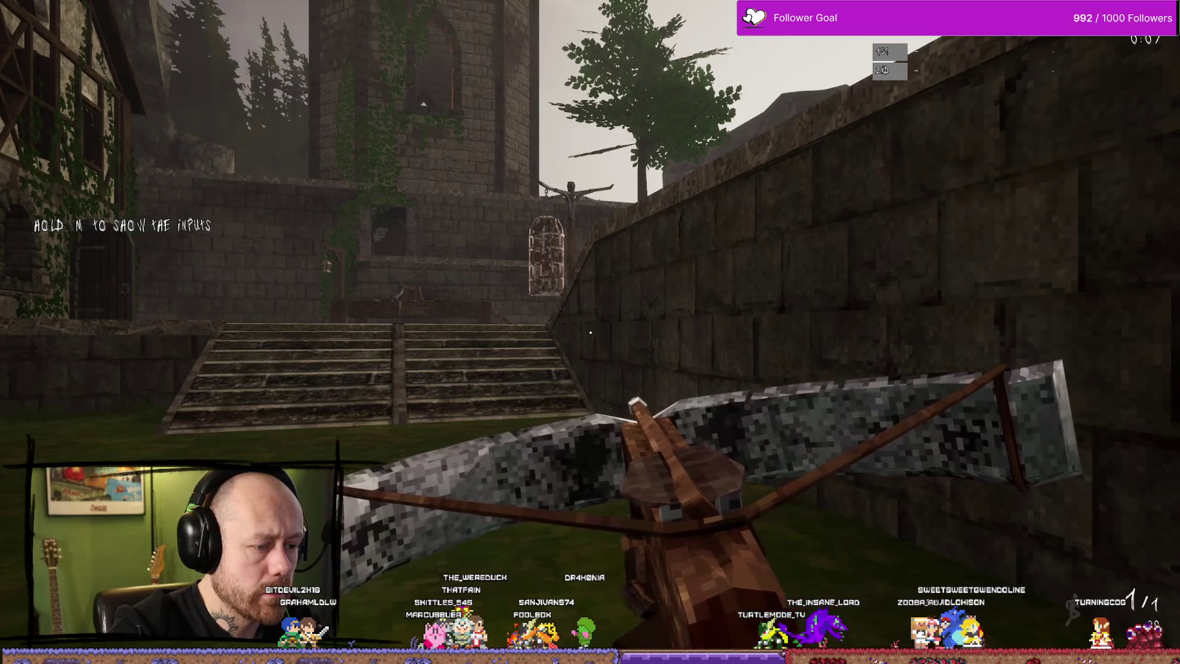
key("w")
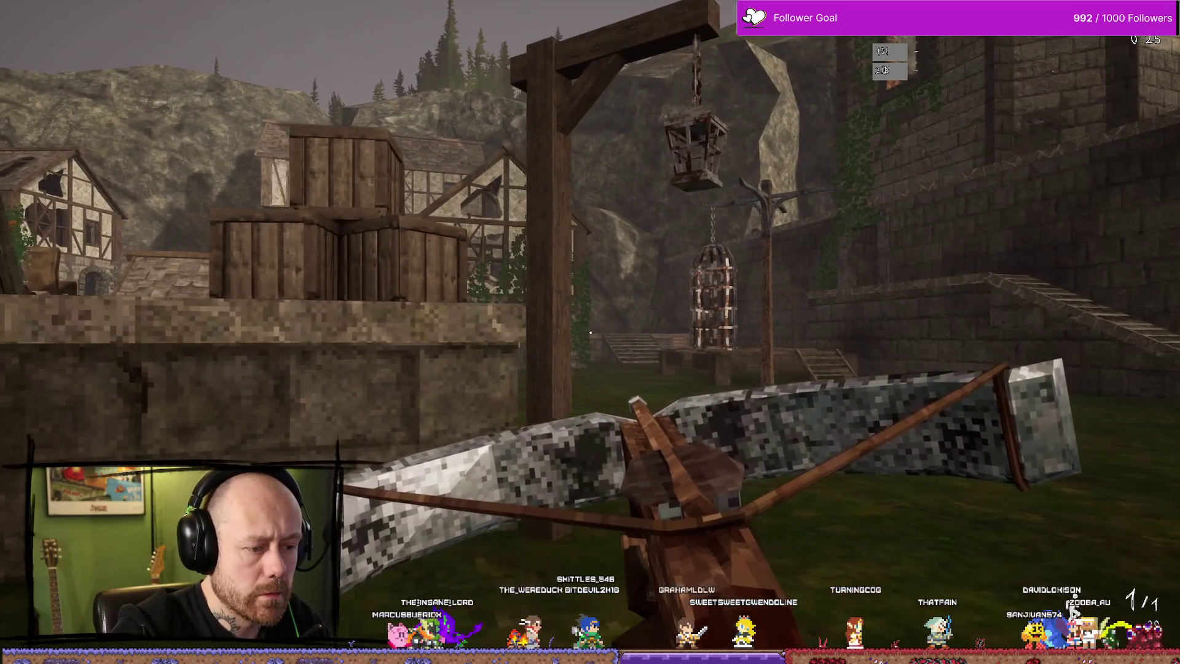
key("Escape")
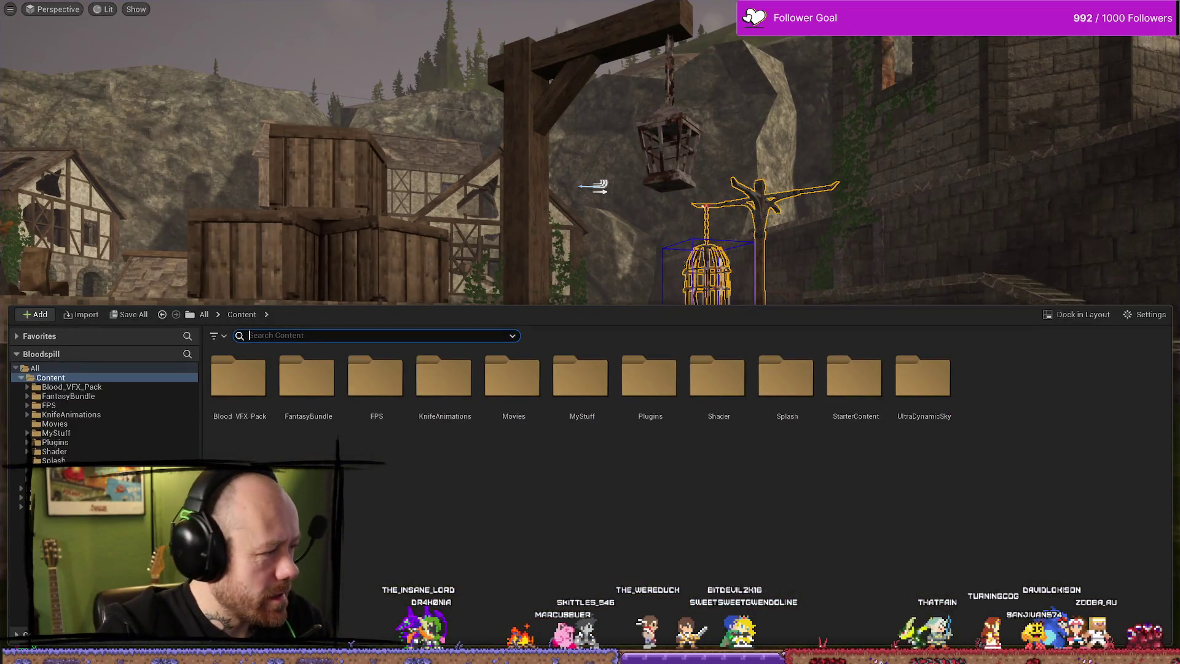
key("alt+Tab")
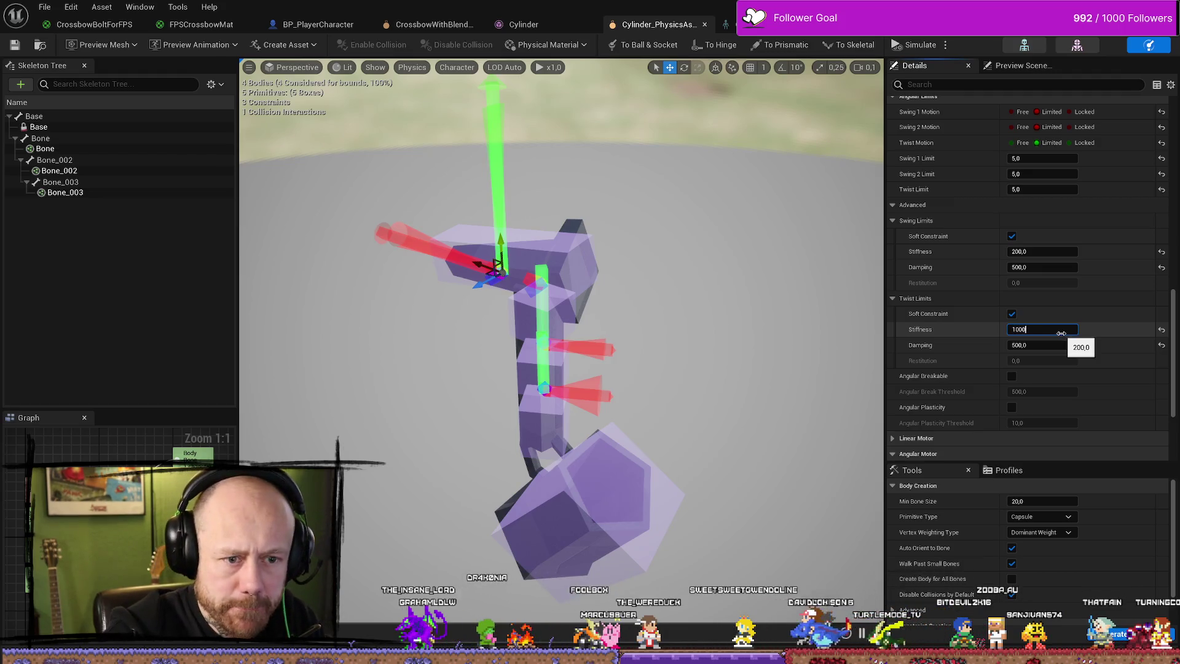
Set swing and twist limit stiffness to 1000000 on the upper and middle string constraints.
key("Return")
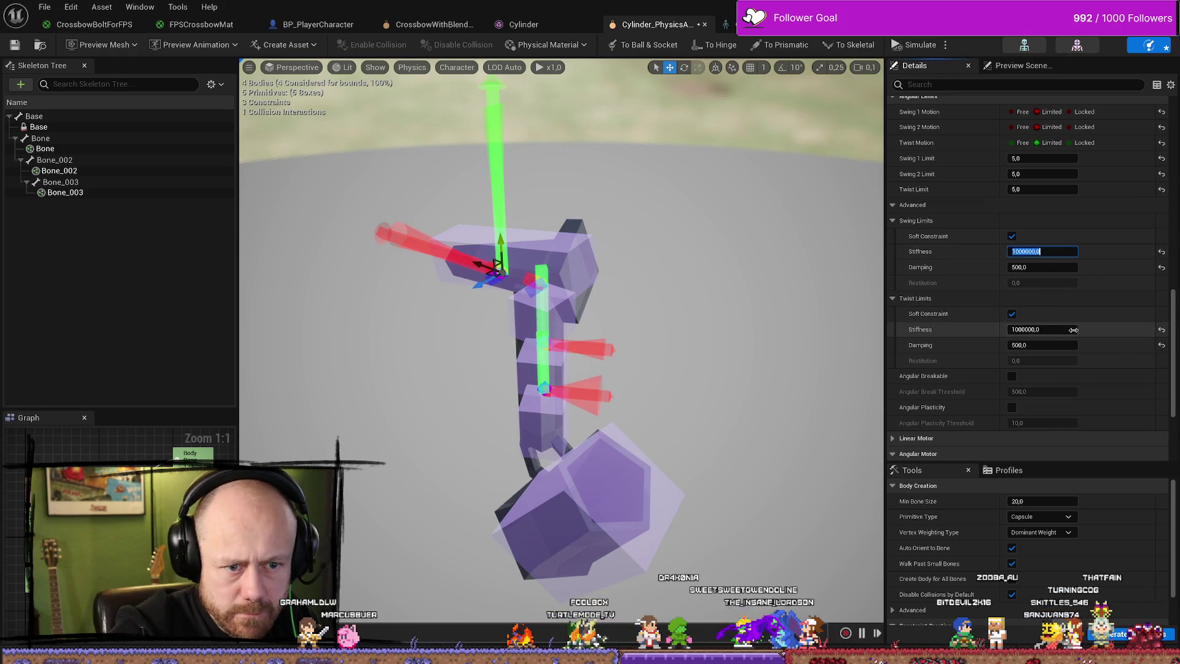
key("Return")
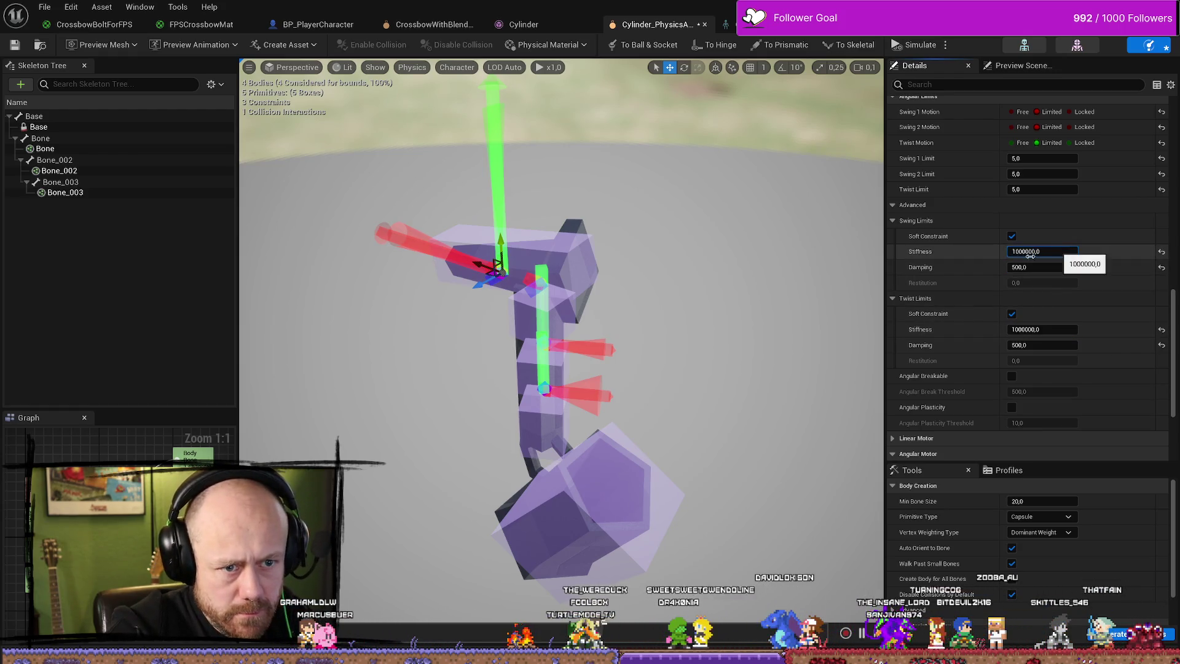
left_click(1030, 252)
left_click(577, 348)
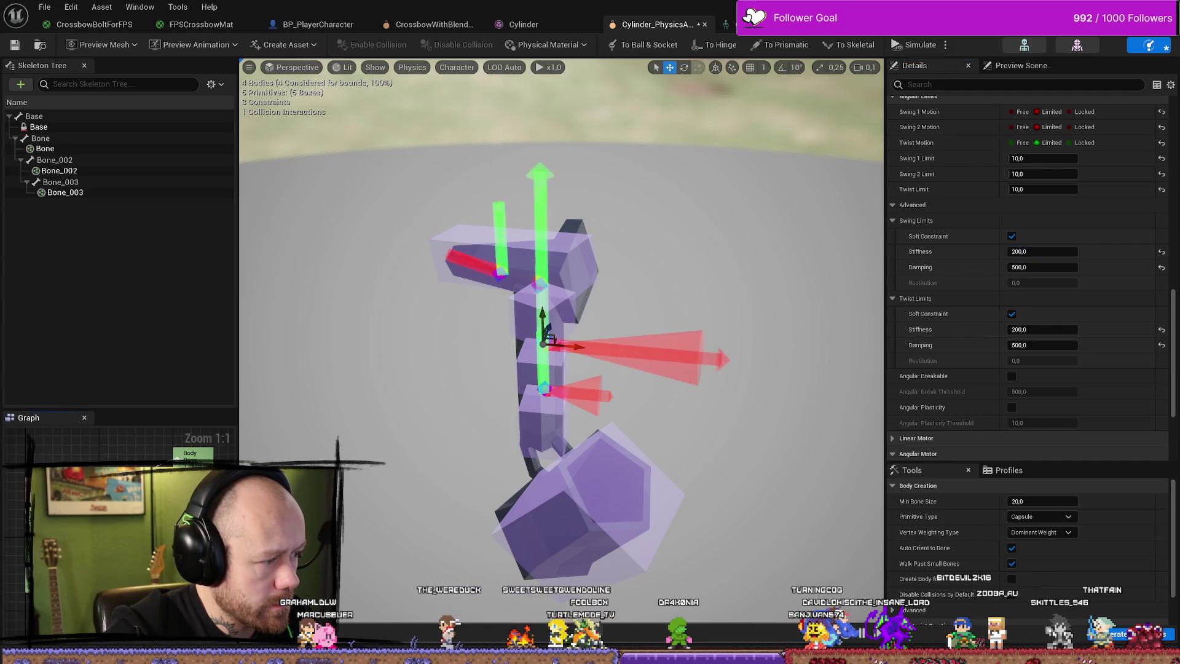
left_click(1038, 251)
type("1000000,0")
left_click(1062, 330)
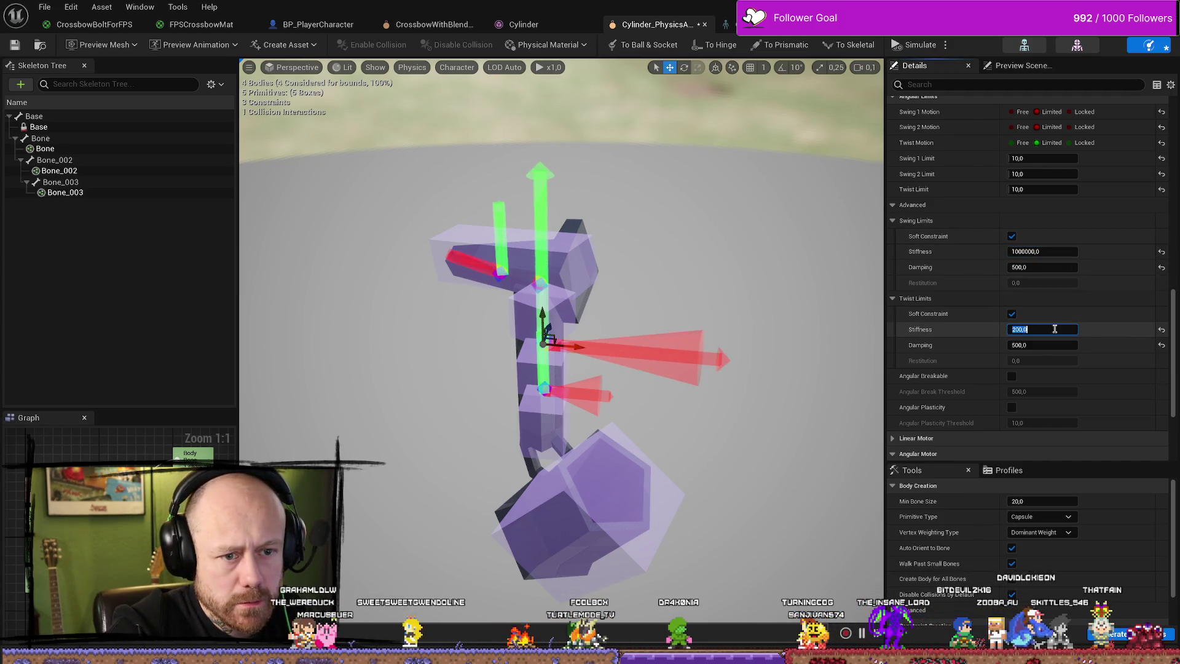
type("1000000,0")
Give the lower constraint a swing stiffness of 1000000 and return to the level.
left_click(578, 393)
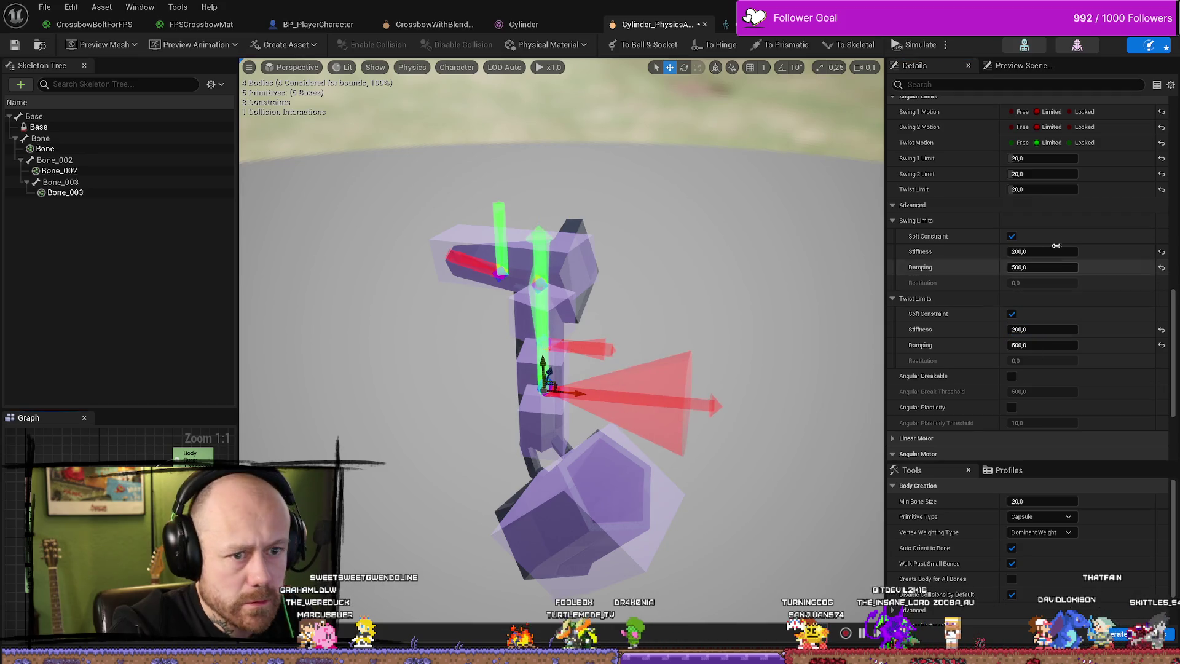
left_click(1053, 253)
type("1000000,0")
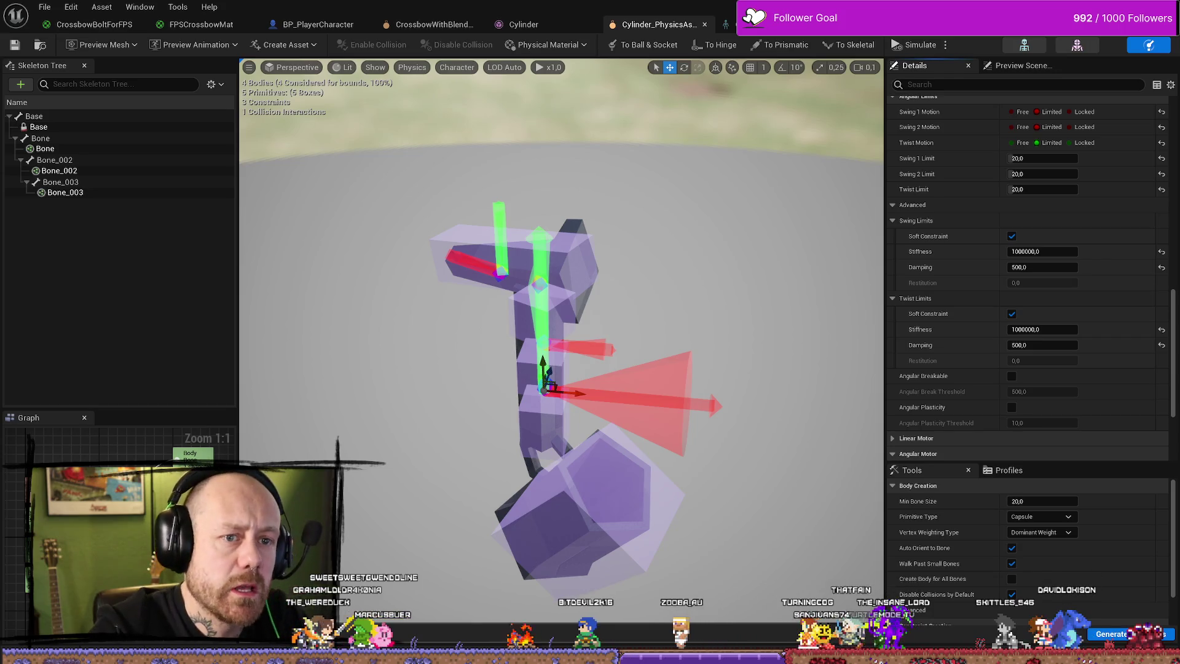
key("alt+Tab")
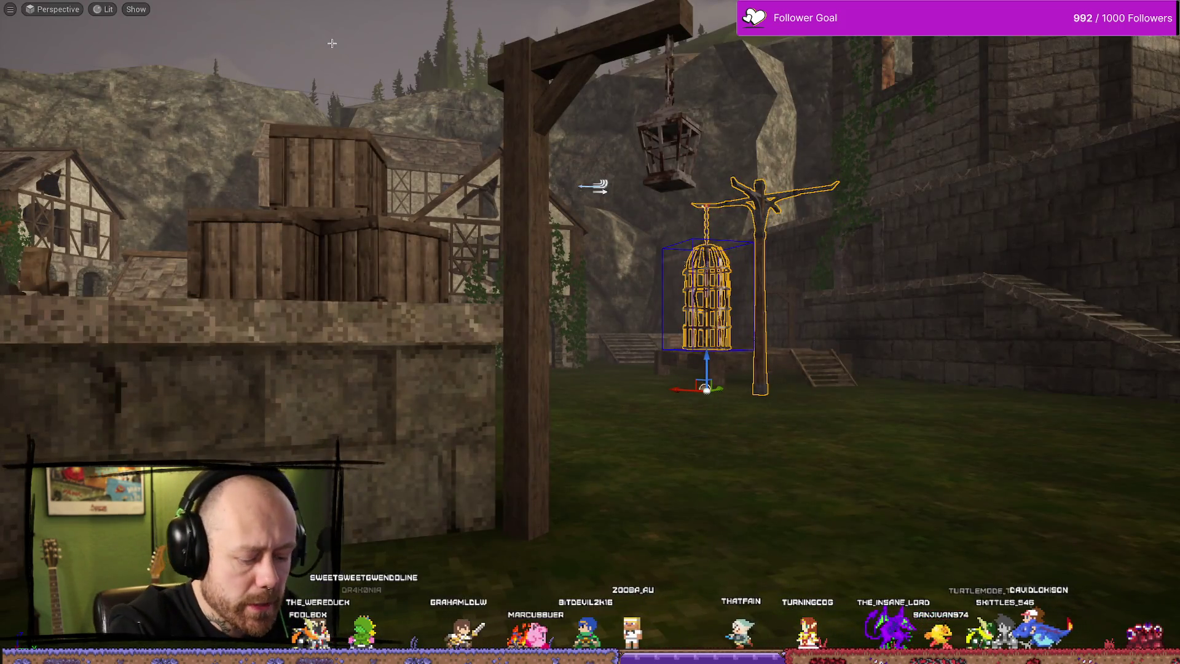
Run a short Play session with the 1000000-stiffness string, then return to Cylinder_PhysicsAsset.
key("alt+p")
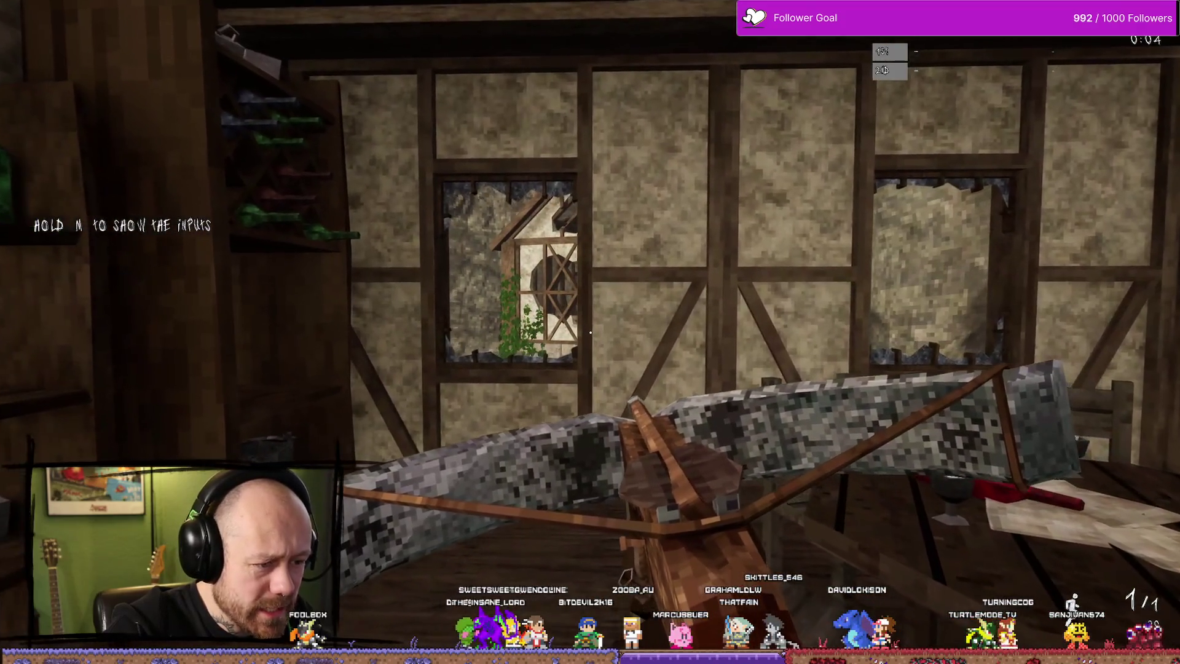
key("Escape")
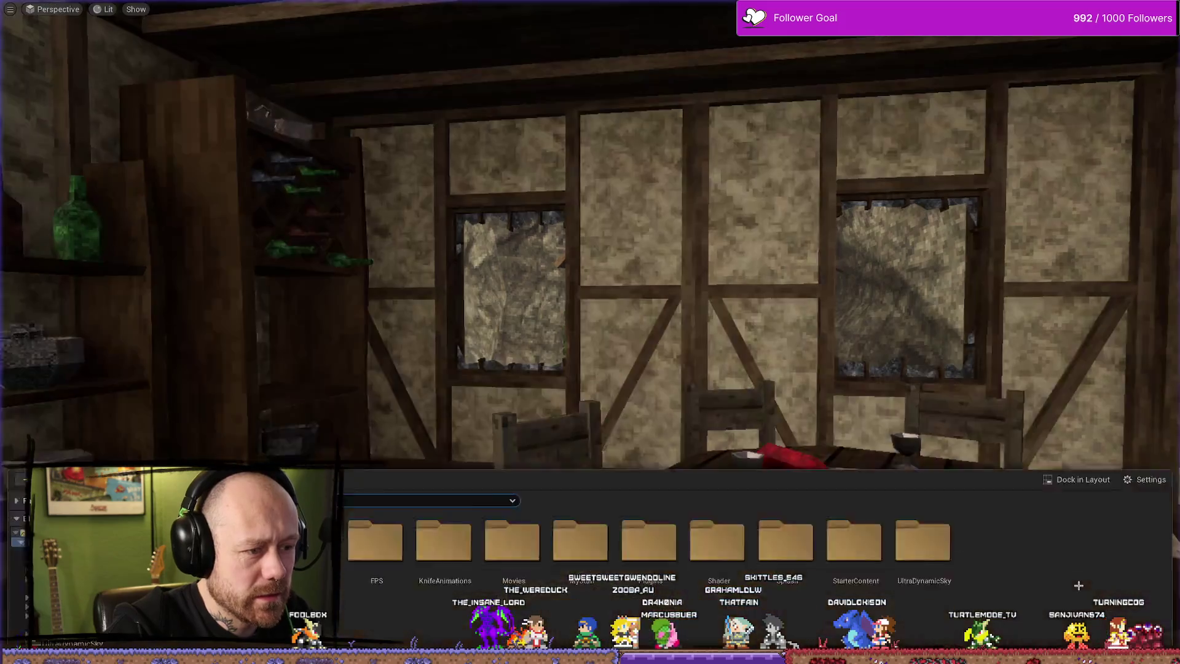
key("alt+Tab")
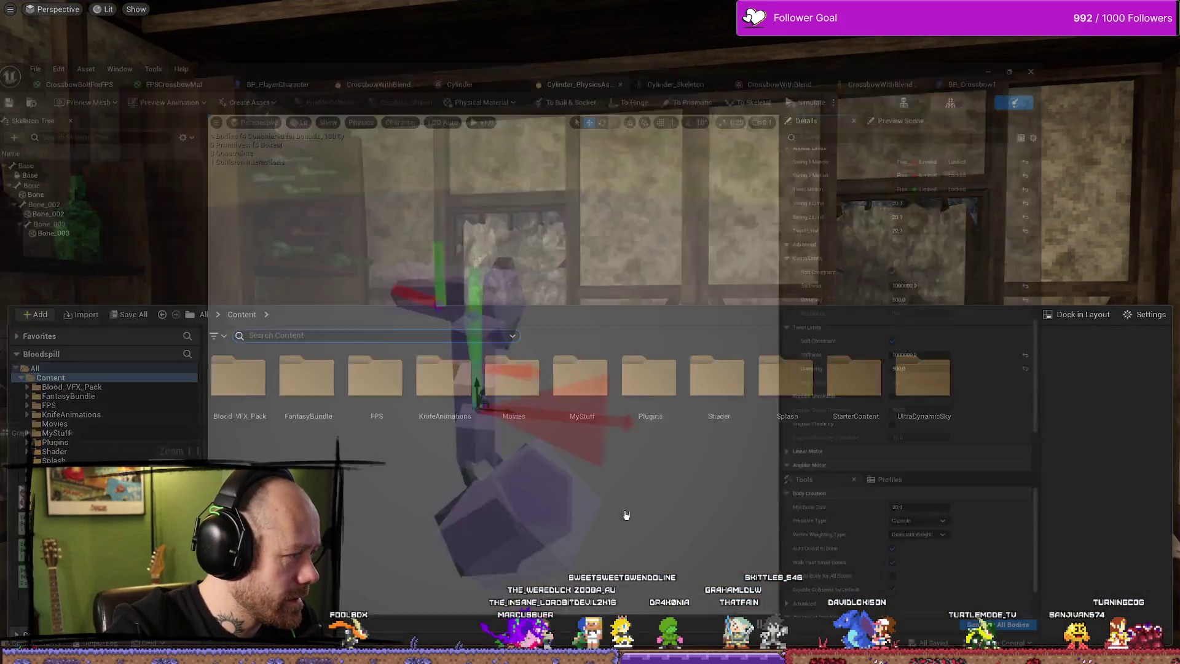
Reset stiffness to 50 and set 1000000 damping on the first and middle constraints.
left_click(1161, 329)
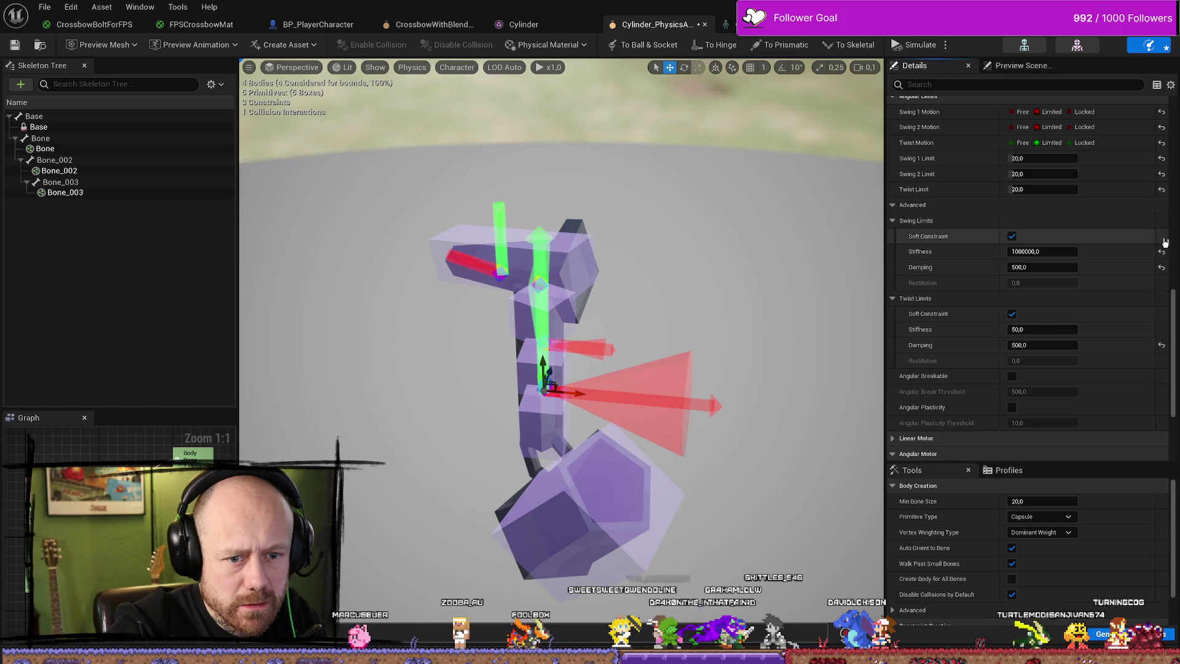
left_click(1161, 251)
type("1000000")
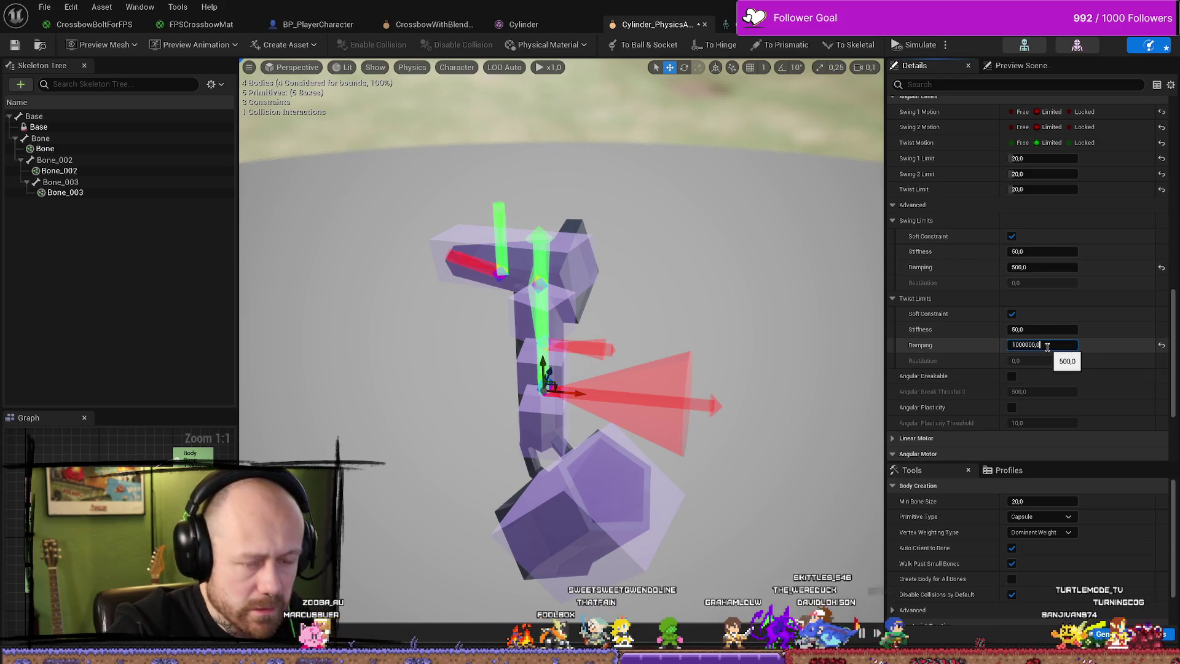
key("Return")
left_click(544, 334)
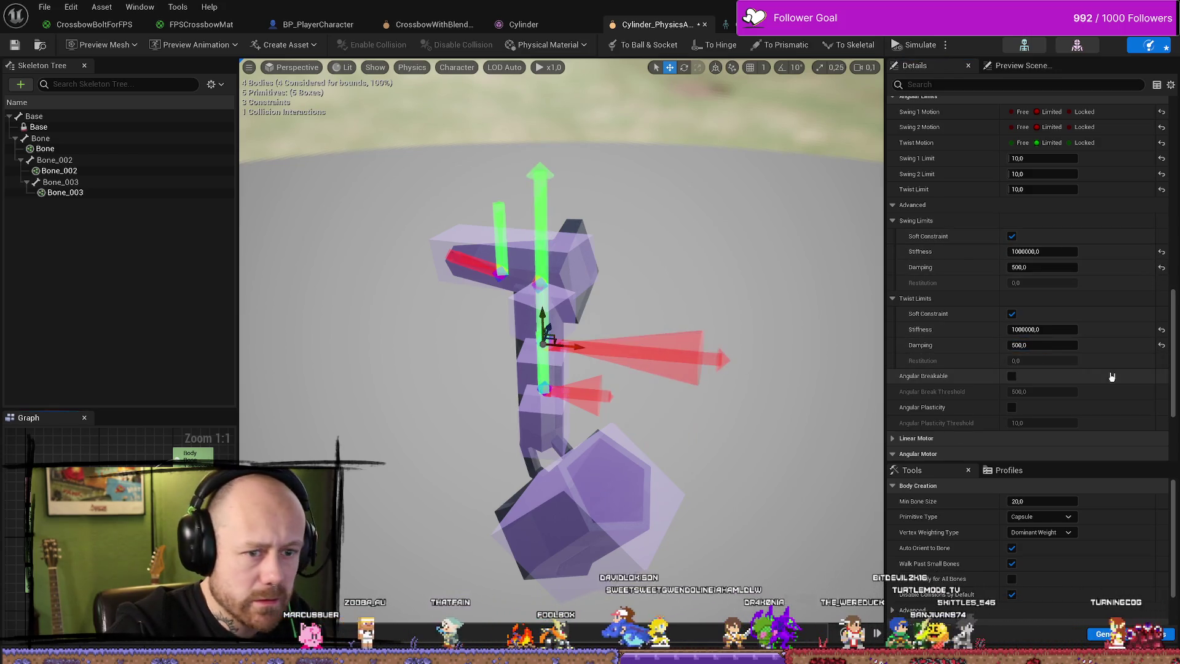
left_click(1049, 268)
type("1000000,0")
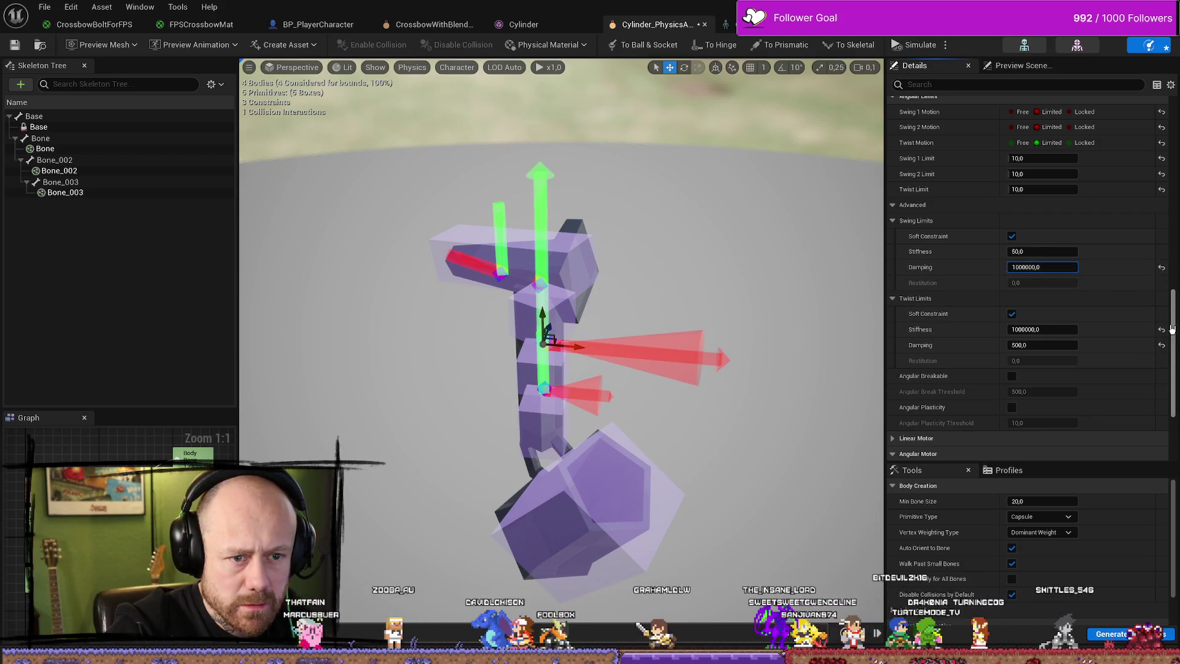
left_click(1161, 330)
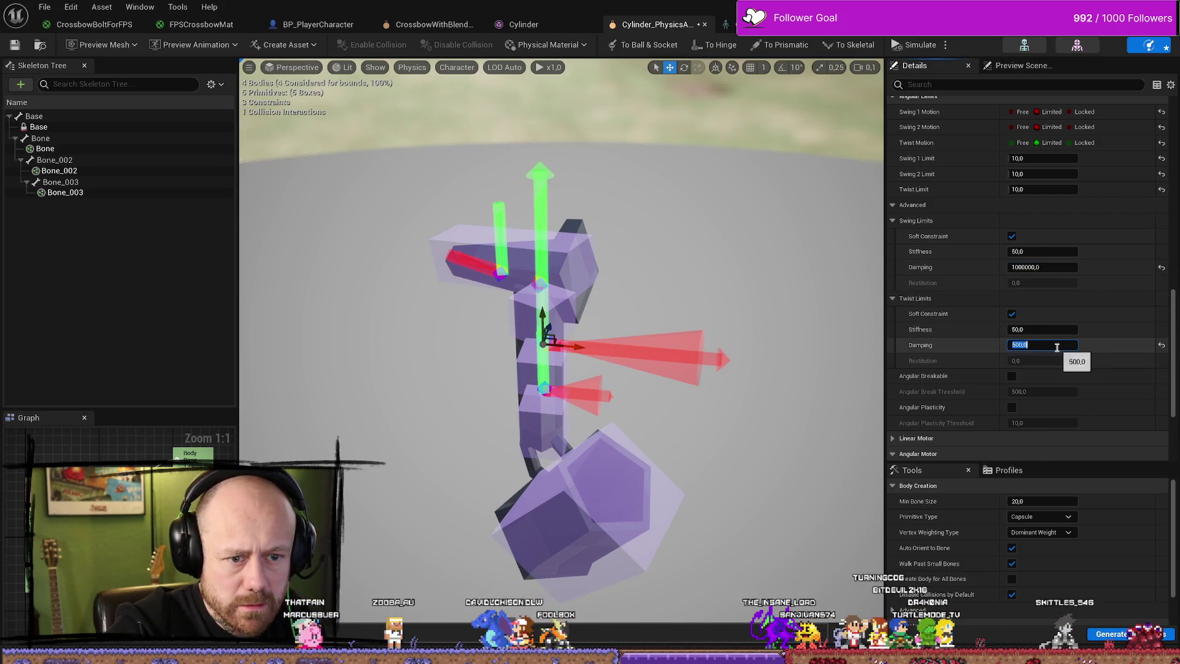
type("1000000,0")
Reset the upper constraint's stiffness to 50 and give the upper and lower constraints 1000000 damping.
left_click(498, 268)
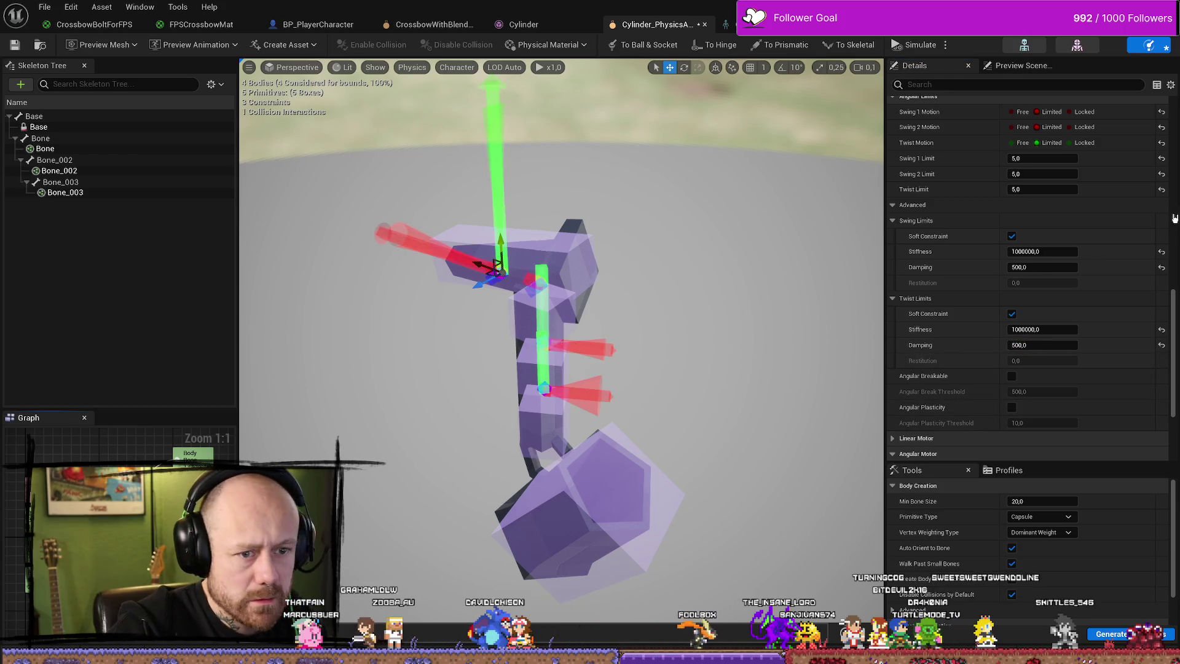
left_click(1161, 252)
left_click(1161, 329)
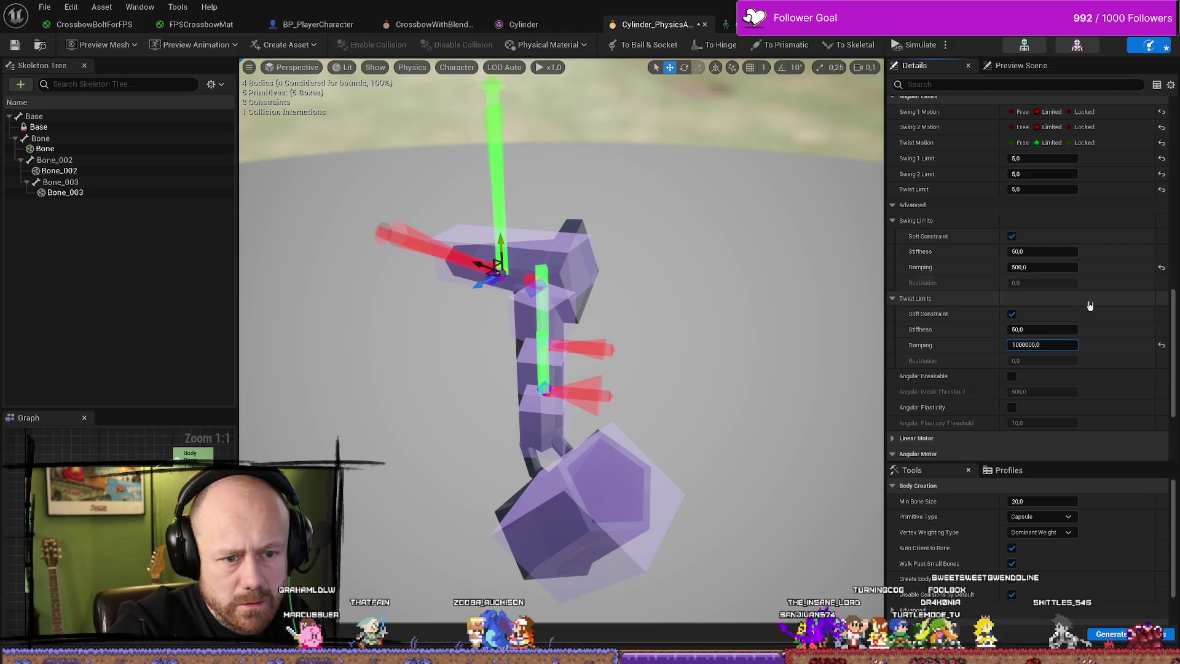
left_click(1043, 267)
type("1000000,0")
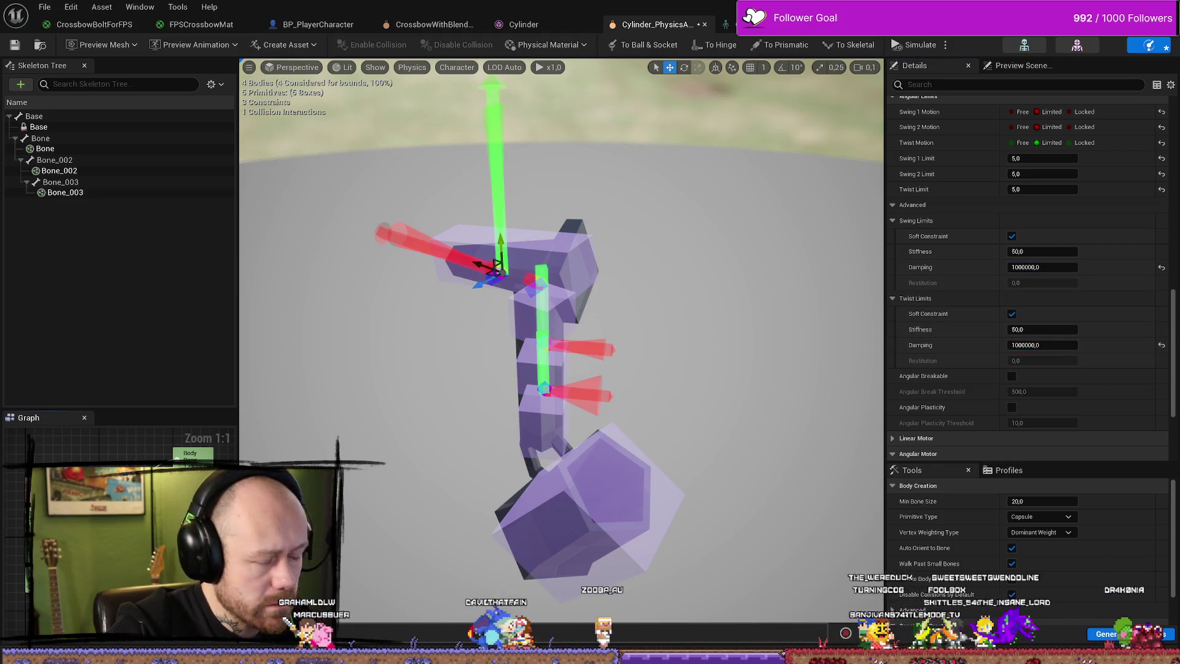
left_click(544, 388)
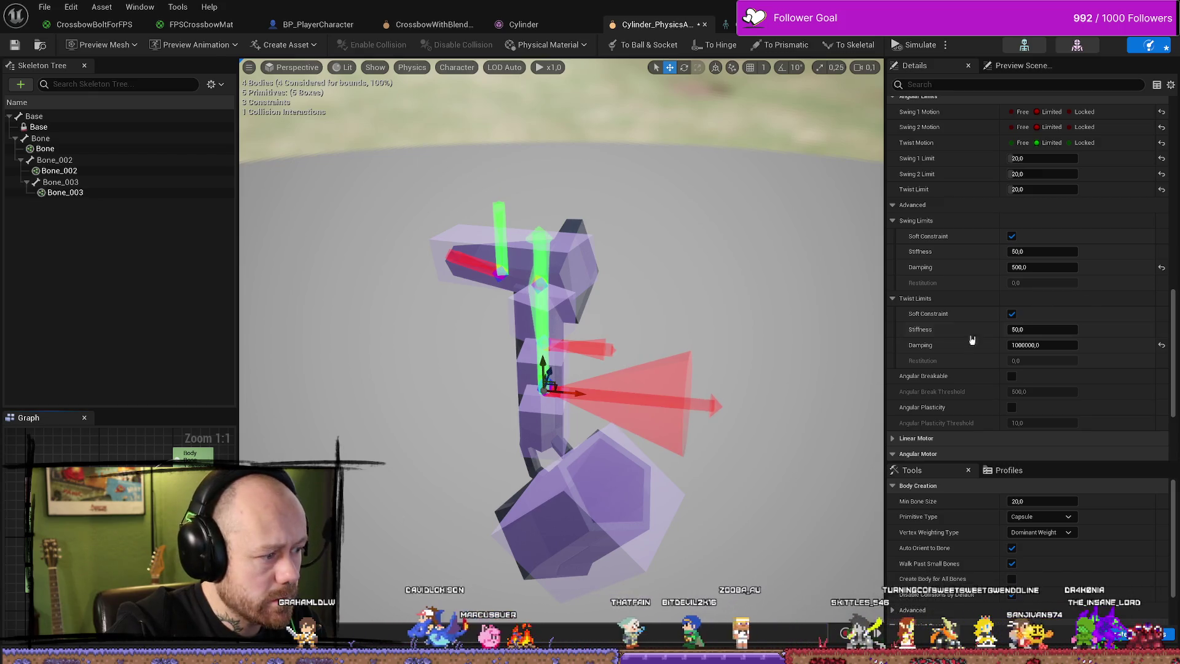
type("1000000,0")
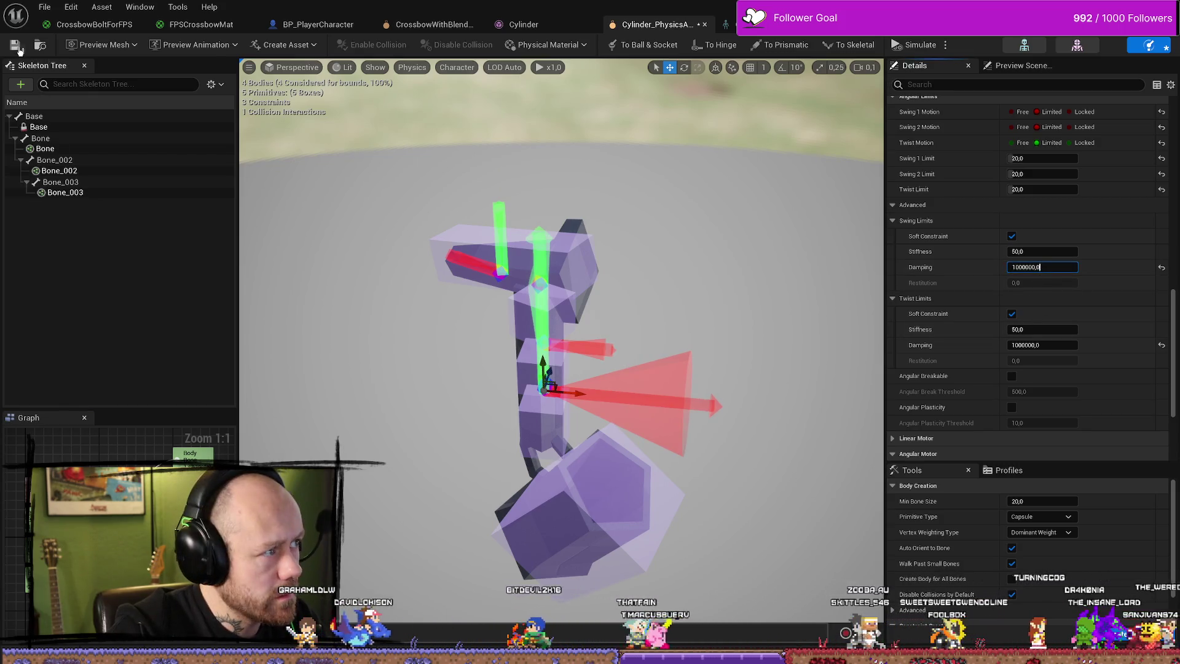
left_click(45, 7)
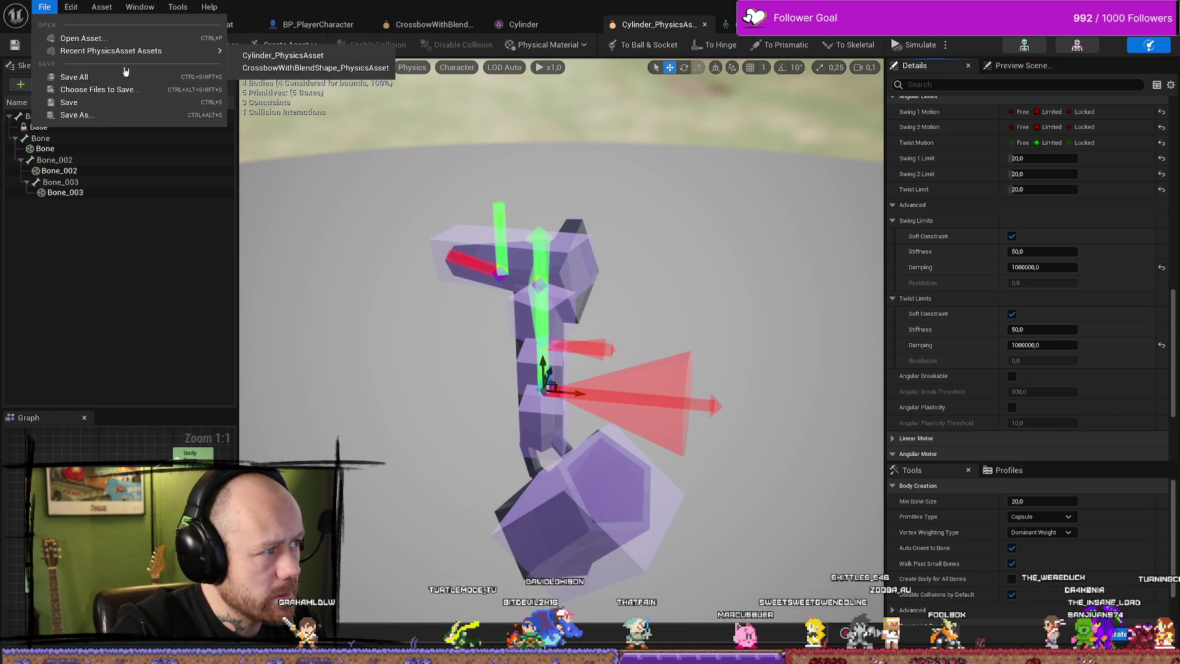
Save all assets, end the play test, and undo the last damping edit in the Cylinder physics asset.
left_click(73, 76)
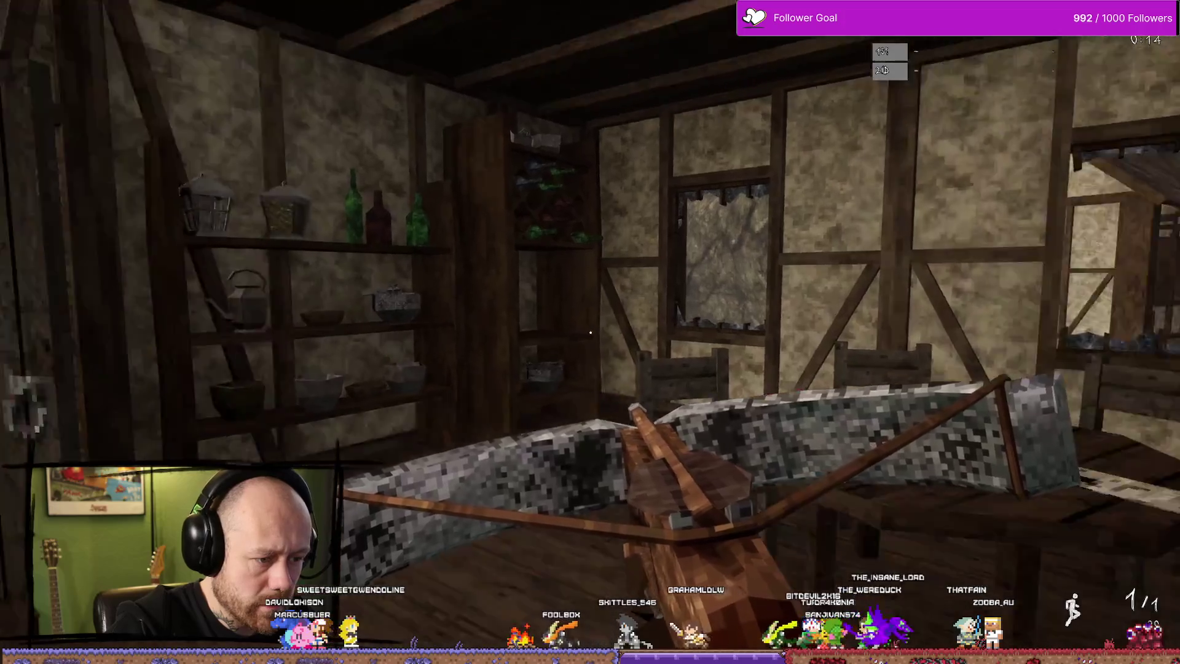
key("Escape")
key("ctrl+space")
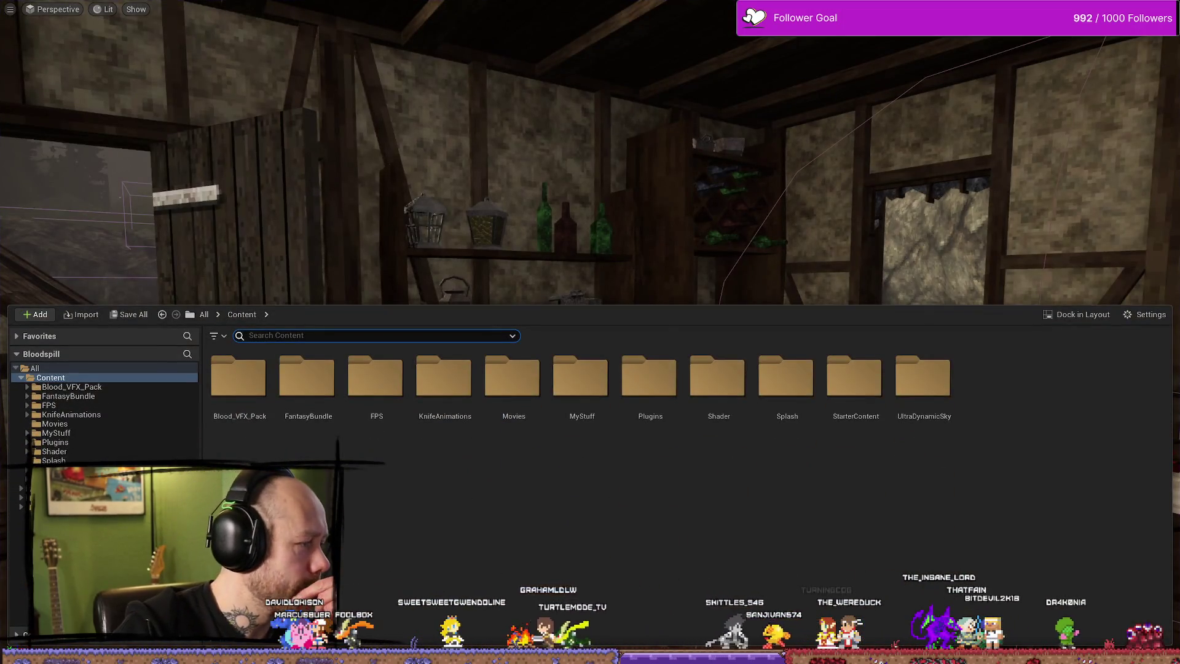
key("alt+Tab")
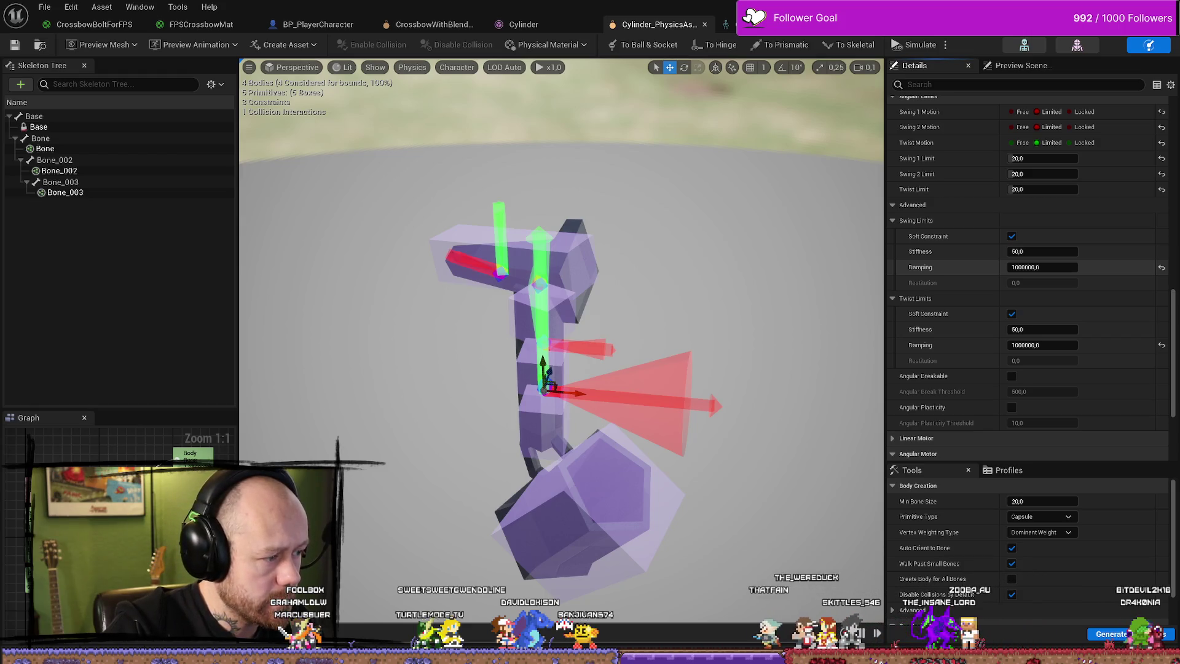
key("ctrl+z")
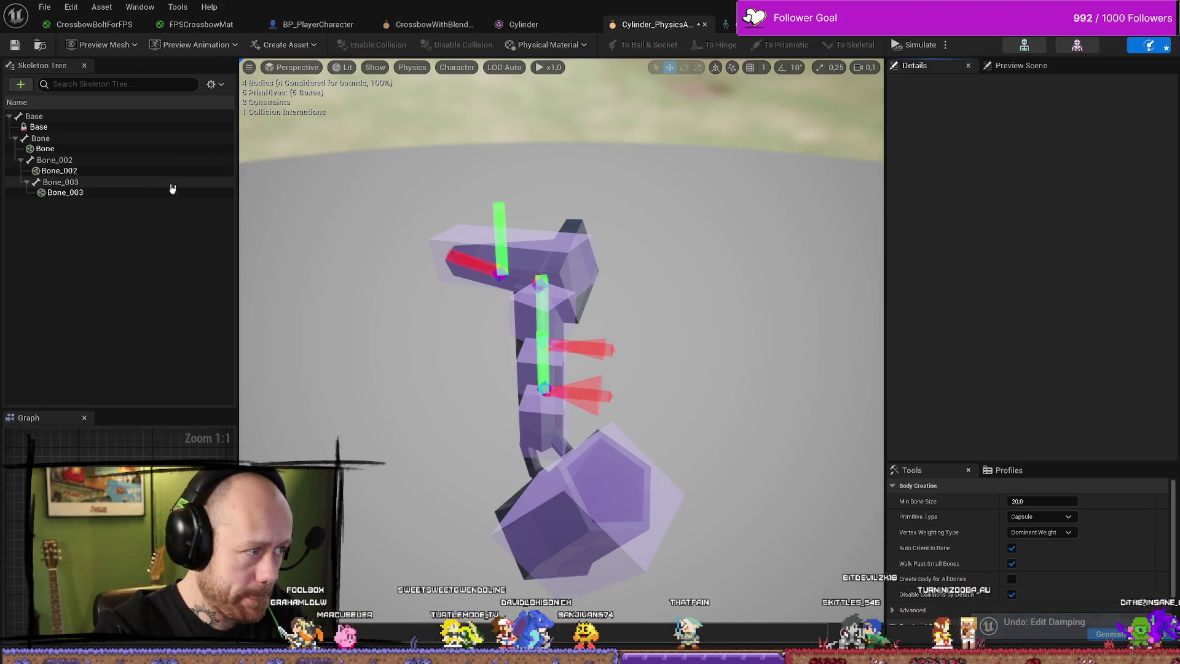
Select the bodies and the Base–Bone constraint, then inspect the lower constraint's limits.
left_click(68, 171)
left_click(109, 264)
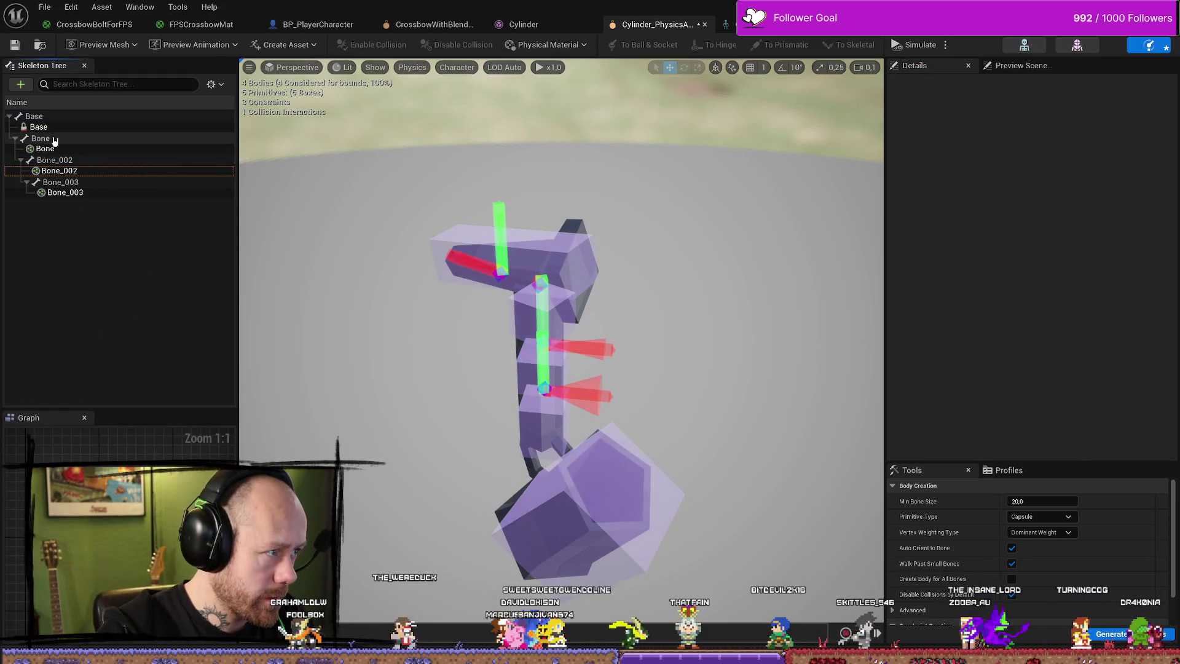
left_click(54, 116)
key("ctrl+a")
left_click(495, 265)
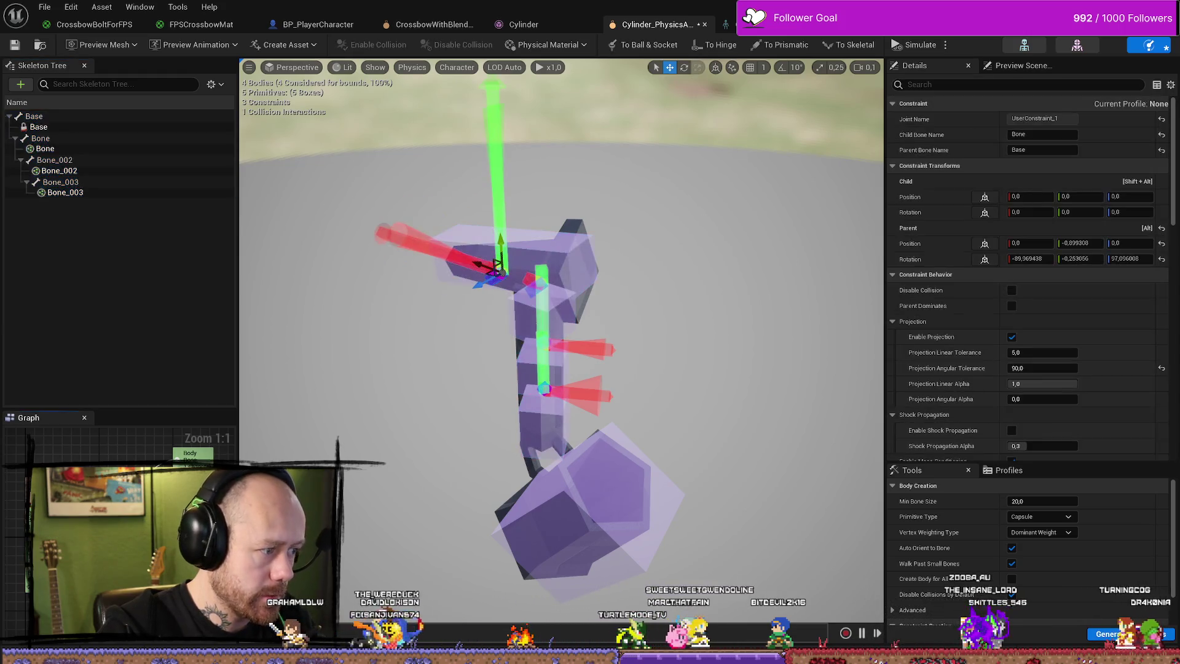
scroll(1104, 398, "down", 8)
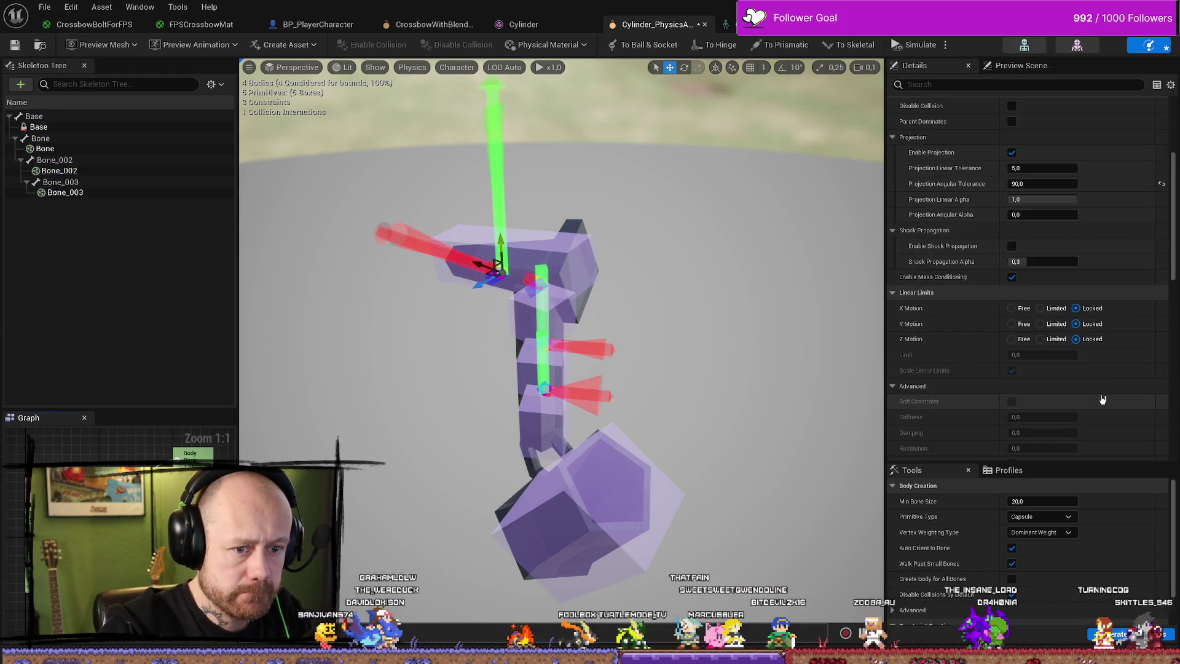
scroll(1104, 399, "down", 10)
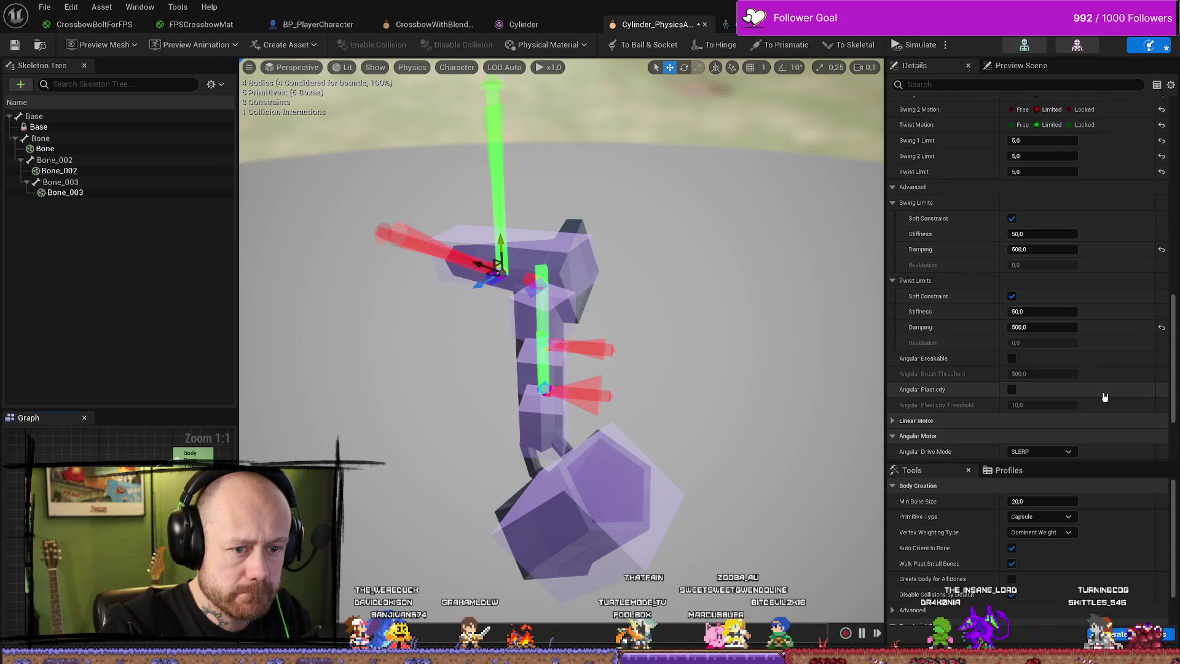
scroll(1063, 274, "down", 1)
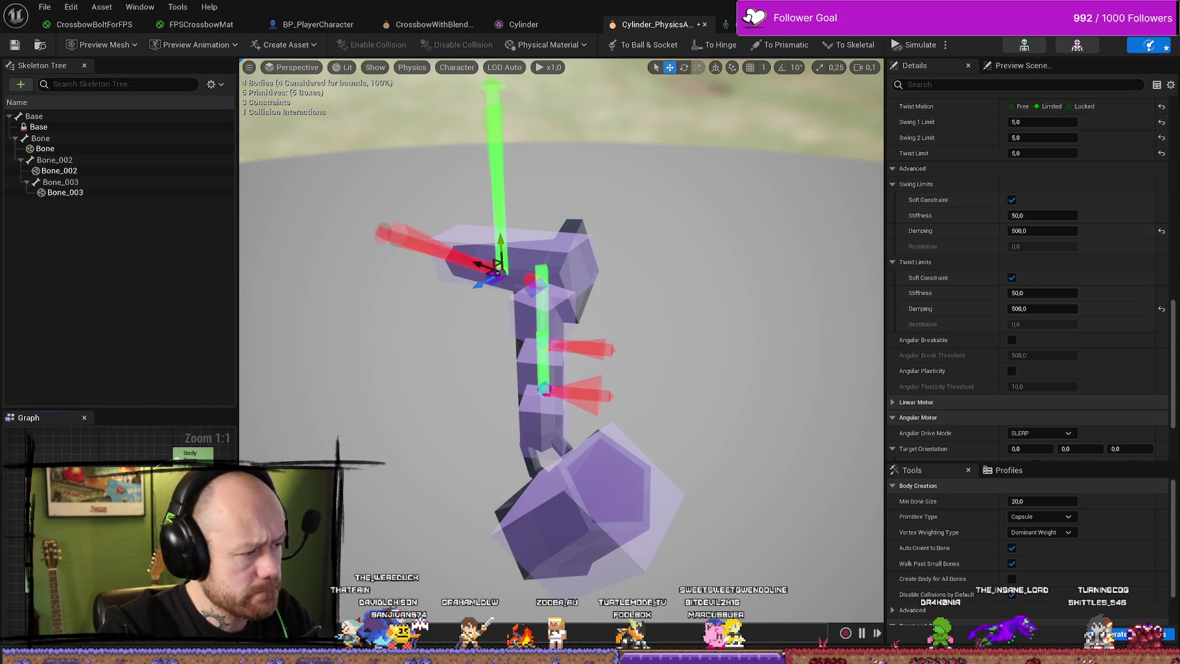
left_click(584, 393)
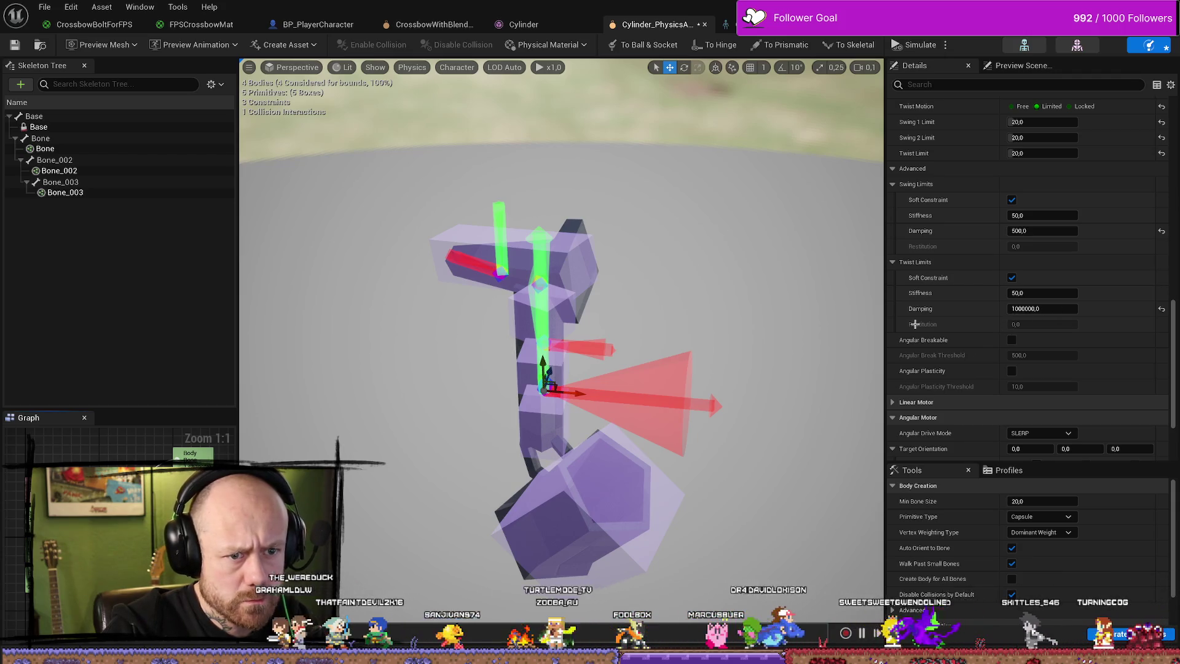
scroll(958, 313, "up", 5)
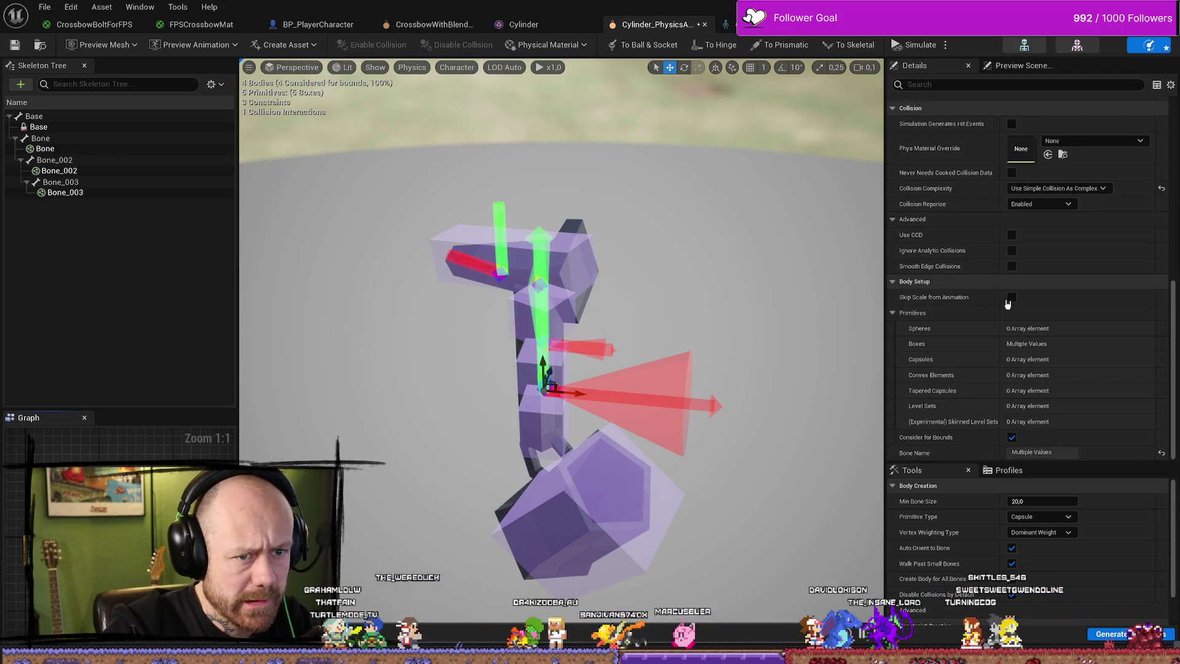
Undo the previous reset and restore the Base–Bone constraint's twist stiffness to its default 50.
key("ctrl+z")
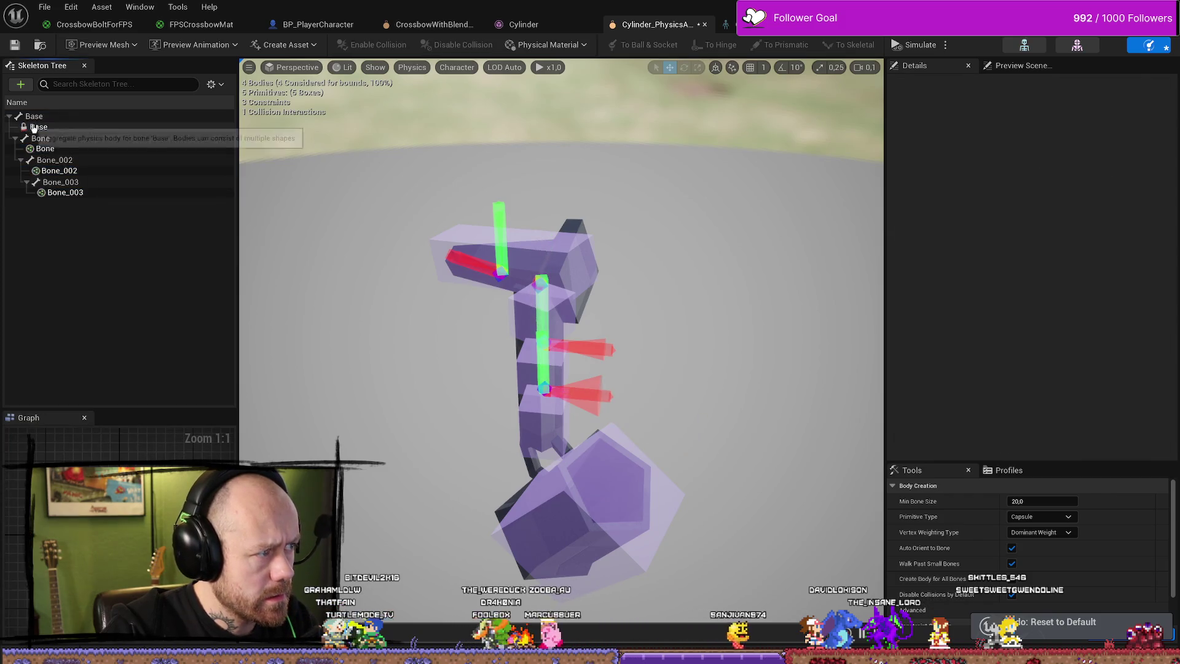
key("ctrl+a")
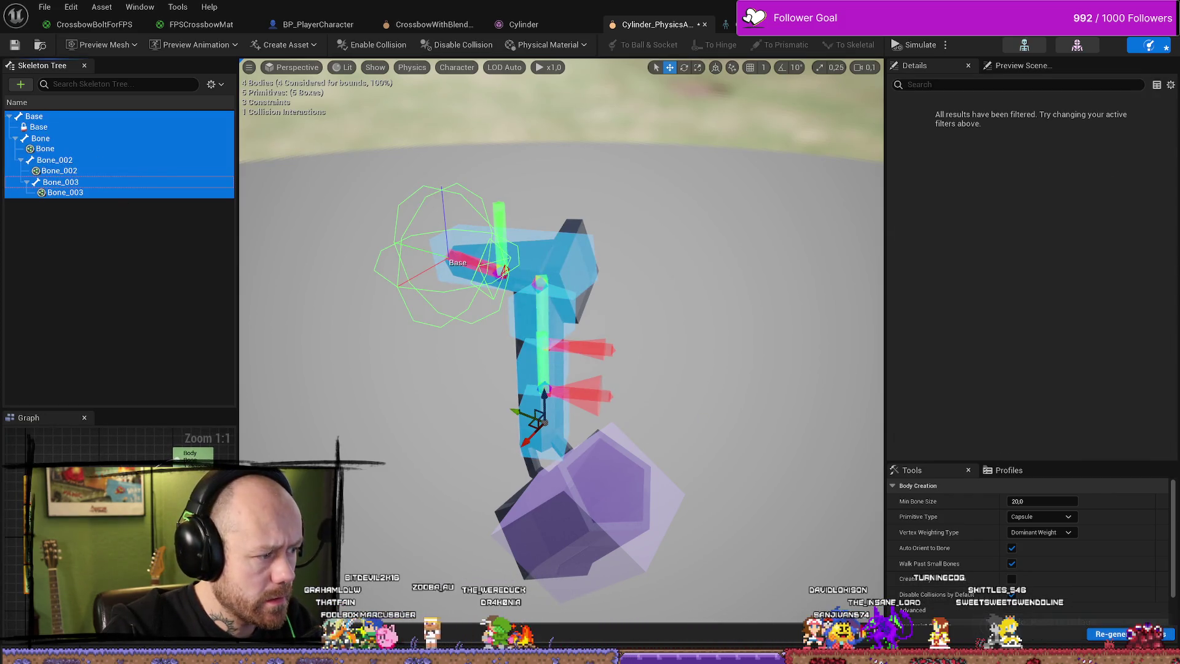
left_click(495, 266)
scroll(1054, 339, "down", 10)
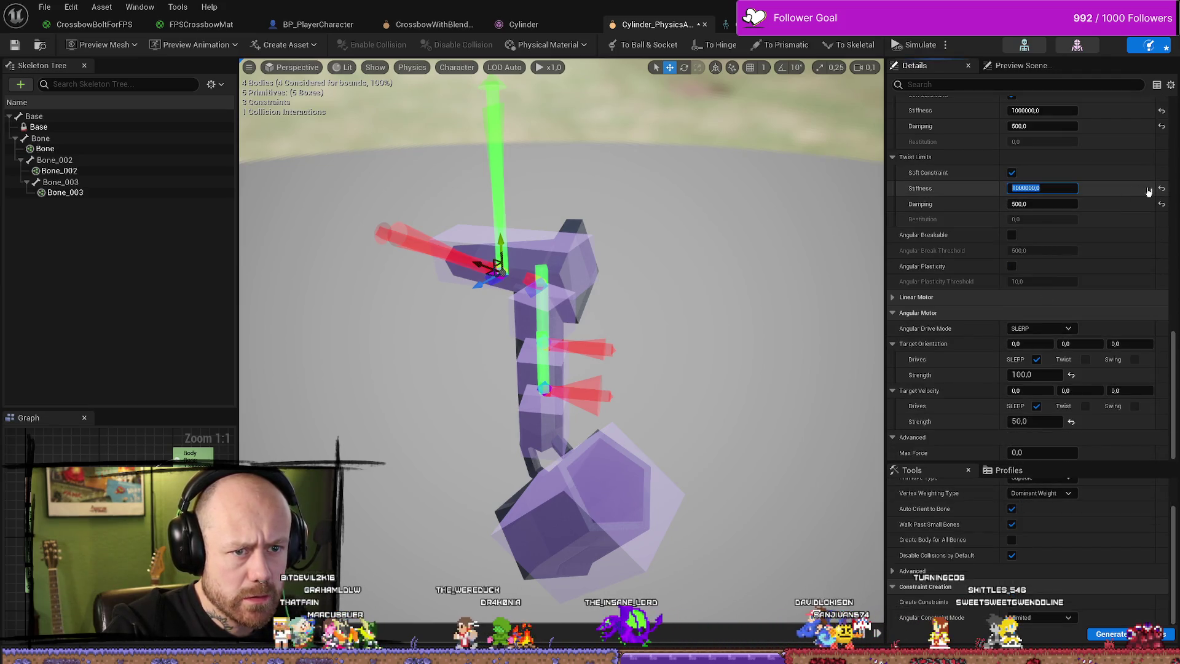
left_click(1162, 190)
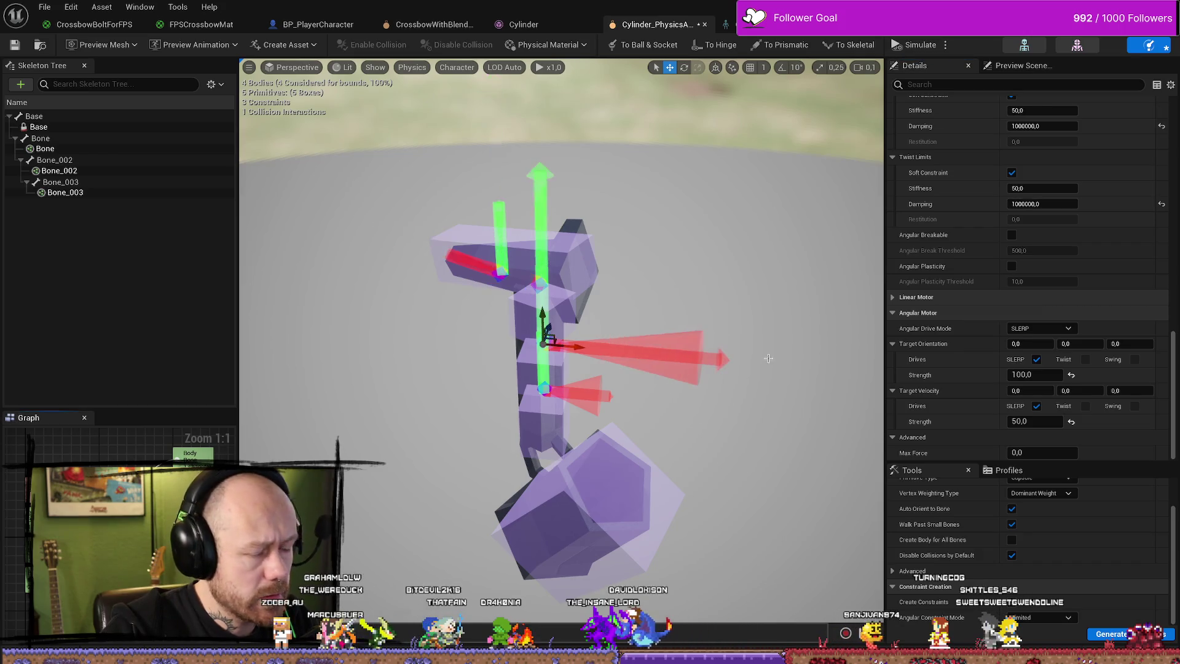
Set the middle constraint's twist and swing damping to 500.
left_click(544, 338)
left_click(1047, 203)
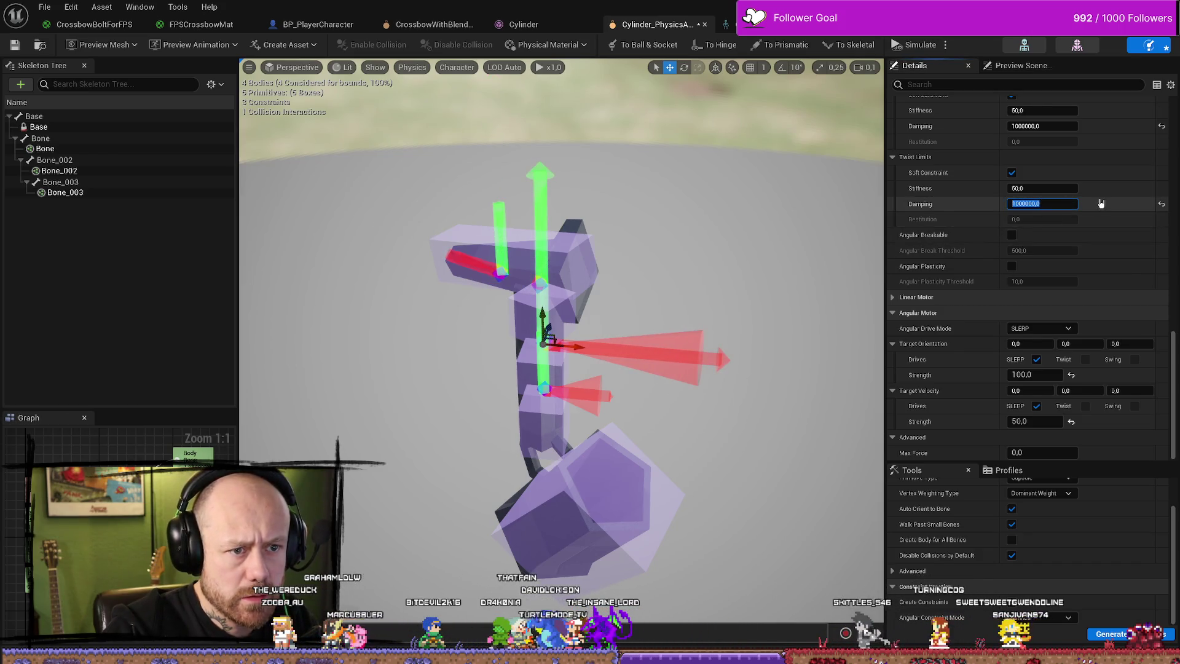
type("500")
key("Return")
left_click(1063, 126)
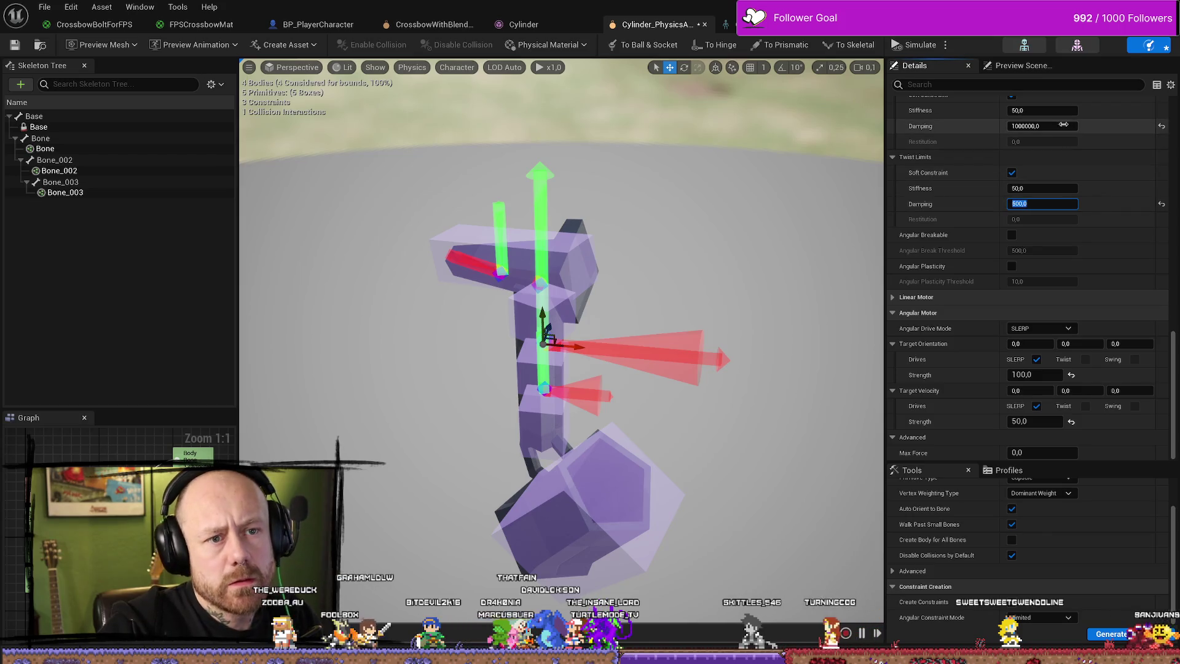
type("500")
key("Return")
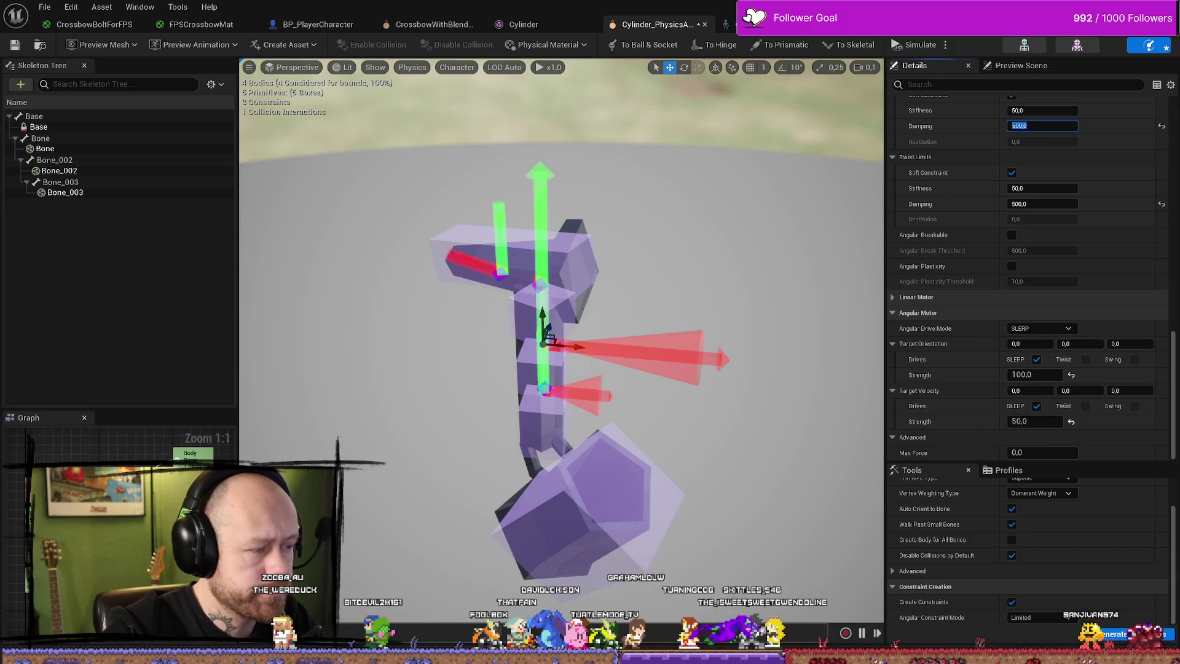
Try a swing stiffness of 1000000, then cancel the edit to keep 50.
left_click(1066, 111)
type("1000000")
key("Return")
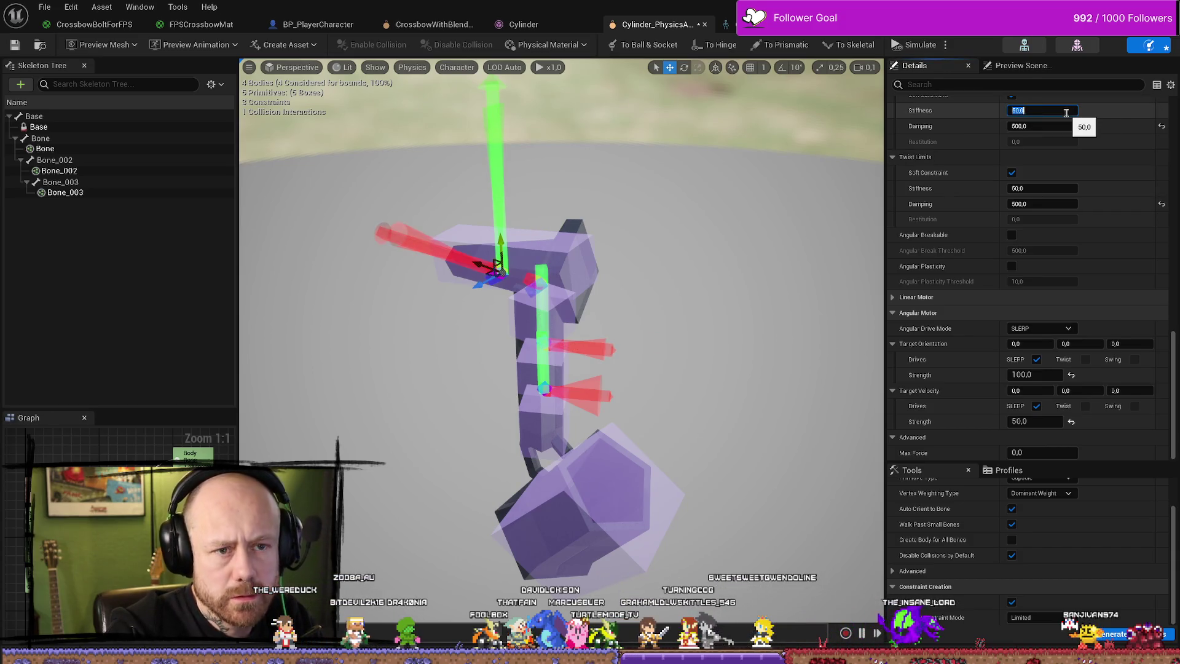
scroll(1066, 112, "up", 5)
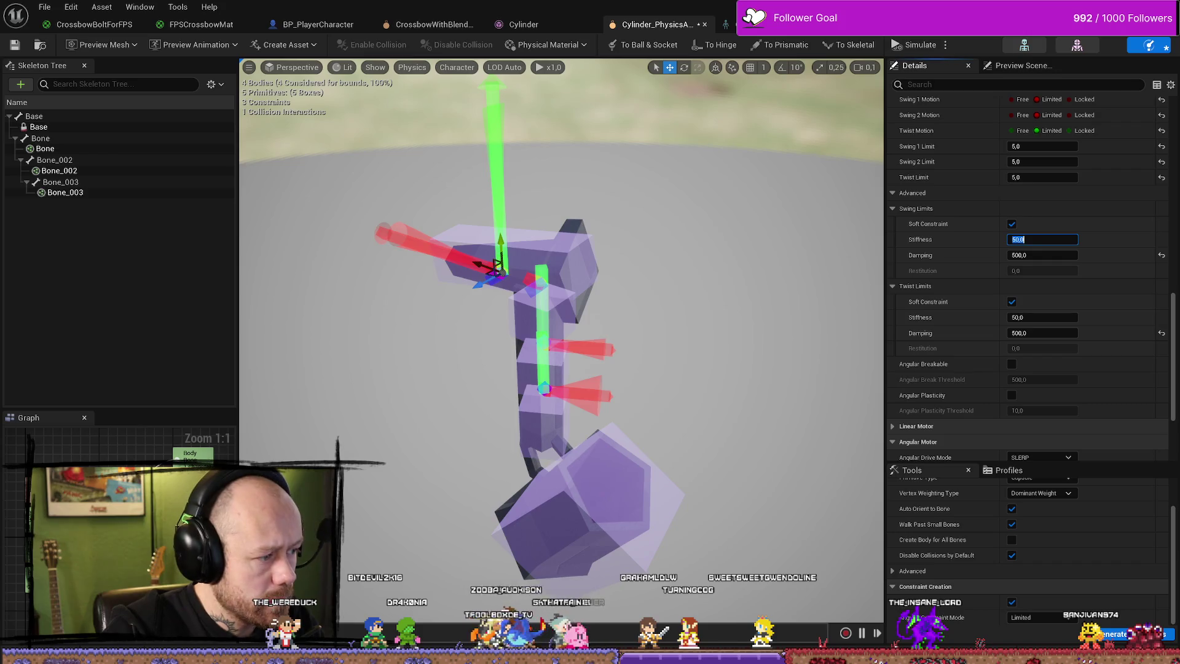
key("Return")
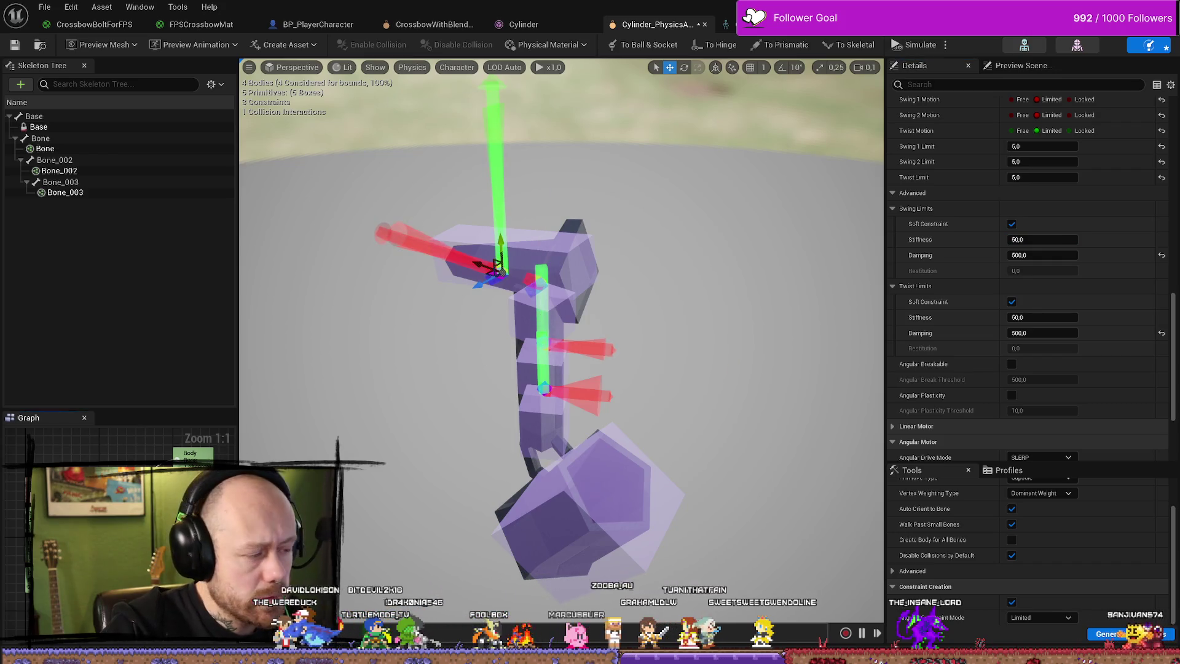
Set the bottom constraint's twist damping to 500.
left_click(544, 341)
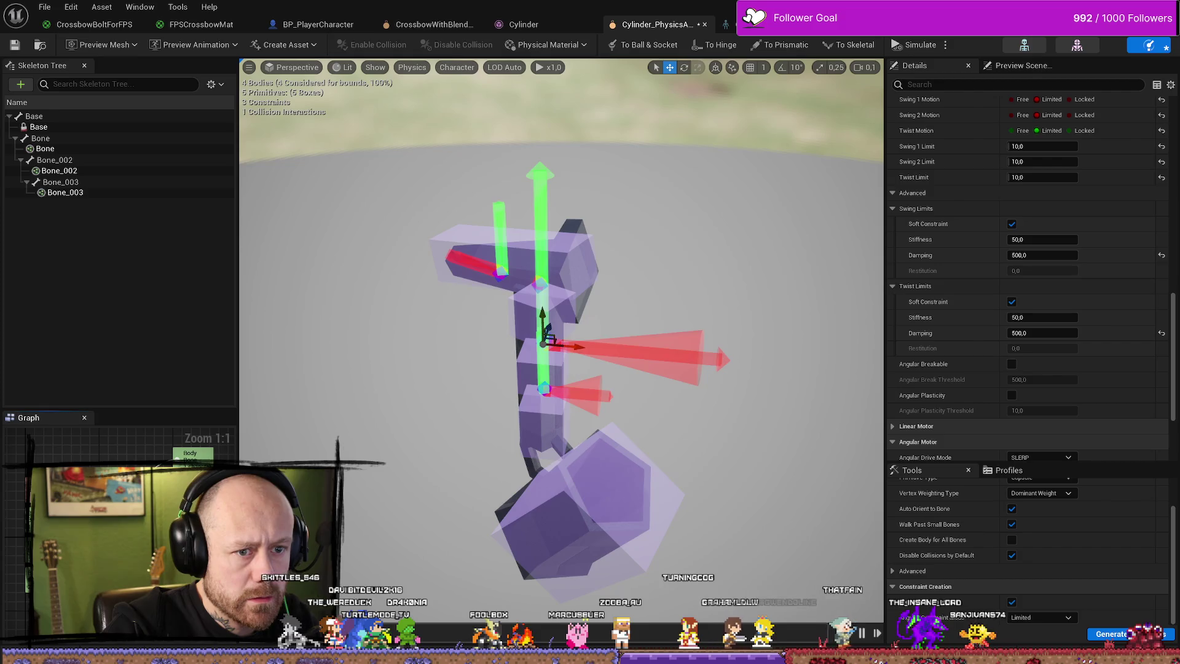
left_click(544, 388)
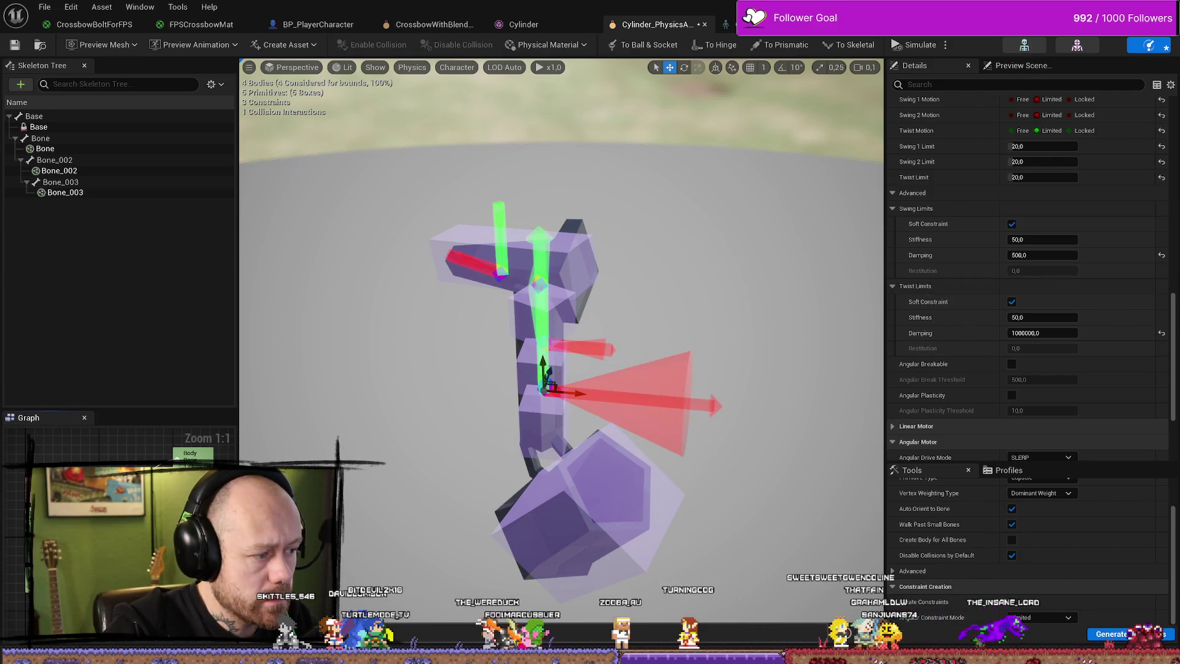
left_click(1039, 332)
type("5")
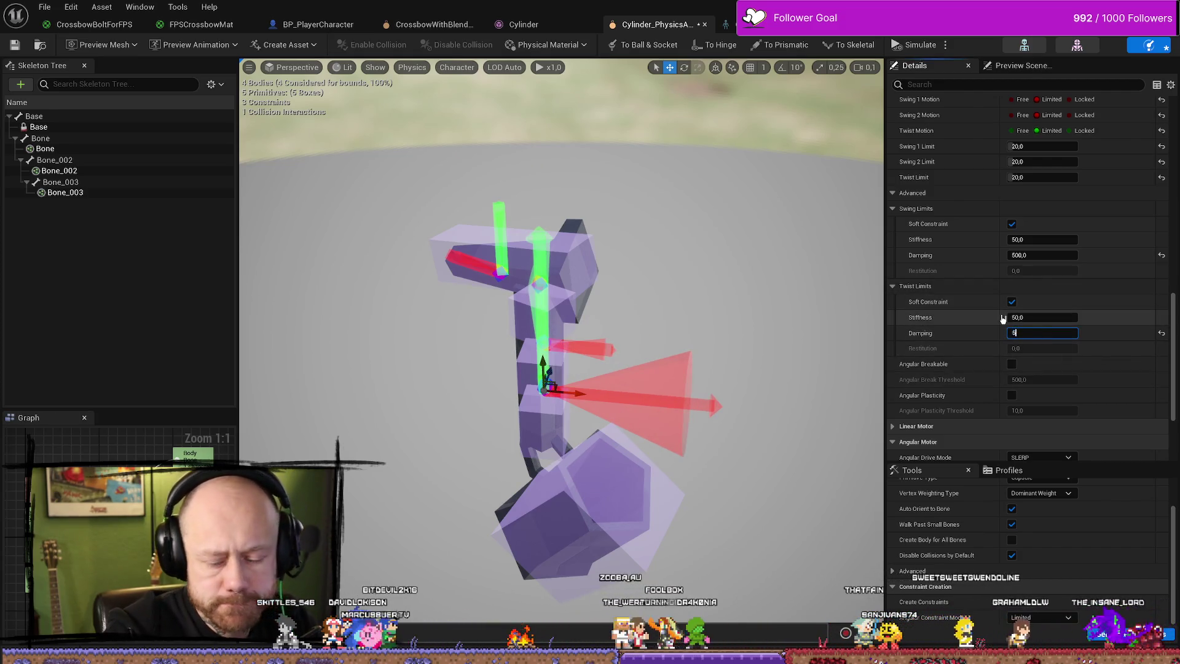
type("00")
key("Return")
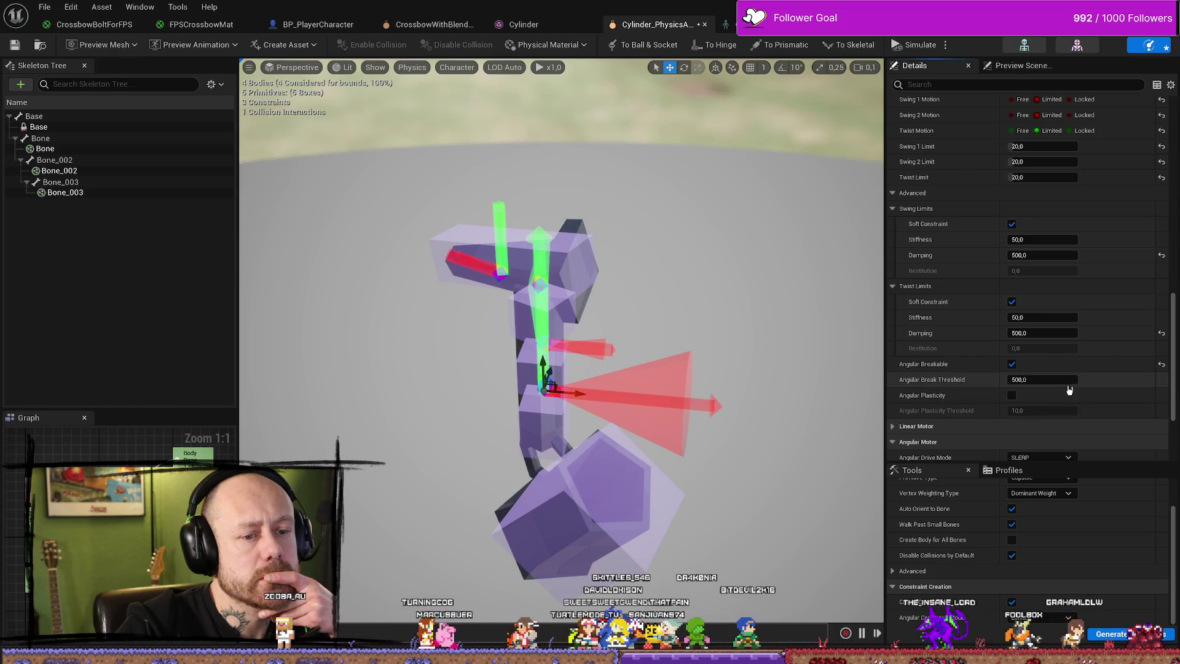
Make the top string constraint angularly breakable.
left_click(540, 335)
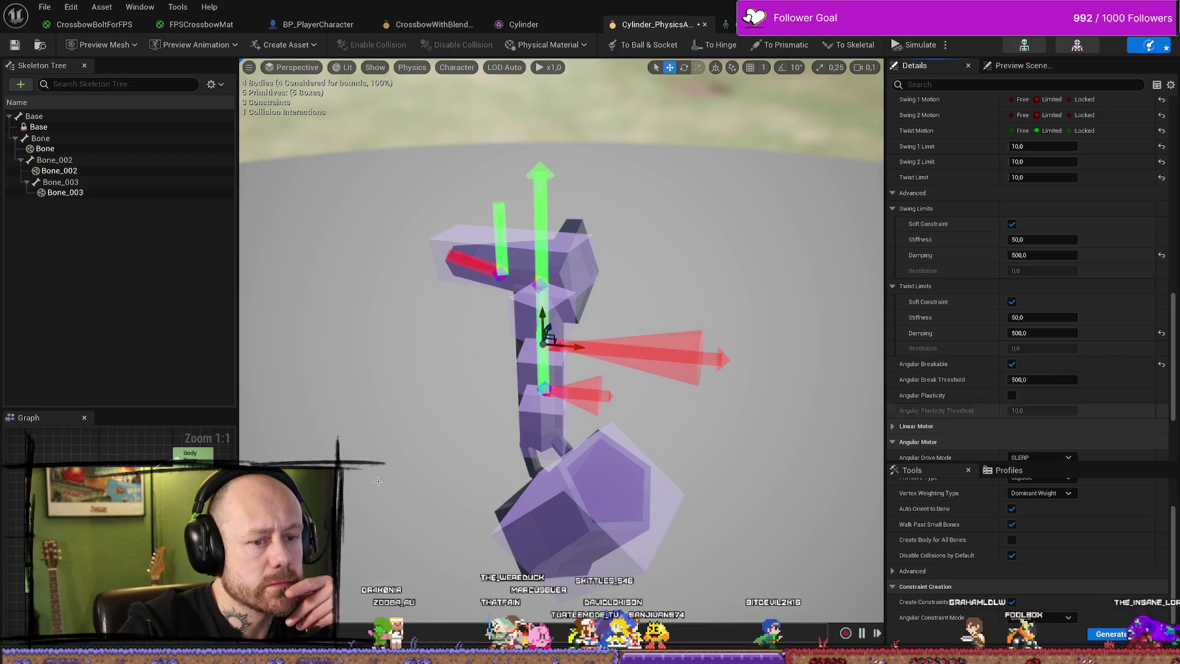
left_click(498, 267)
left_click(1010, 363)
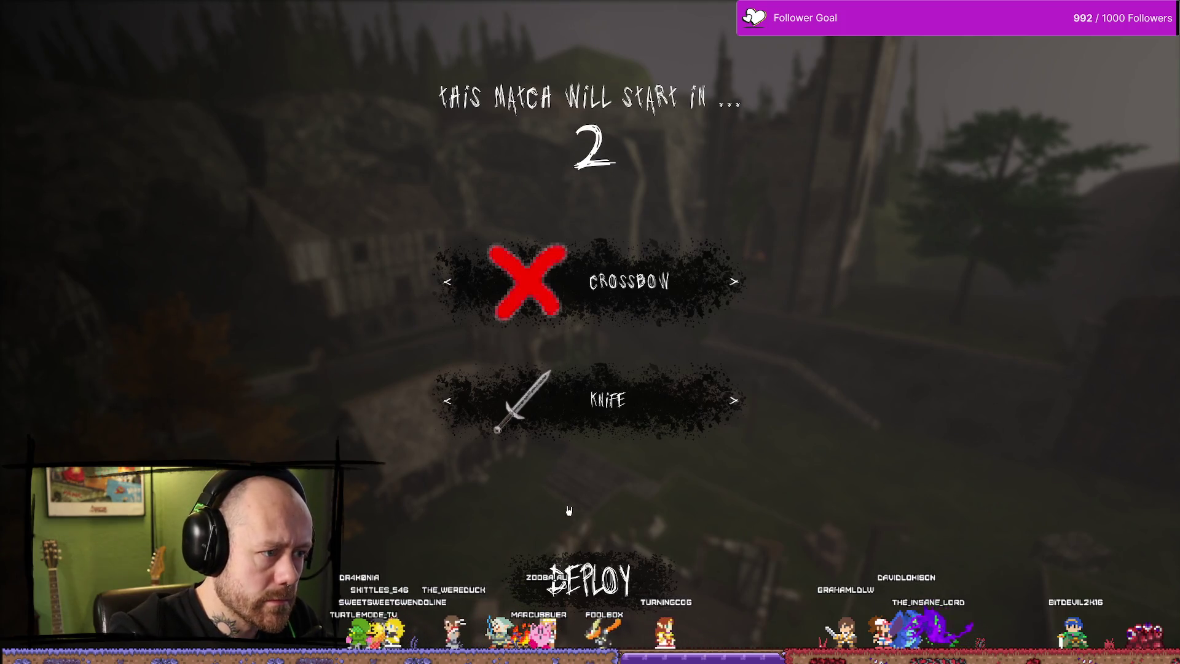
End the play test and untick Angular Breakable on the middle constraint before selecting the bottom one.
key("Escape")
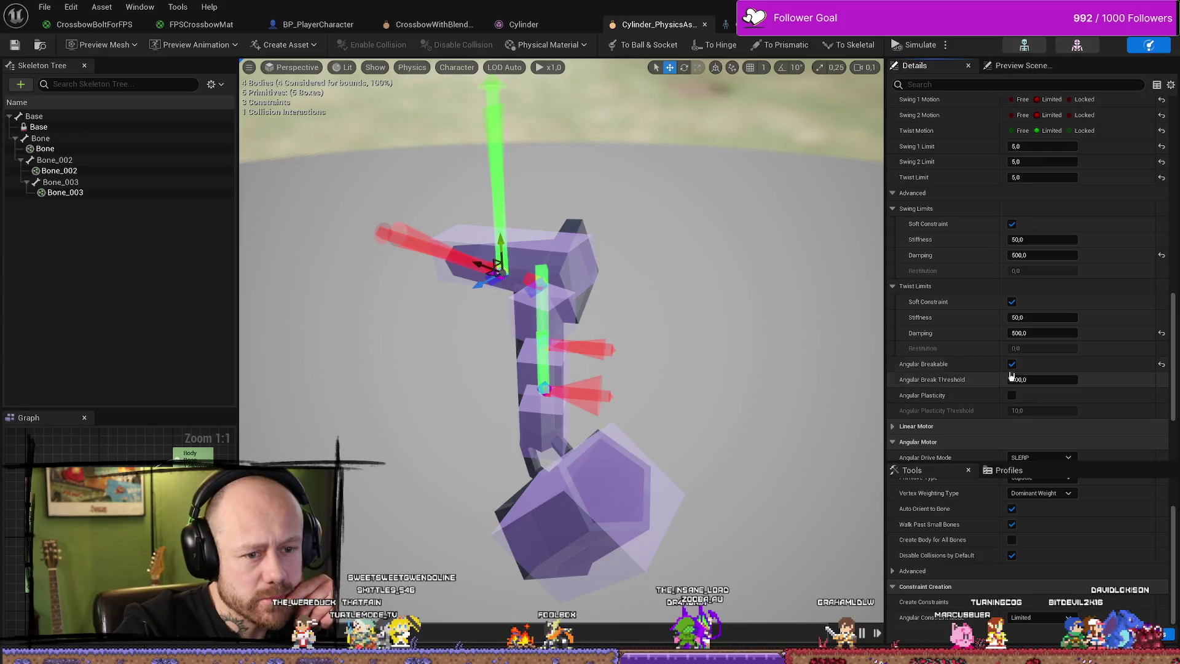
left_click(544, 343)
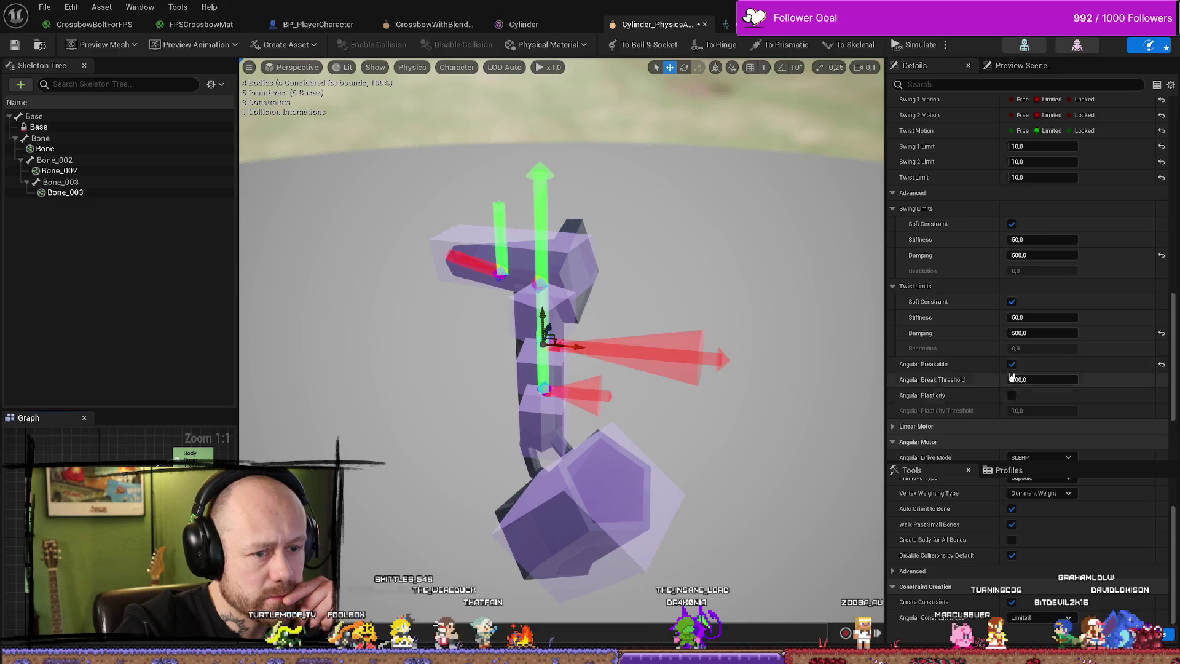
left_click(1011, 364)
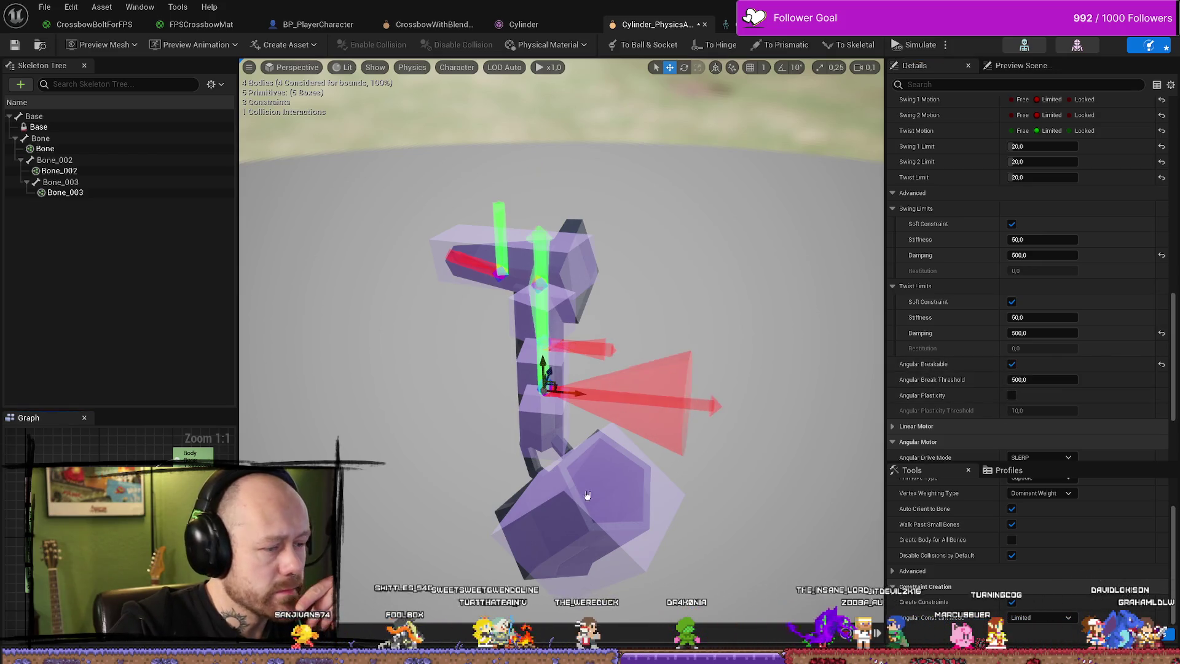
left_click(544, 389)
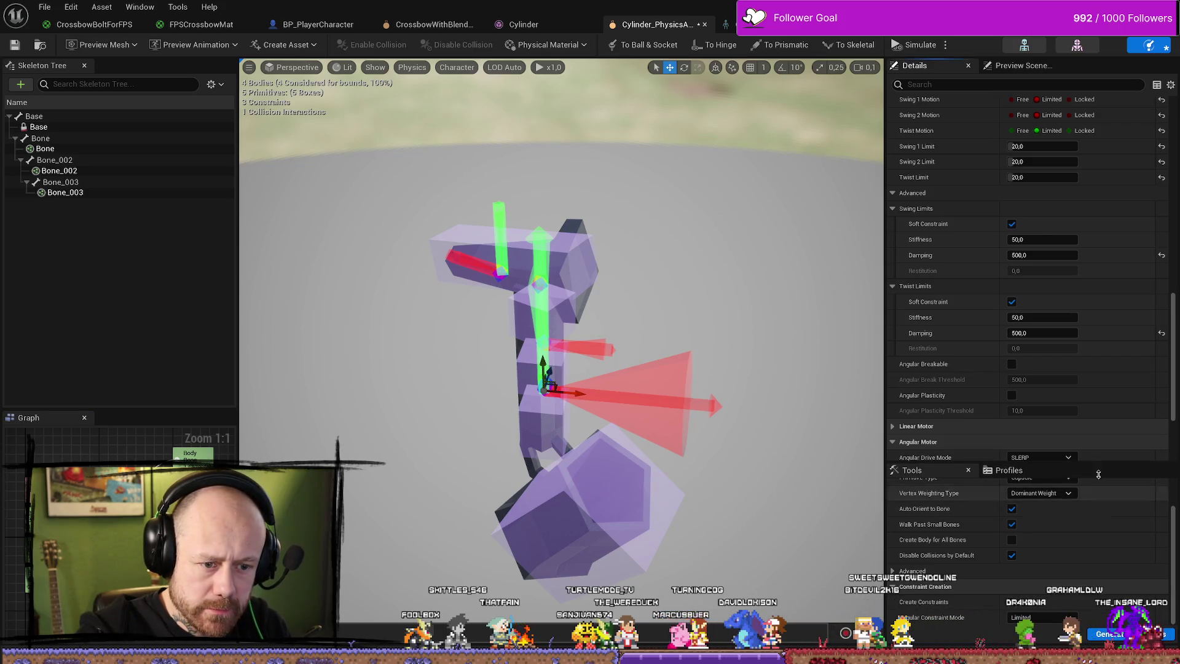
Enter 1000000 as the lower constraint's Angular Motor target velocity strength, then begin changing it back to 50.
scroll(1102, 416, "up", 3)
scroll(1101, 415, "down", 3)
mouse_move(1103, 467)
left_mouse_down()
mouse_move(1117, 424)
mouse_move(1117, 442)
left_mouse_up()
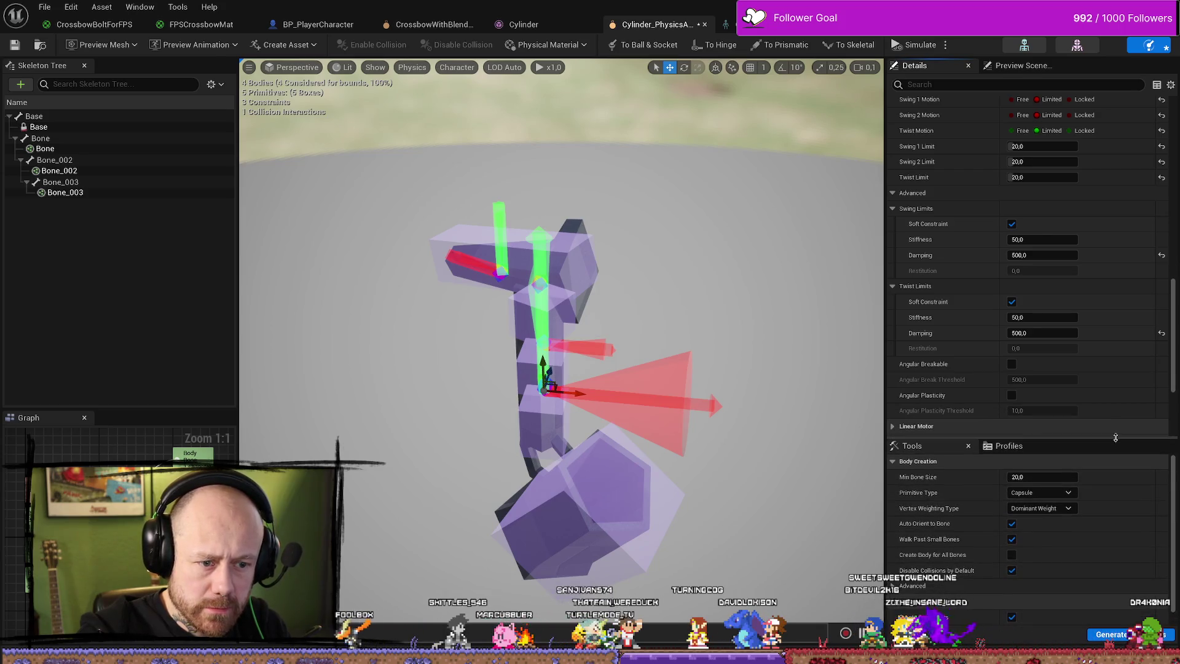
scroll(1062, 365, "down", 5)
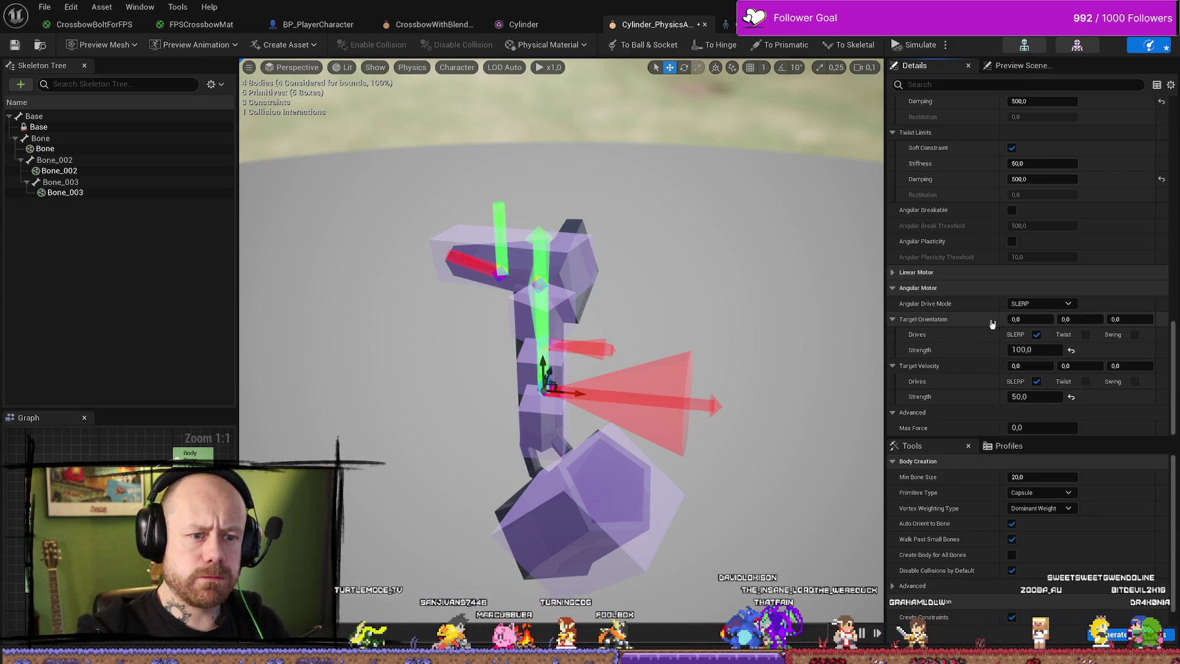
mouse_move(939, 324)
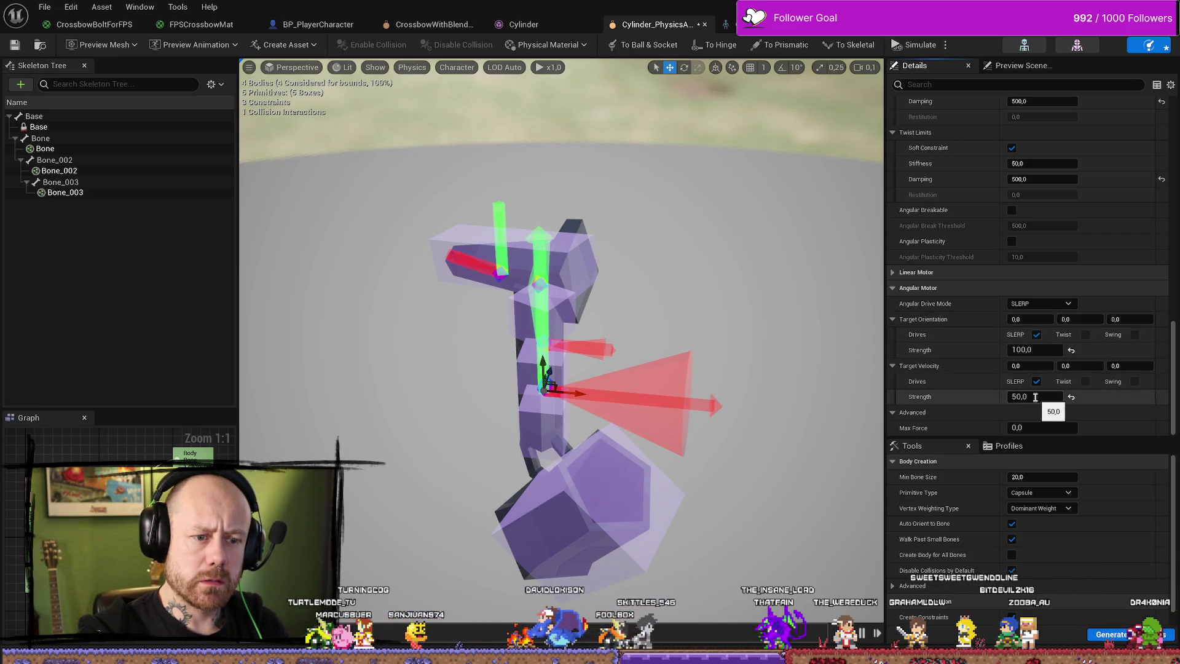
left_click(1025, 396)
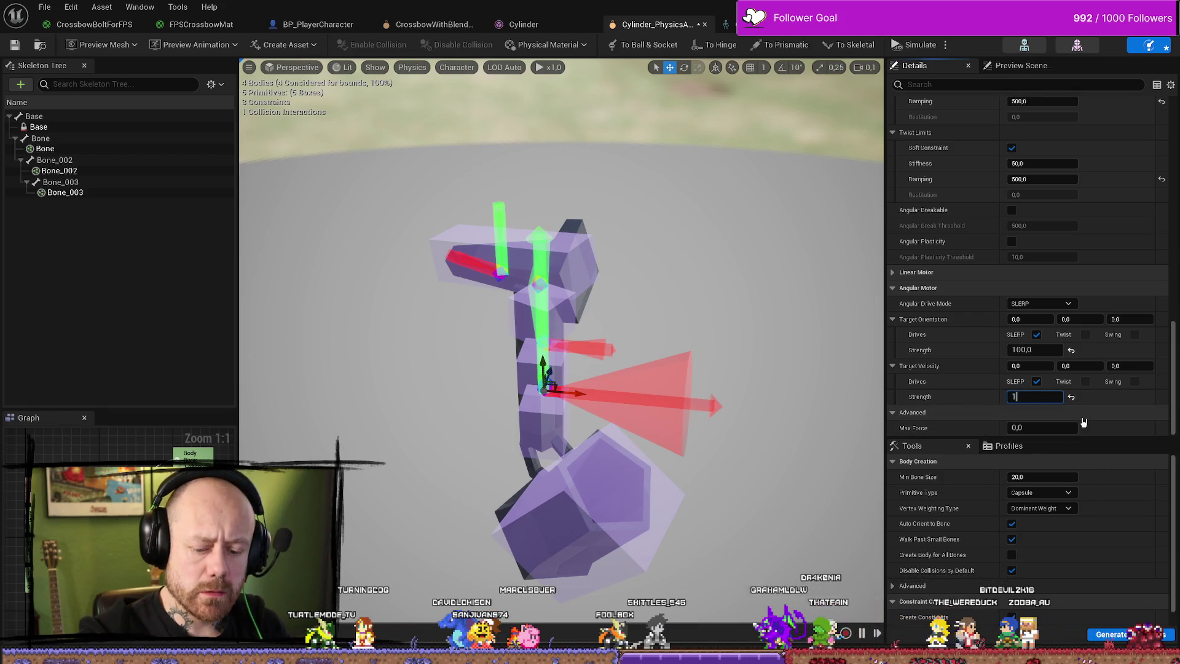
type("000000,0")
key("Return")
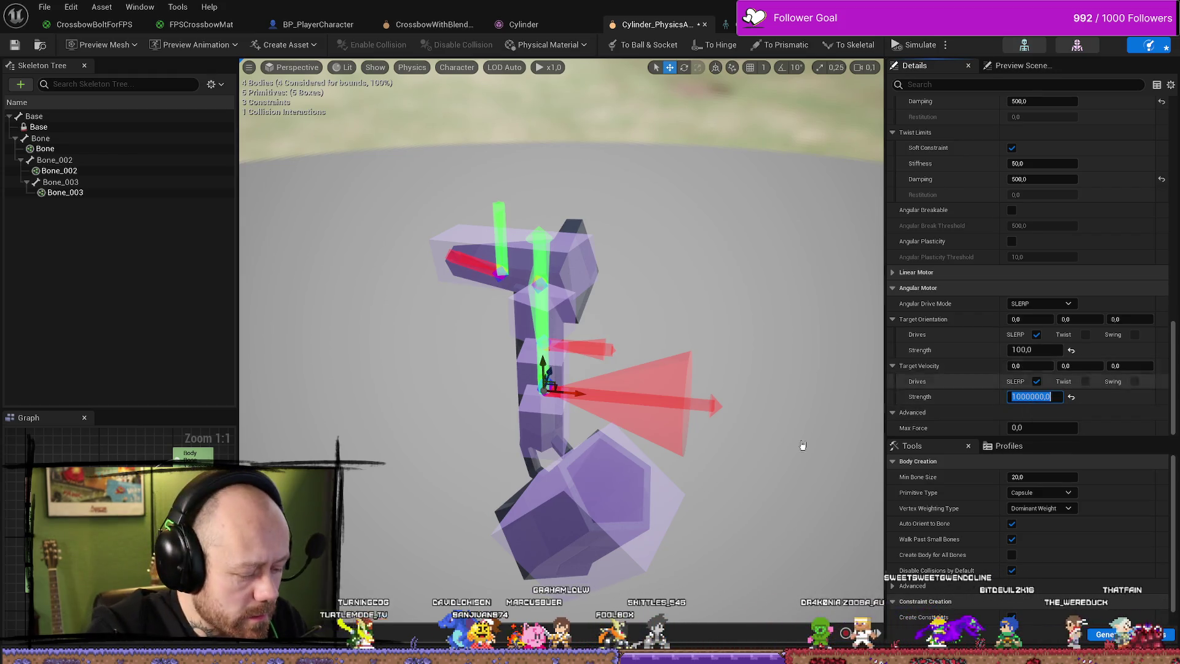
left_click(1039, 396)
type("50,0")
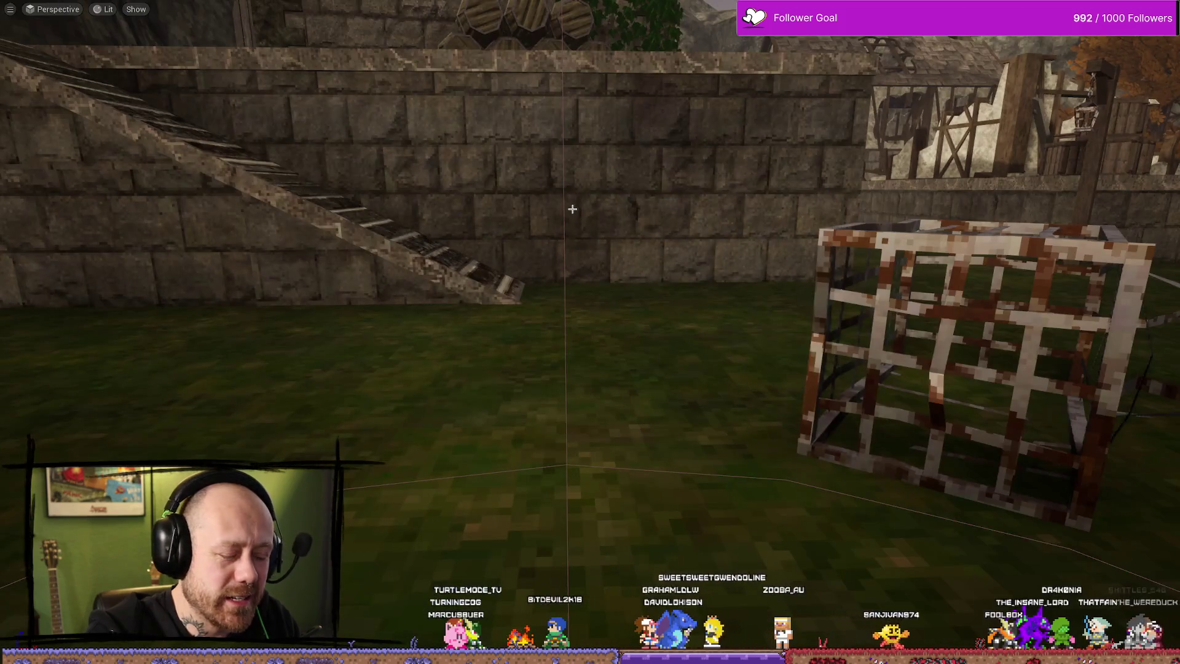
key("alt+p")
left_click(528, 280)
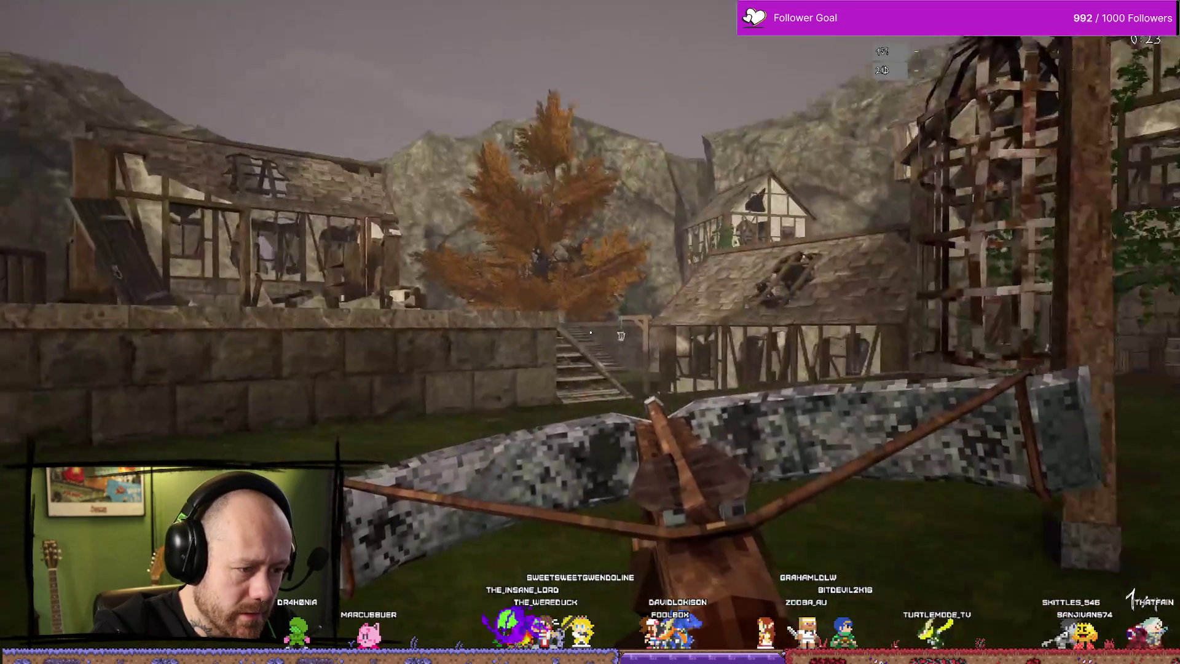
key("w")
key("w")
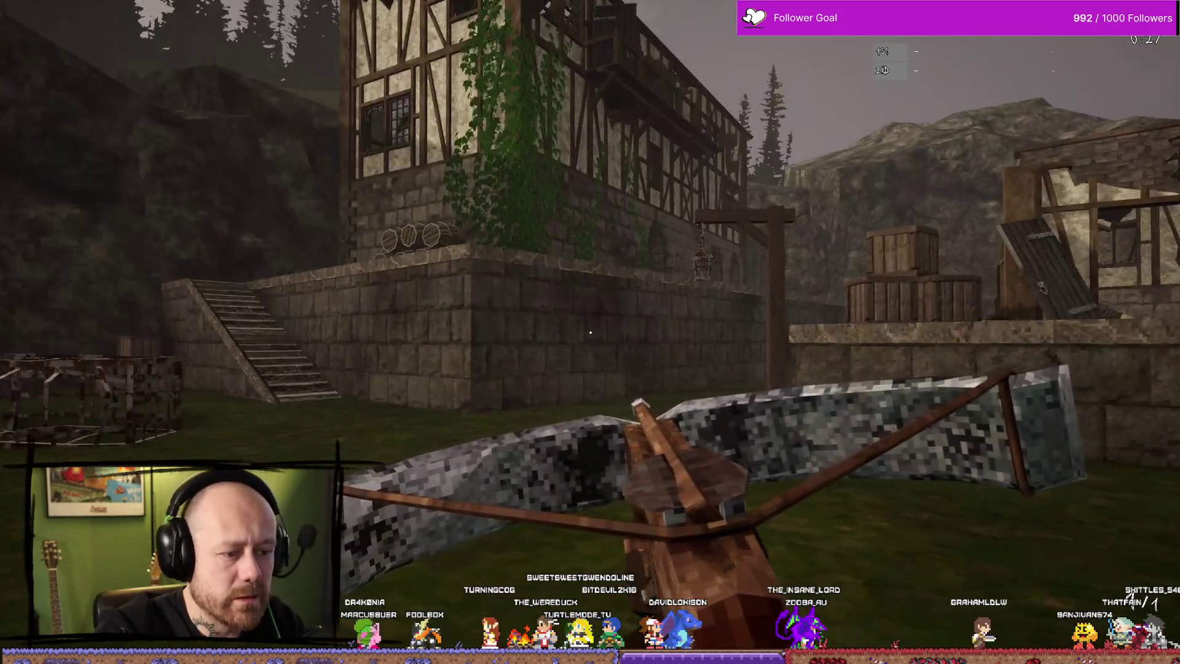
key("Escape")
key("ctrl+space")
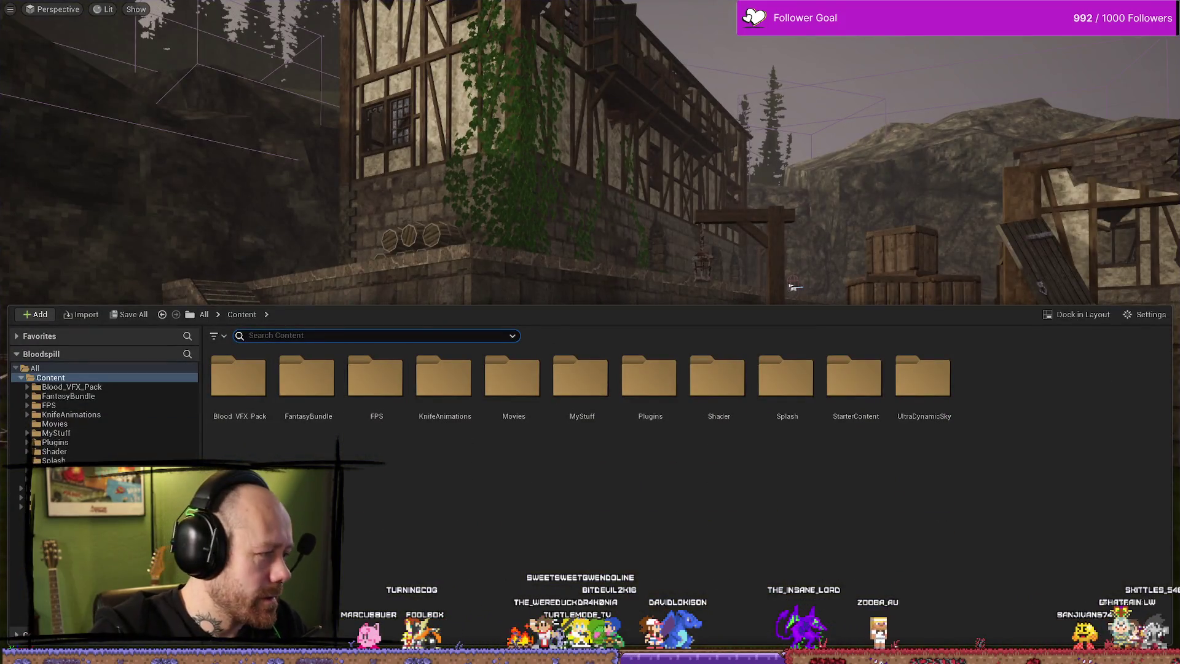
key("alt+Tab")
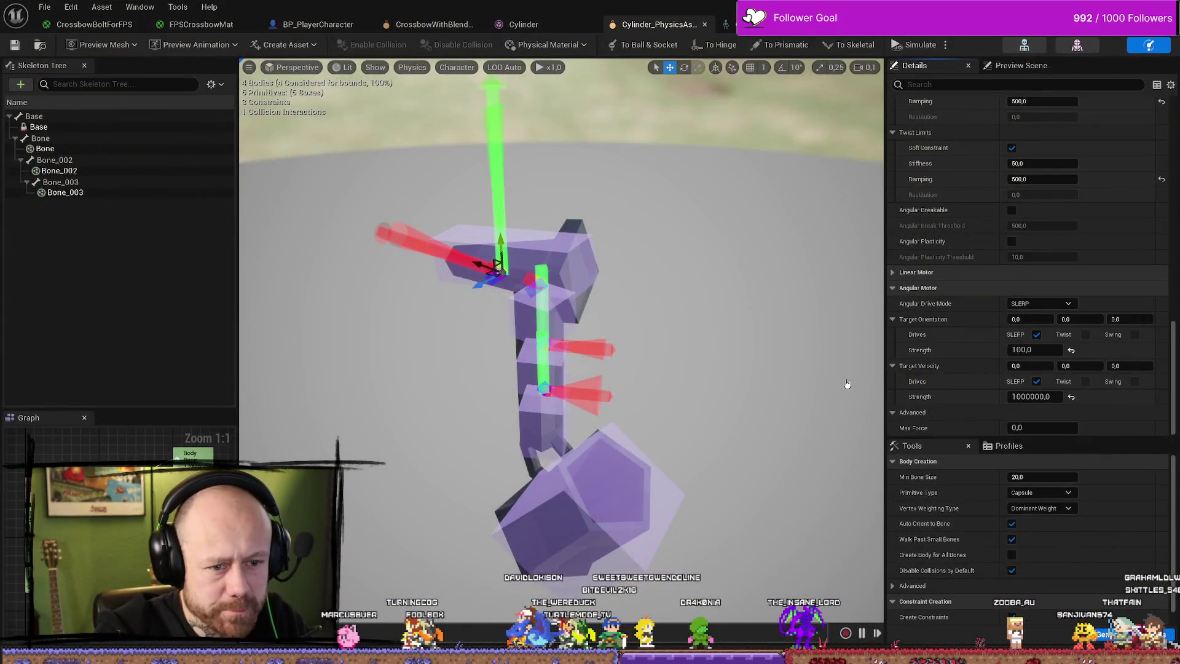
left_click(772, 352)
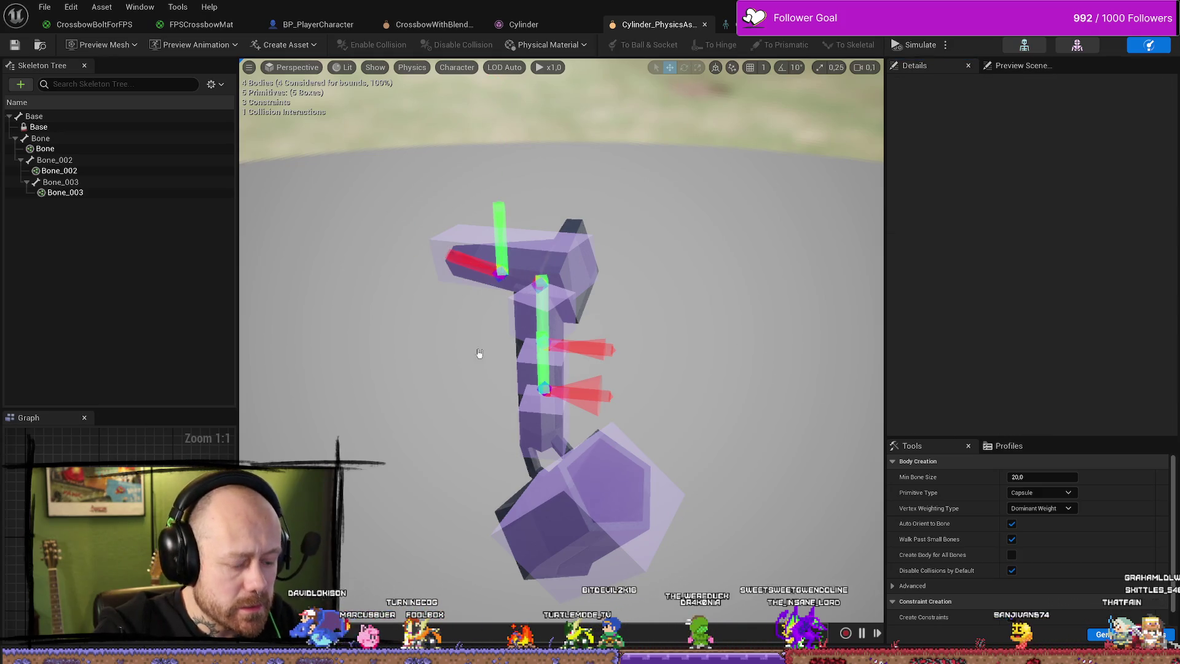
Undo the last strength edit and check each string constraint's motor strength.
left_click(107, 243)
key("ctrl+a")
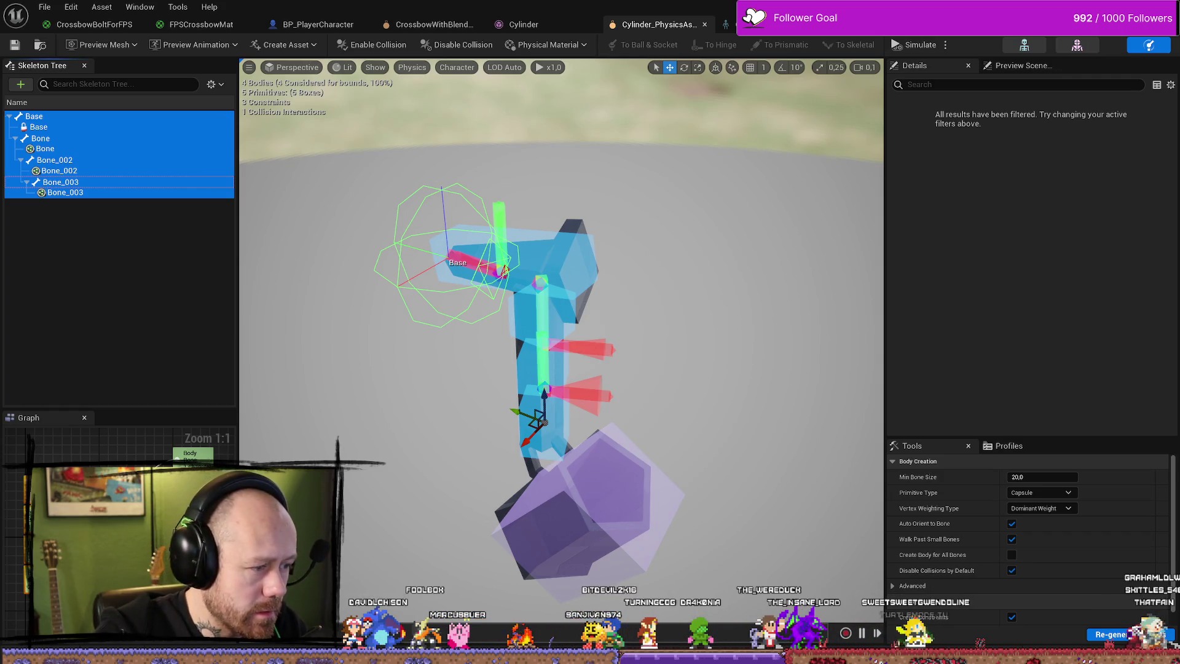
key("ctrl+z")
left_click(545, 390)
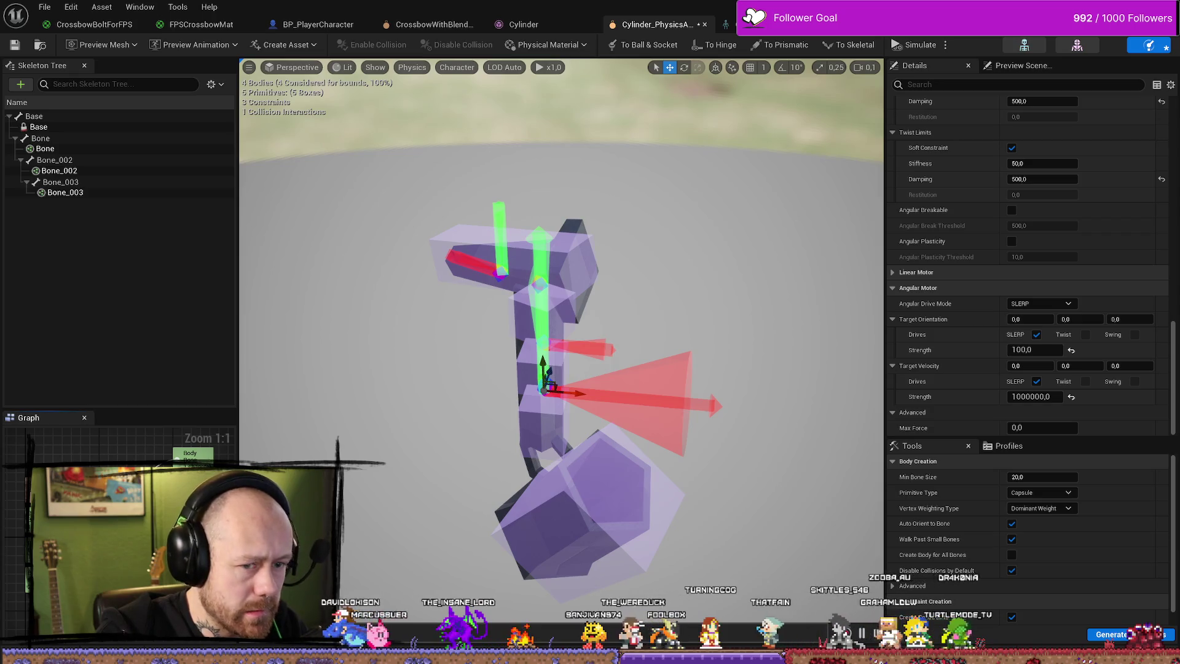
left_click(544, 344)
left_click(499, 269)
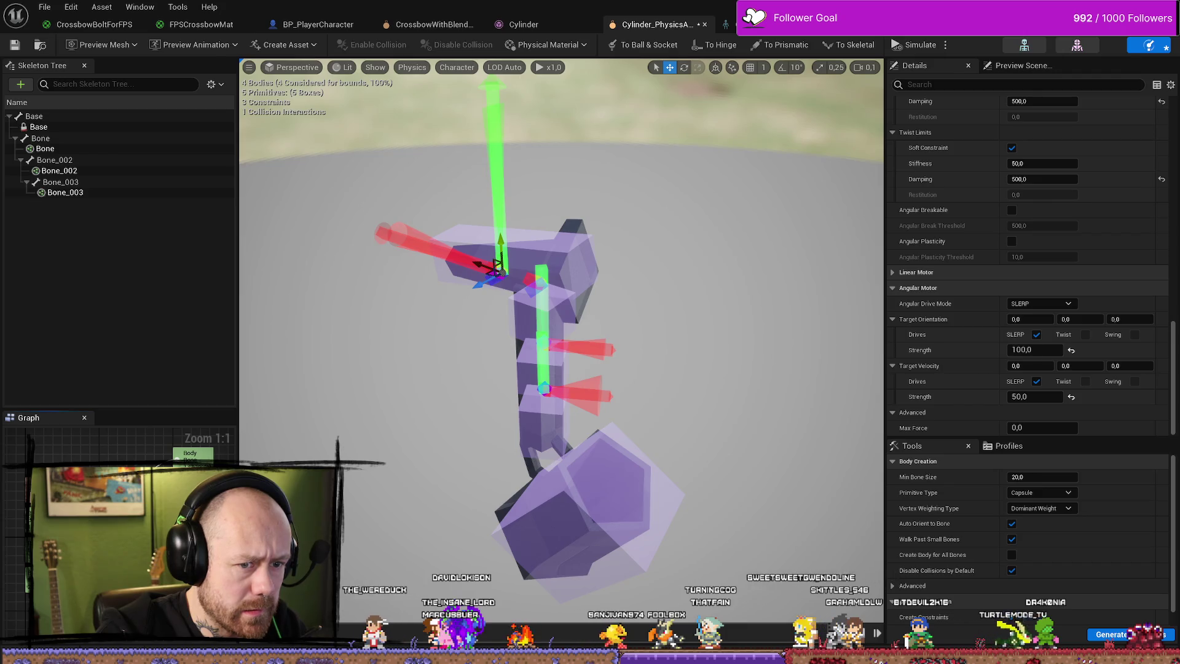
left_click(544, 339)
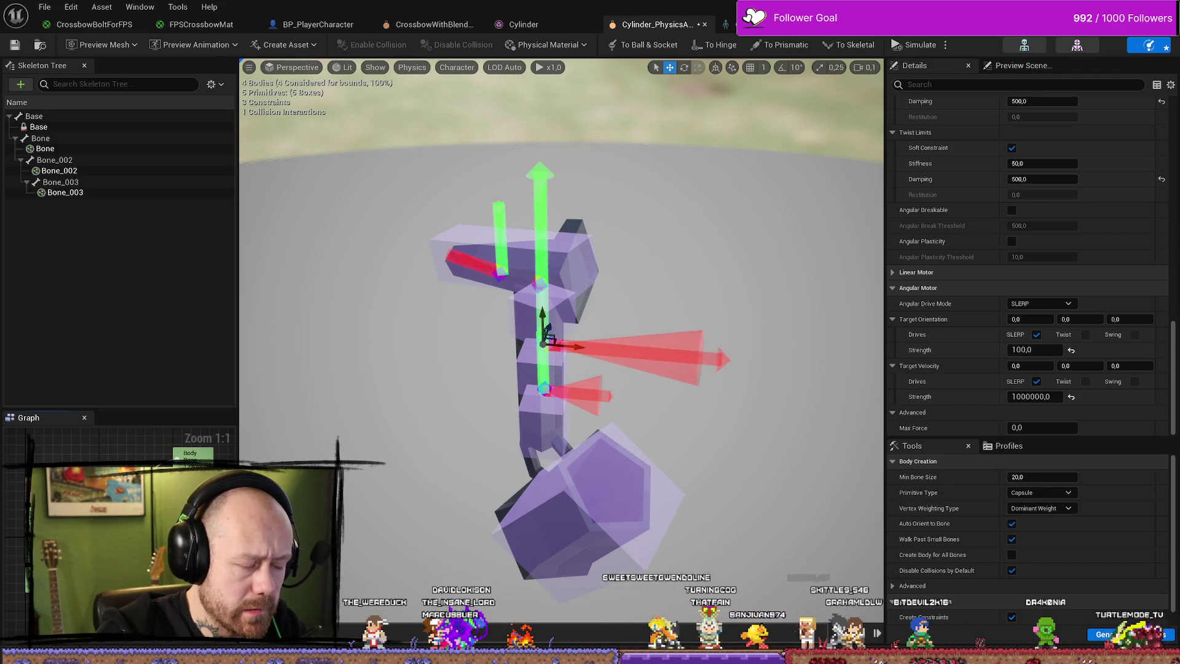
left_click(498, 269)
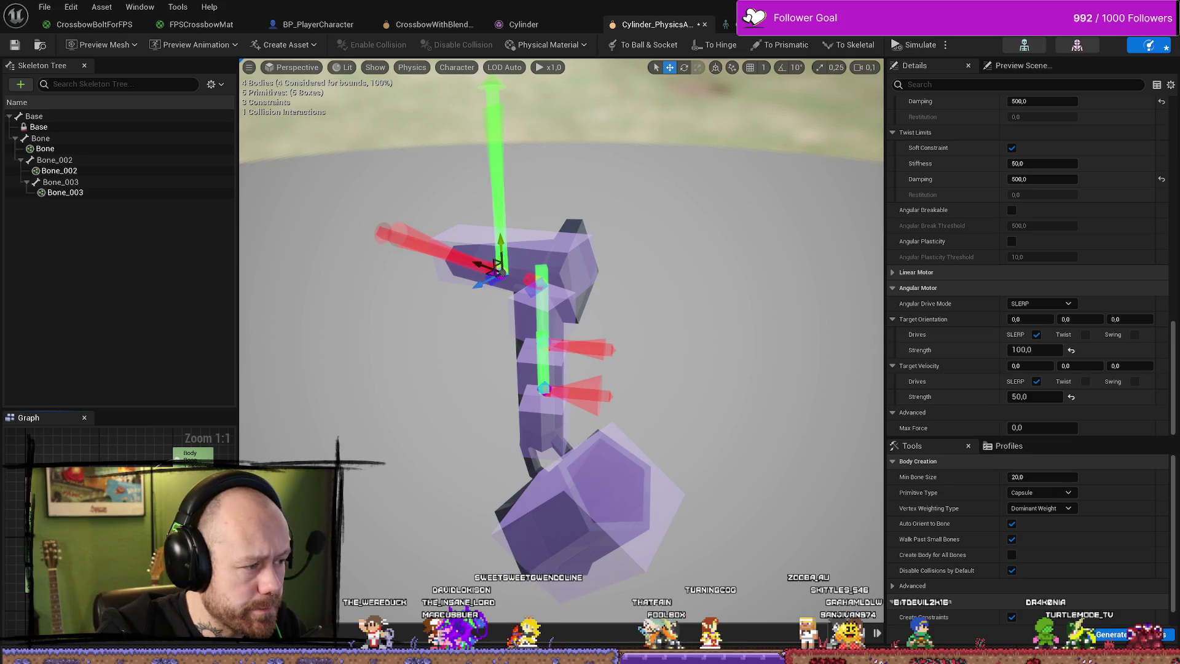
Set the upper constraint's Angular Motor target velocity strength to 100.
left_click(1058, 397)
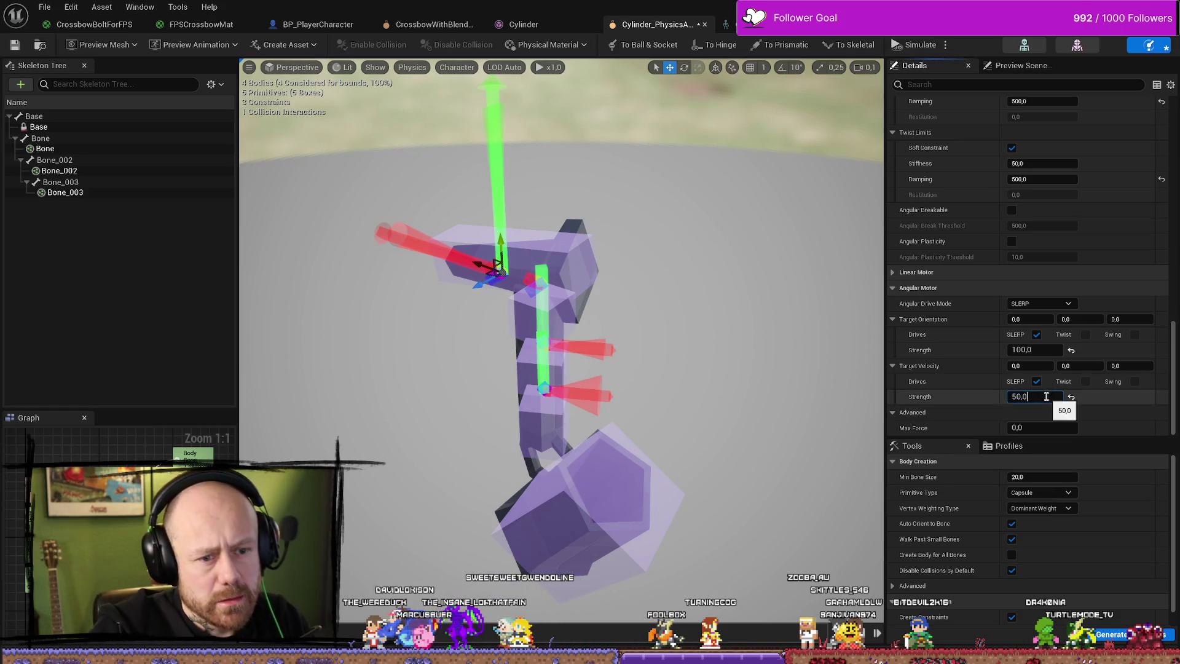
type("100")
key("Return")
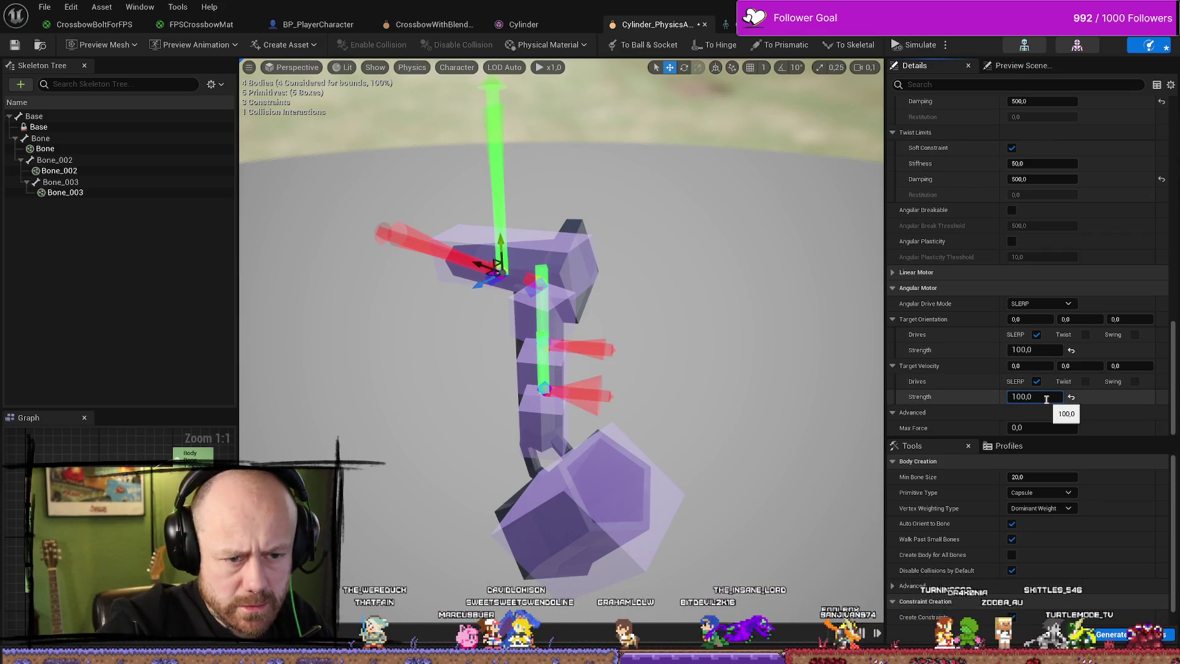
type("1000000")
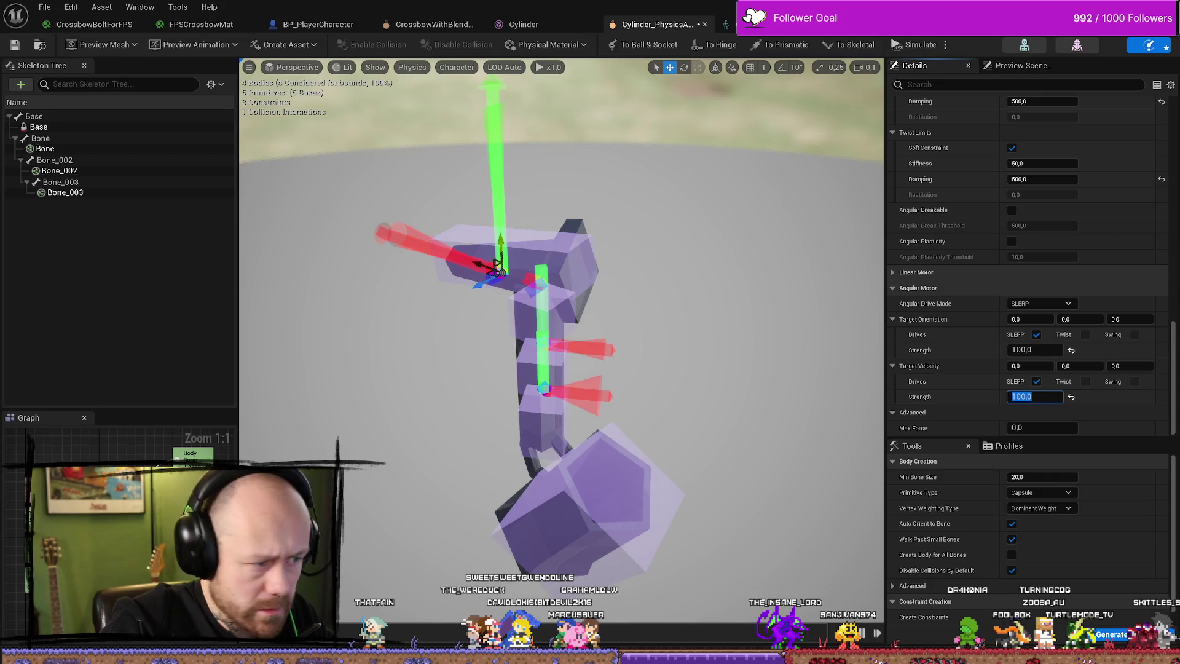
key("Return")
left_click(1034, 397)
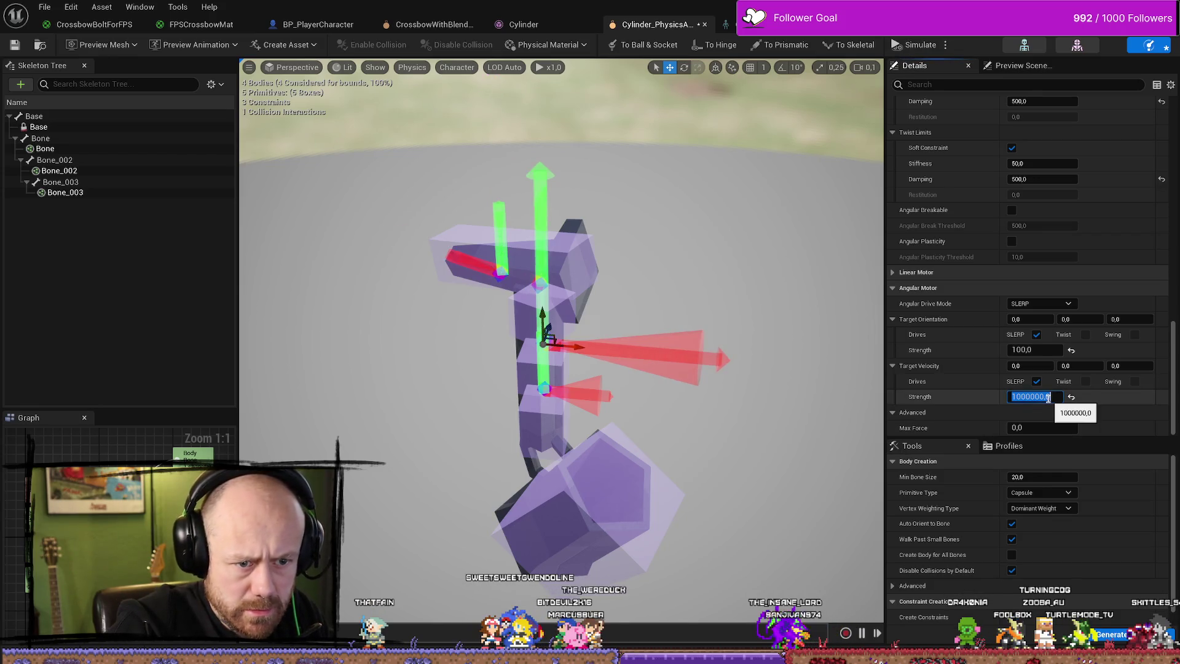
type("100,0")
key("Return")
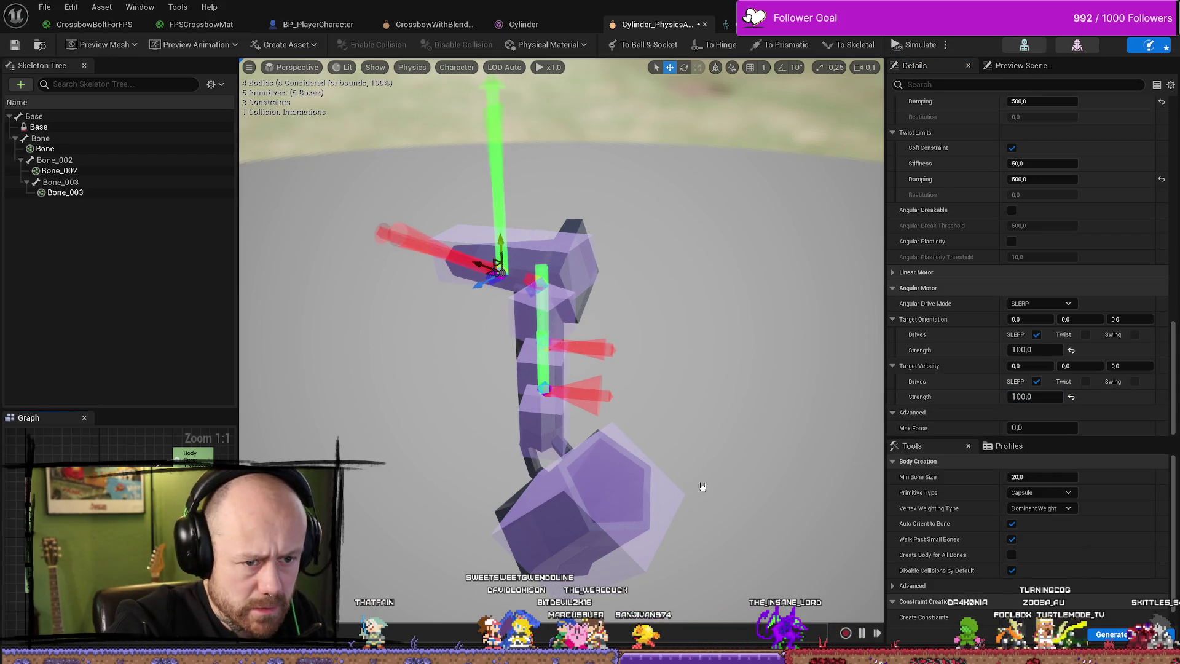
key("ctrl+z")
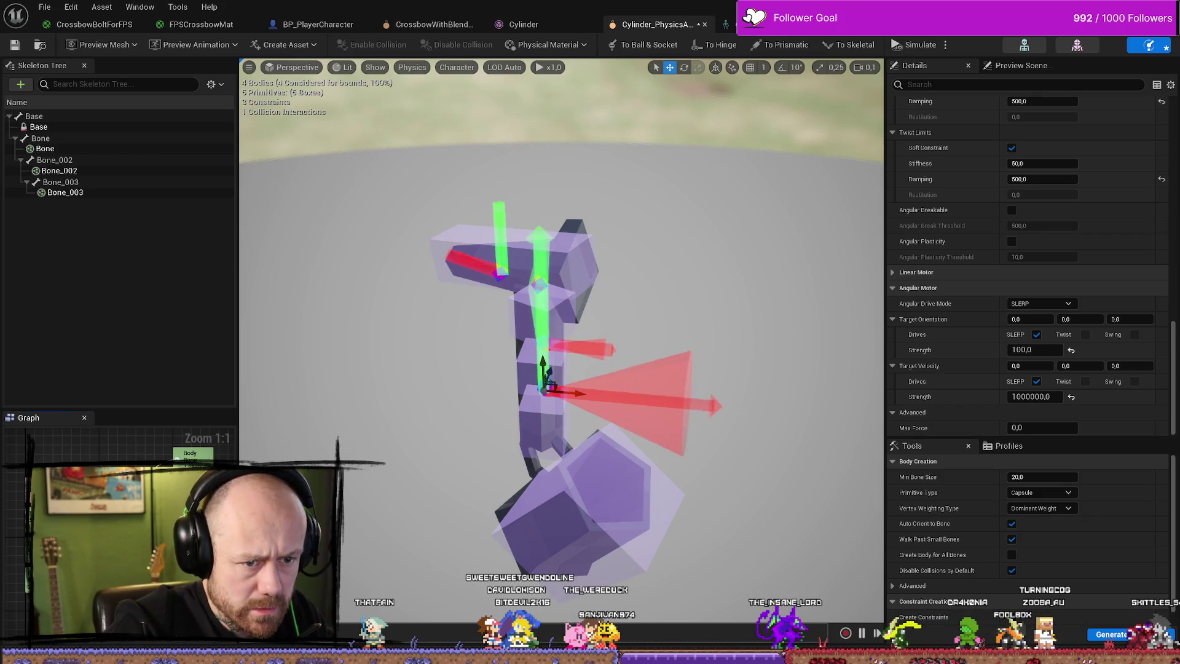
left_click(1034, 396)
type("100,0")
key("Return")
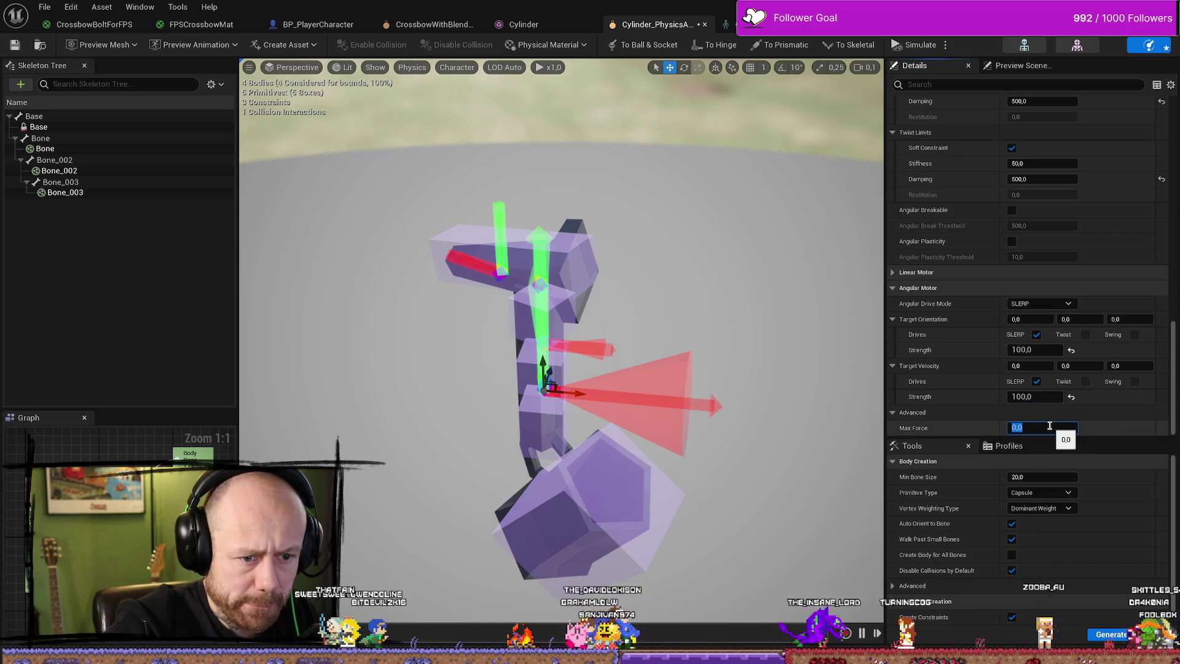
Set the upper constraint's advanced motor Max Force to 1000, then return to the level viewport.
left_click(1067, 424)
type("100")
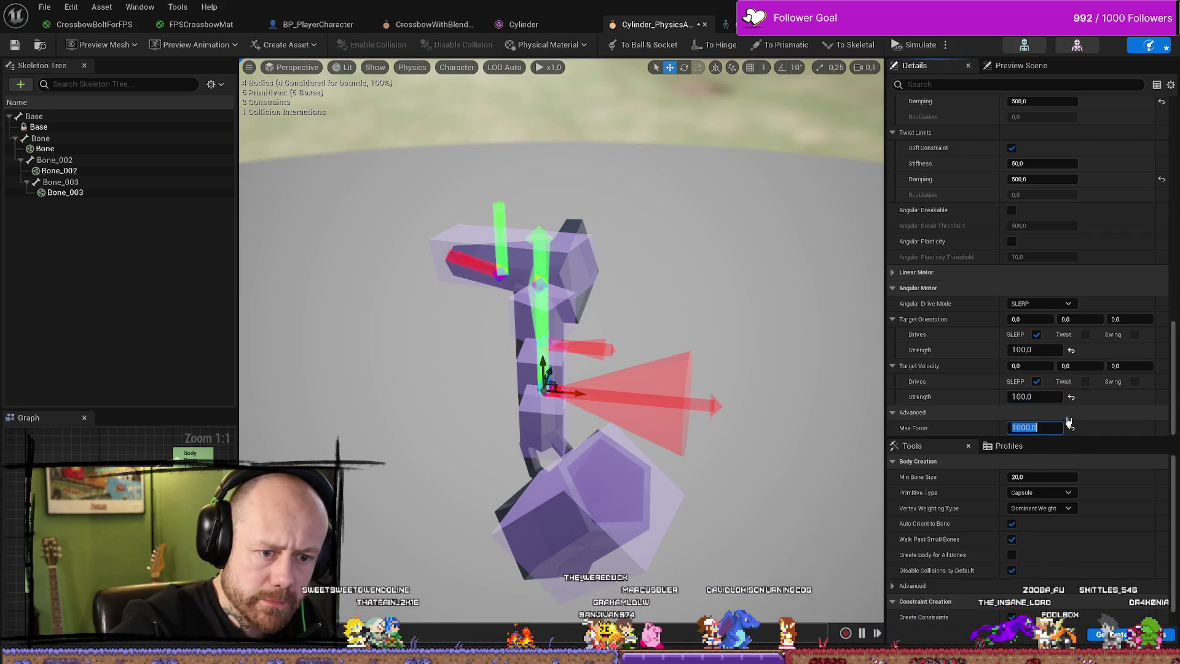
key("Return")
left_click(1046, 413)
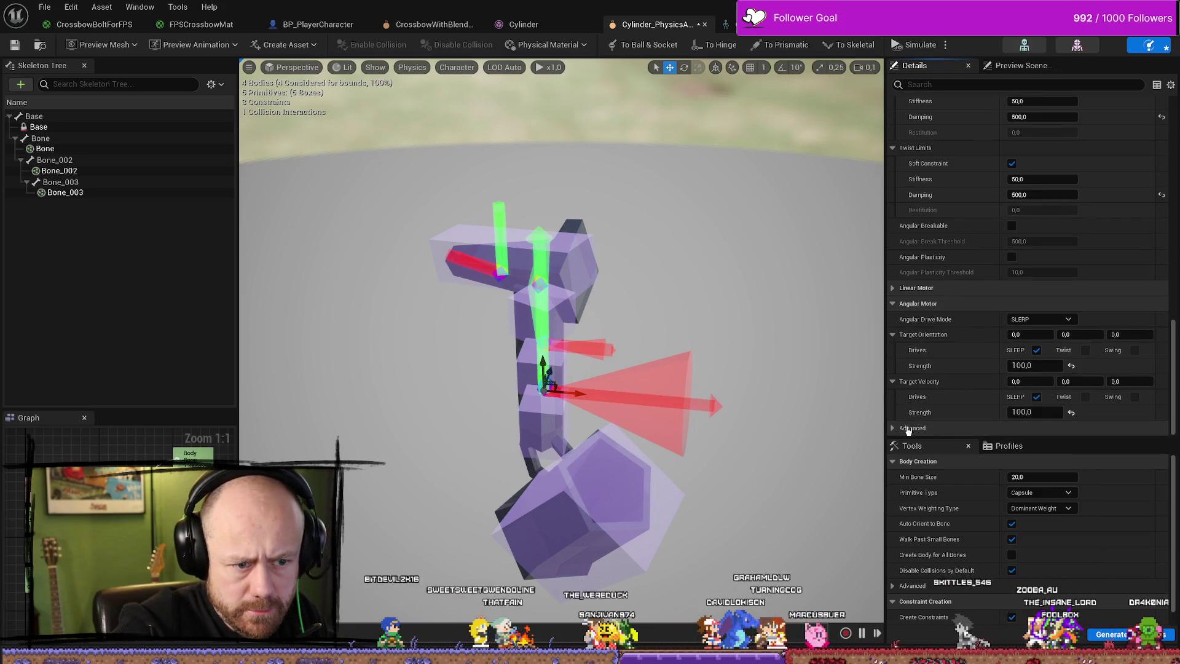
left_click(1053, 426)
left_click(1051, 427)
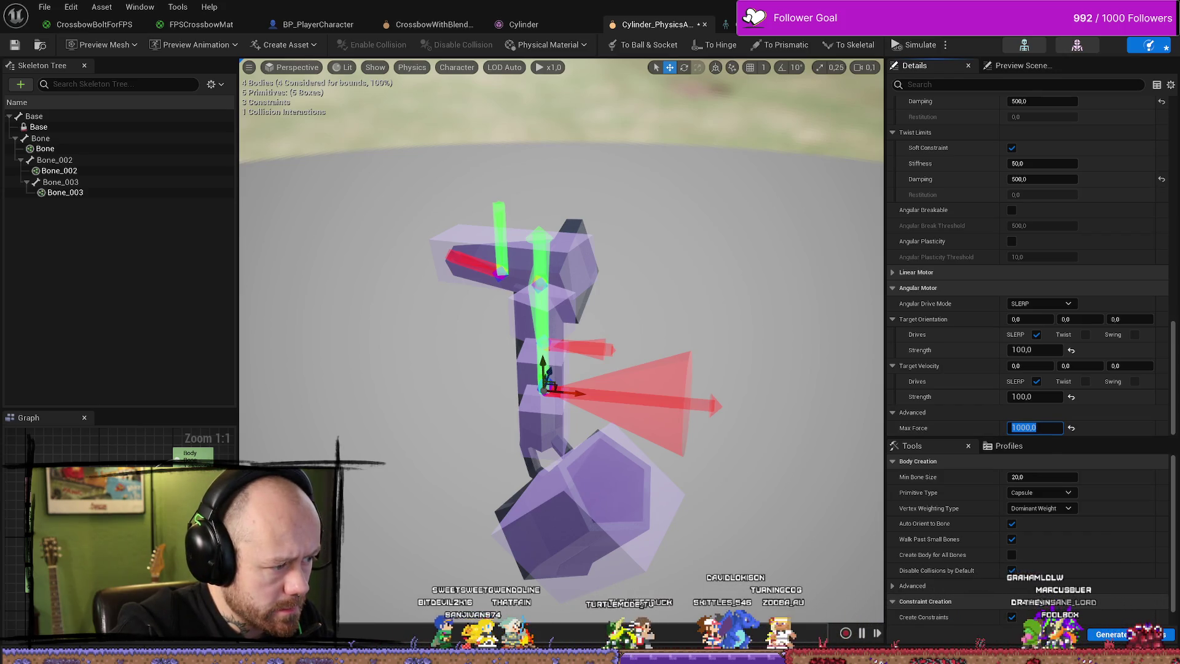
type("0")
key("Return")
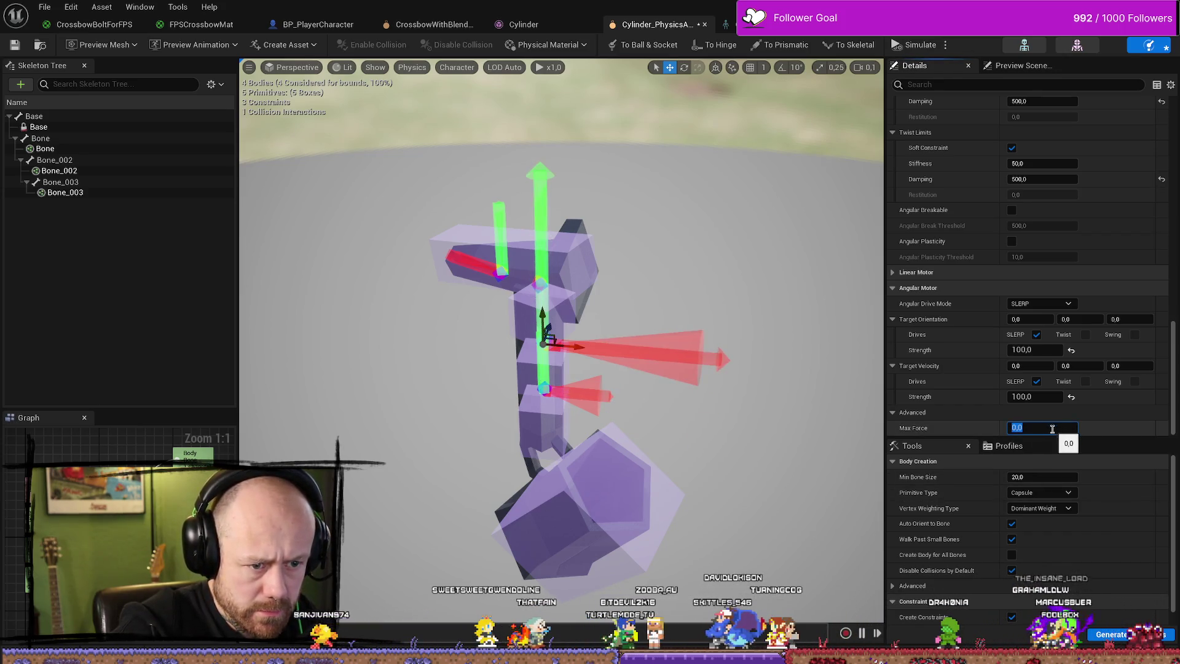
type("1000,0")
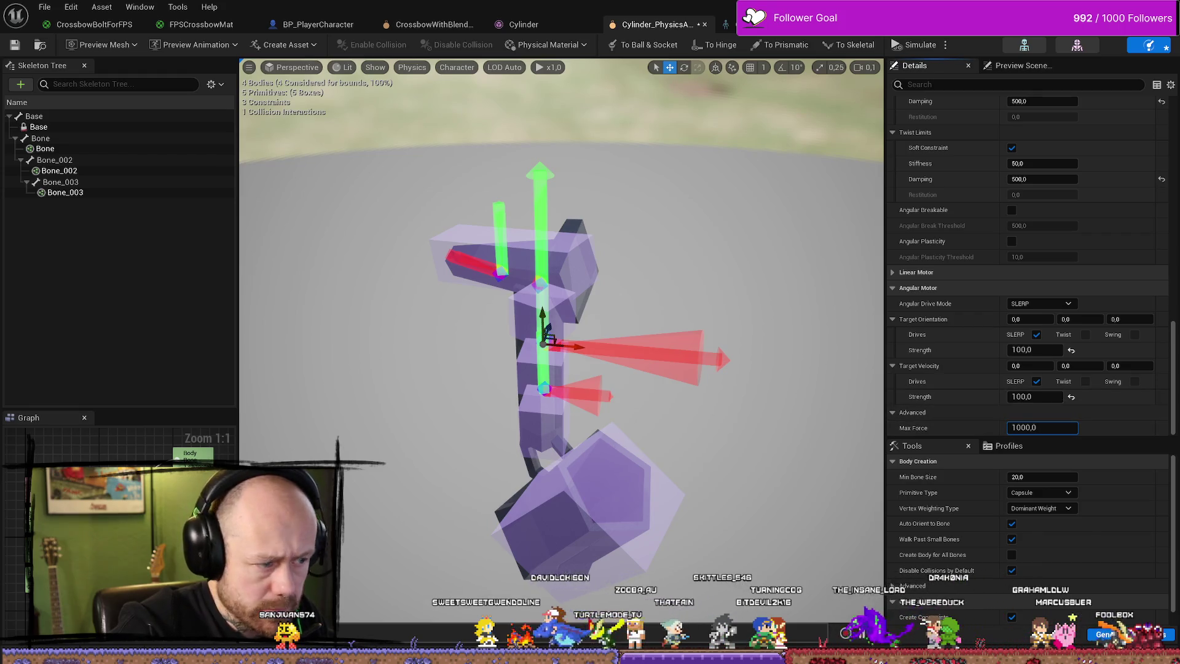
key("Return")
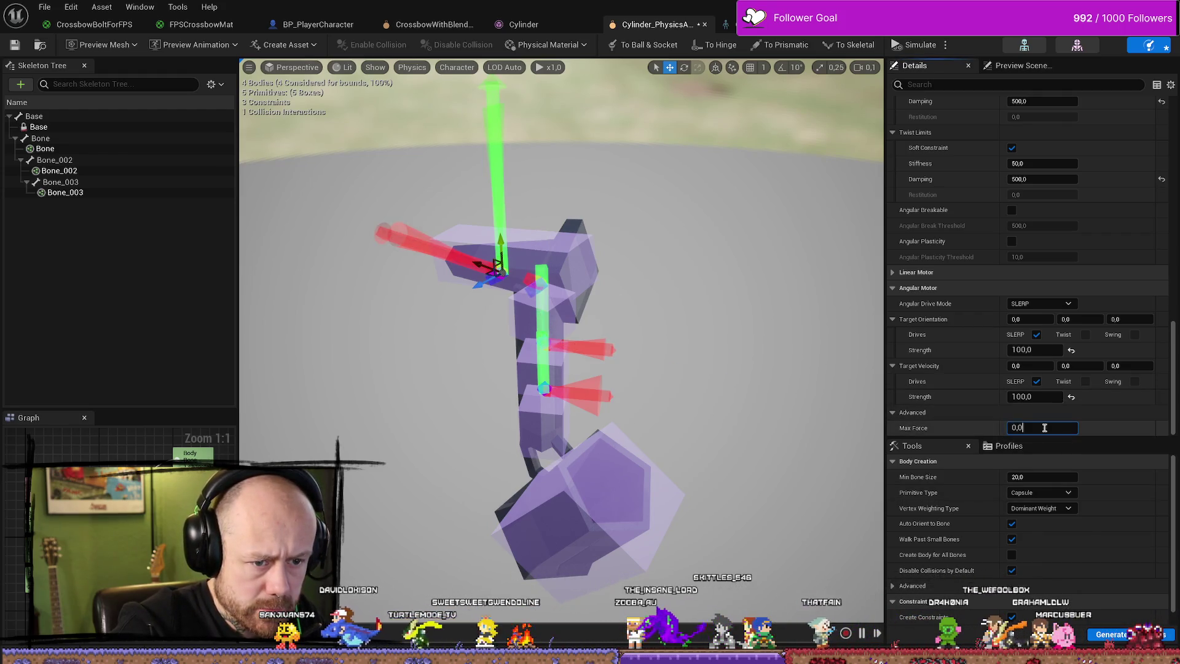
left_click(544, 336)
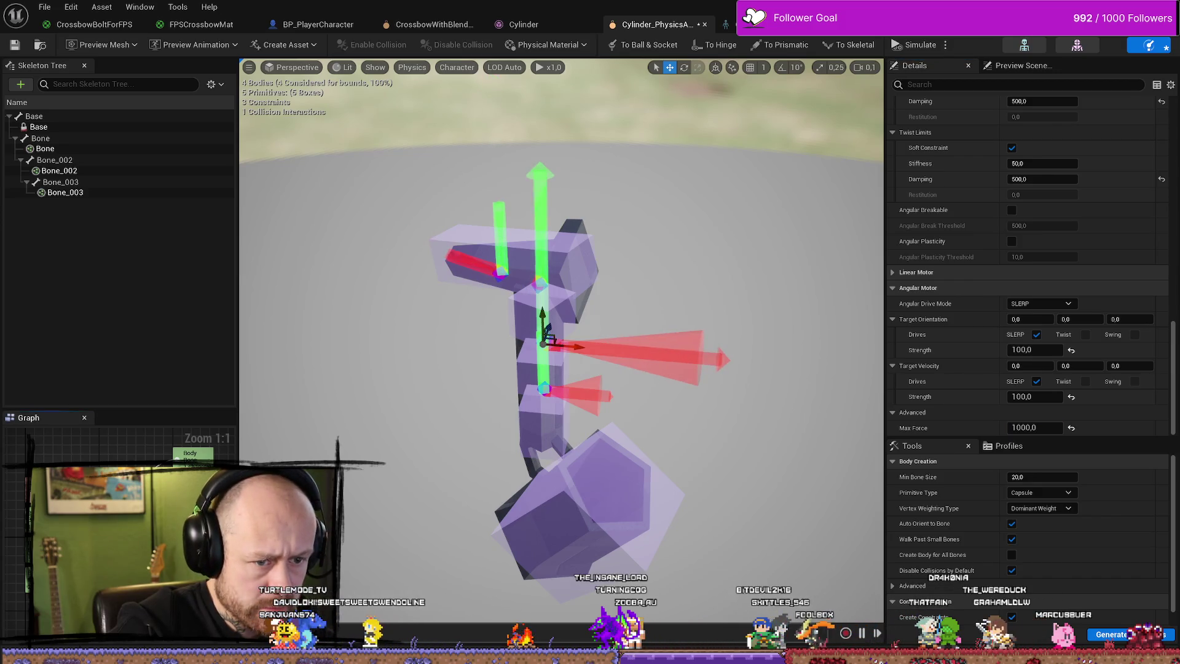
key("alt+Tab")
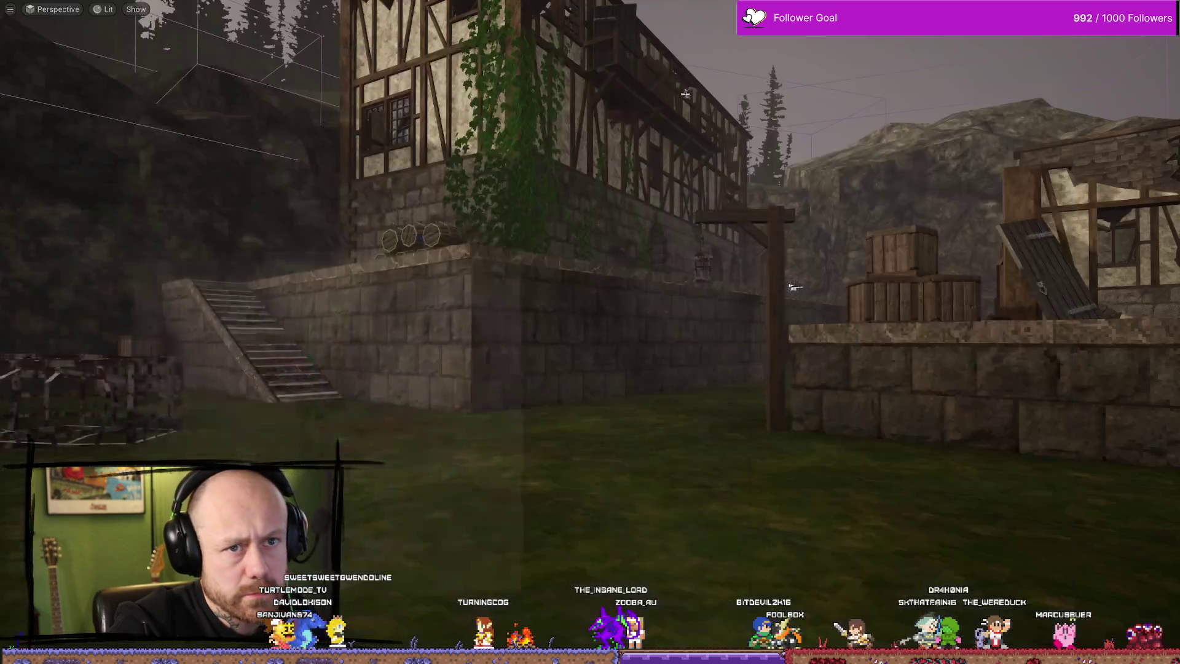
Play a crossbow match, walking through the hall toward the village house, then stop and return to the physics asset.
key("alt+p")
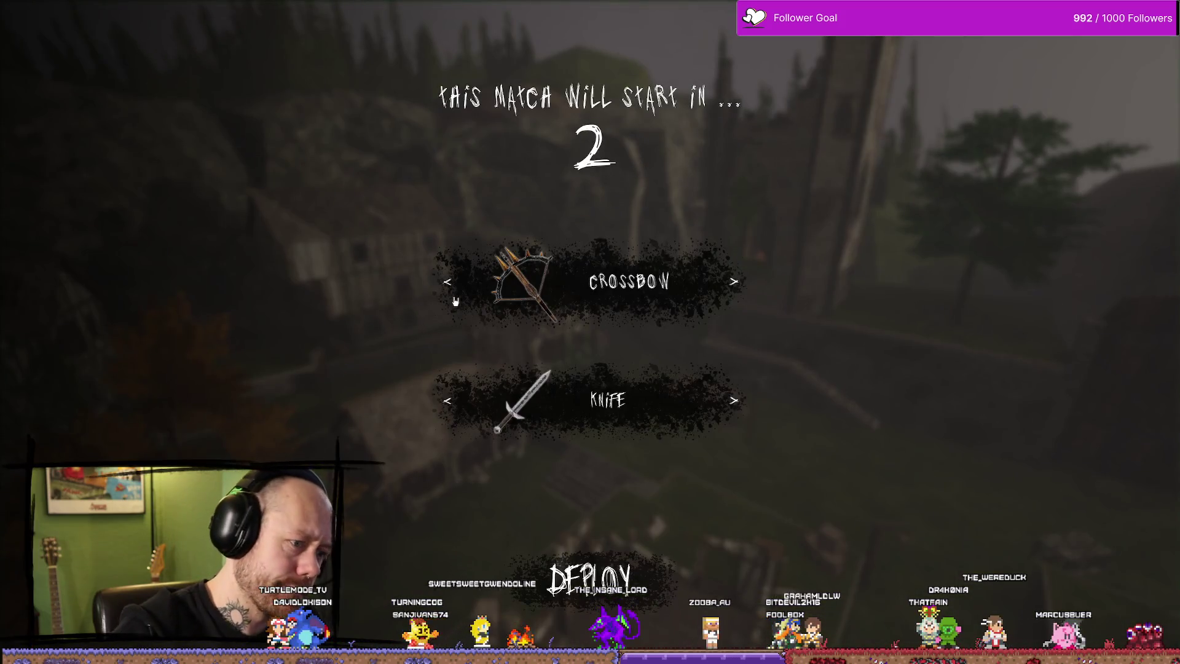
left_click(451, 282)
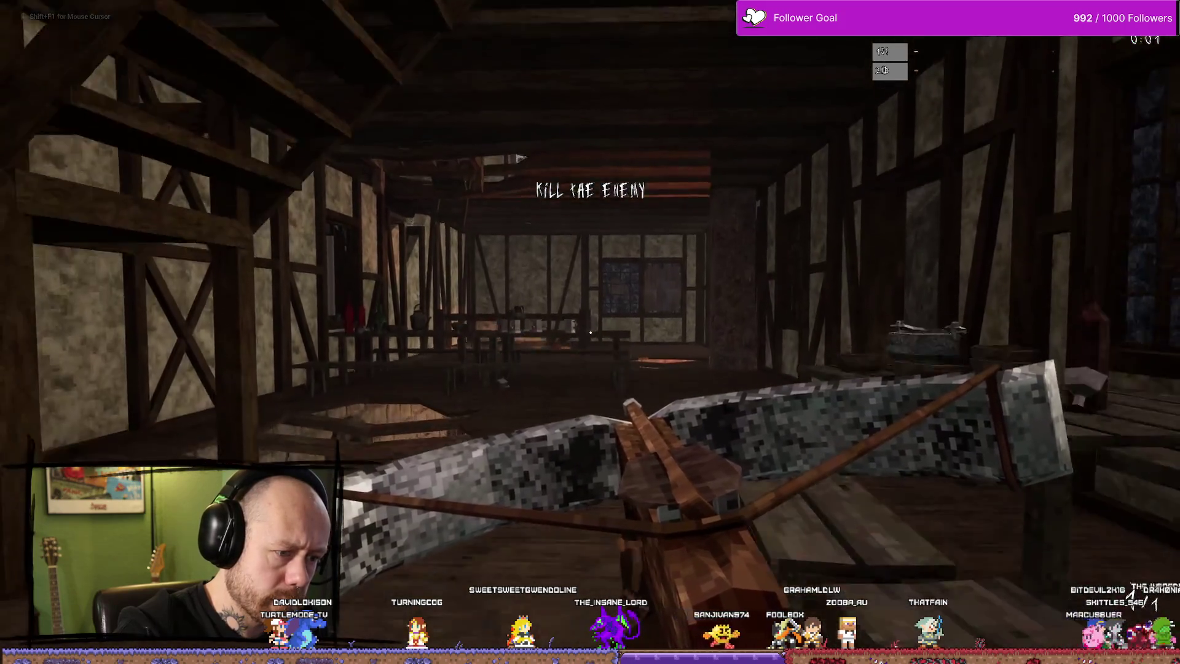
key("w")
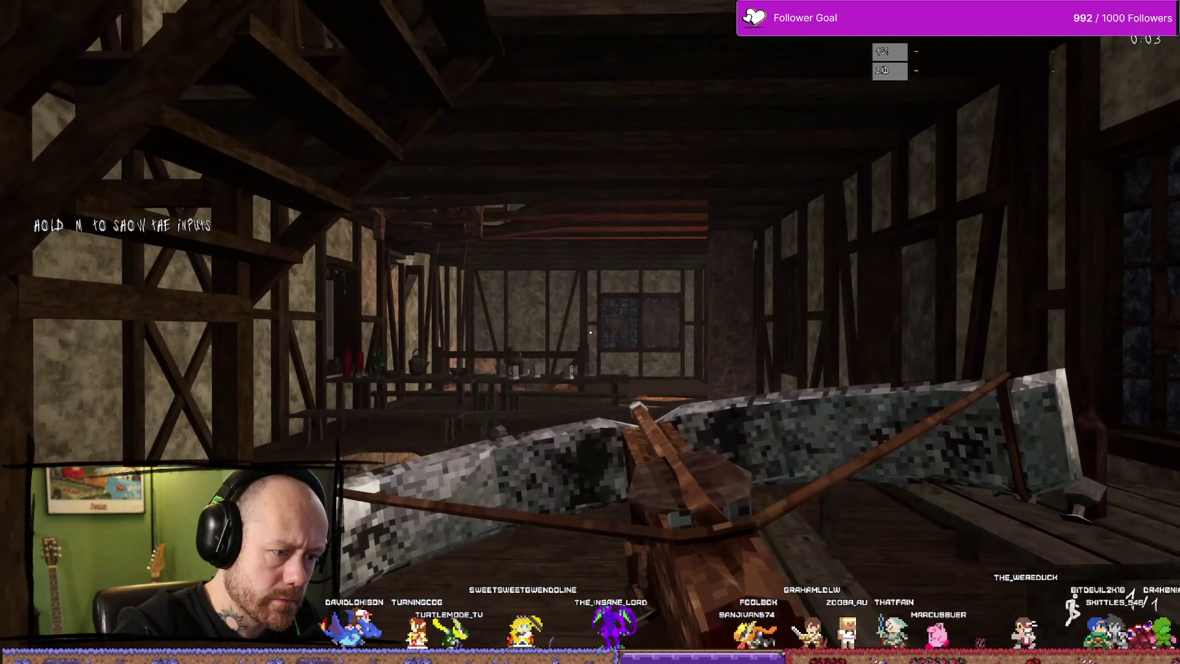
key("w")
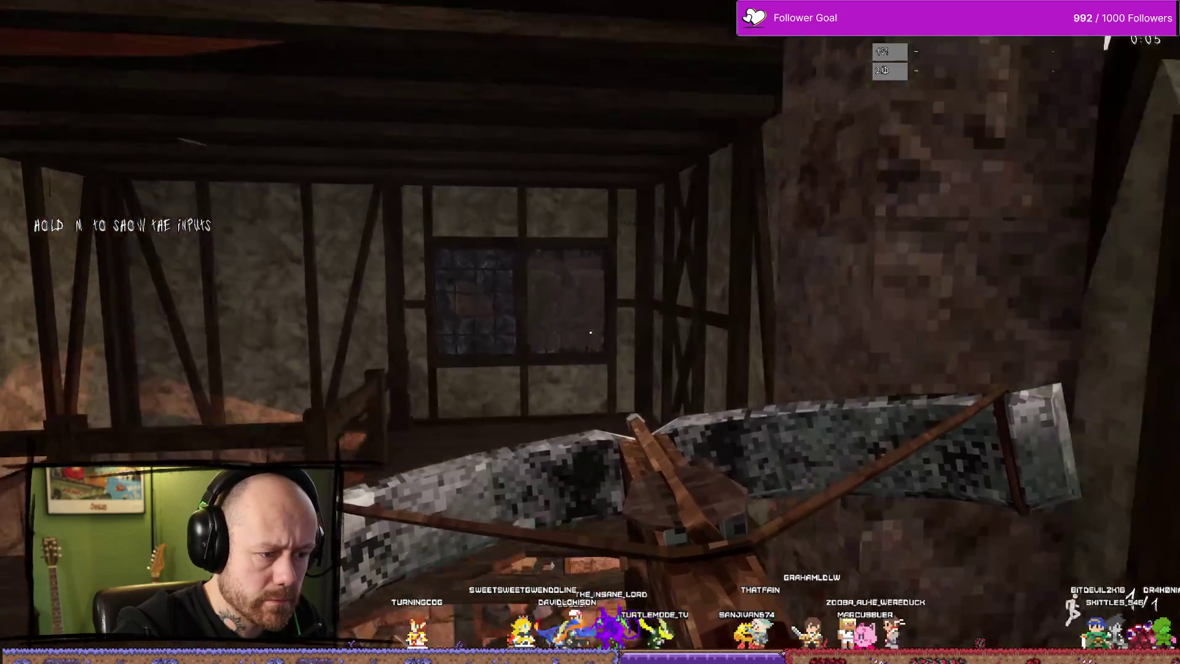
key("w")
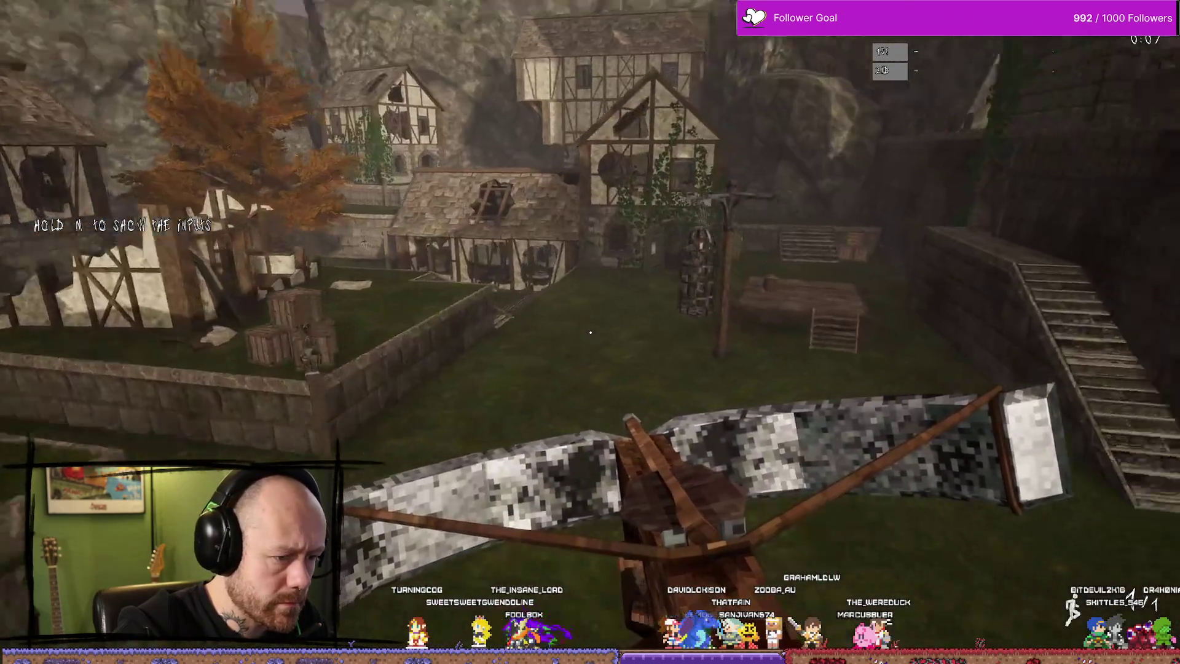
key("w")
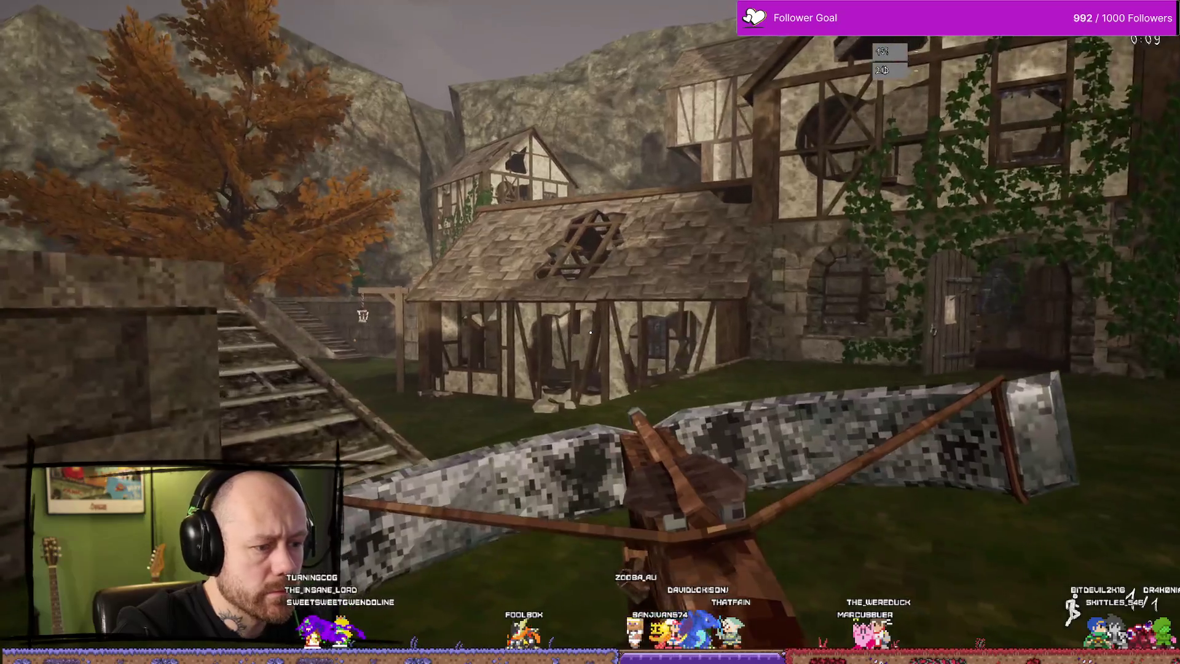
key("w")
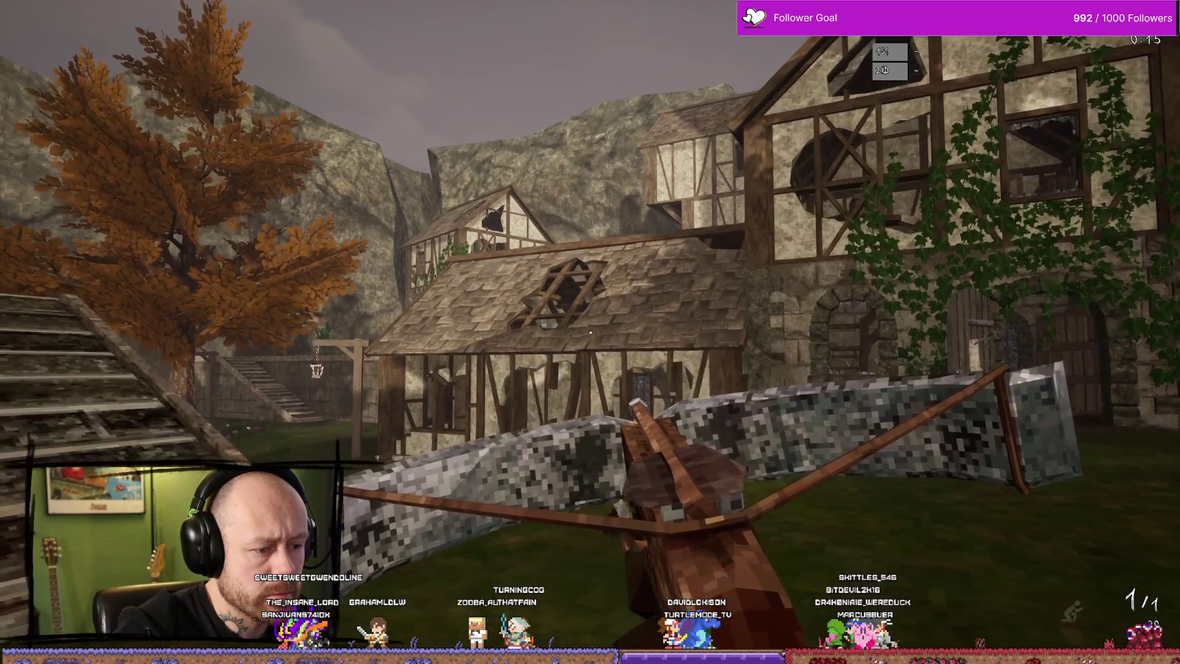
key("a")
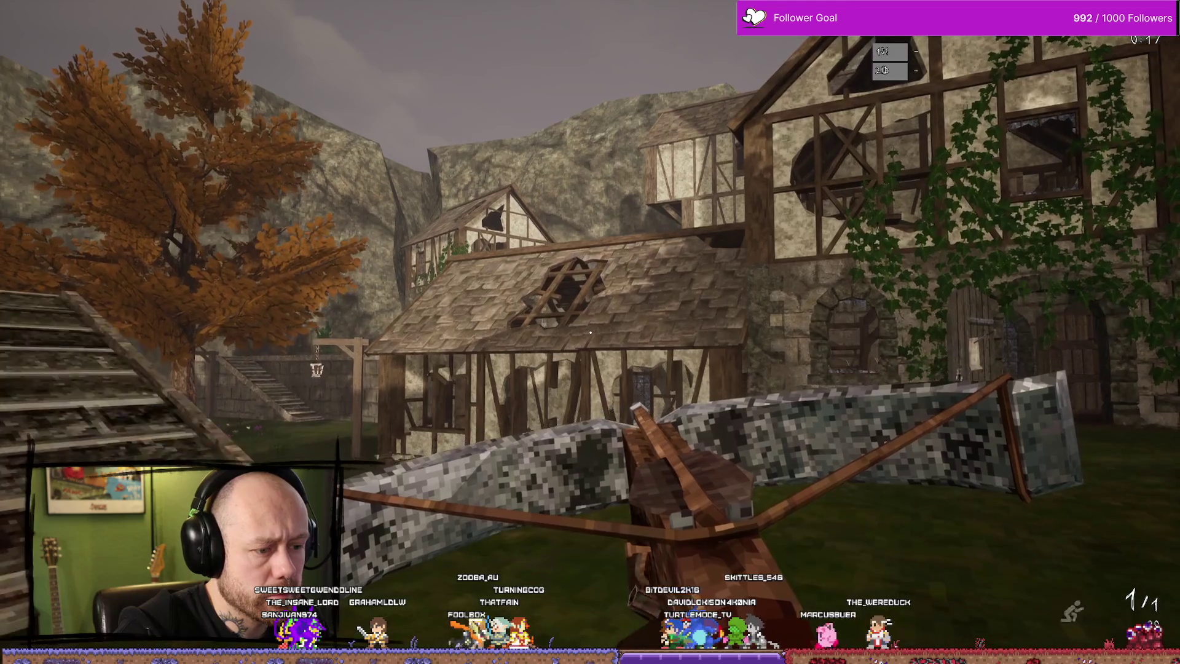
key("shift")
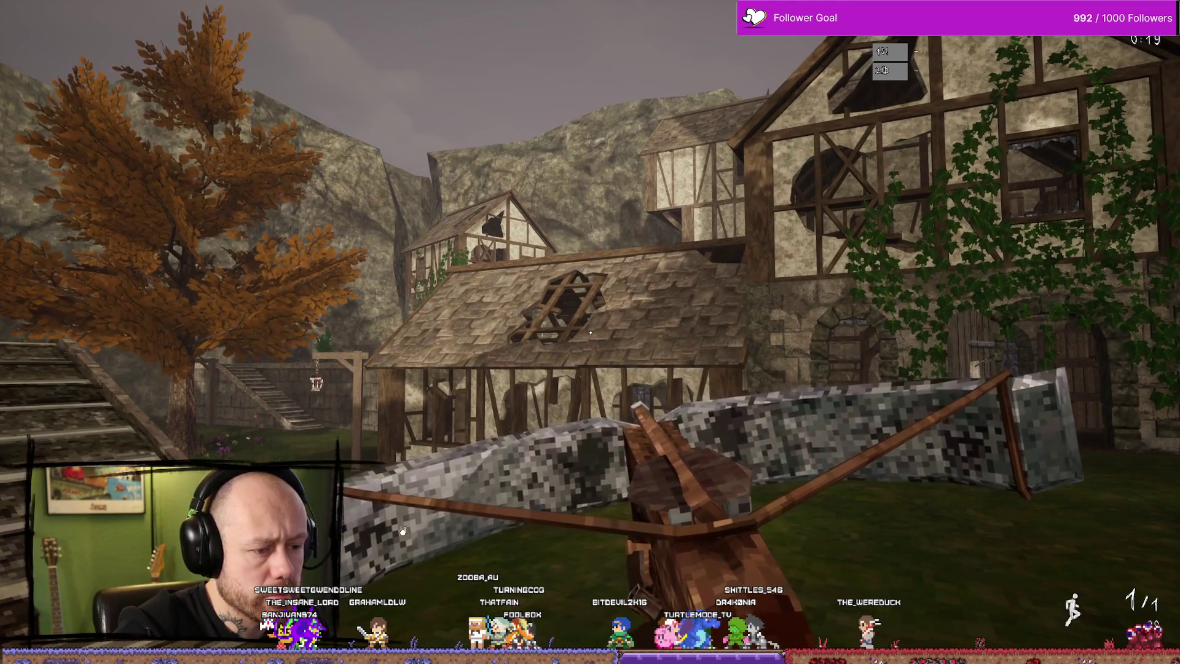
key("Escape")
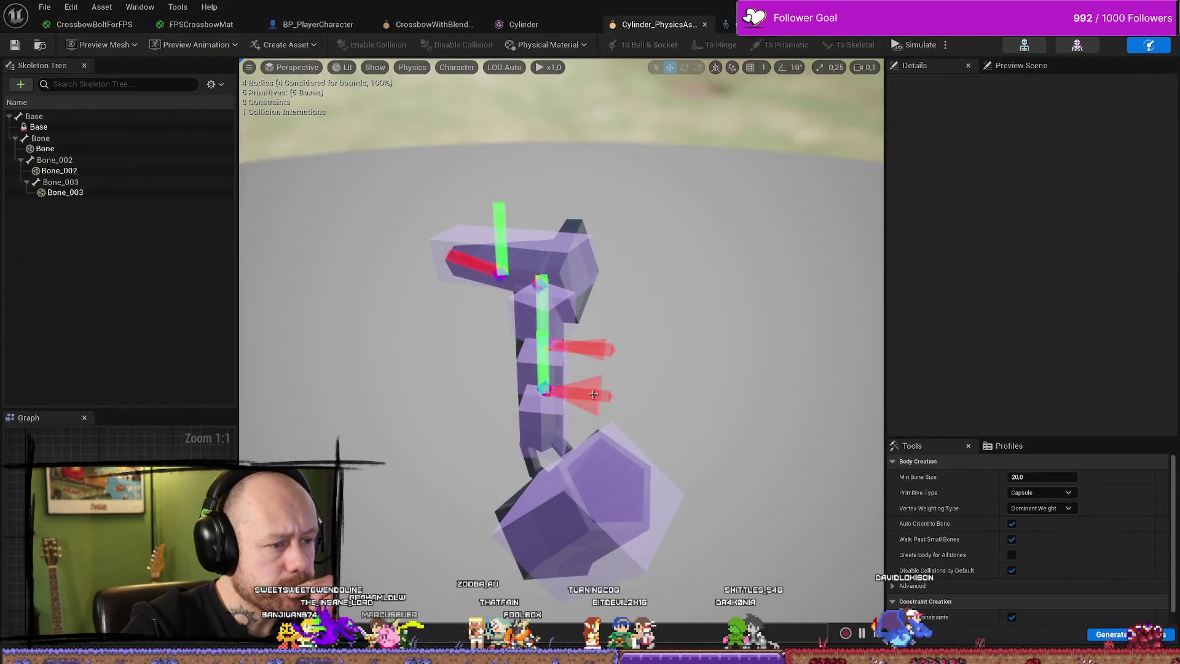
left_click(593, 393)
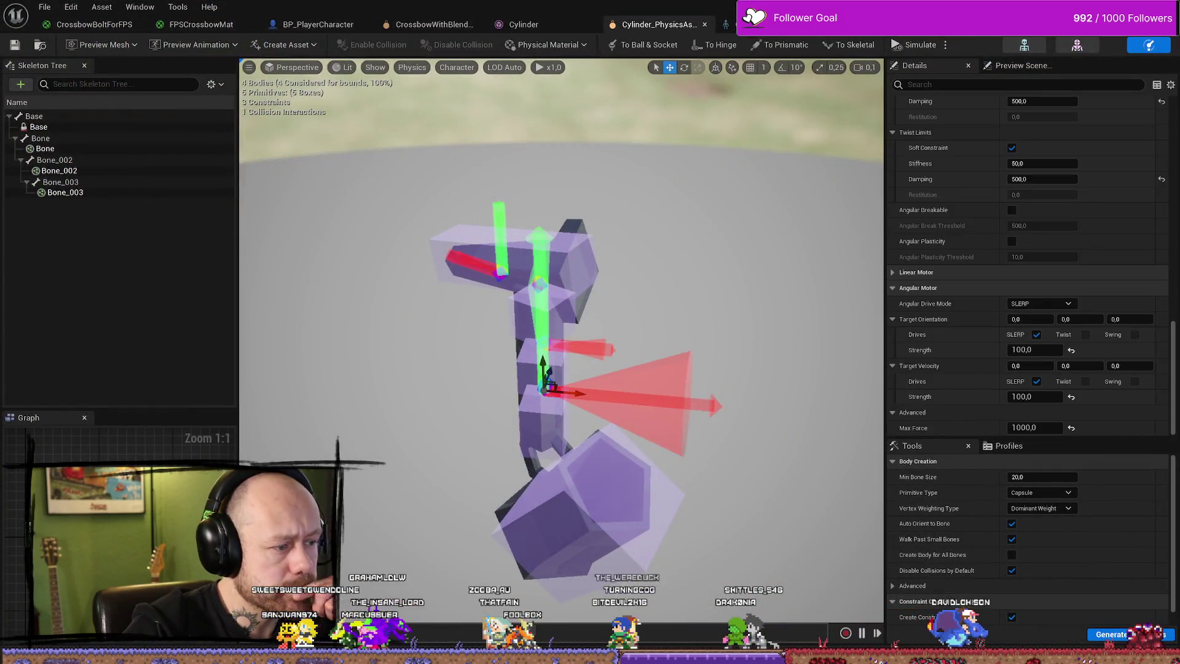
Lower the Bone_003 string constraint's Swing 1, Swing 2 and Twist limits from 20 to 10.
left_click(153, 192)
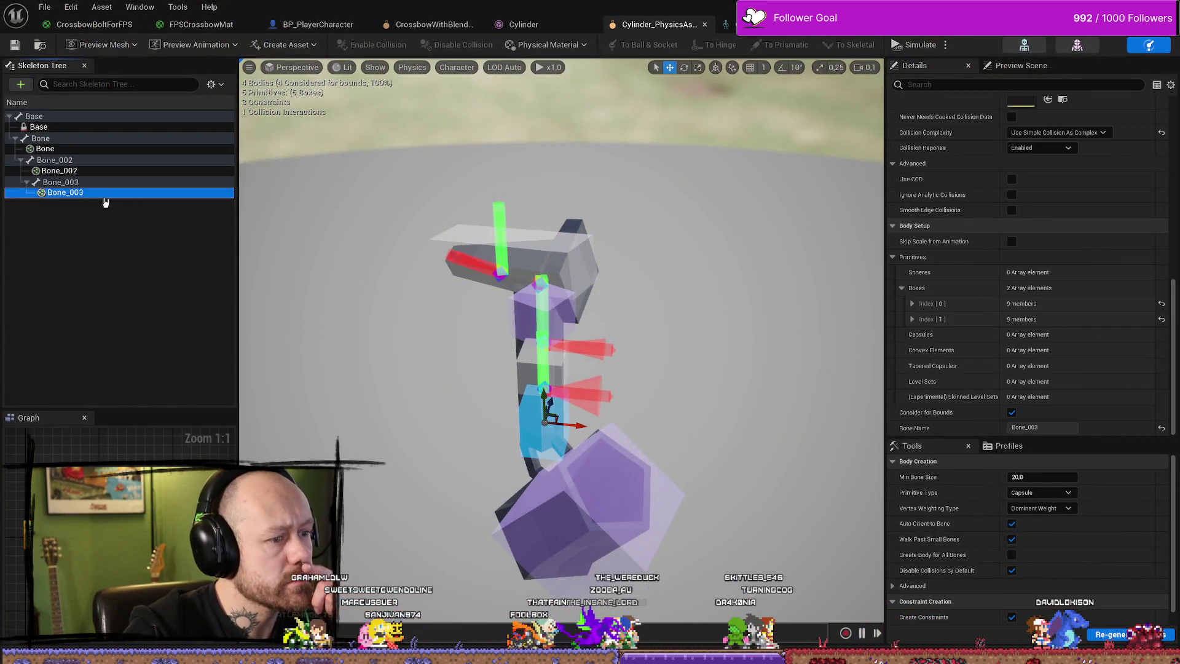
left_click(543, 369)
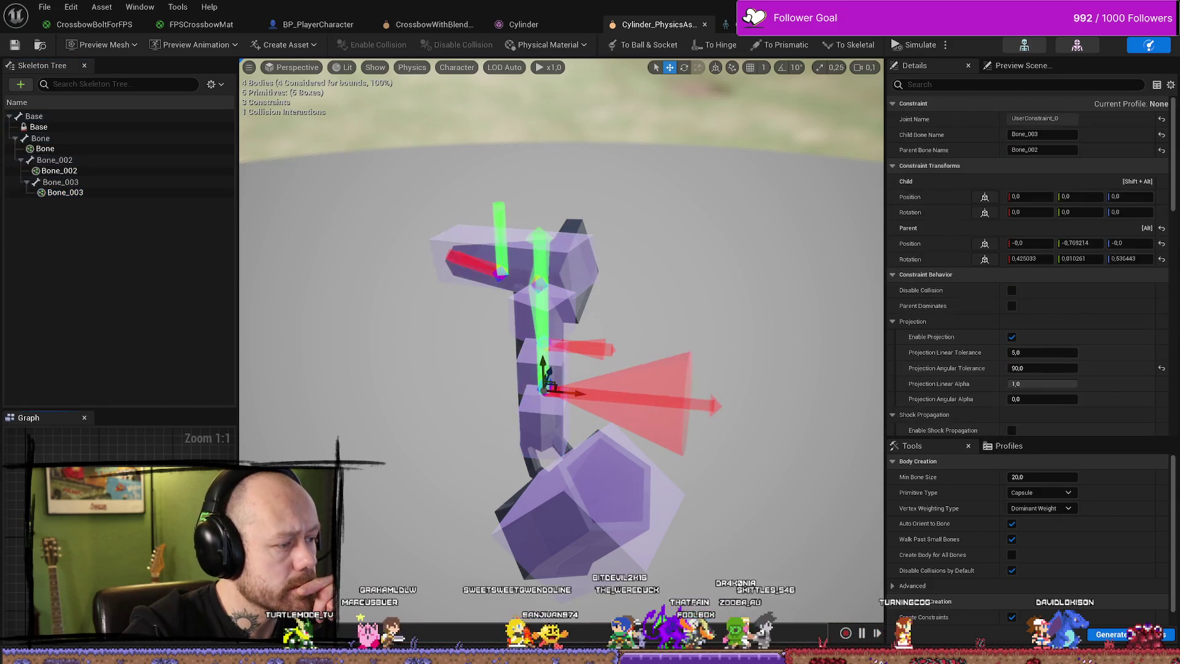
scroll(1127, 388, "down", 3)
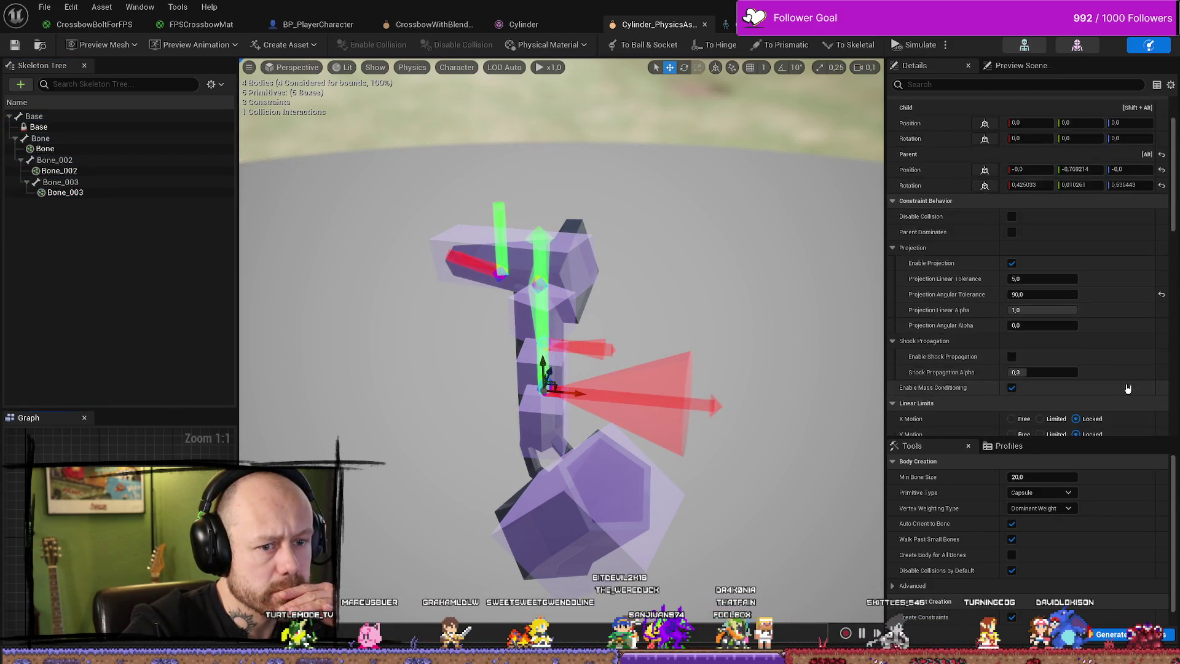
scroll(1127, 388, "down", 15)
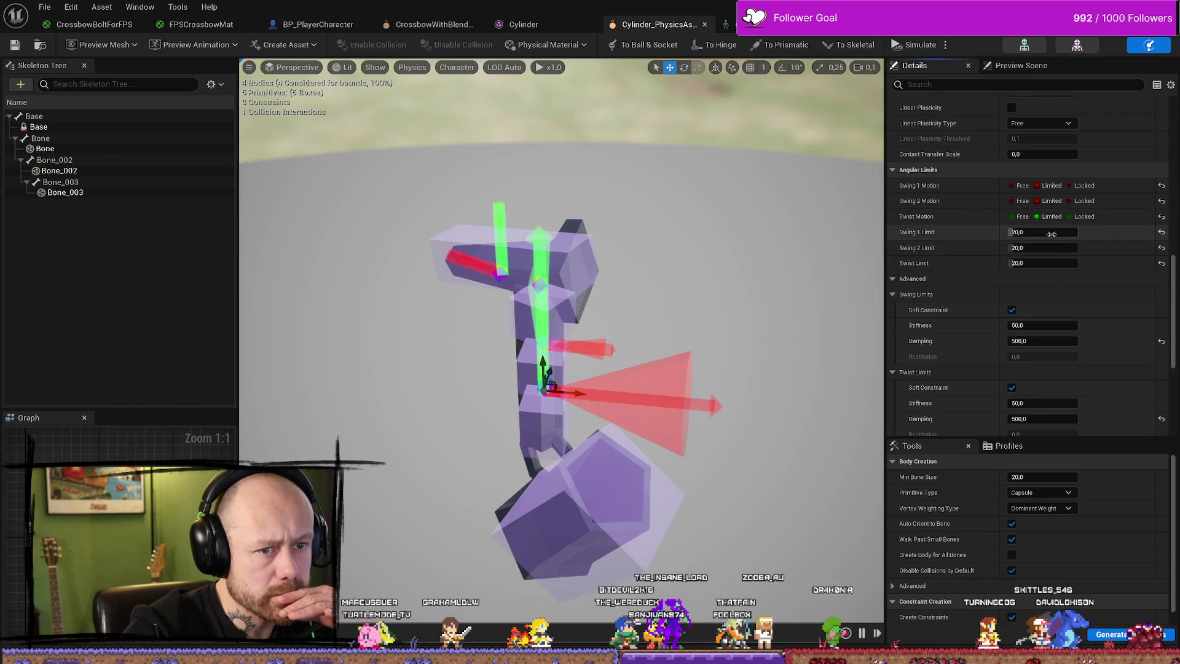
type("101")
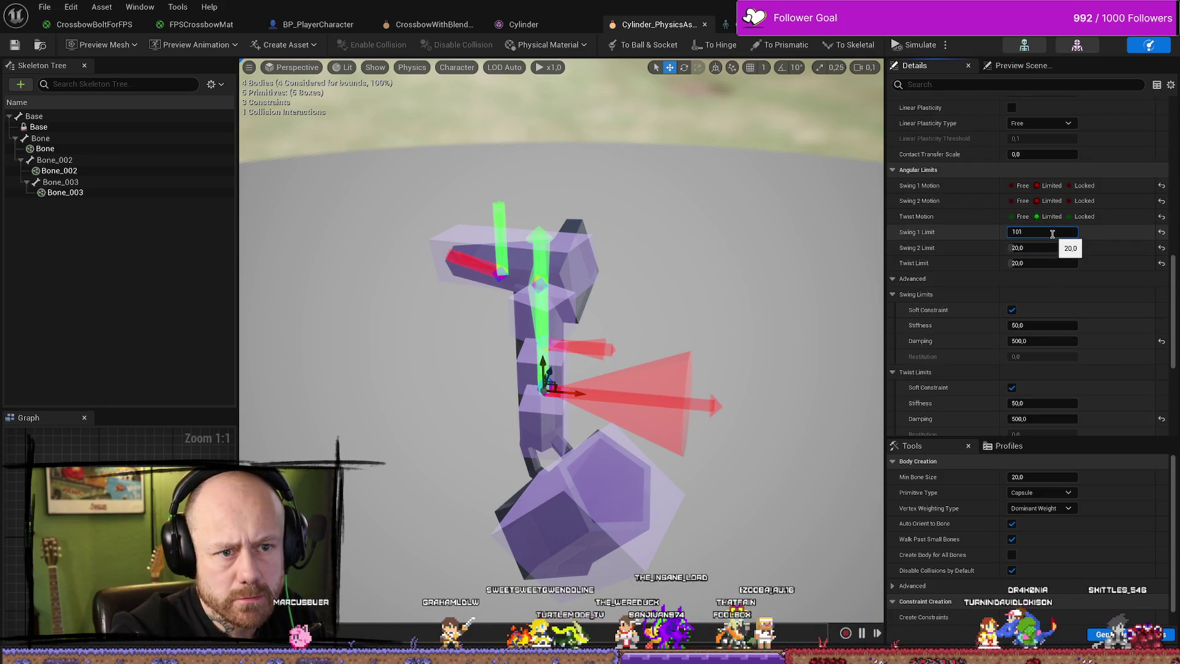
key("BackSpace")
key("Tab")
type("10")
key("Tab")
type("10")
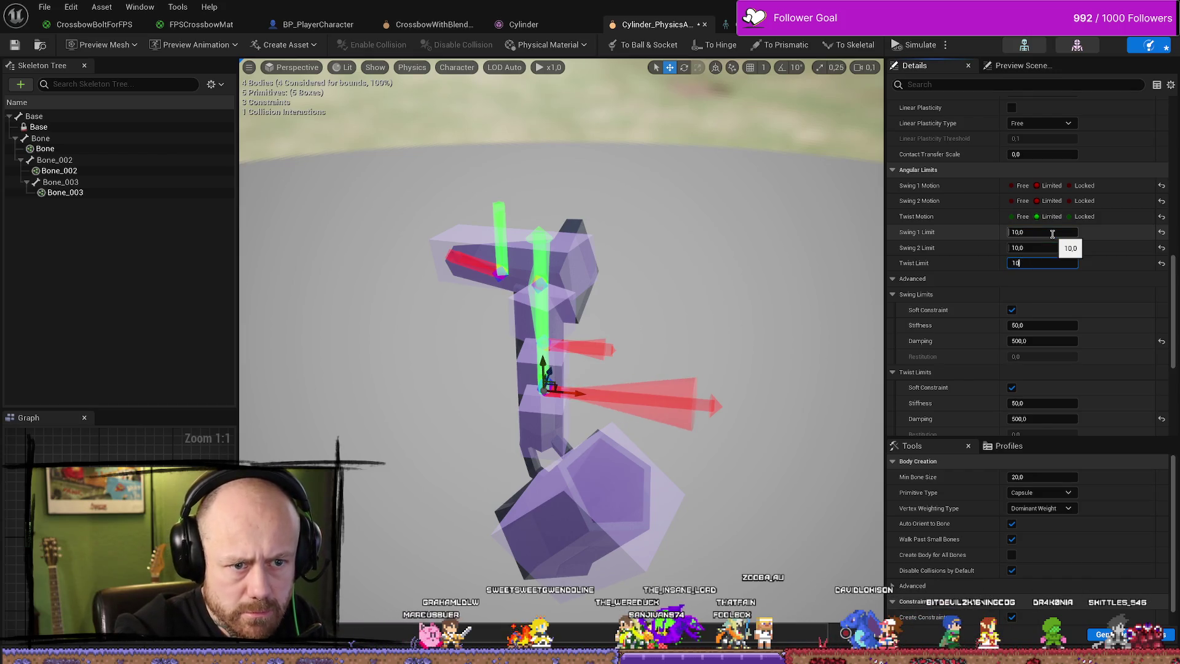
key("Return")
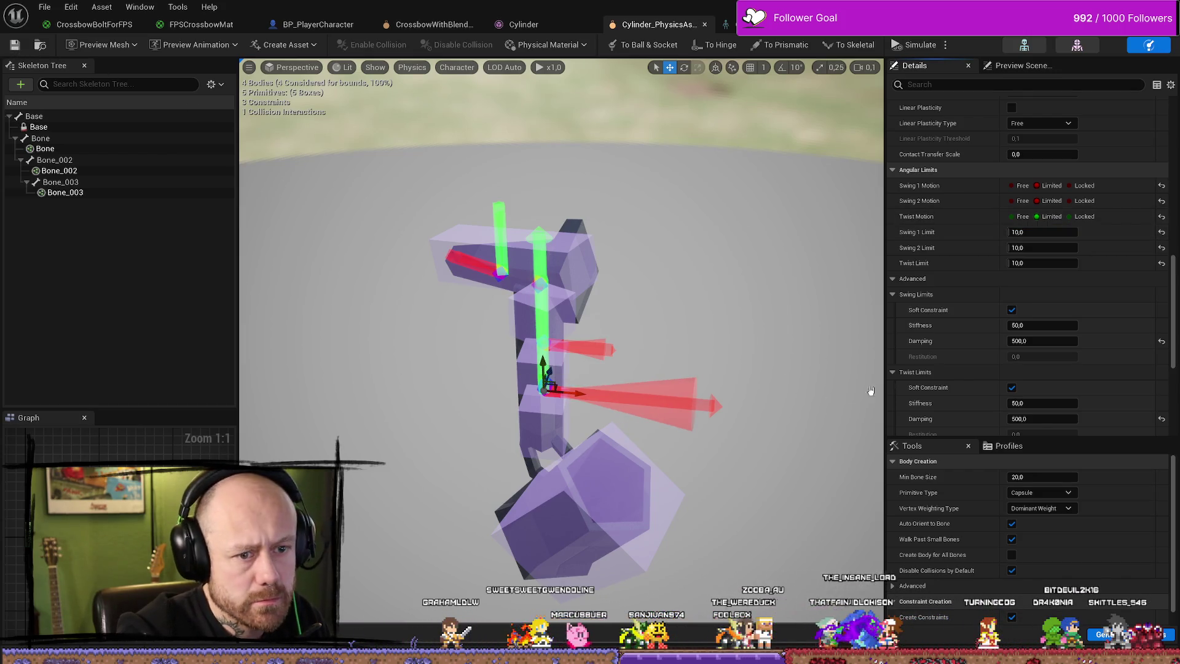
key("alt+Tab")
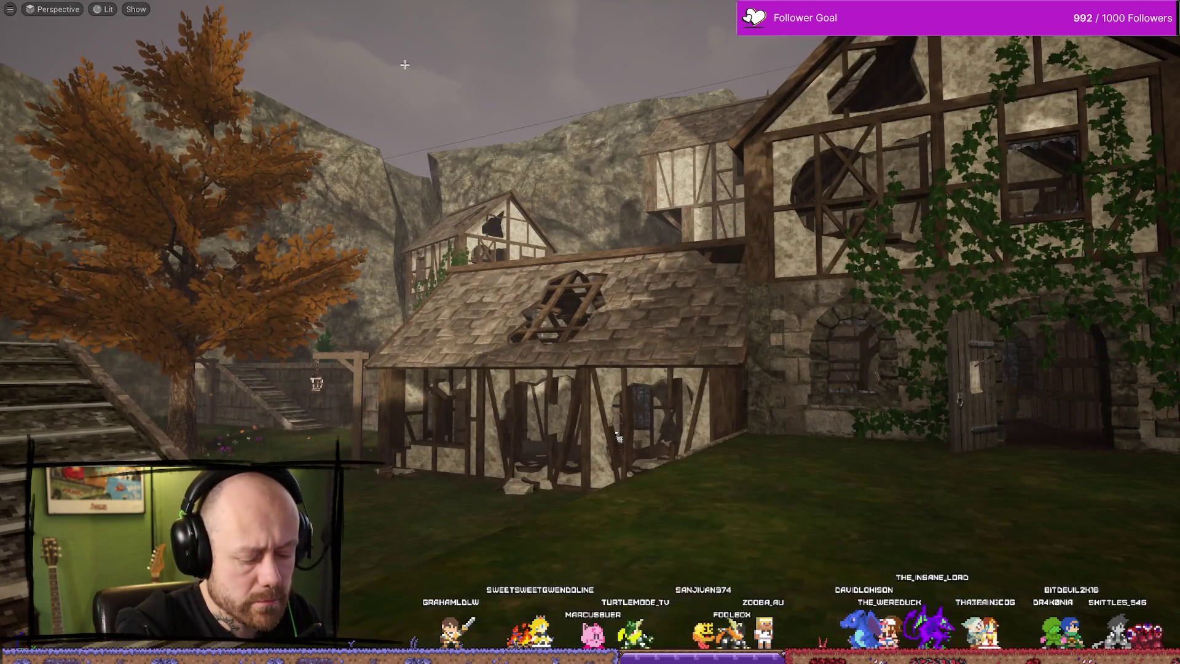
key("alt+p")
left_click(578, 544)
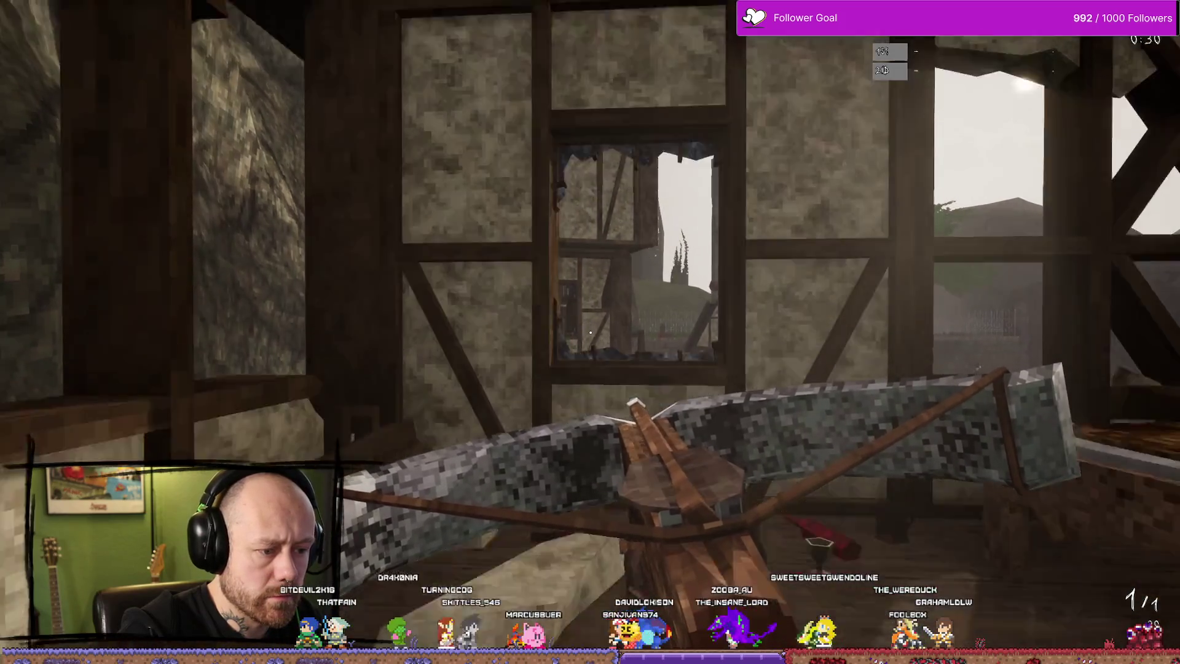
key("Escape")
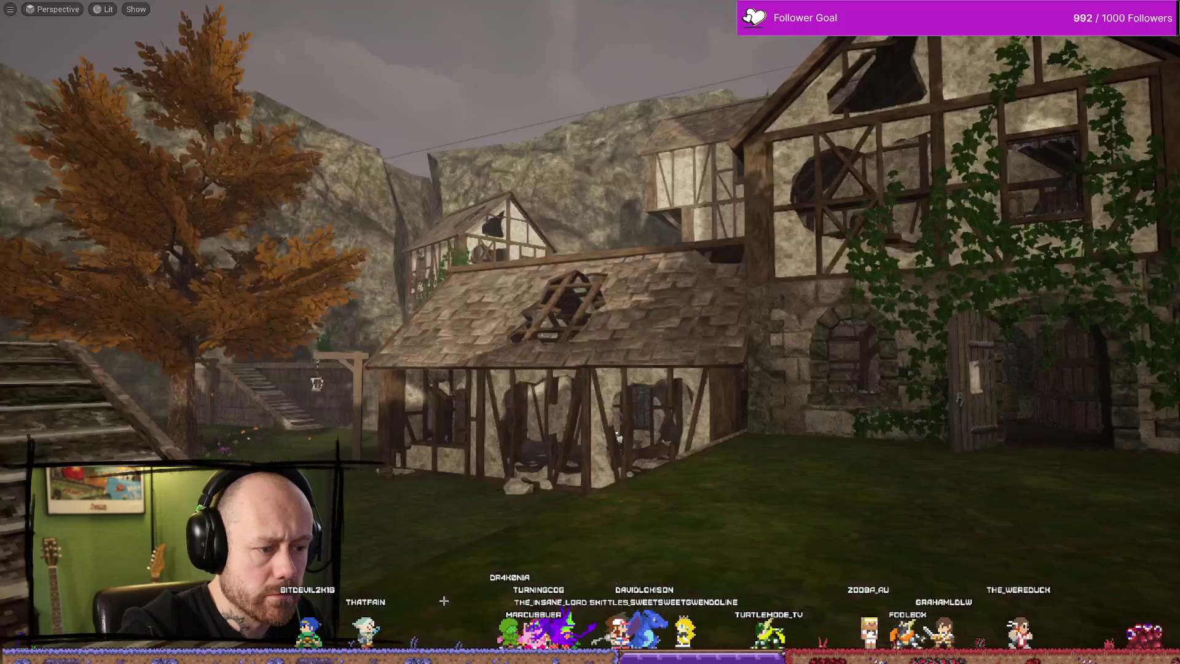
key("ctrl+space")
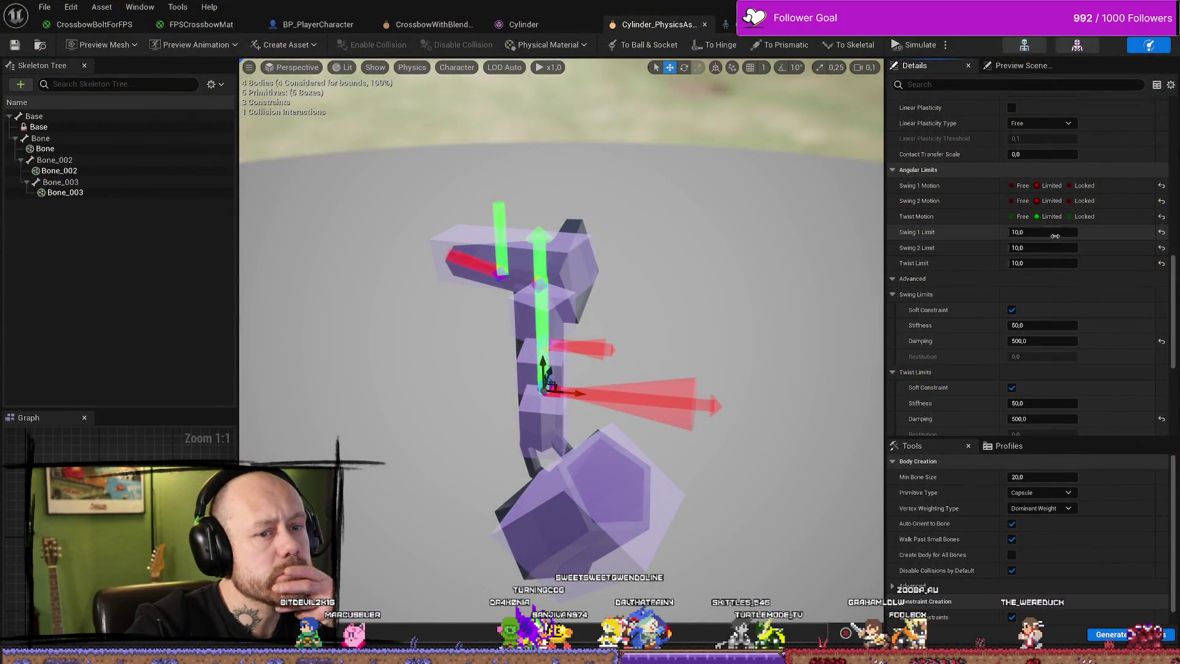
Set the string constraint's Swing 1 and Swing 2 limits to 15.
left_click(1038, 232)
type("15")
key("Tab")
type("15")
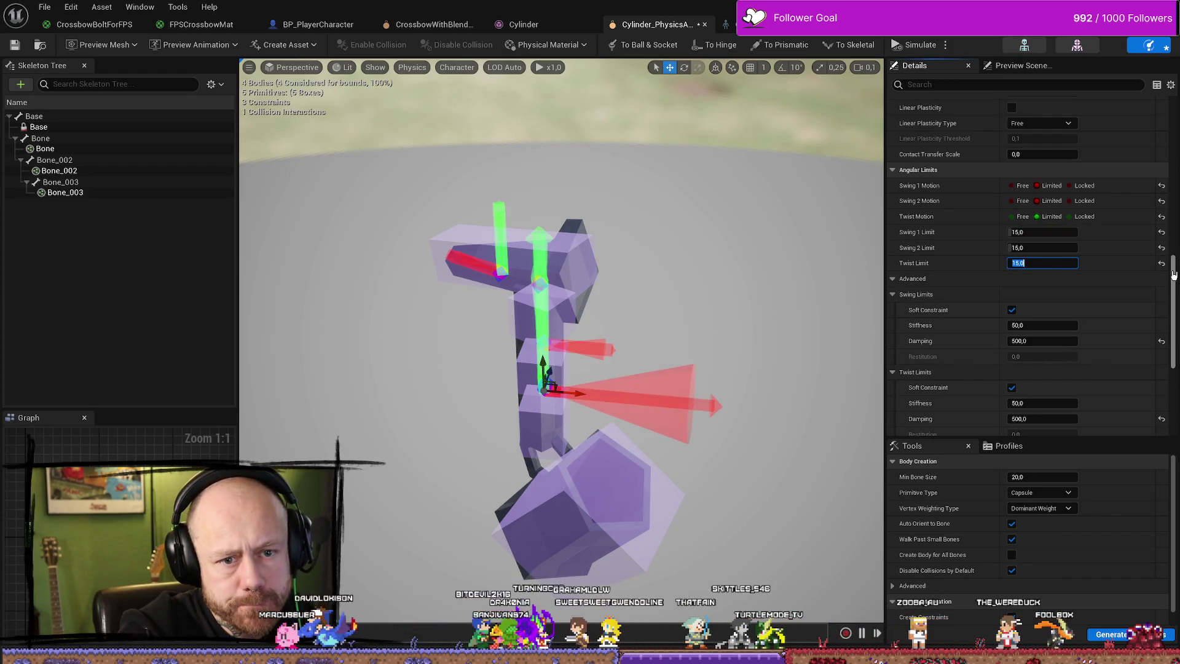
left_click_drag(1175, 333, 1175, 400)
Lower the angular motor Max Force to 500 on the upper and middle string constraints.
left_click(1056, 428)
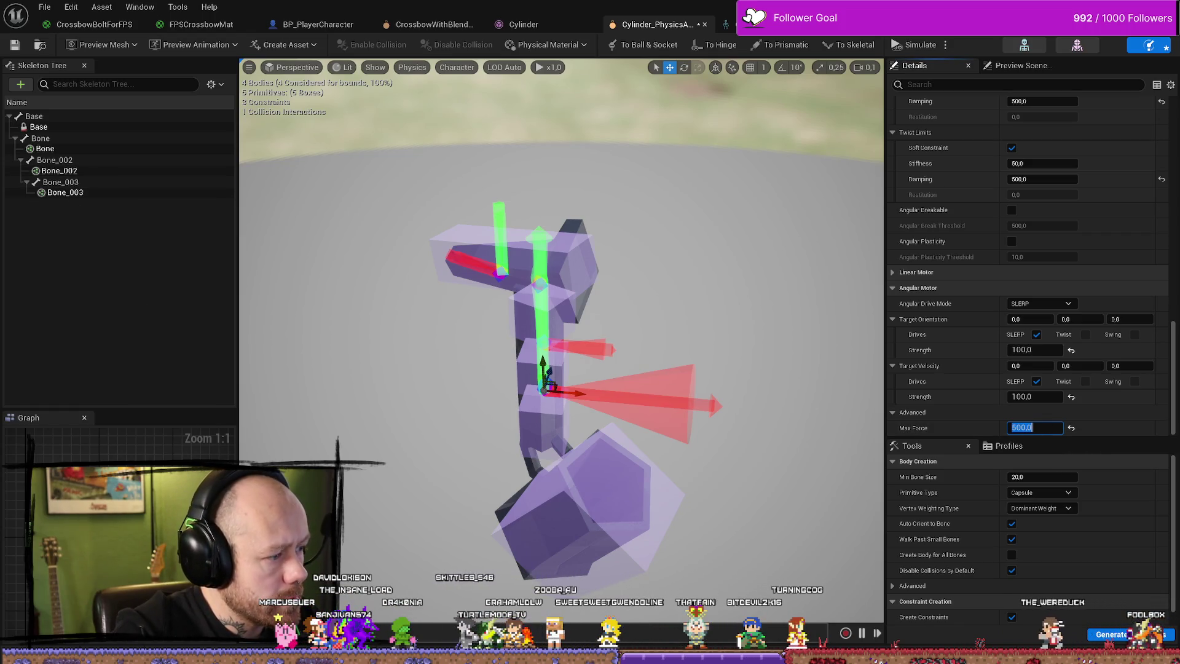
left_click(100, 312)
key("ctrl+a")
left_click(496, 266)
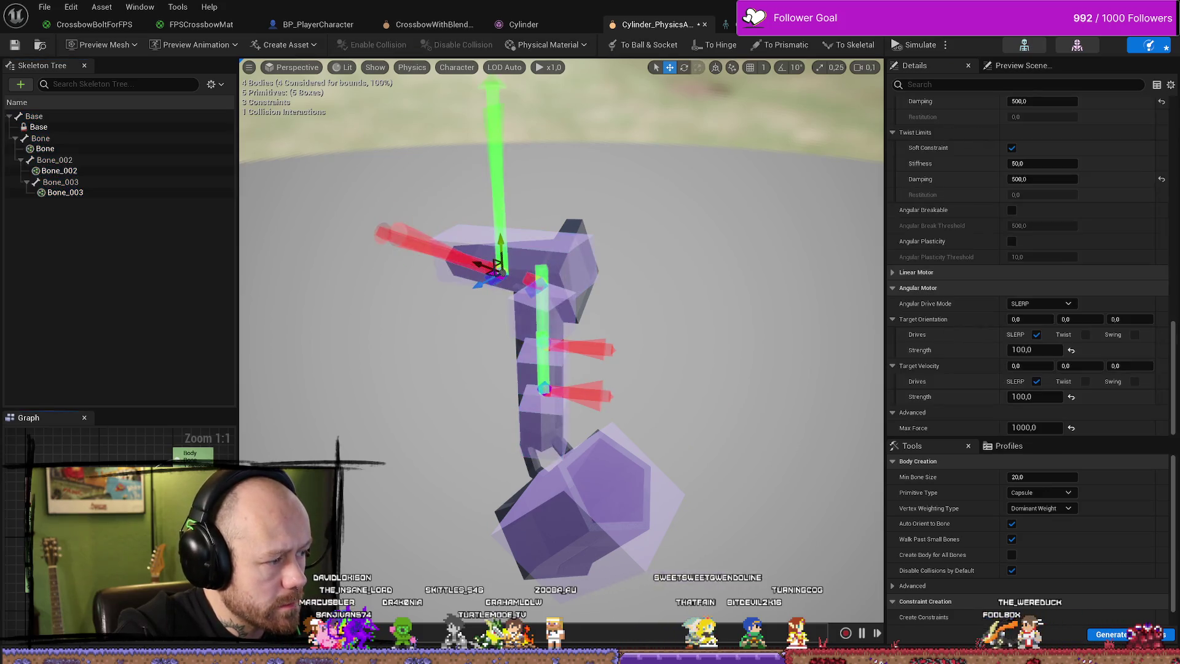
left_click(1035, 427)
type("500")
key("Return")
left_click(543, 335)
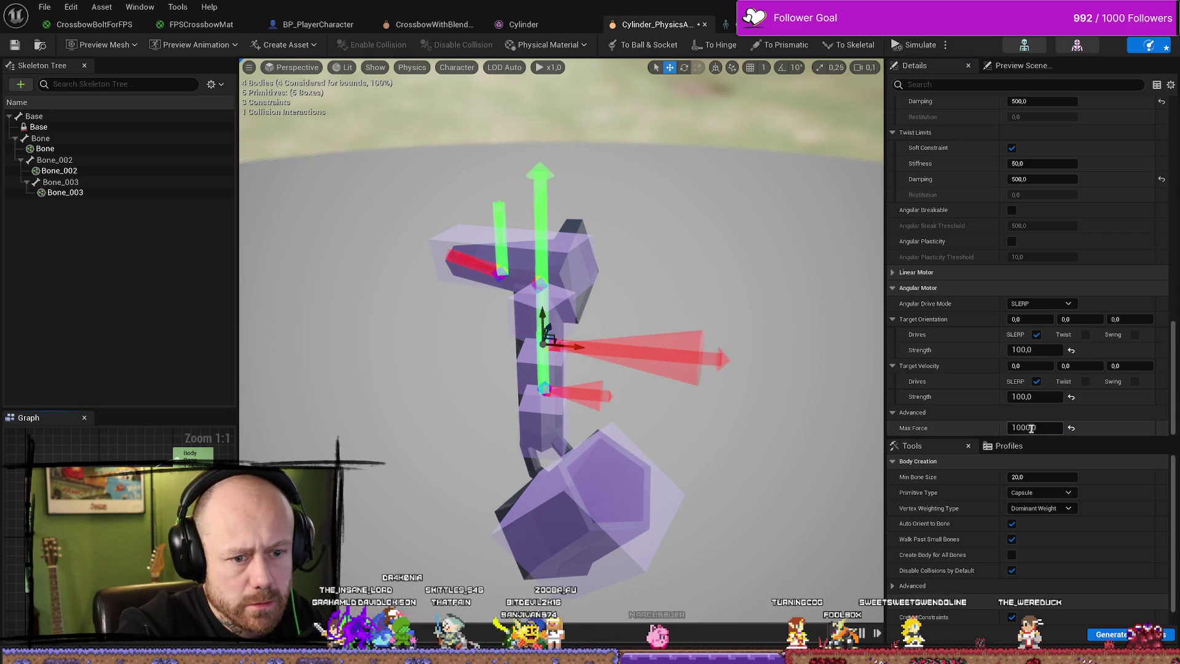
type("500")
key("Return")
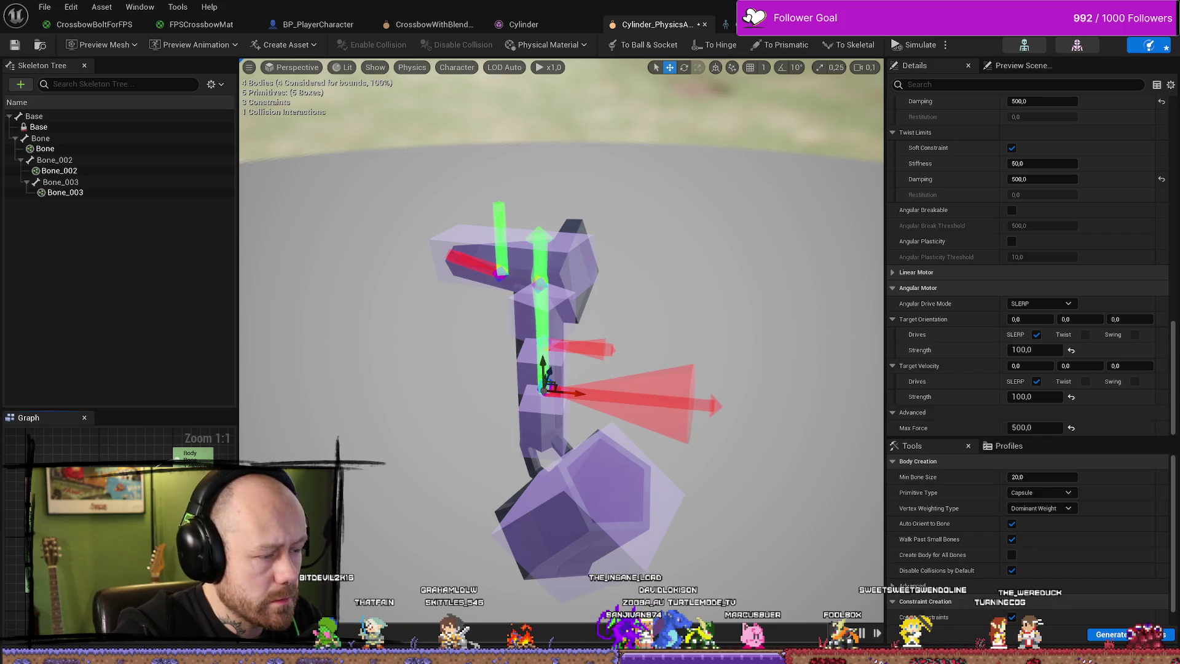
left_click(498, 265)
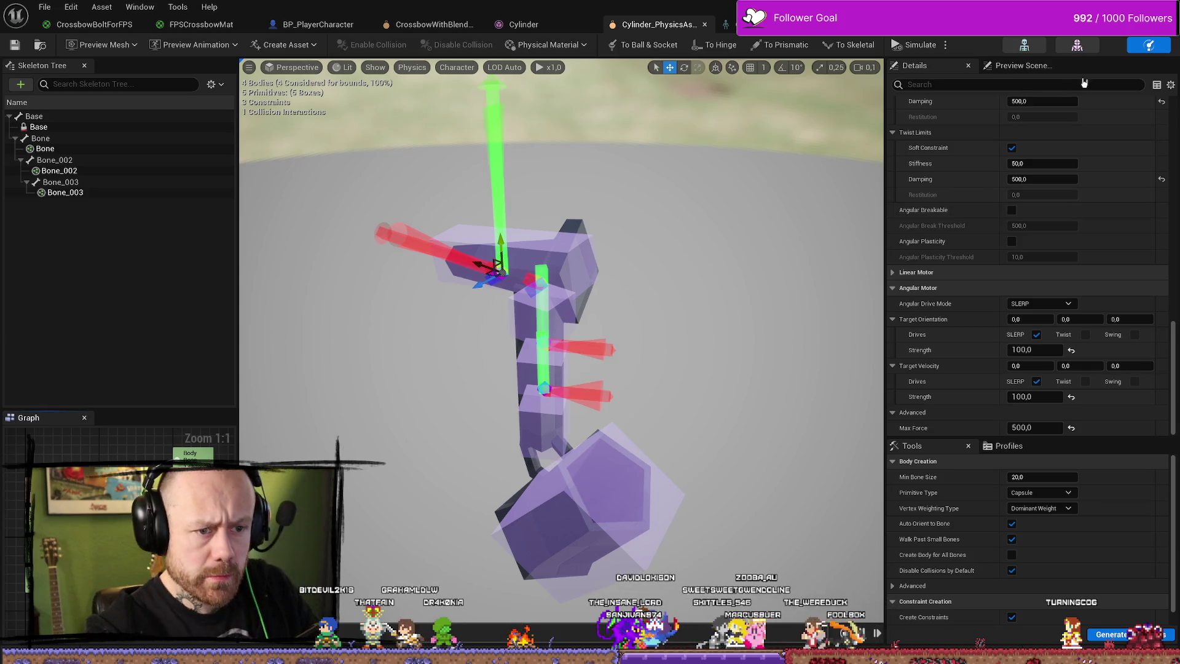
left_click(44, 7)
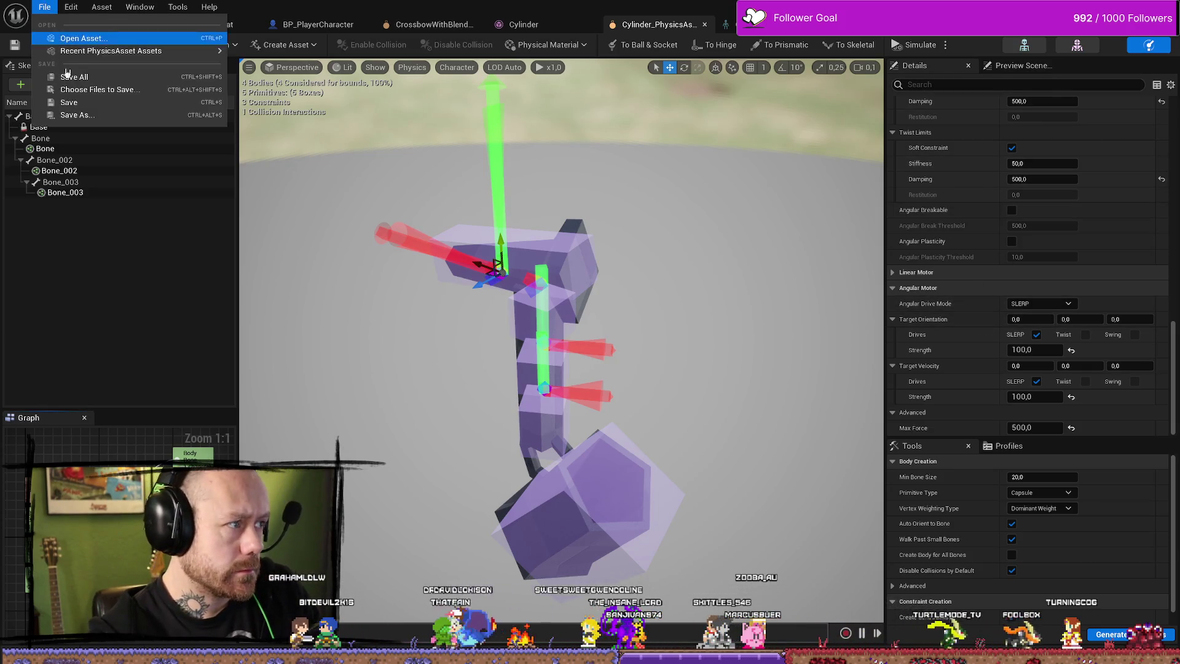
Save the physics asset and start a crossbow play test in the village.
left_click(92, 90)
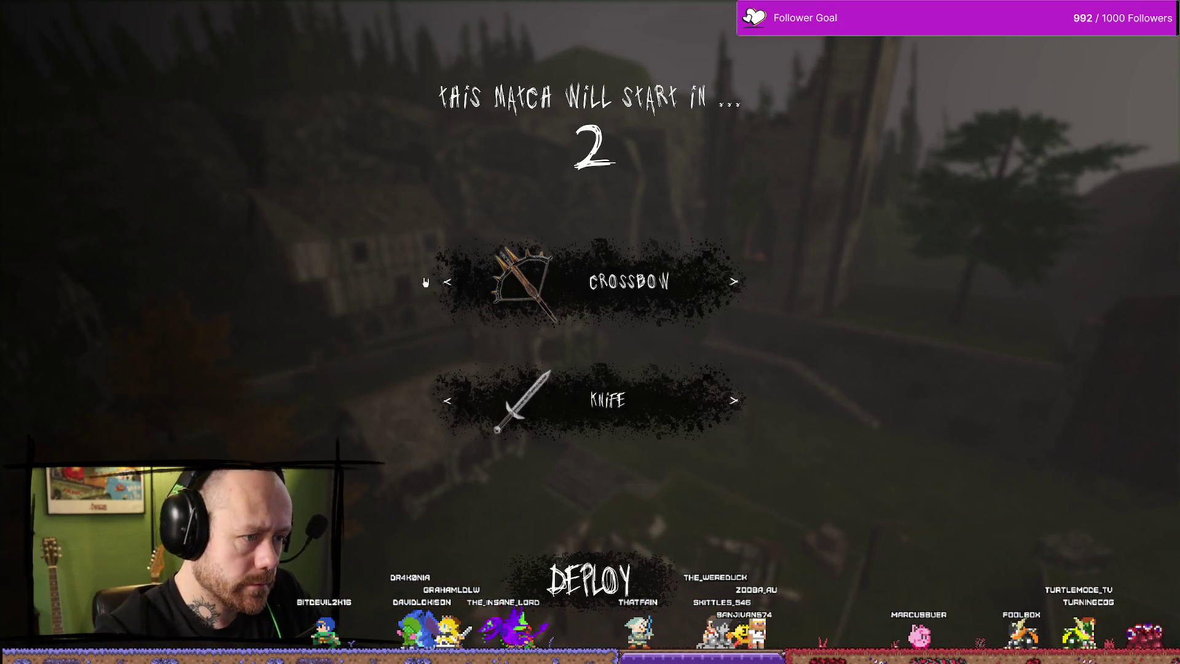
left_click(526, 282)
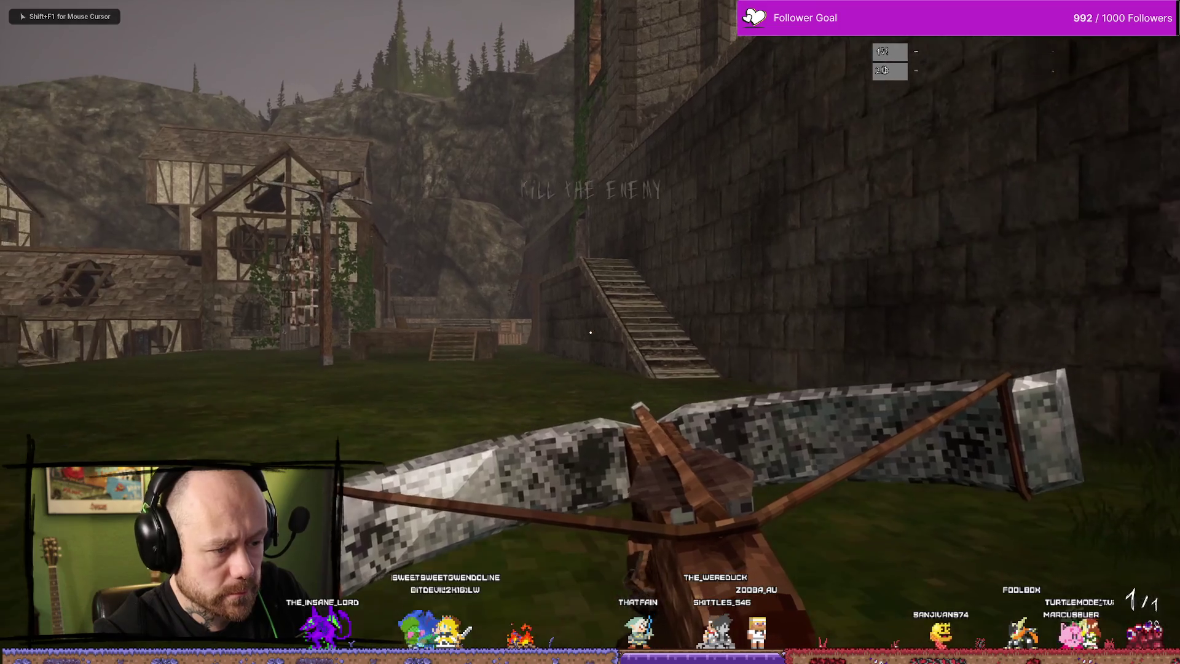
key("w")
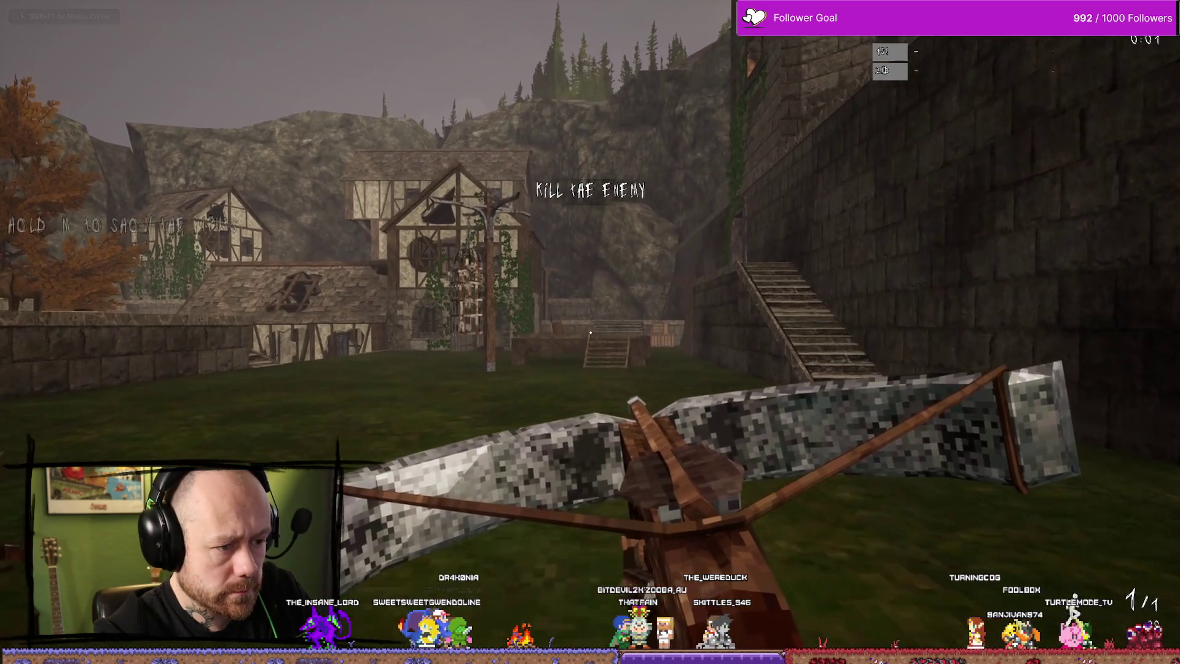
Walk the crossbow past the gallows cage, ivy-covered building and orange tree, then stop playing.
key("w")
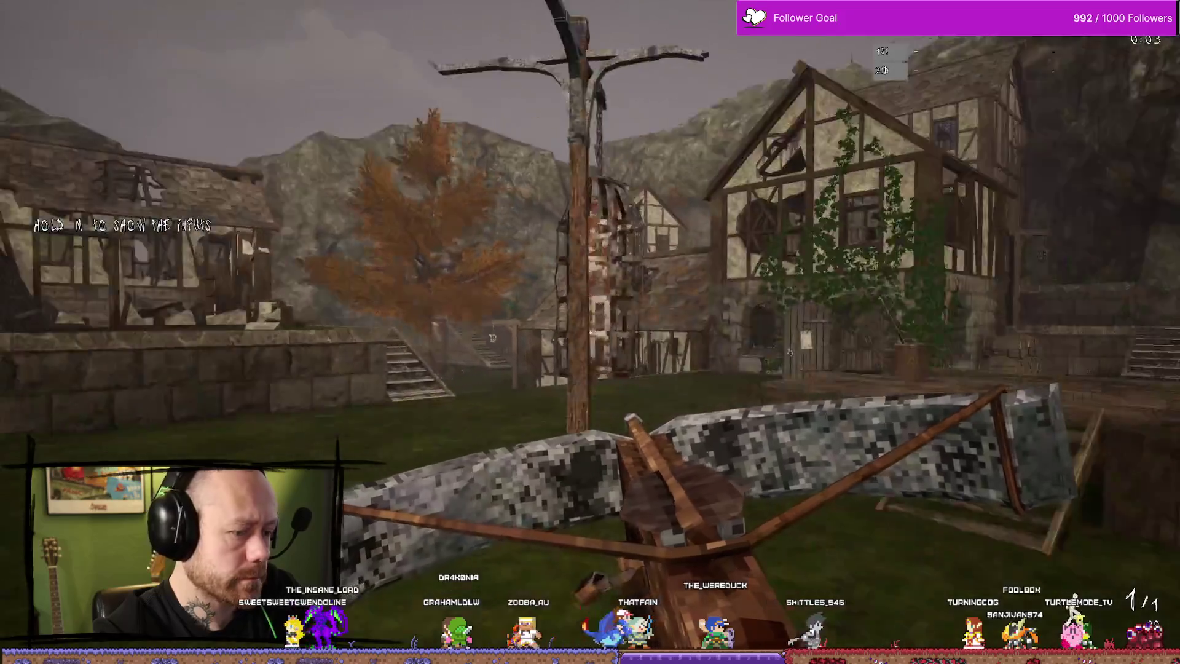
key("w")
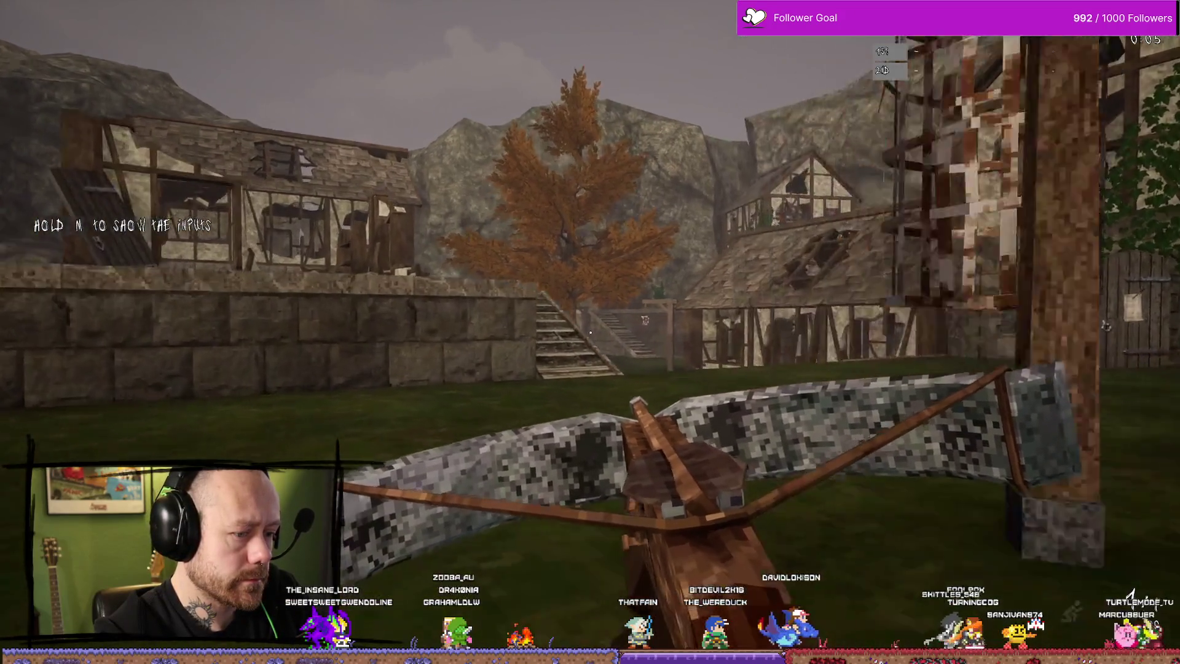
key("w")
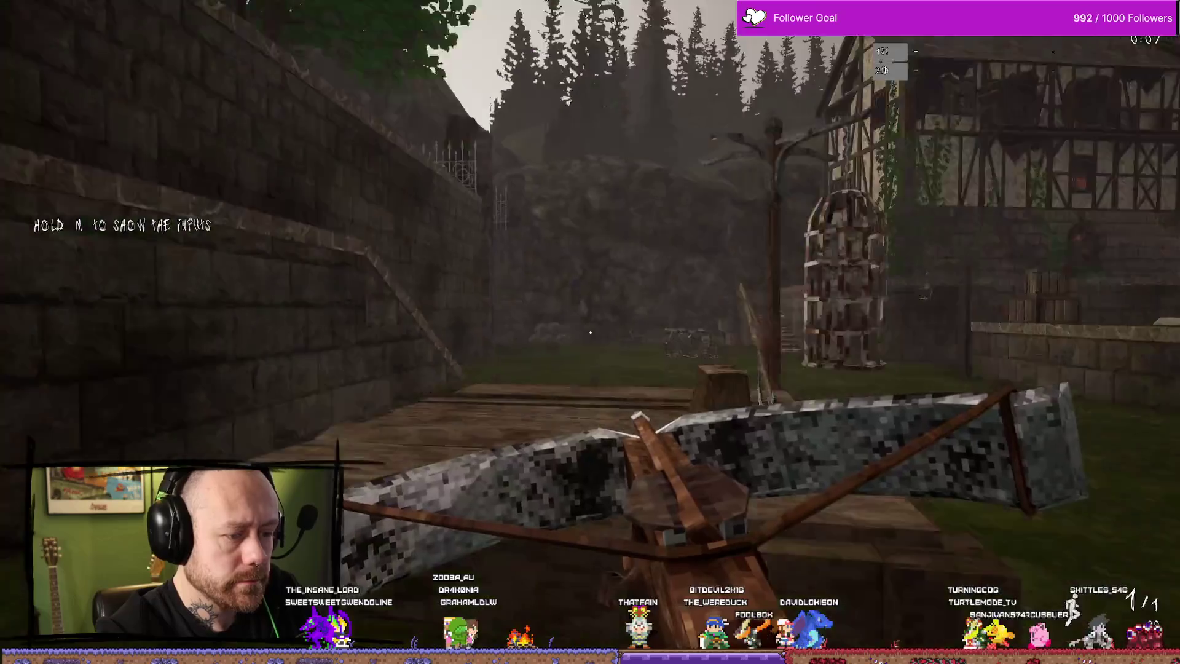
key("w")
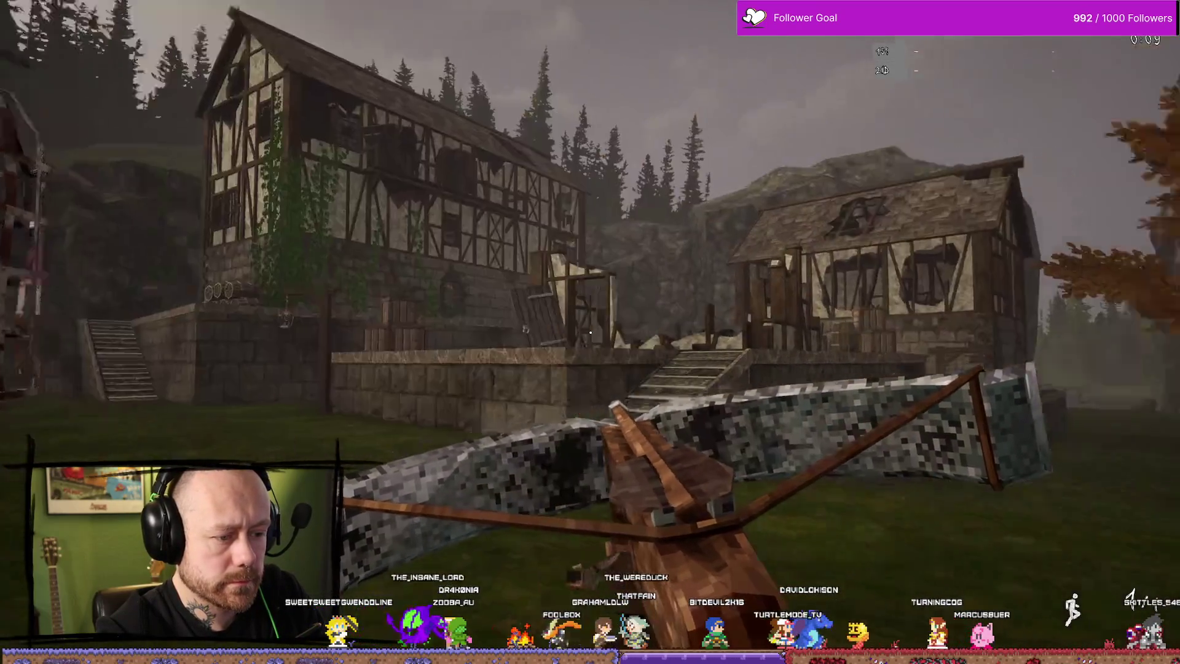
key("w")
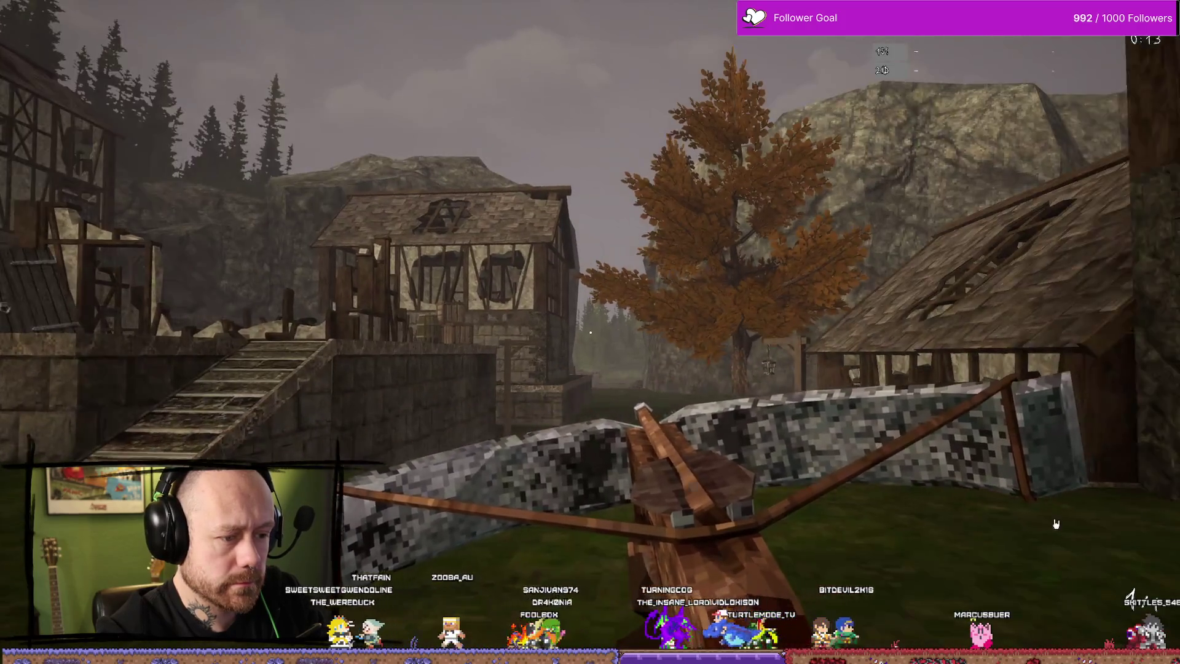
key("Escape")
key("ctrl+space")
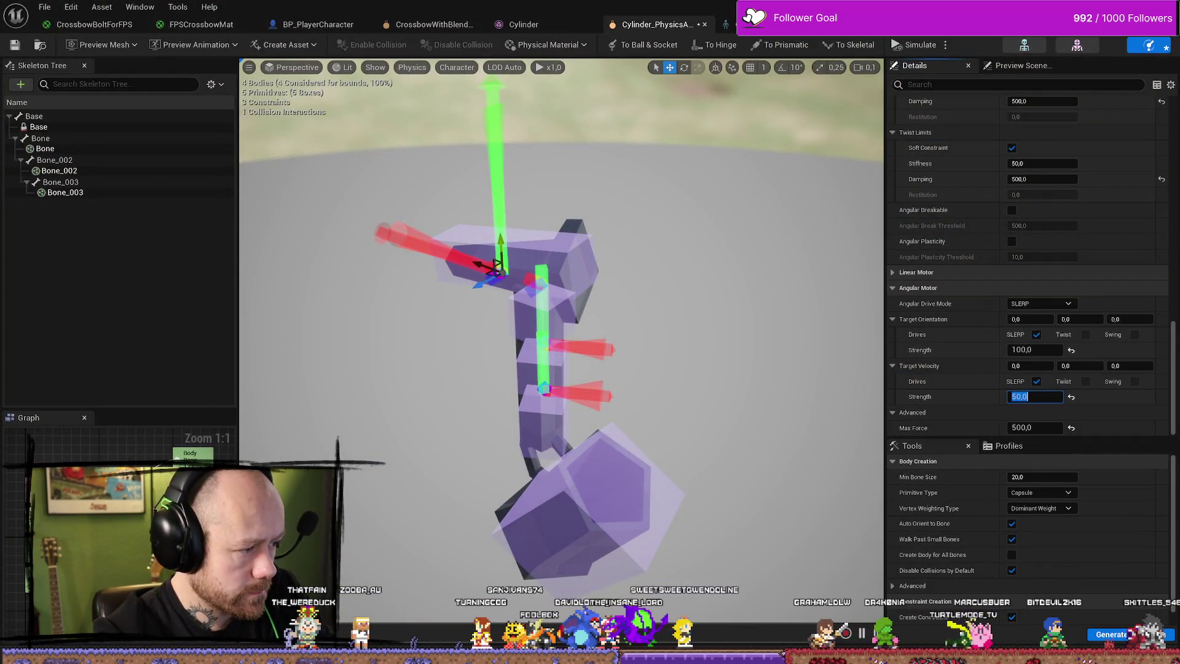
Set the angular motor's Target Velocity Strength to 100.
type("100")
key("Return")
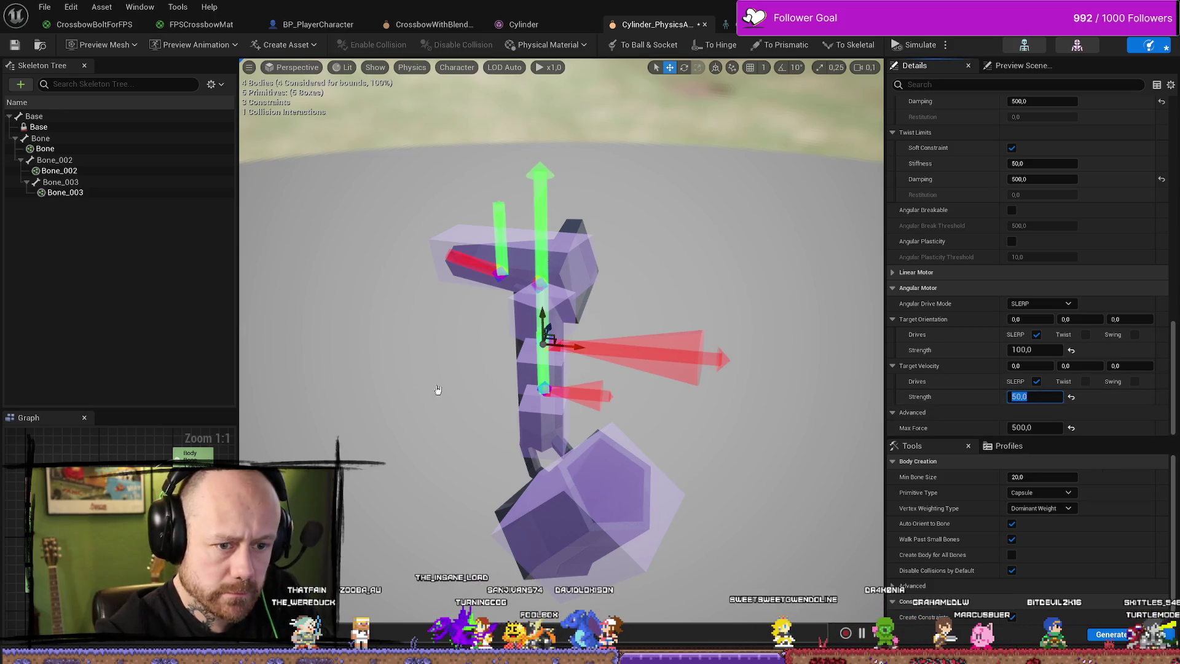
type("100")
key("Return")
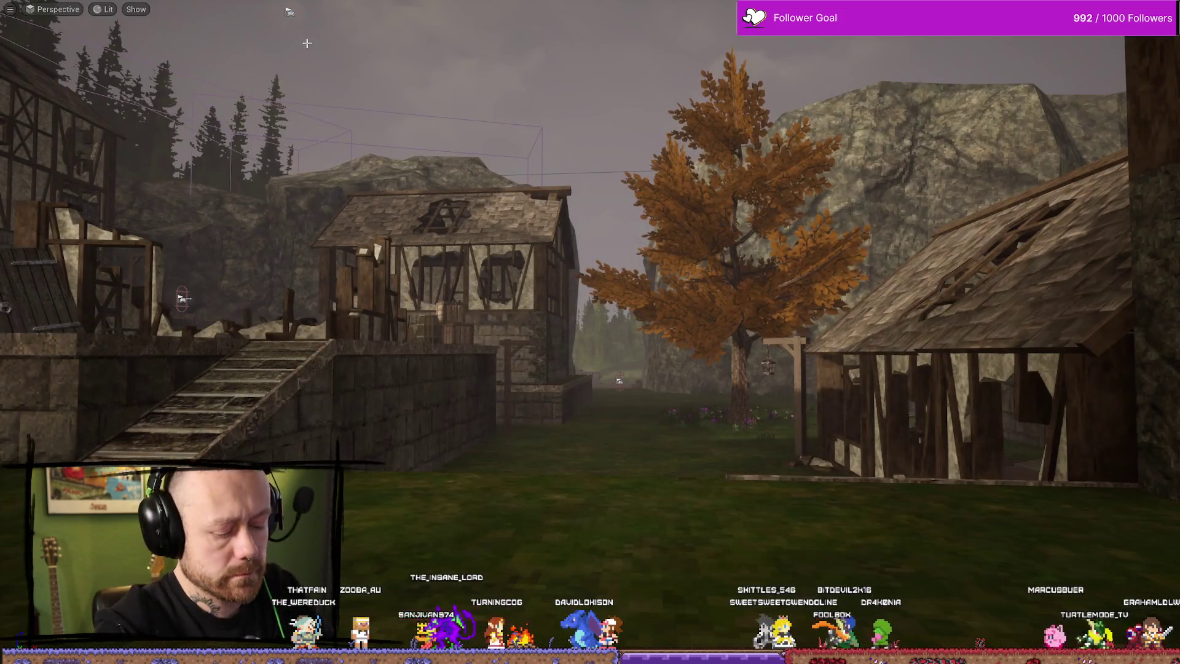
Play-test the crossbow in a match, end it, and return to the physics asset editor.
key("alt+p")
left_click(453, 276)
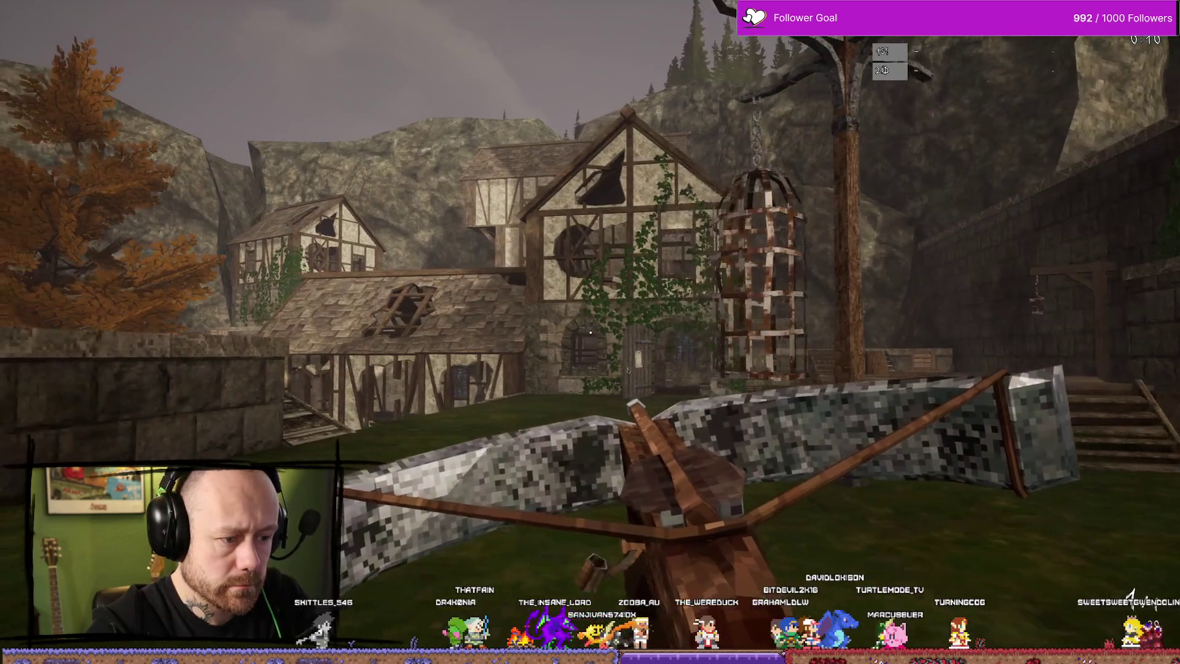
key("Escape")
key("ctrl+space")
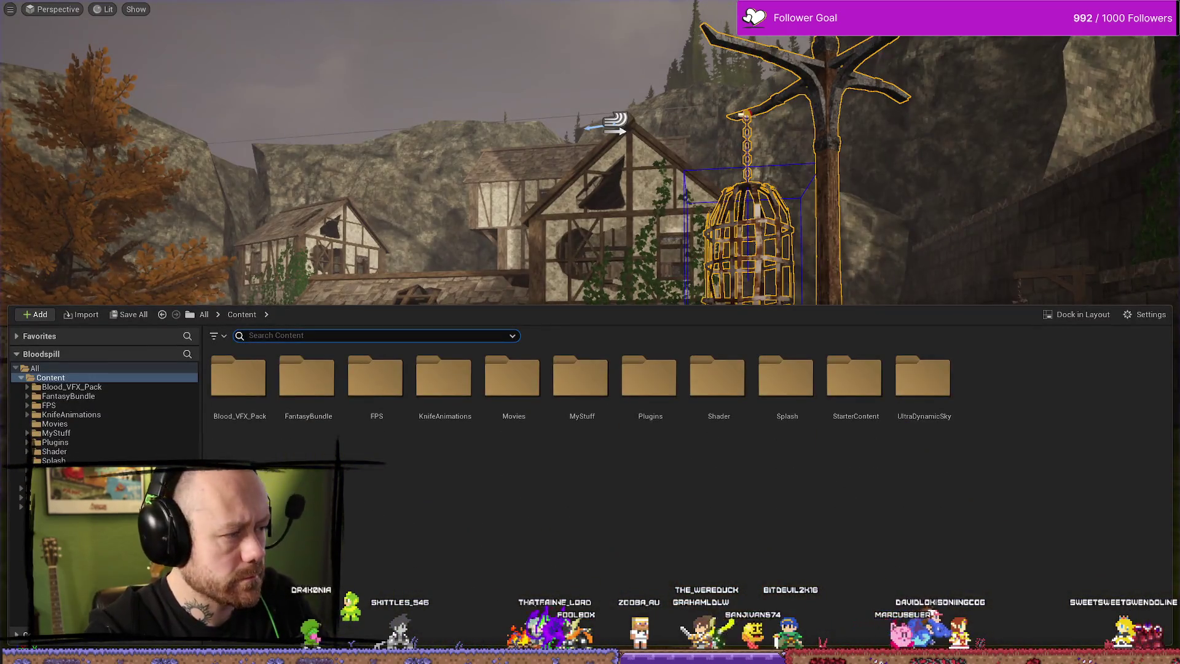
key("alt+Tab")
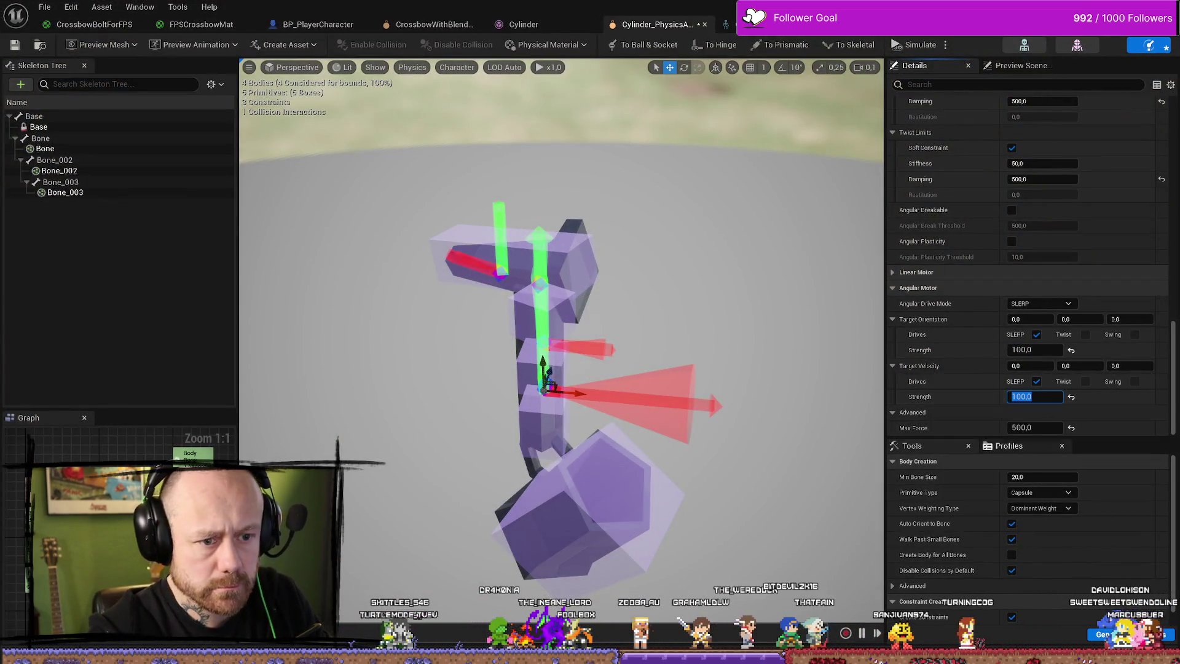
Keep the Target Velocity Strength at 100 after briefly trying 50.
type("50")
key("Return")
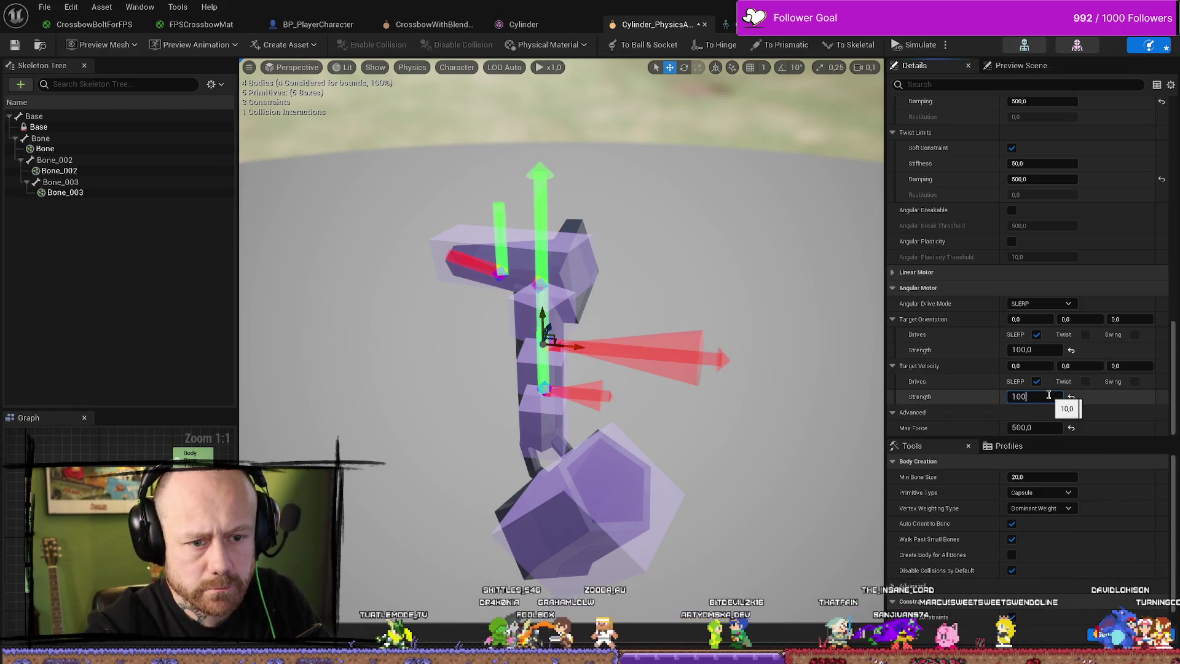
key("Return")
key("ctrl+z")
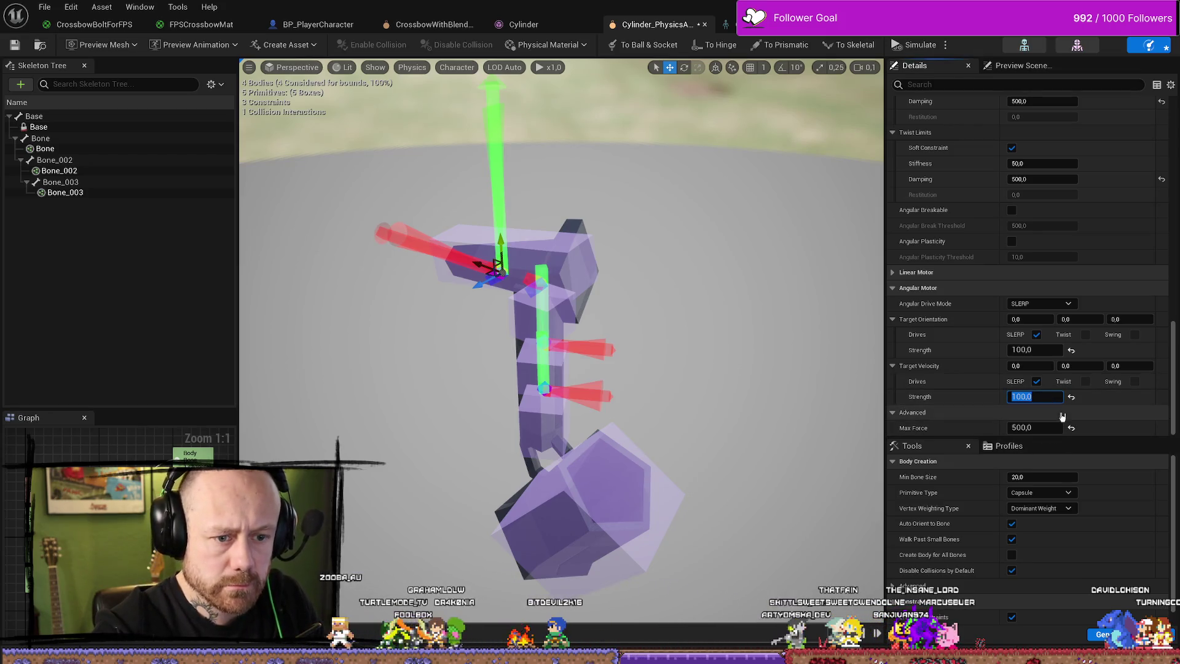
Set the angular motor's Max Force to 5.
left_click(1040, 426)
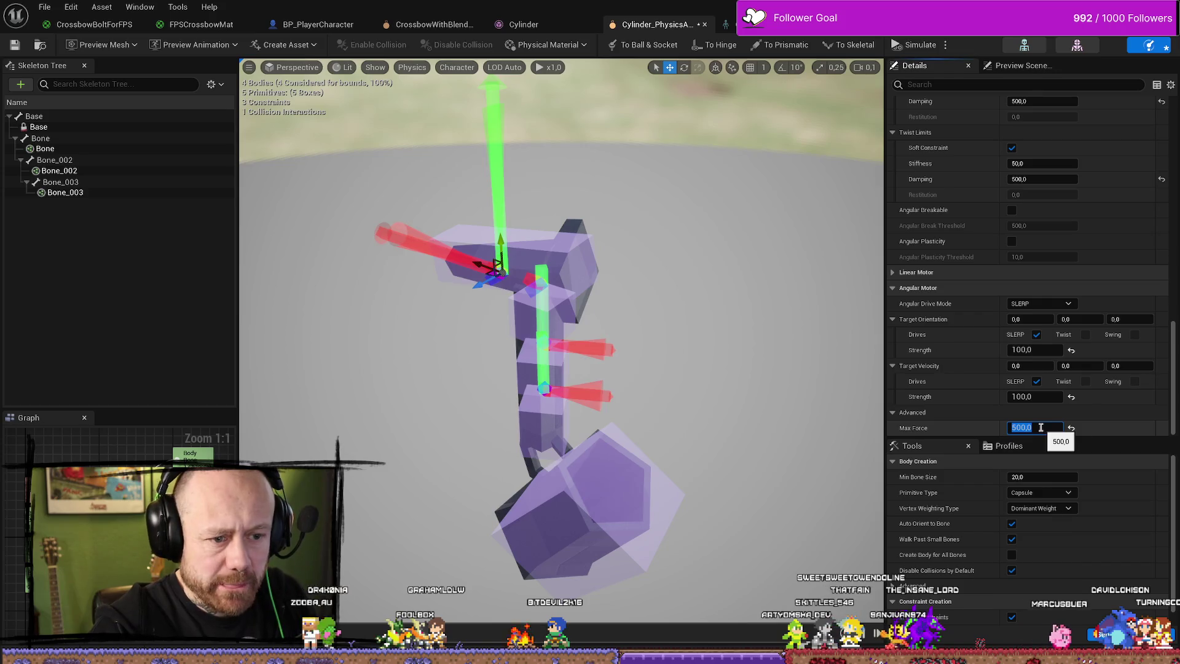
type("5")
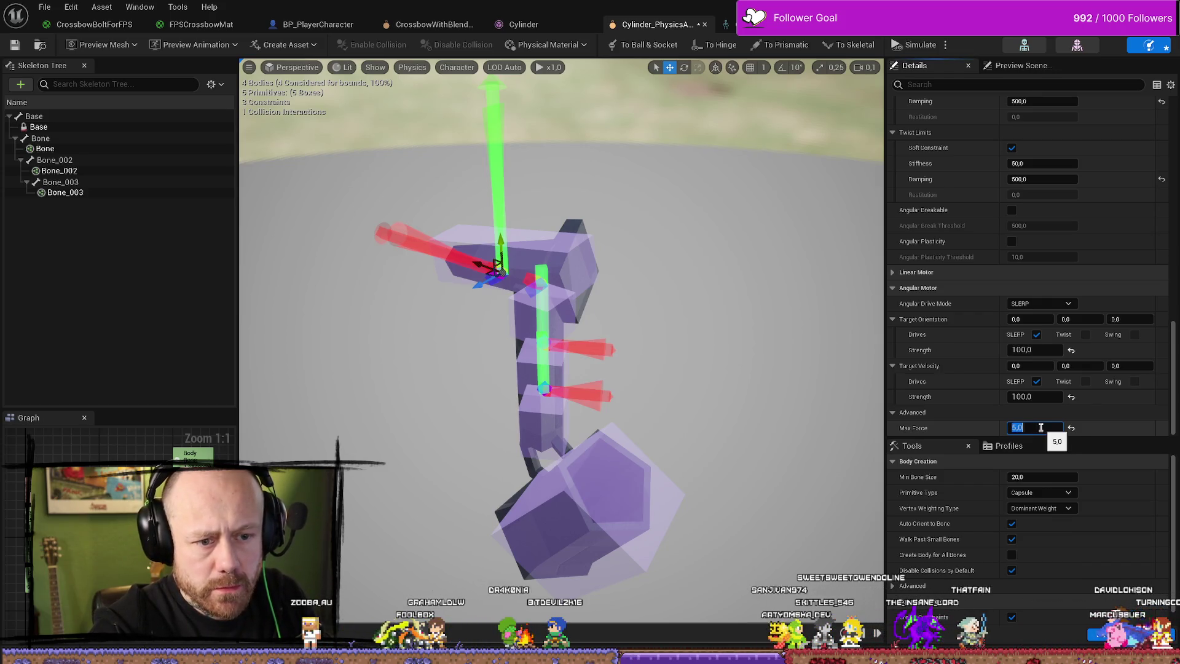
key("ctrl+z")
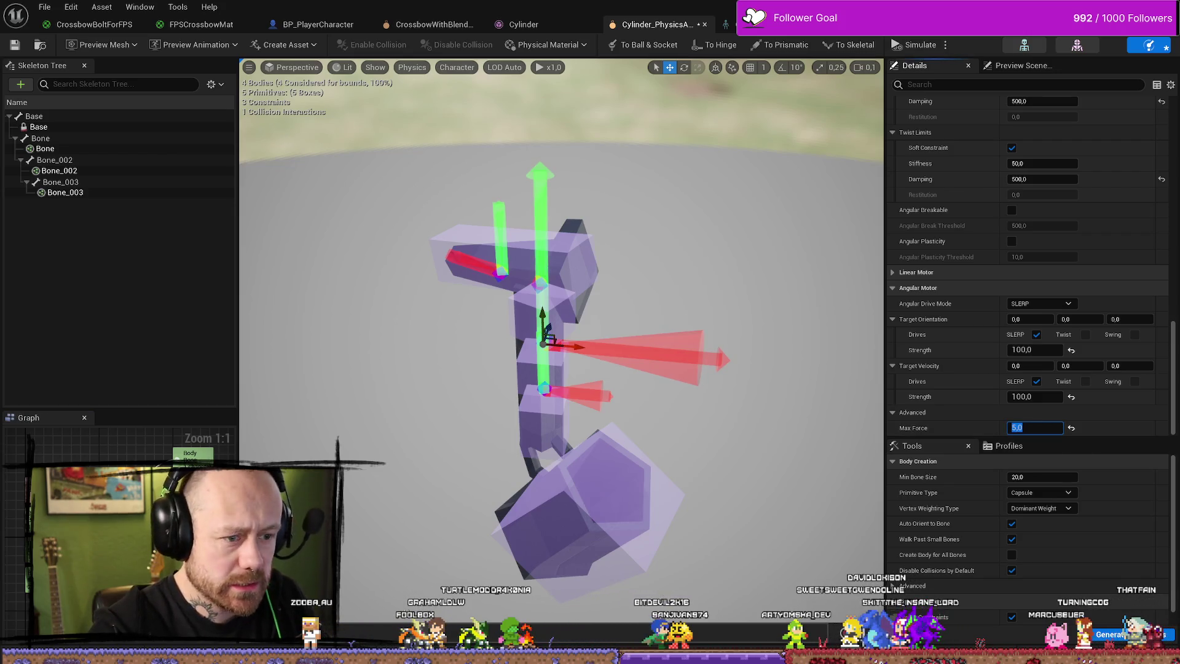
key("ctrl+z")
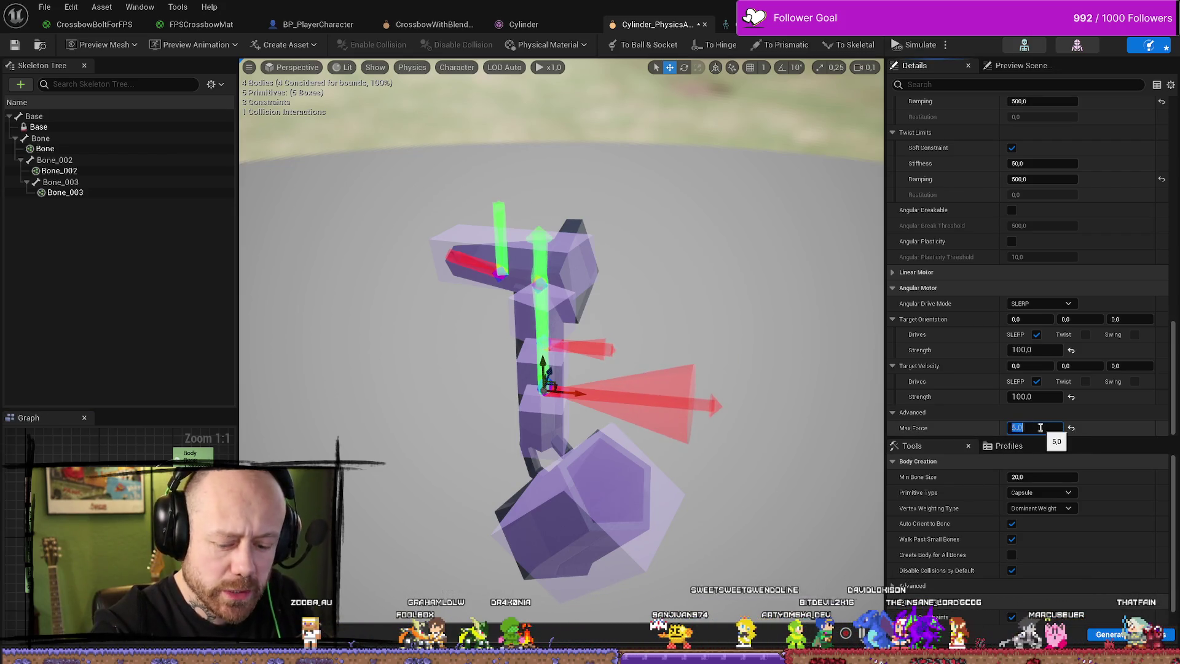
key("Return")
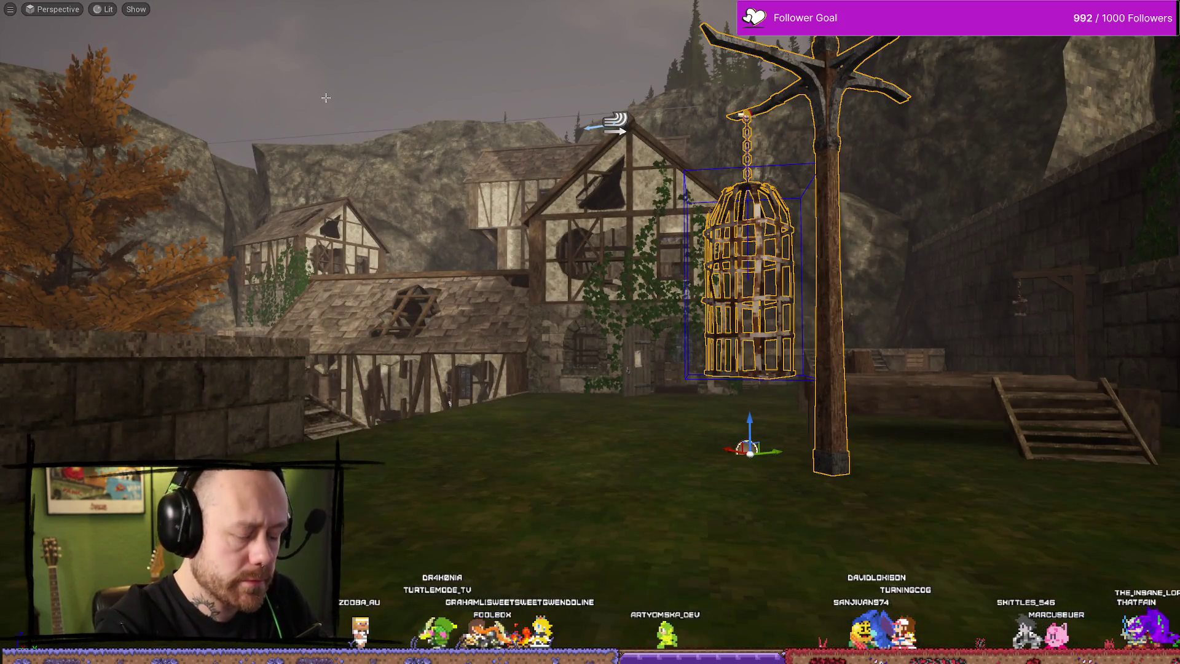
Play-test the crossbow with Max Force 5 near the stairs, then return to the physics asset.
key("alt+p")
left_click(457, 289)
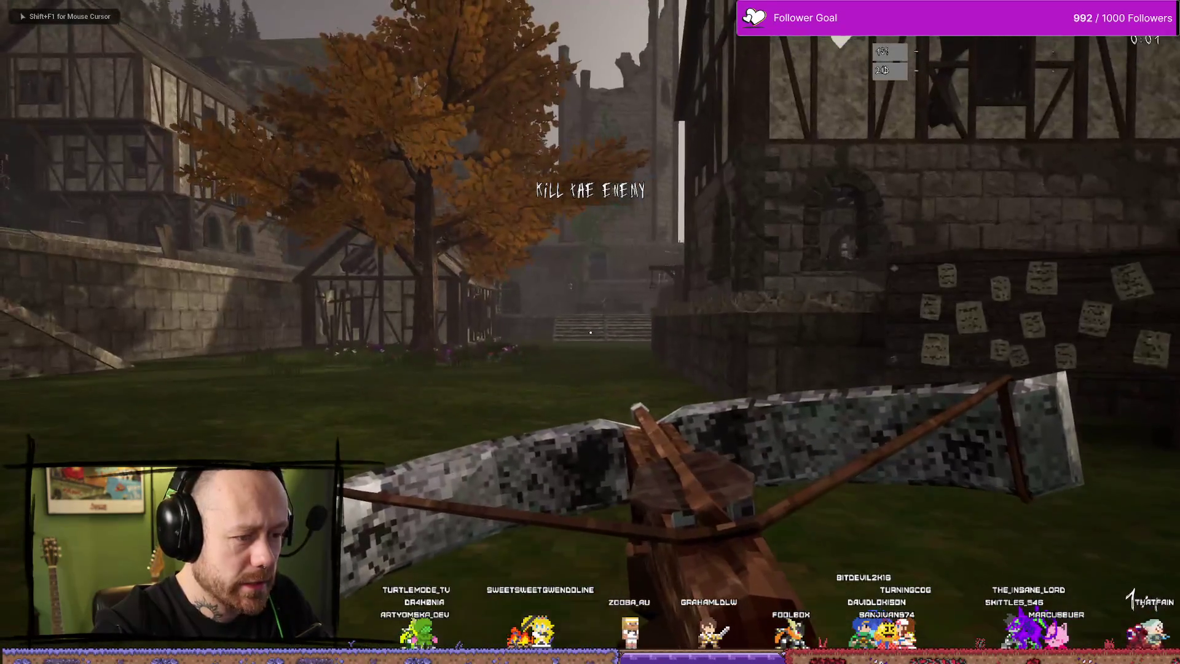
key("w")
key("w")
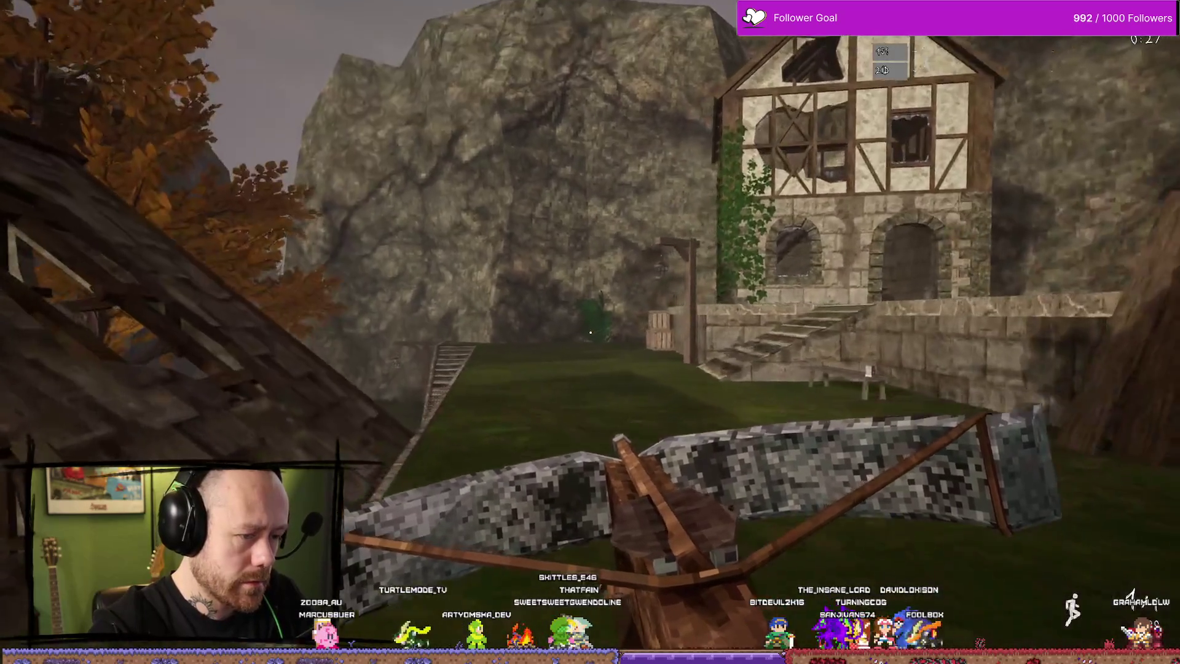
key("s")
key("s")
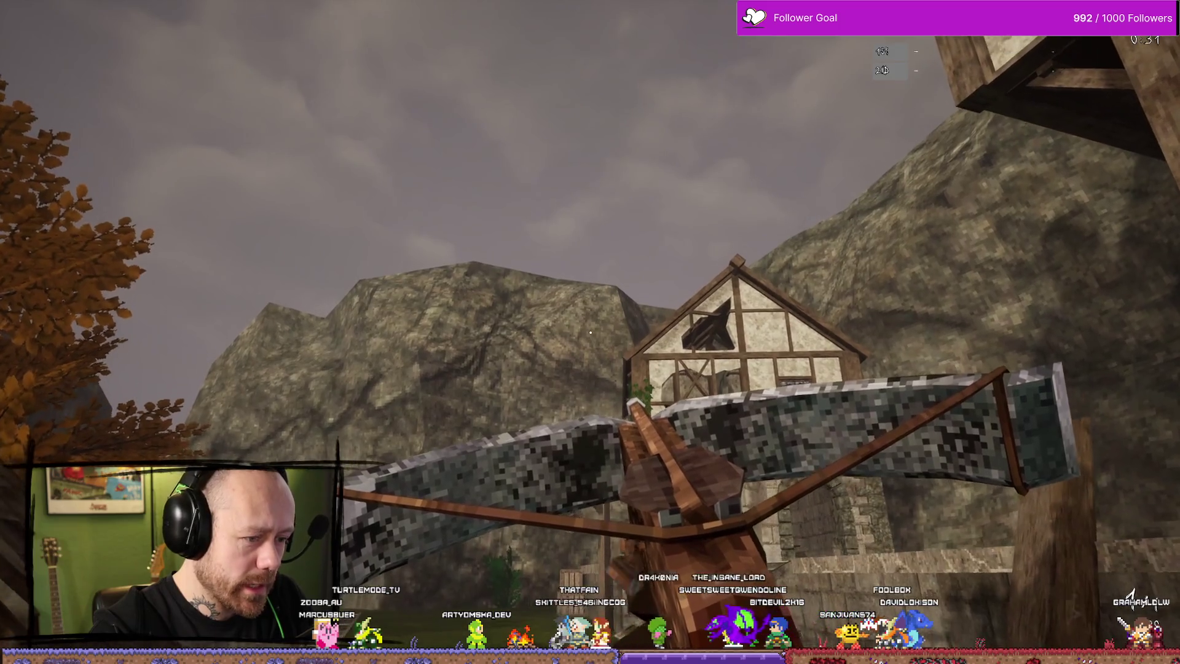
key("Escape")
key("ctrl+space")
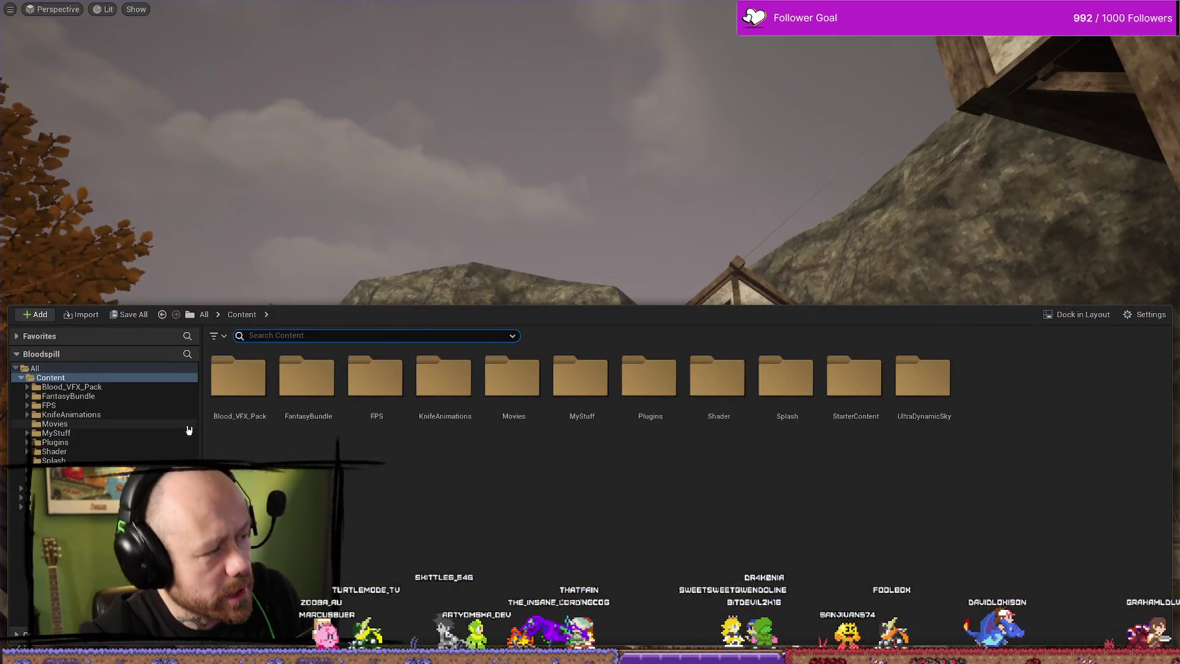
key("alt+Tab")
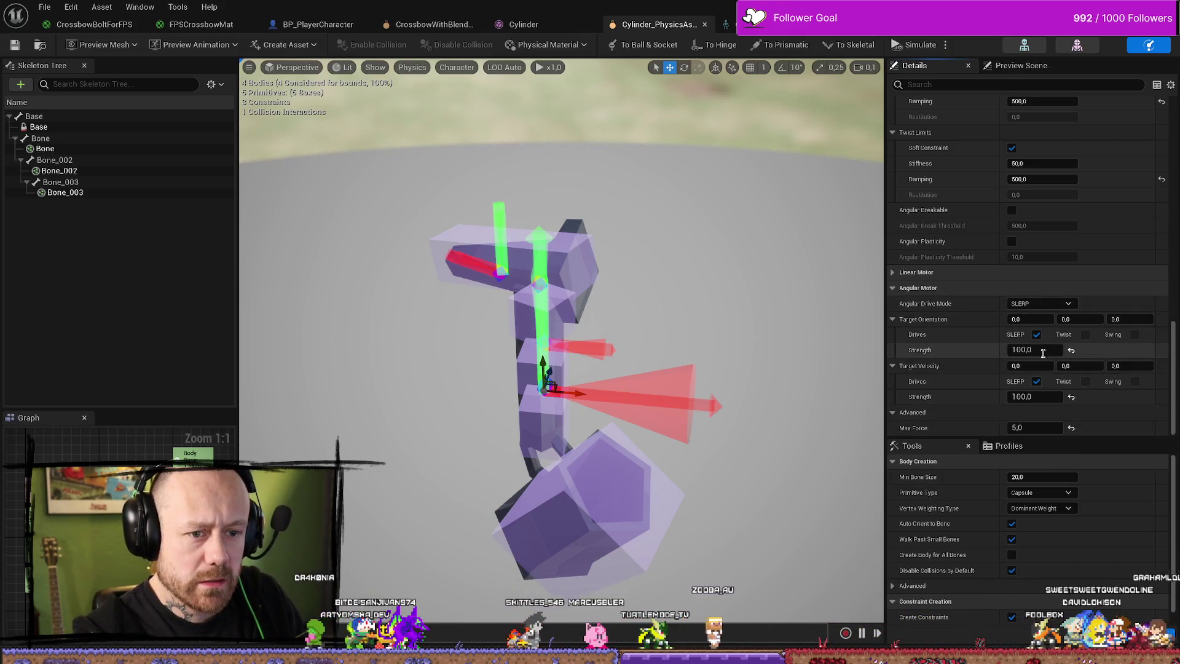
Reset Max Force to its default 0, save the physics asset, and play-test the crossbow.
left_click(1071, 428)
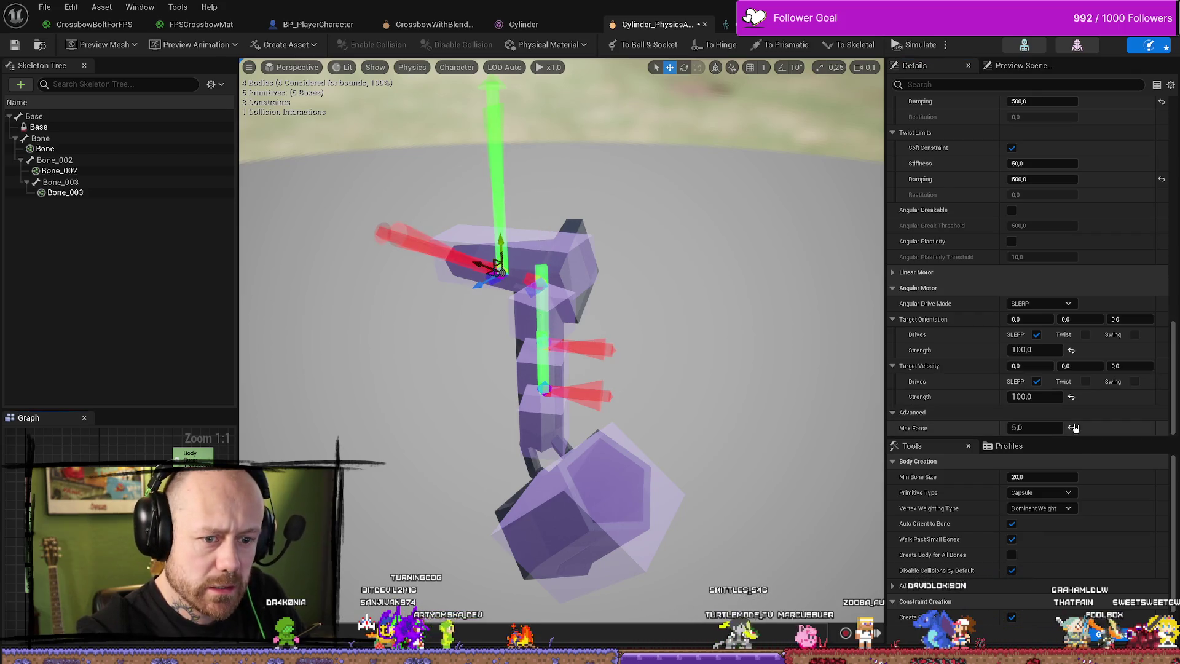
left_click(15, 44)
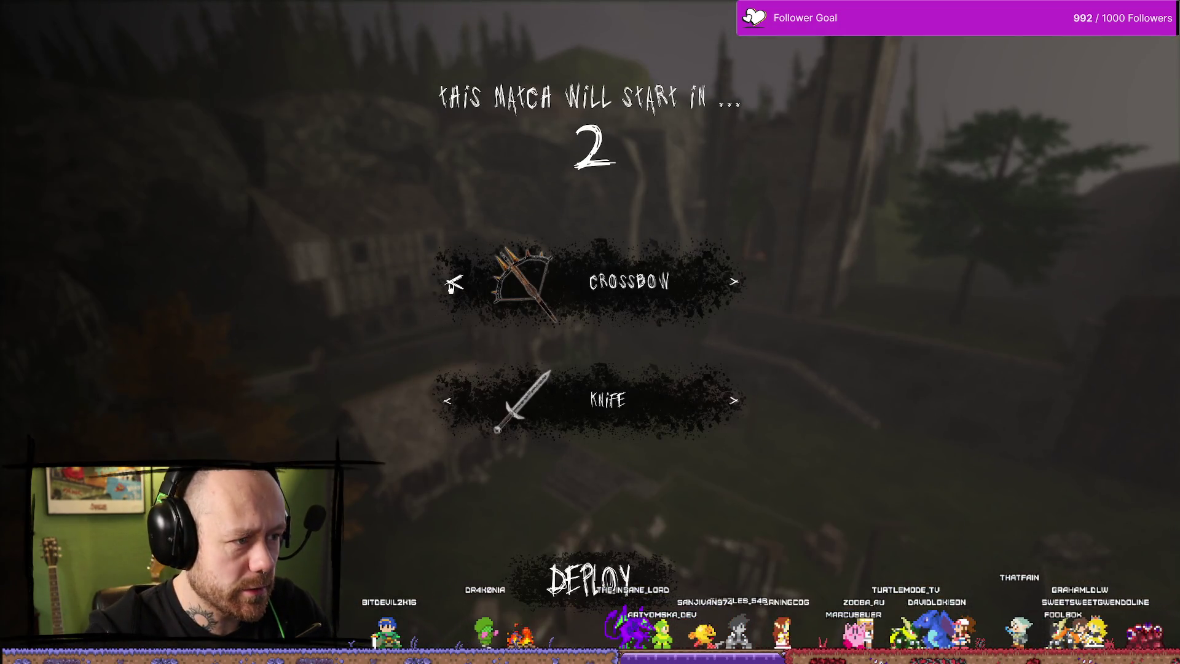
left_click(453, 283)
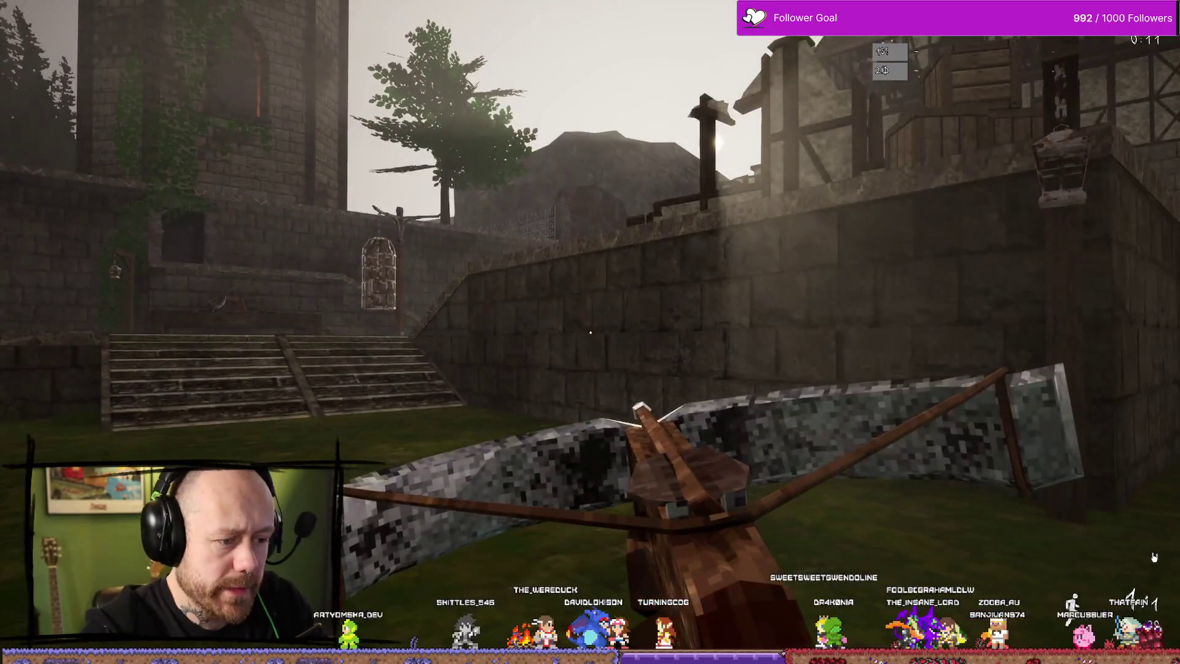
key("Escape")
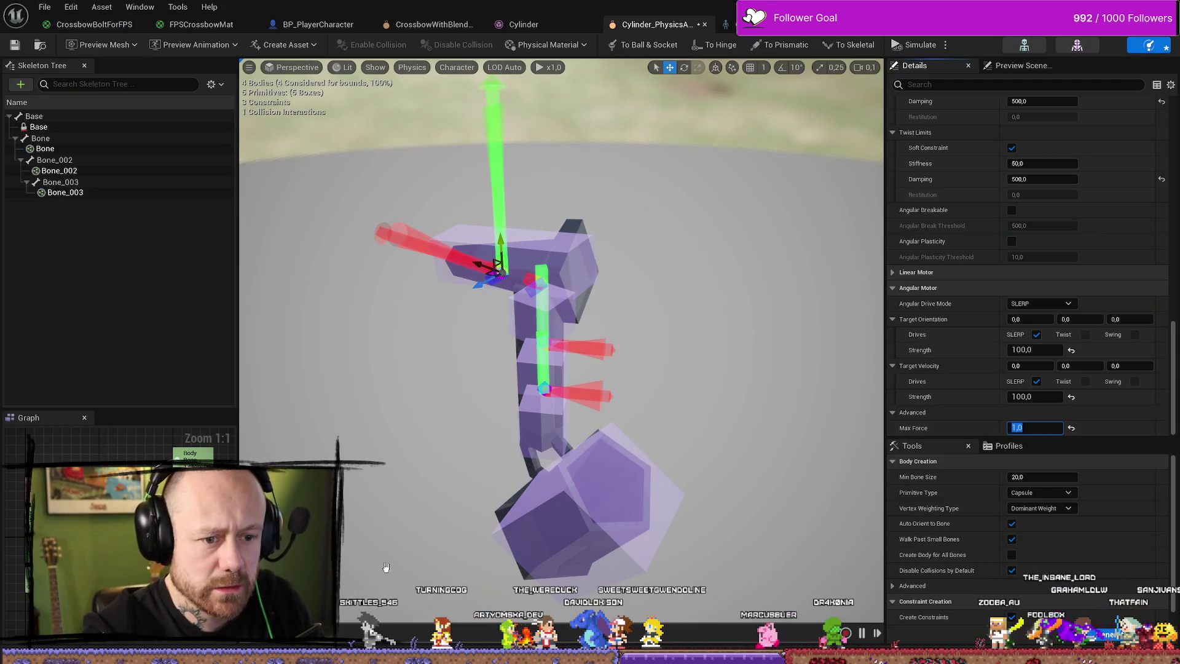
Set the string constraints' Max Force to 1 and launch another crossbow play test.
key("Escape")
scroll(1049, 424, "up", 1)
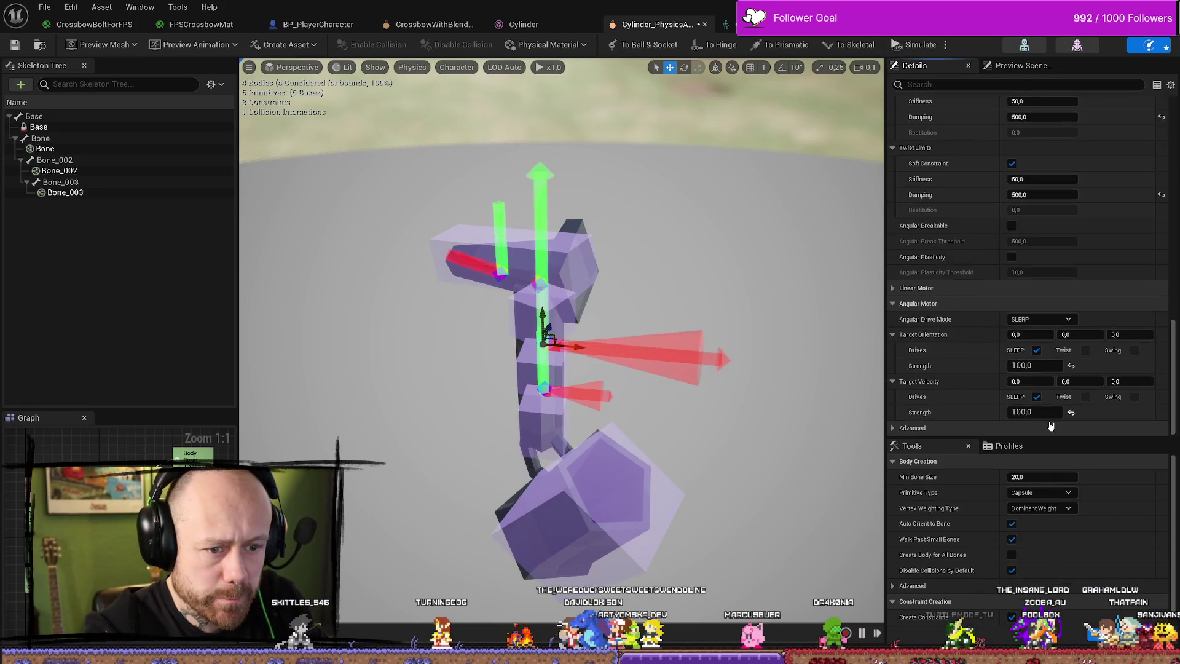
scroll(1047, 428, "down", 1)
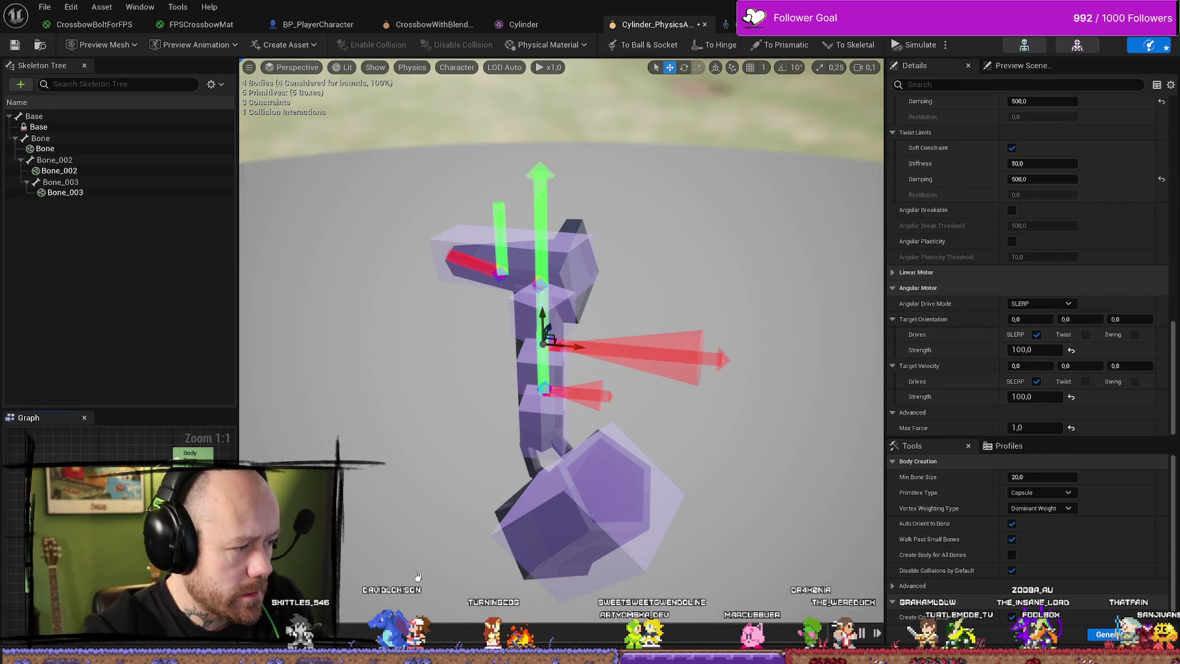
type("0")
key("Return")
type("1")
key("Return")
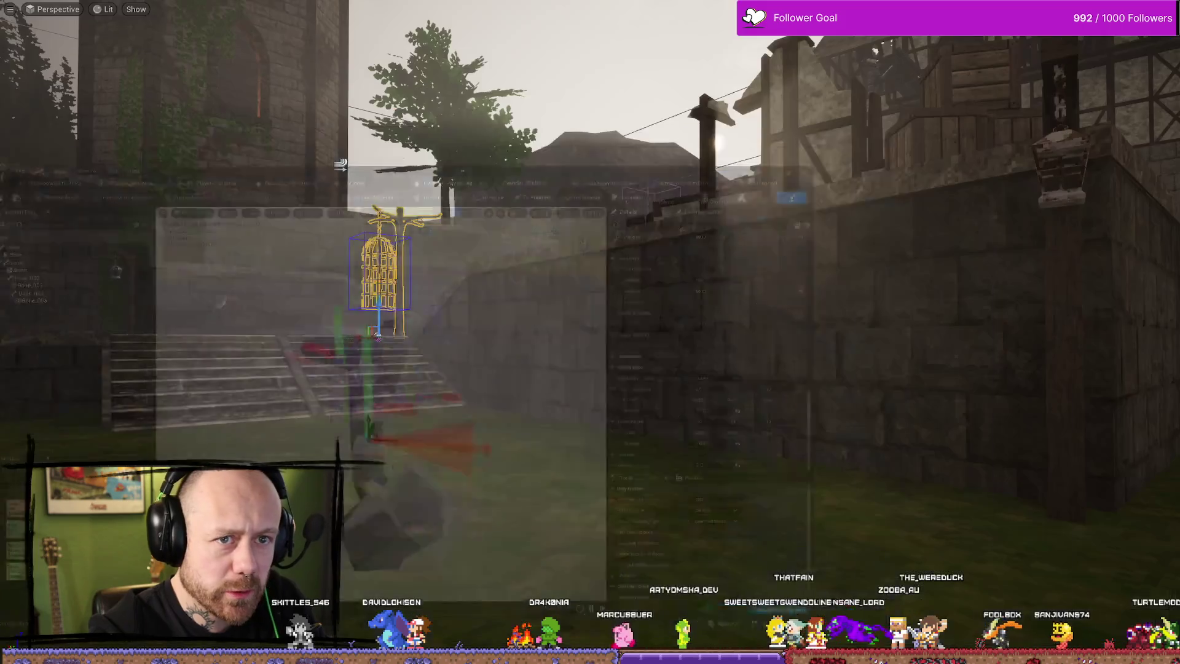
key("alt+p")
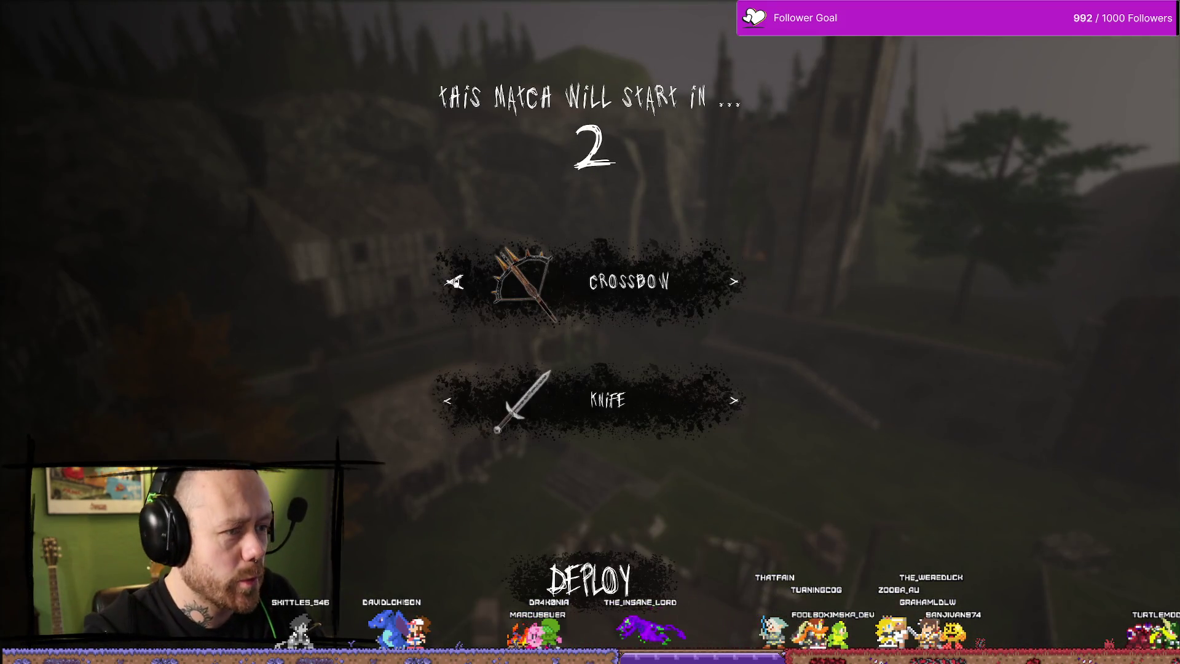
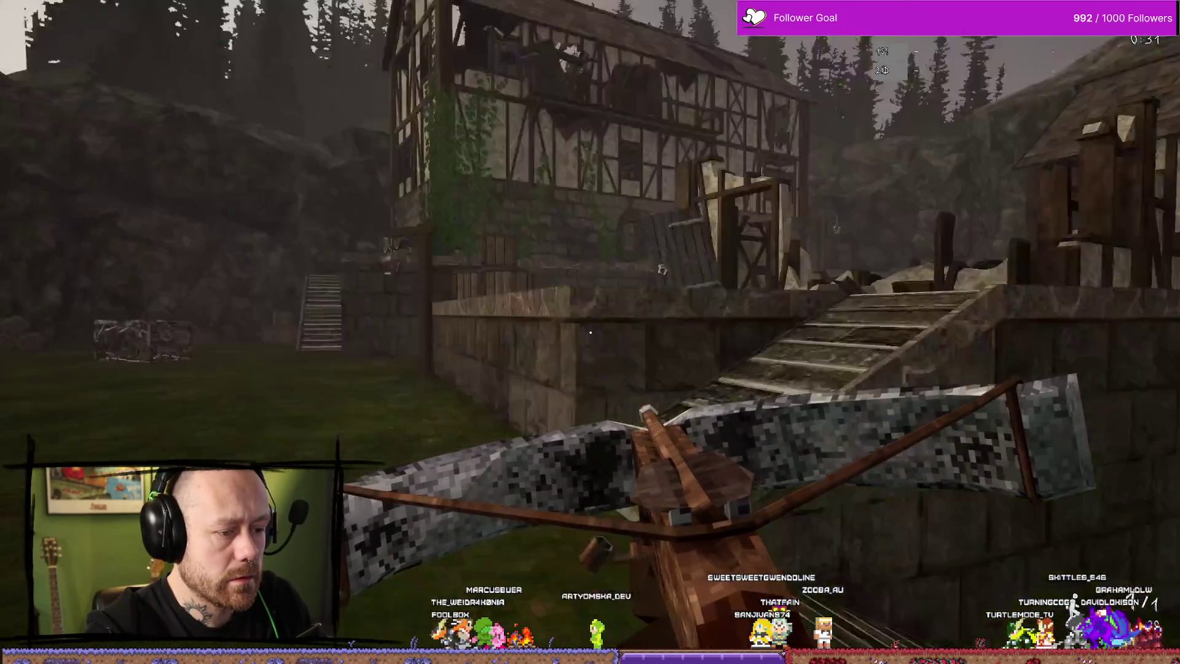
End the play test and return to the Cylinder_PhysicsAsset editor with its SLERP angular motor at strength 100.
key("Escape")
key("ctrl+space")
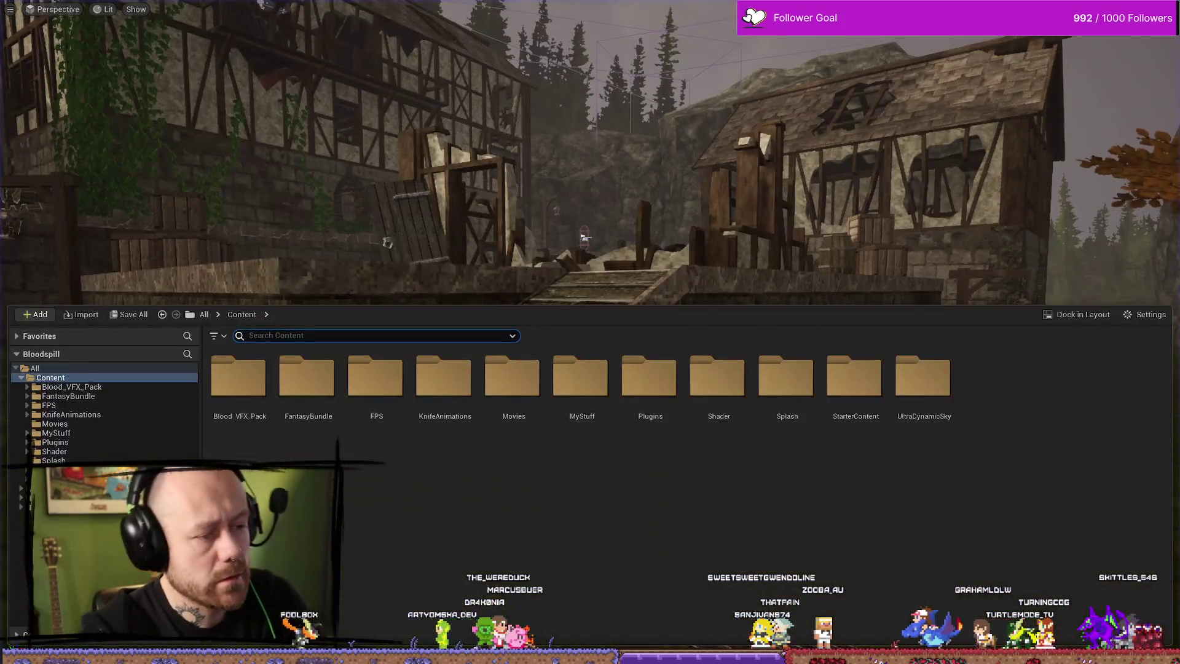
key("alt+Tab")
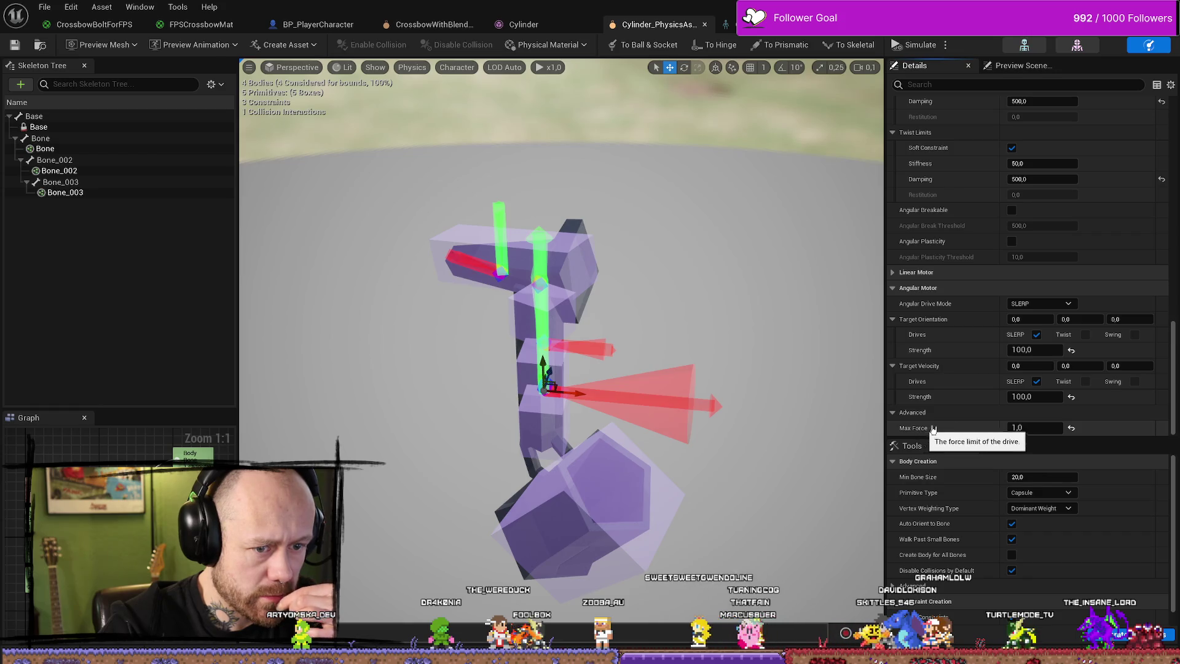
Alternate the angular motor Max Force between 0,5 and 1,0 to compare.
type("0,5")
key("Return")
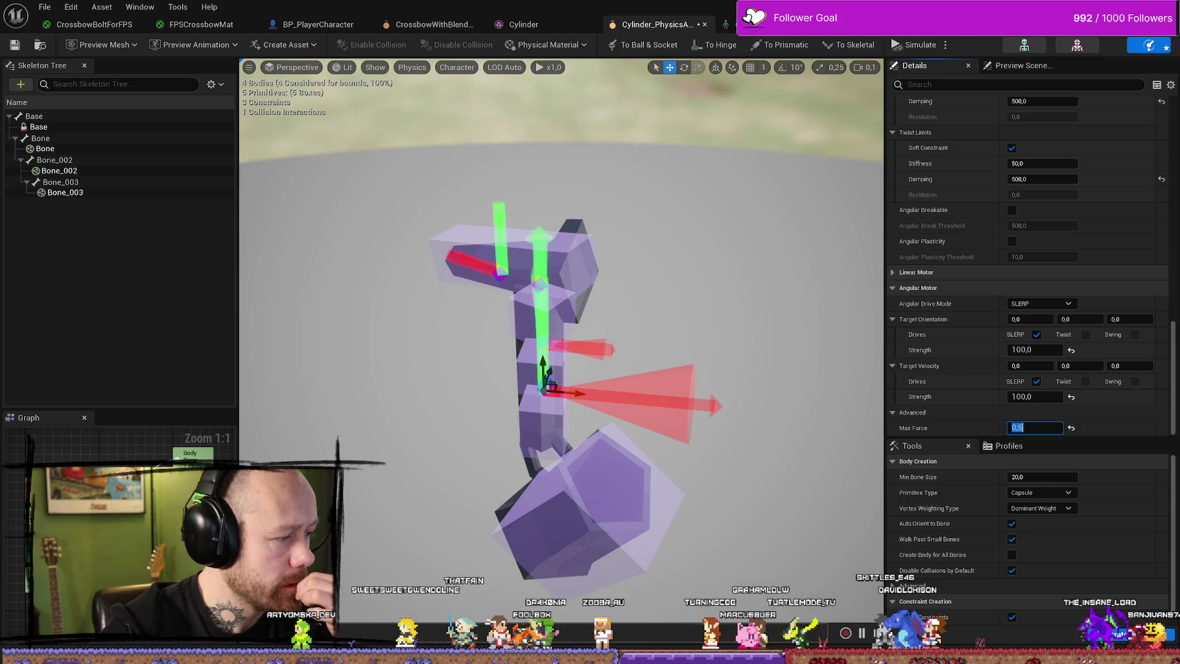
type("1")
key("Return")
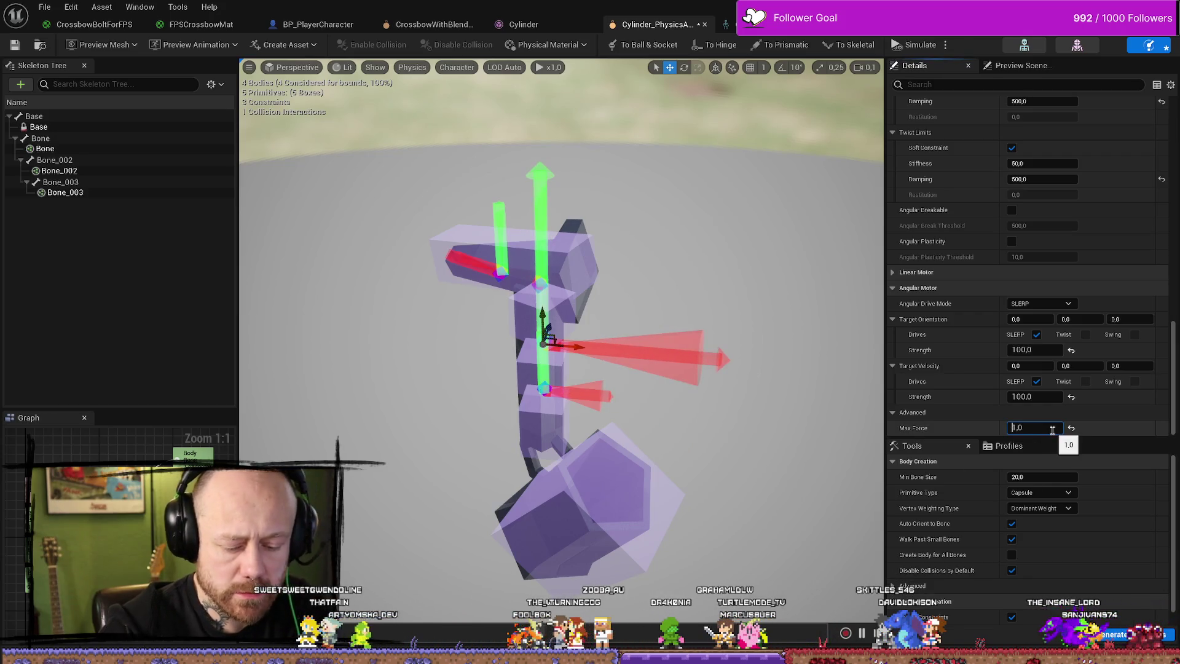
left_click(1052, 428)
key("BackSpace")
type("0,5")
key("Return")
Settle Max Force at 0,5, select the lower string constraint, and start a play test.
type("1")
key("Return")
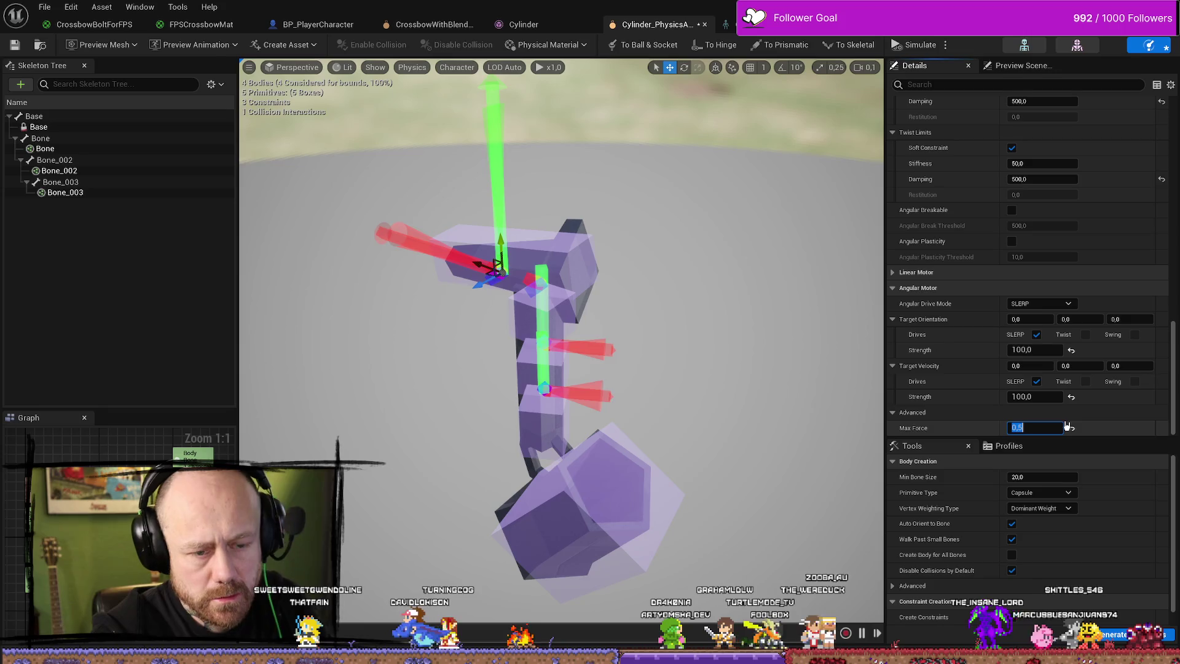
key("BackSpace")
type("0,5")
key("Return")
left_click(21, 47)
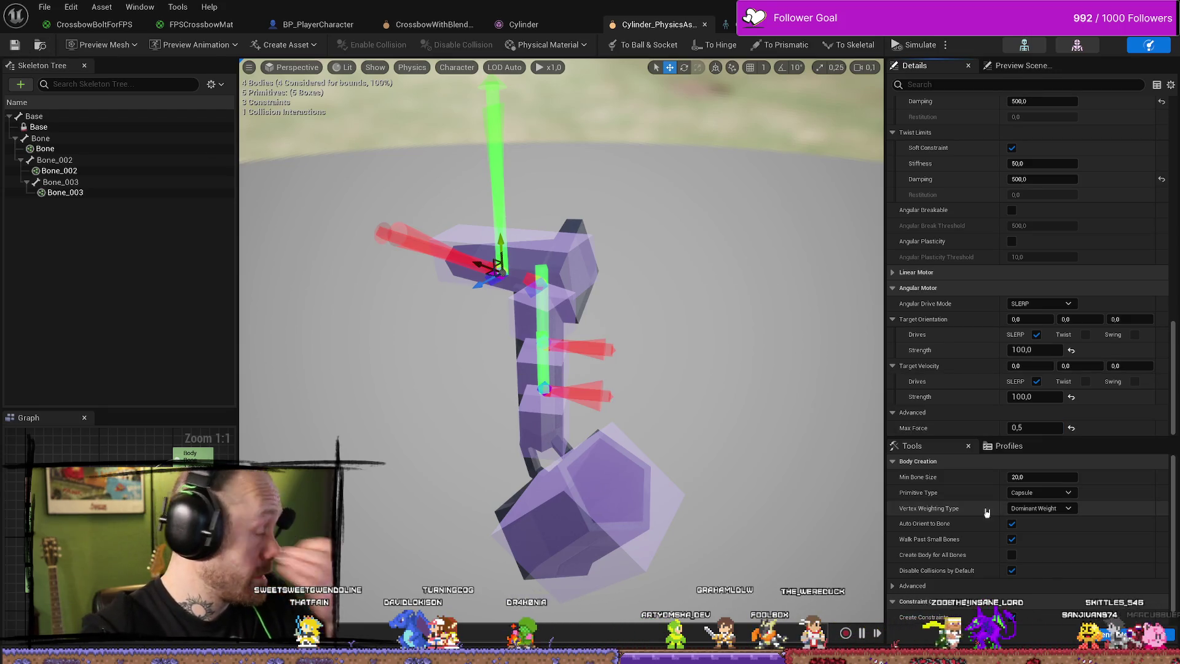
left_click(544, 388)
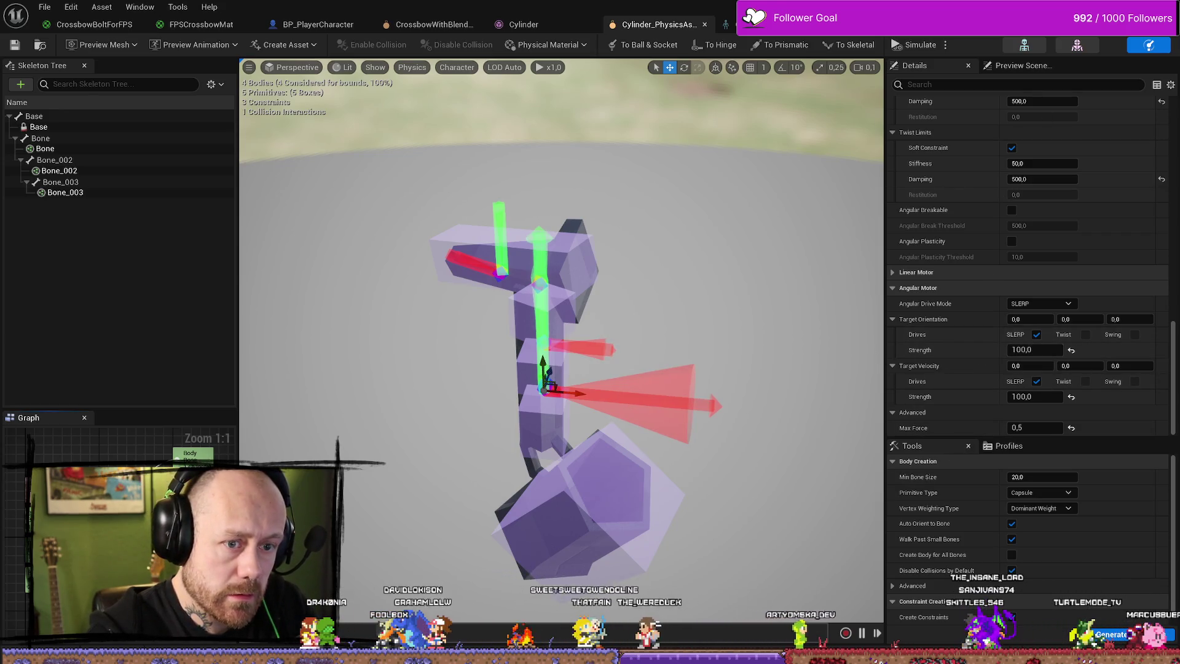
key("alt+p")
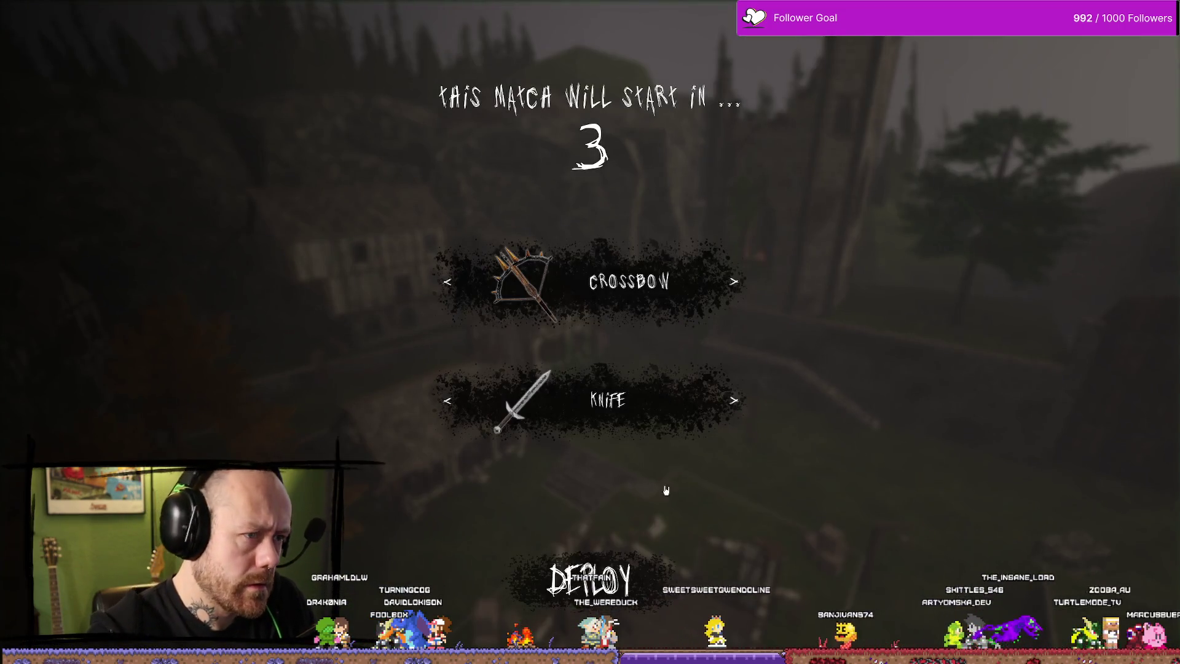
Restart the match, switch the loadout, and deploy with the crossbow.
left_click(577, 568)
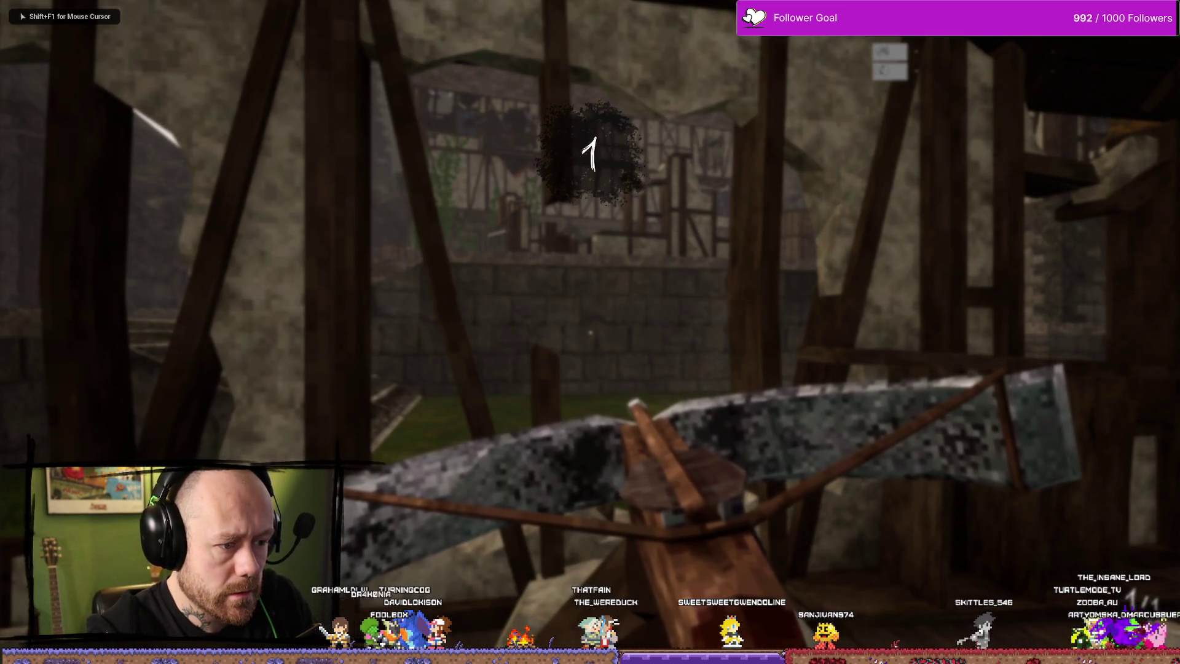
key("Escape")
key("alt+p")
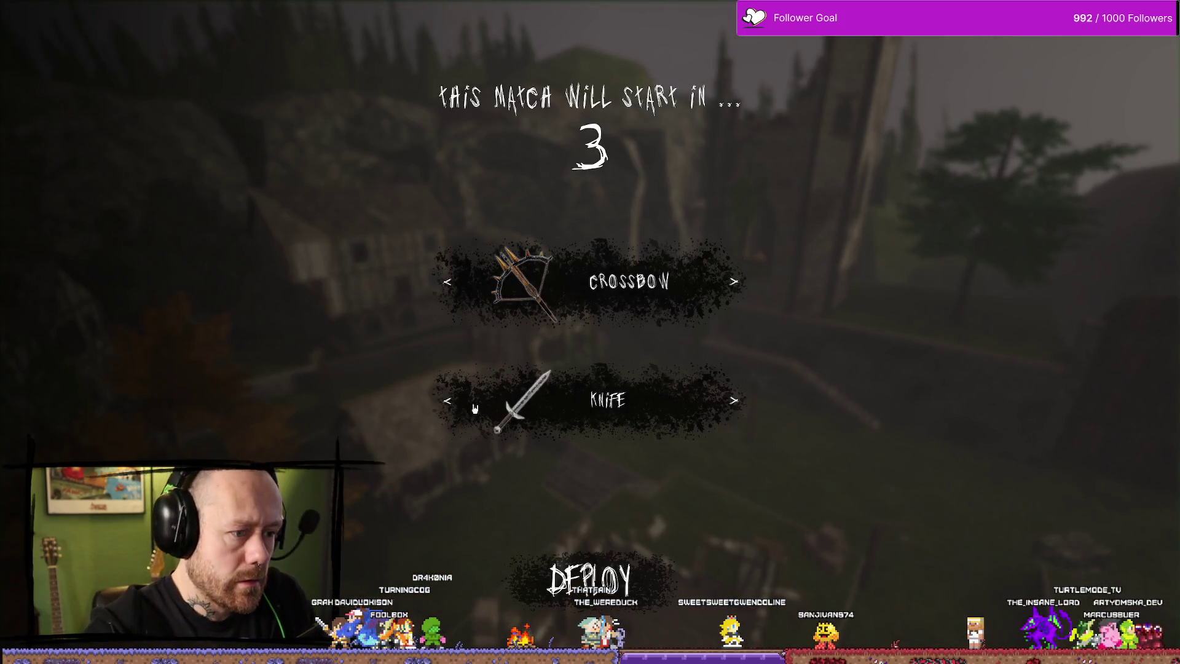
left_click(455, 282)
left_click(621, 556)
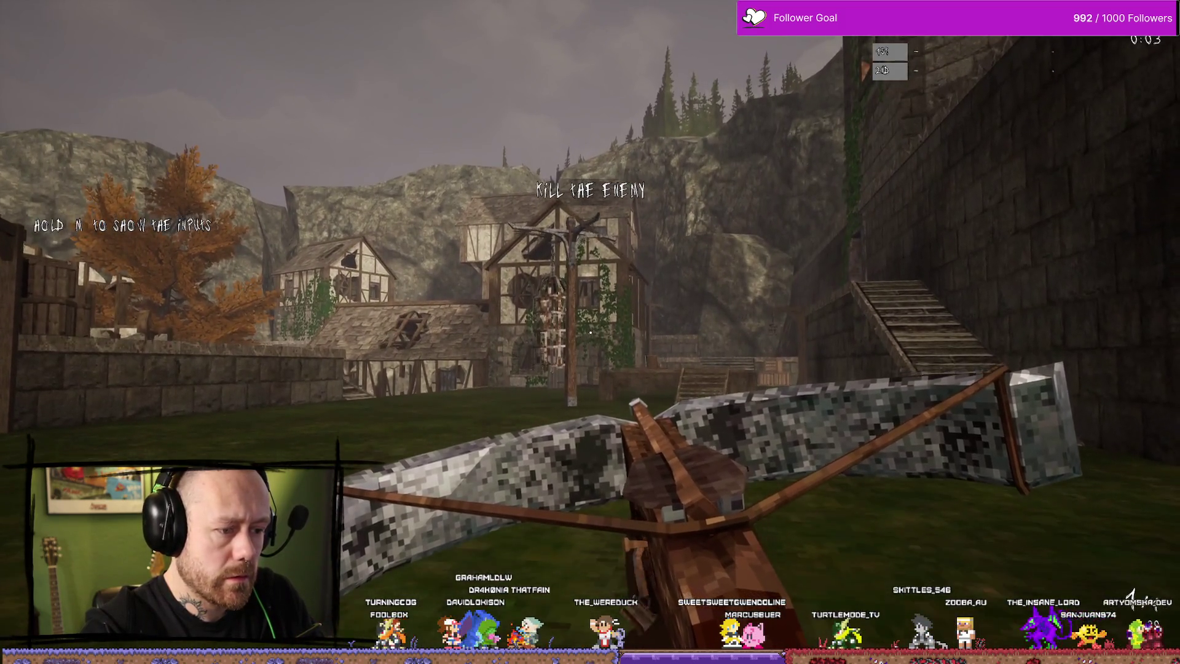
Walk toward the timber houses, then stop the play test and show the Content folders.
key("w")
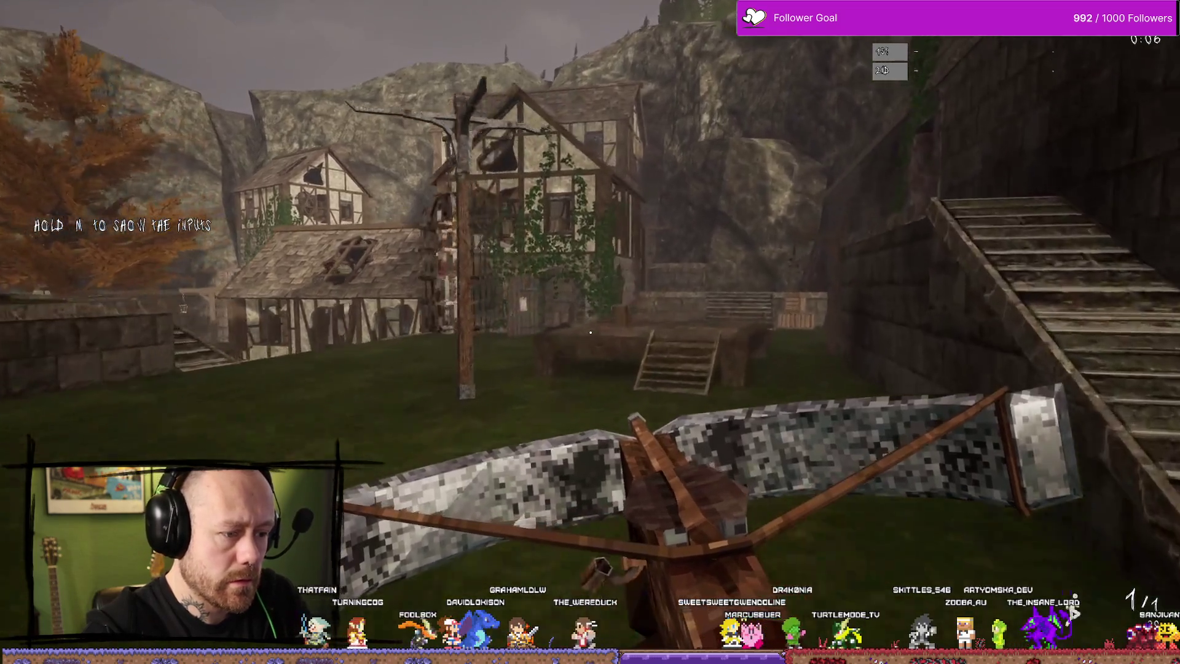
mouse_move(590, 332)
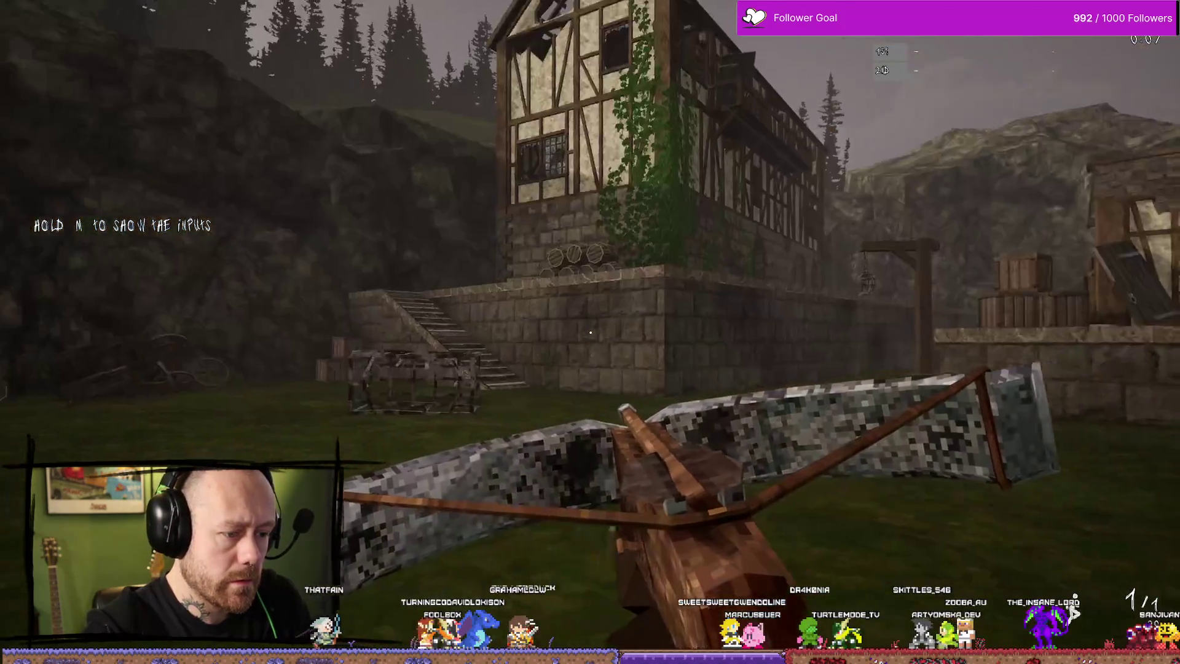
key("Escape")
key("ctrl+space")
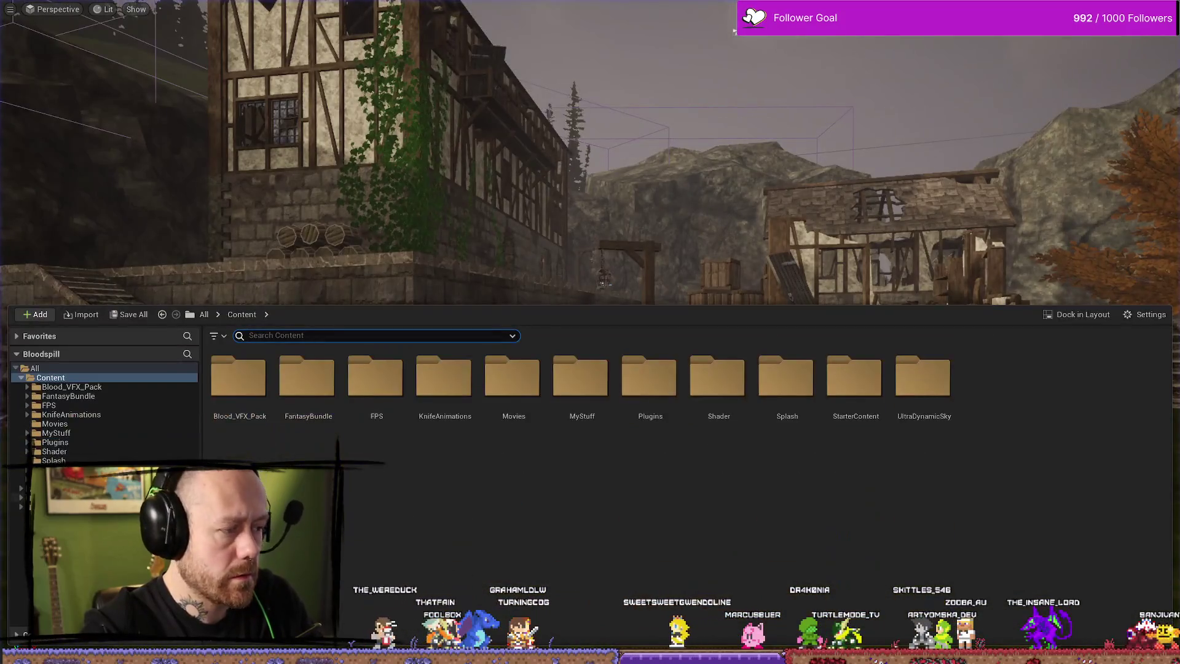
Set the angular motor Max Force to 1,0 and the target orientation strength to 2,0.
key("alt+Tab")
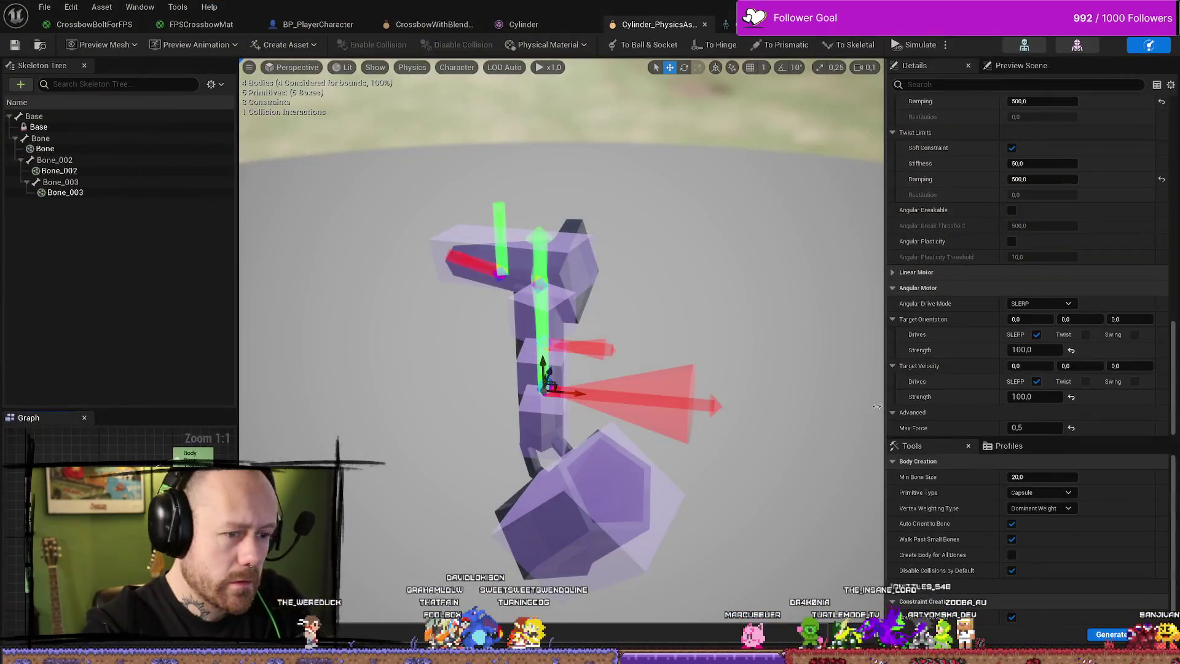
left_click(1062, 427)
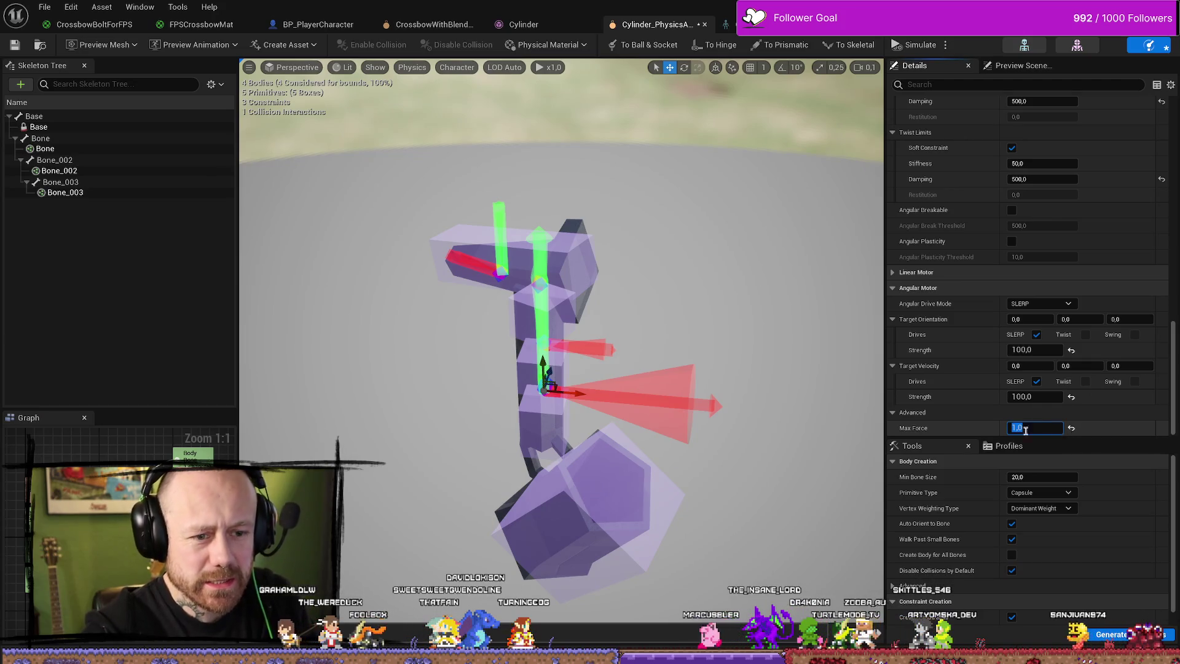
type("0,5")
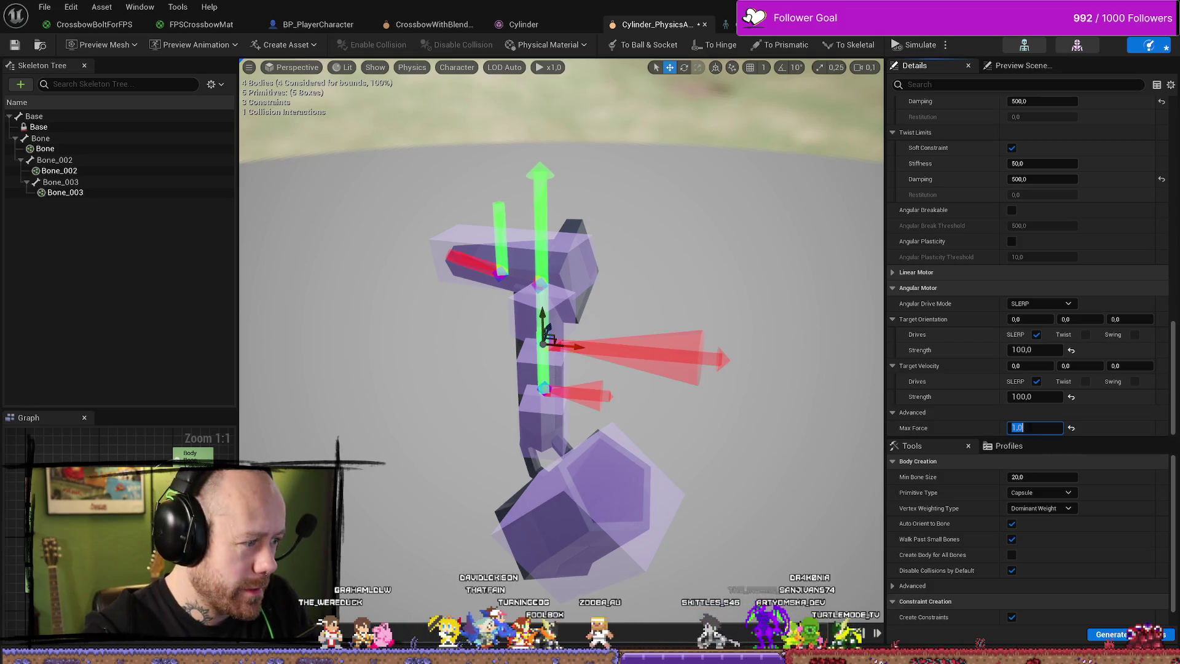
type("0,5")
key("Return")
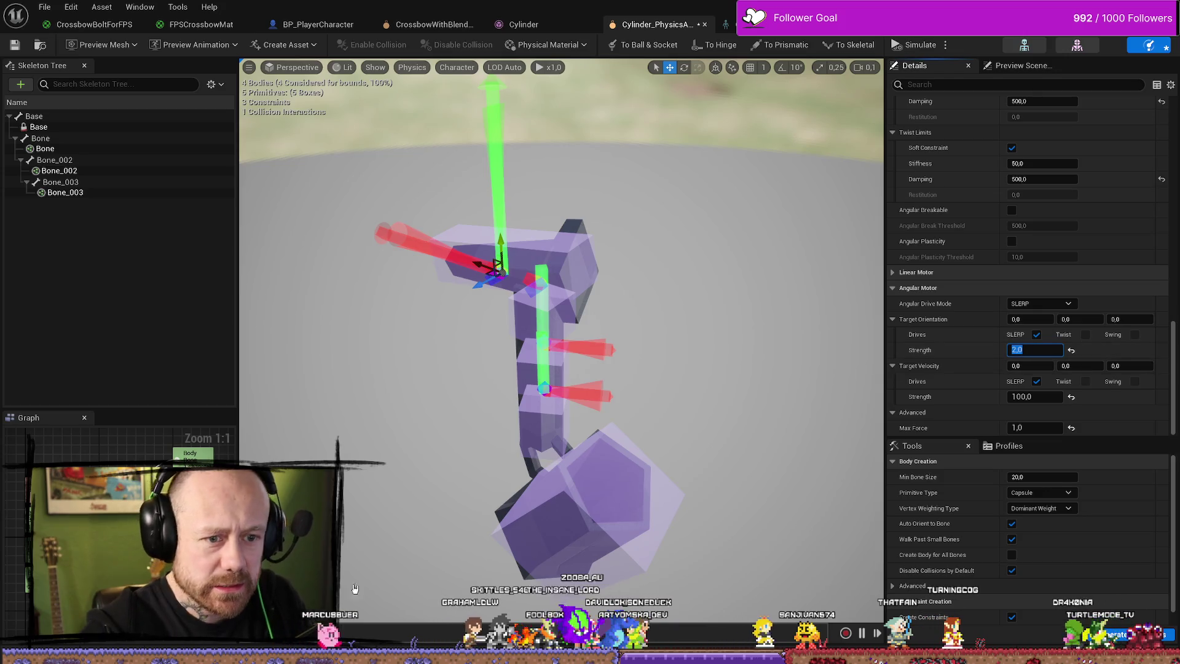
type("100")
key("Return")
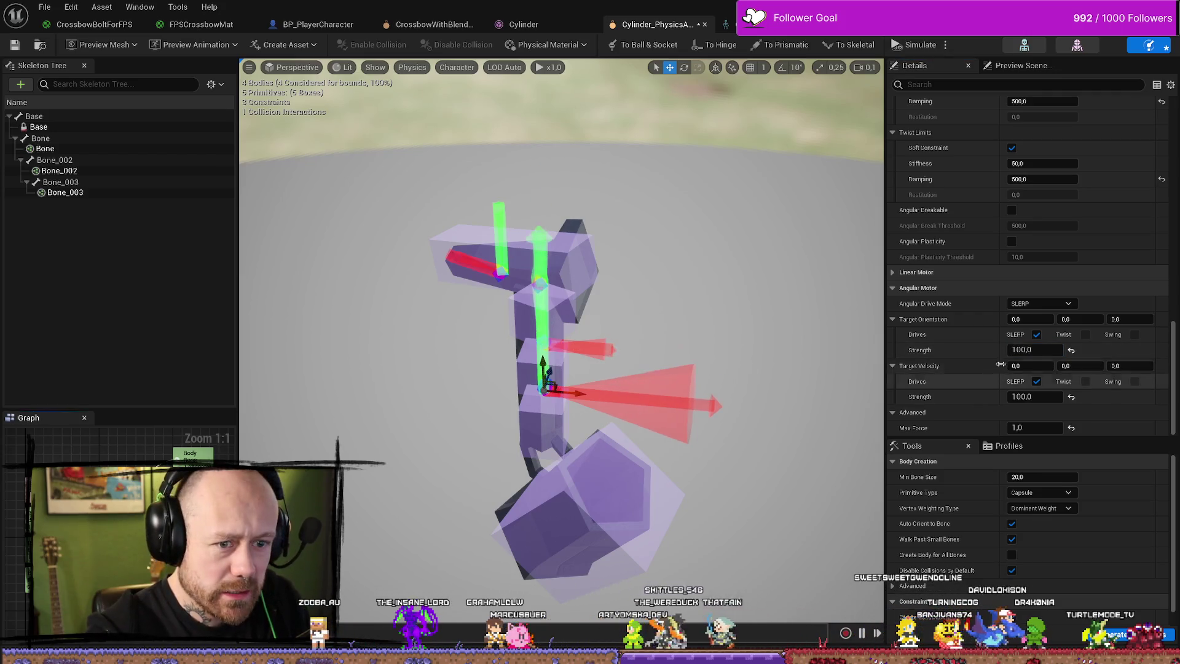
type("100")
key("Return")
key("Return")
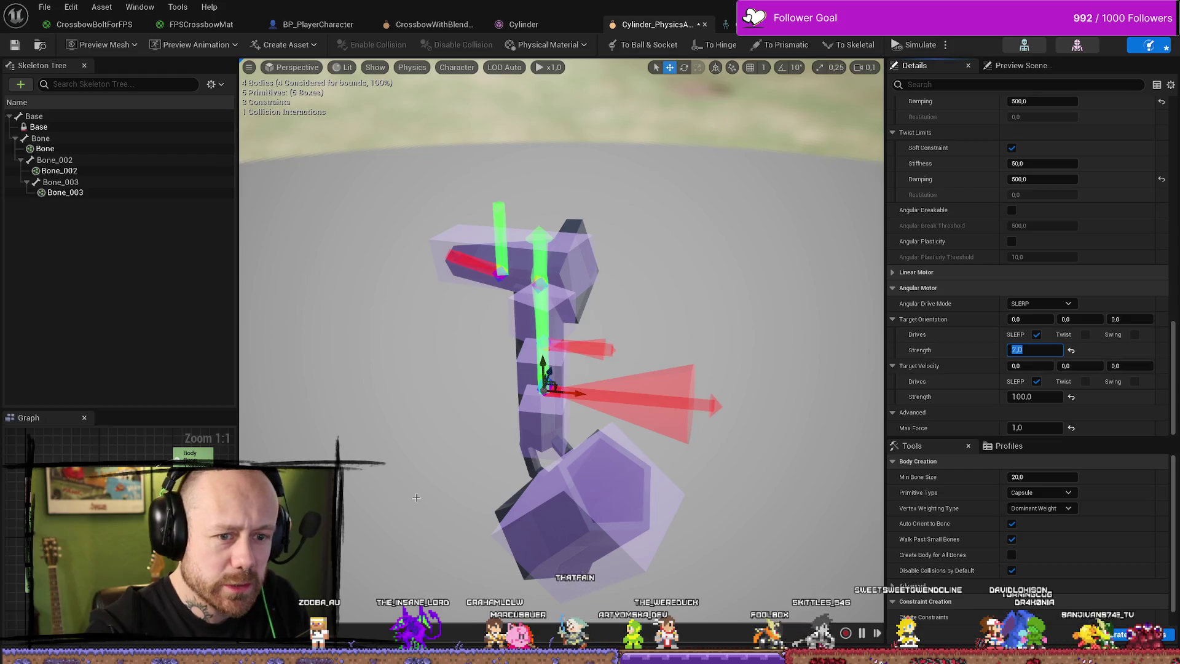
Confirm SLERP as the angular drive mode and close the physics asset editor.
left_click(1044, 303)
left_click(1069, 297)
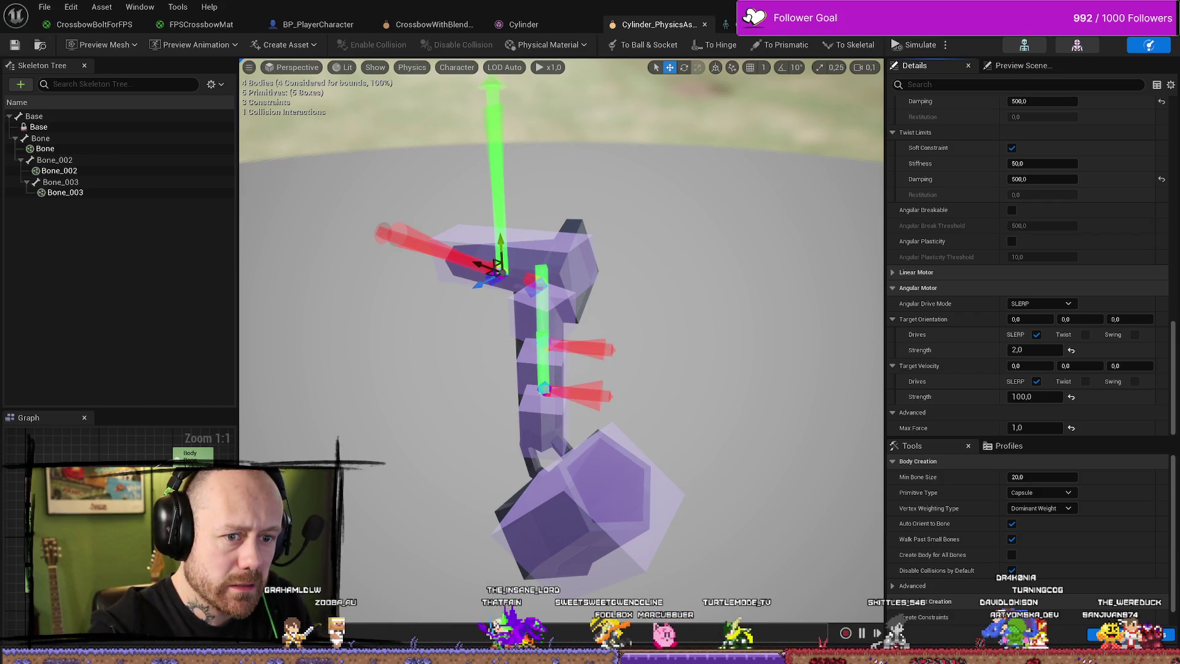
key("alt+F4")
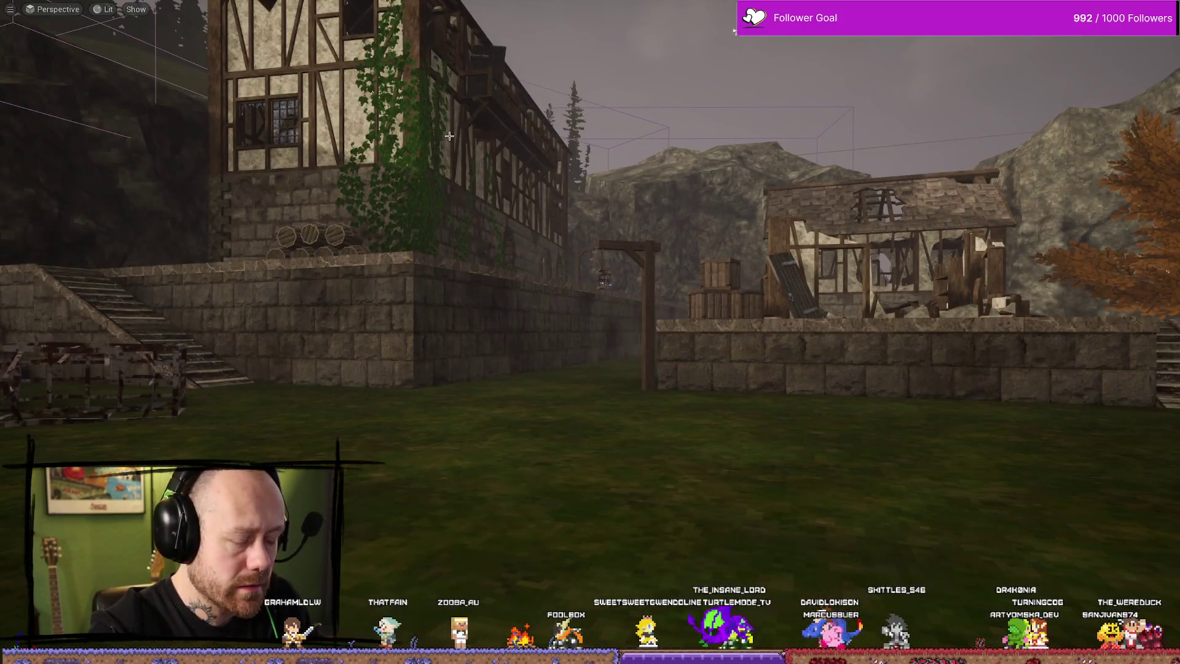
Play-test by walking through the courtyard and up the castle stairs, then stop.
key("alt+p")
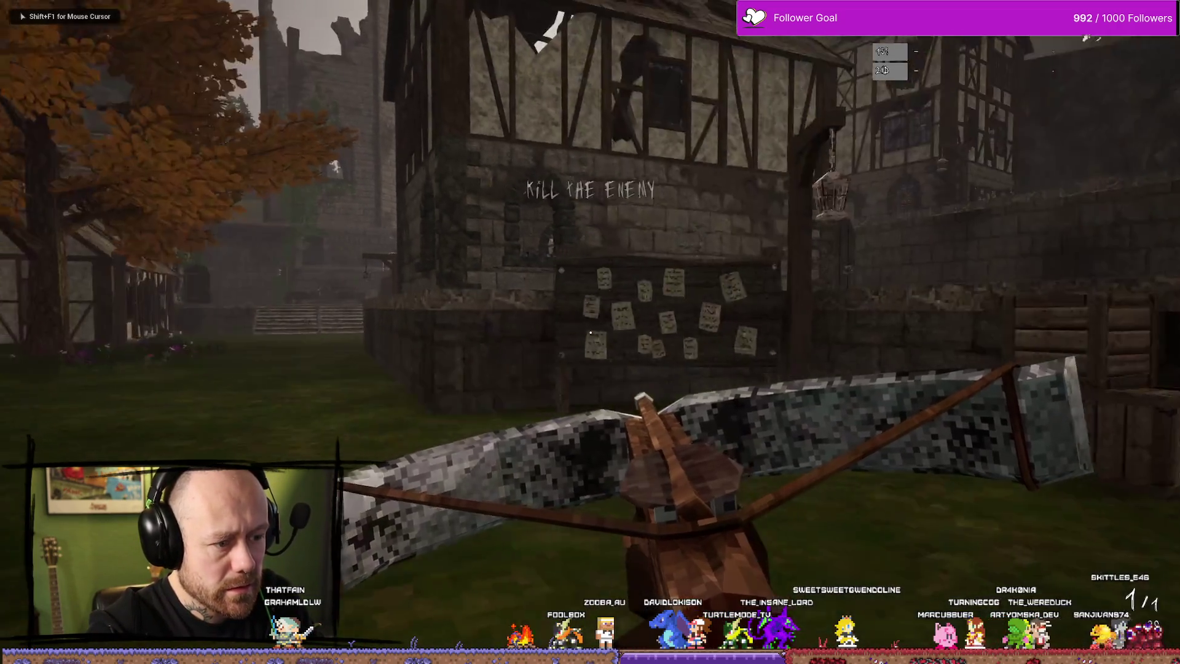
key("w")
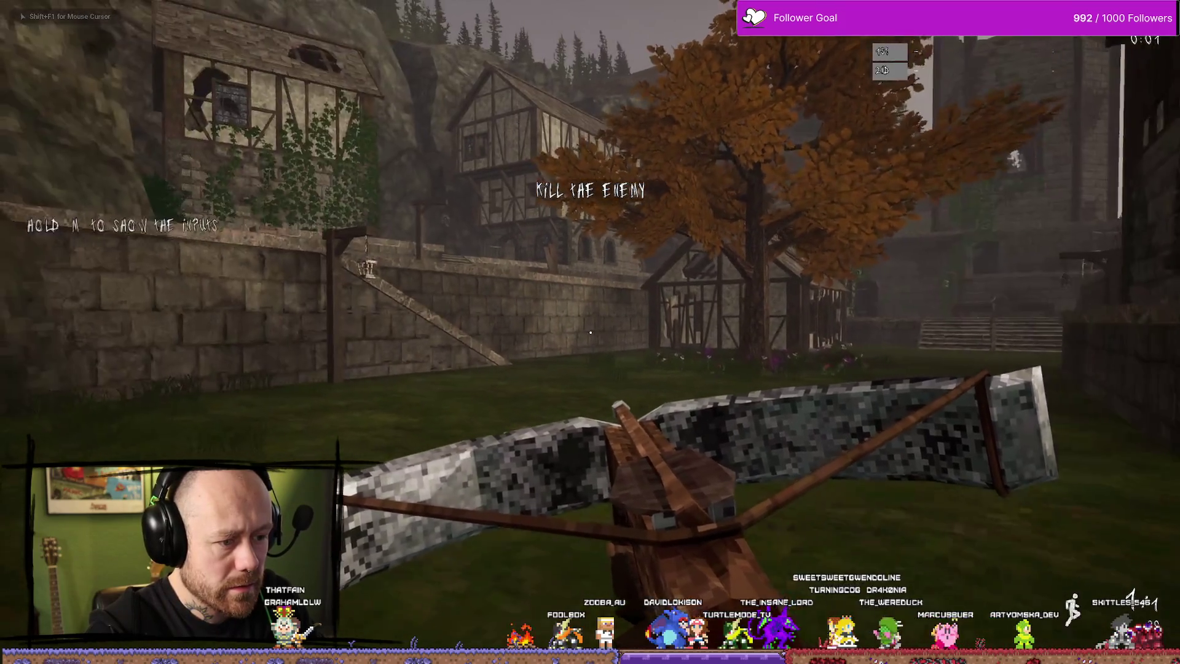
key("w")
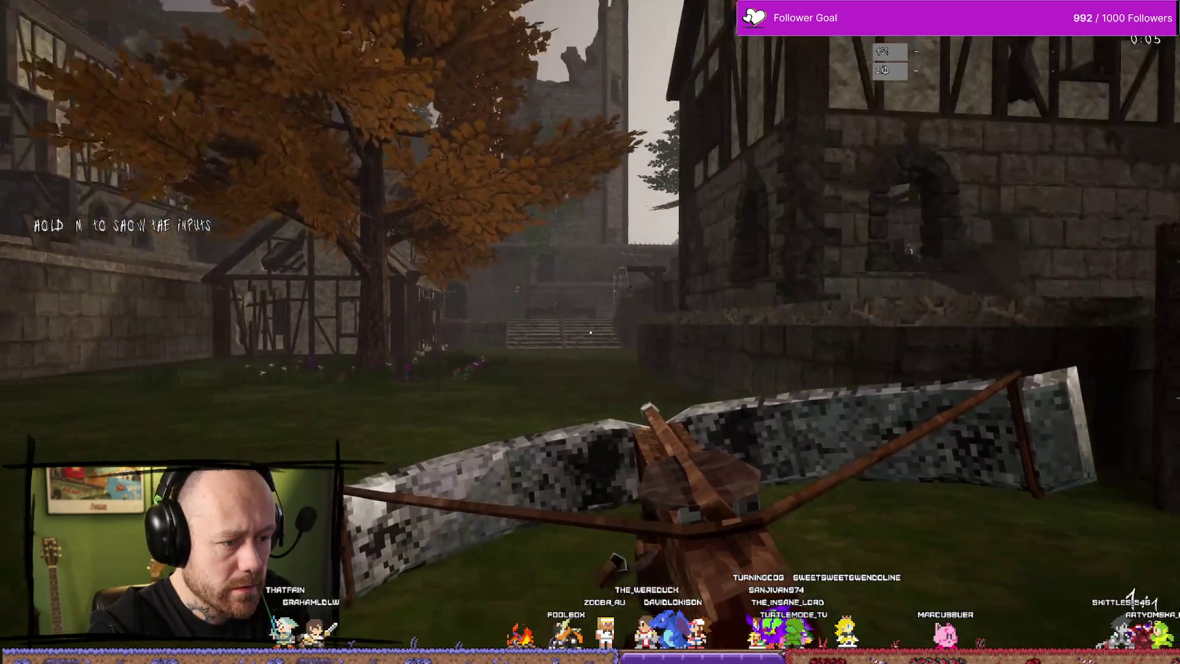
key("w")
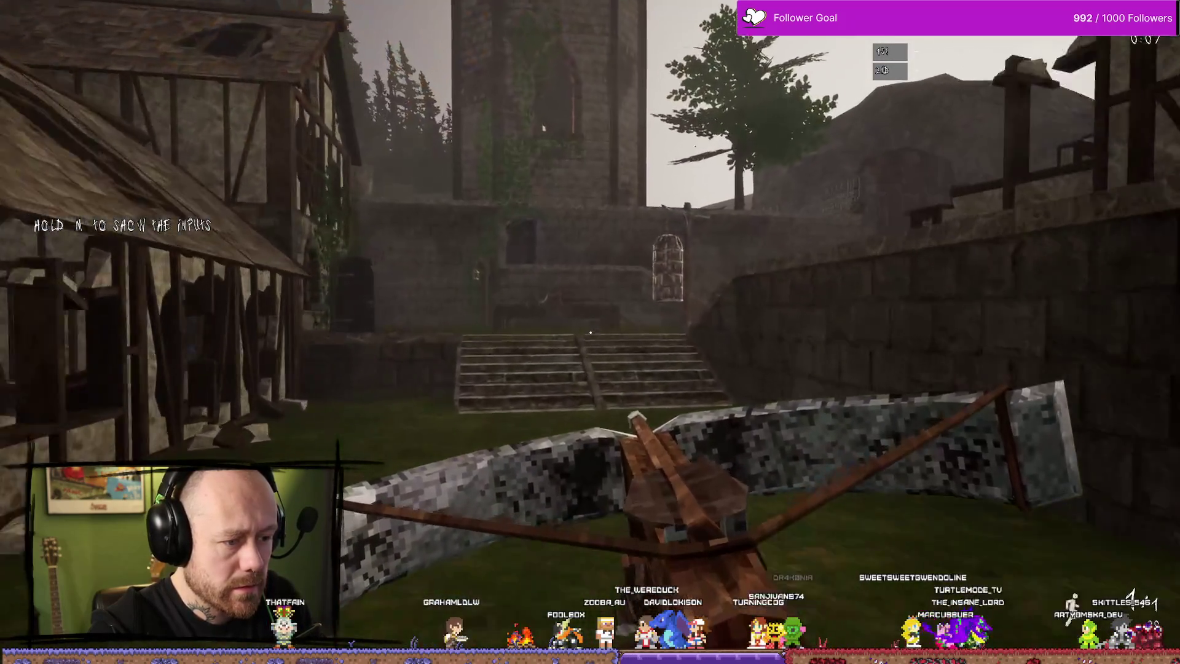
key("w")
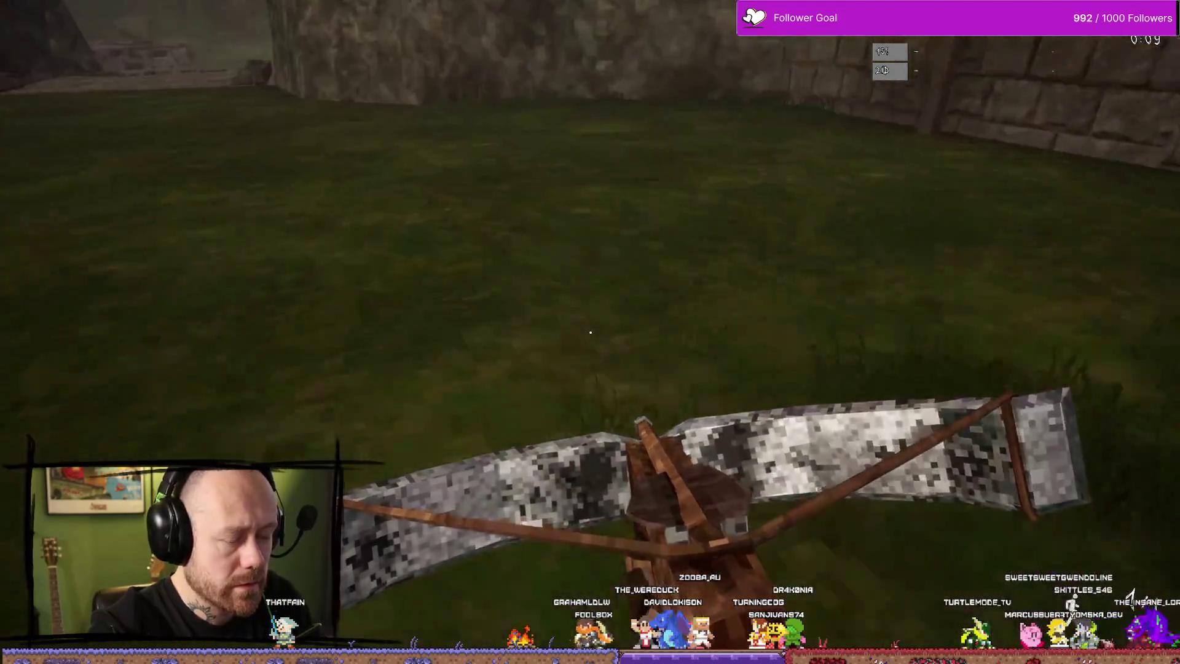
key("w")
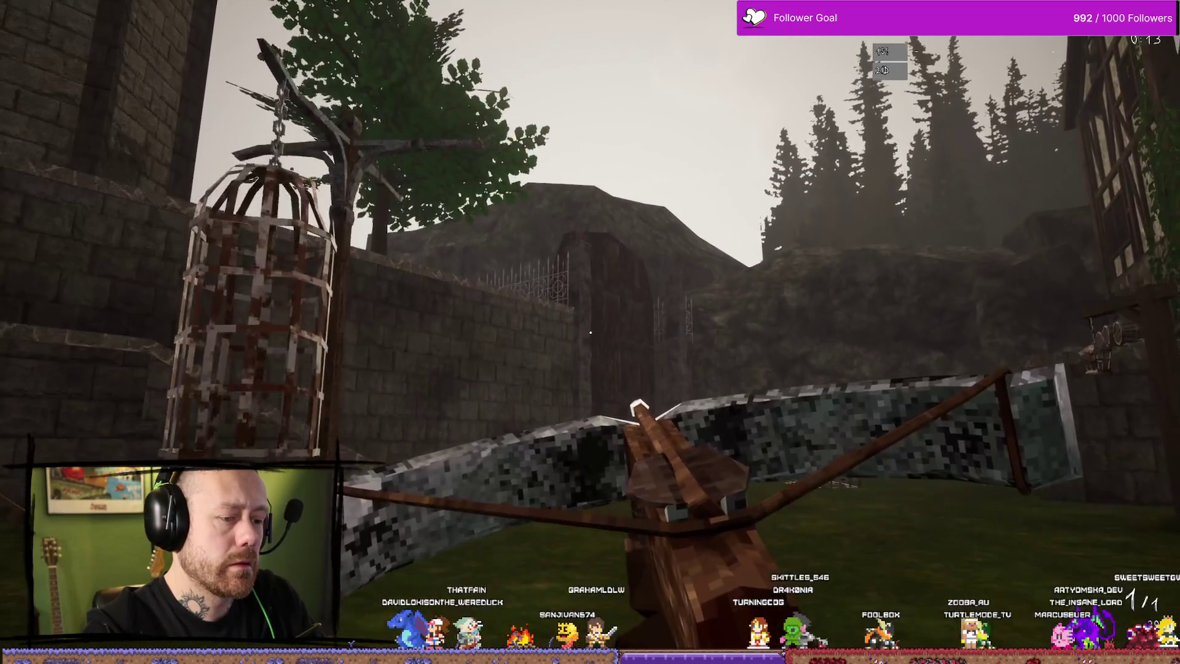
key("Escape")
key("ctrl+space")
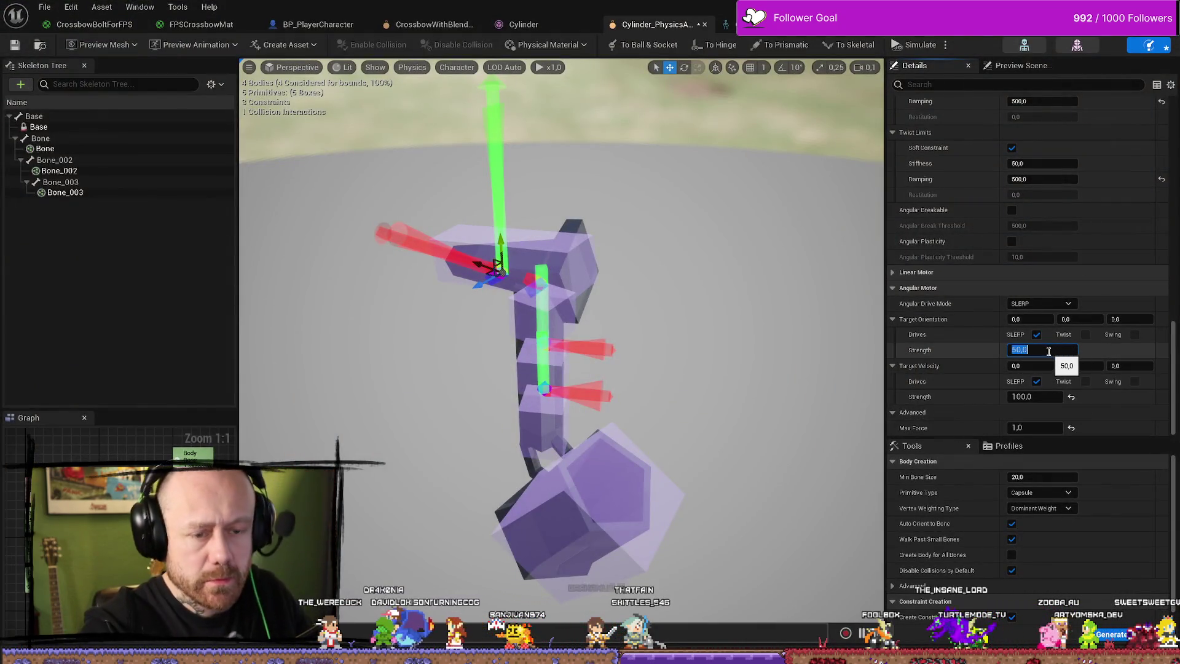
Set the angular motor's target orientation strength to 2.
type("2")
key("Return")
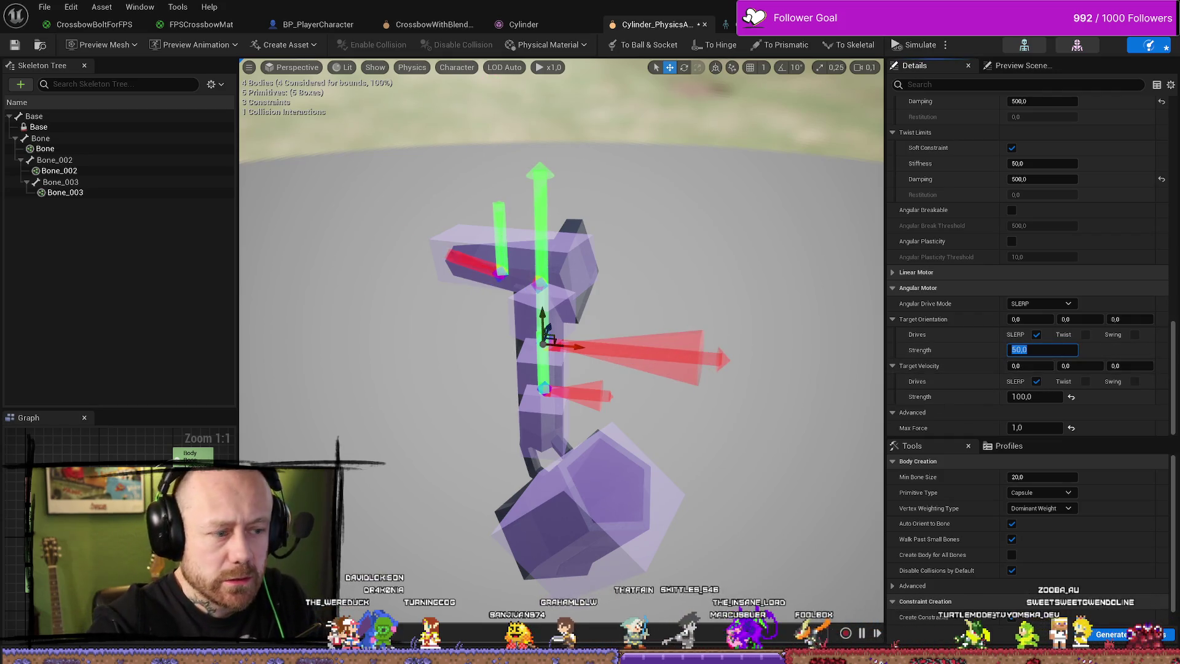
type("2")
key("Return")
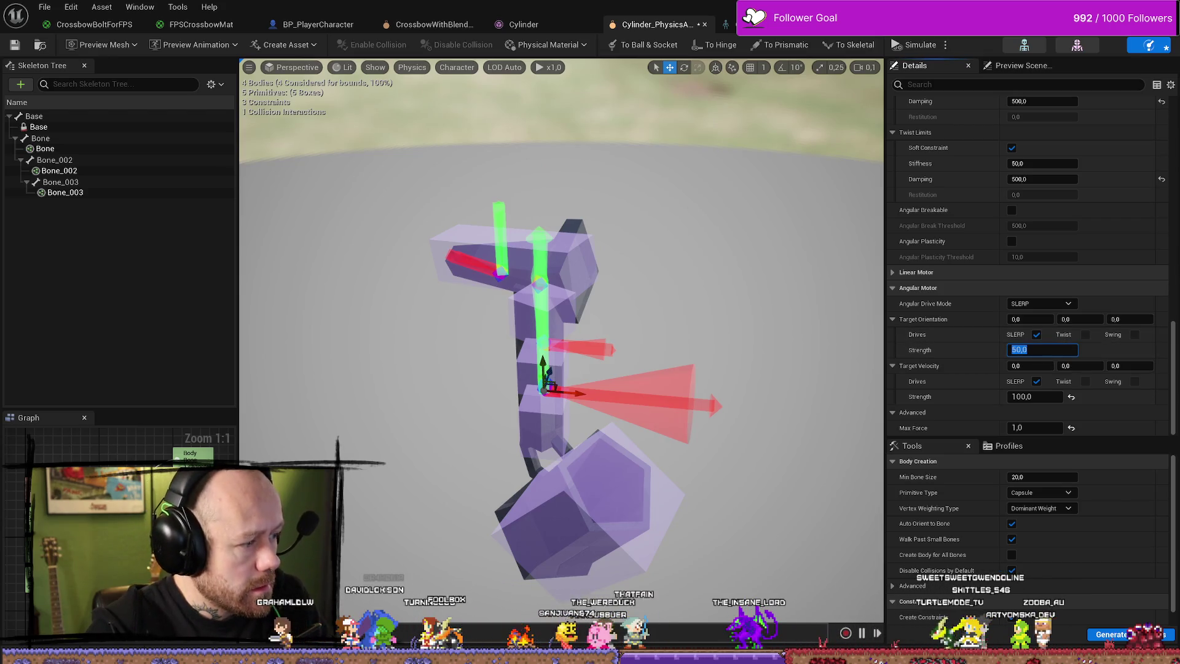
scroll(1014, 234, "up", 10)
scroll(1014, 234, "up", 6)
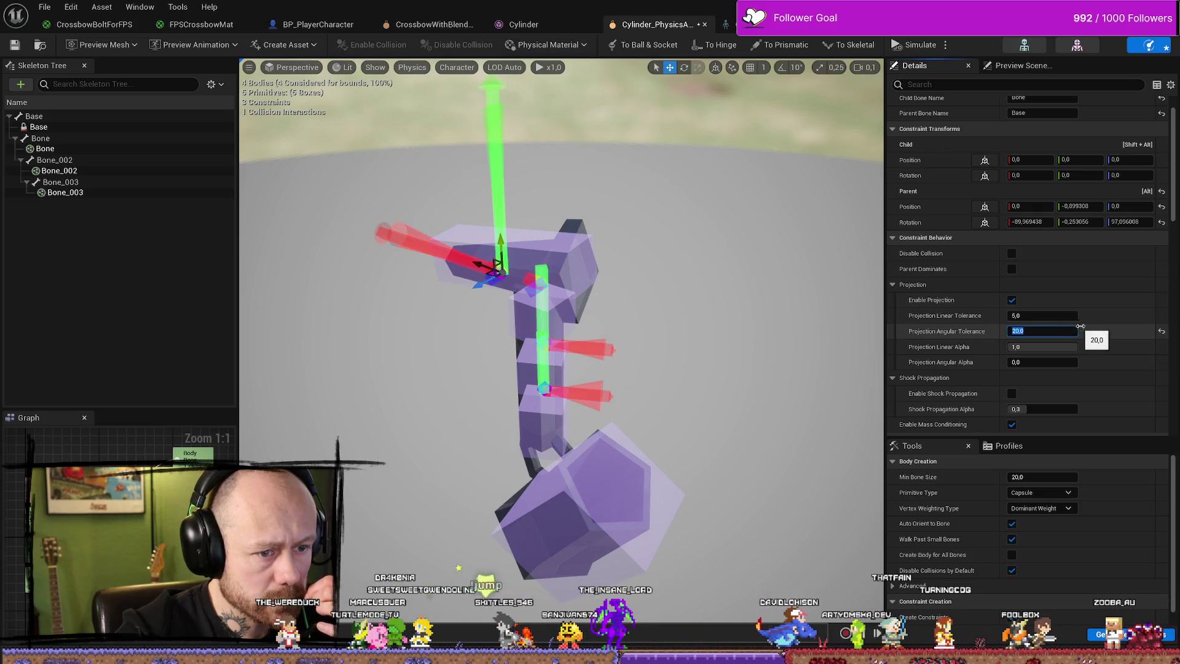
Try a projection angular tolerance of 90, then settle it at 20.
type("90")
key("Return")
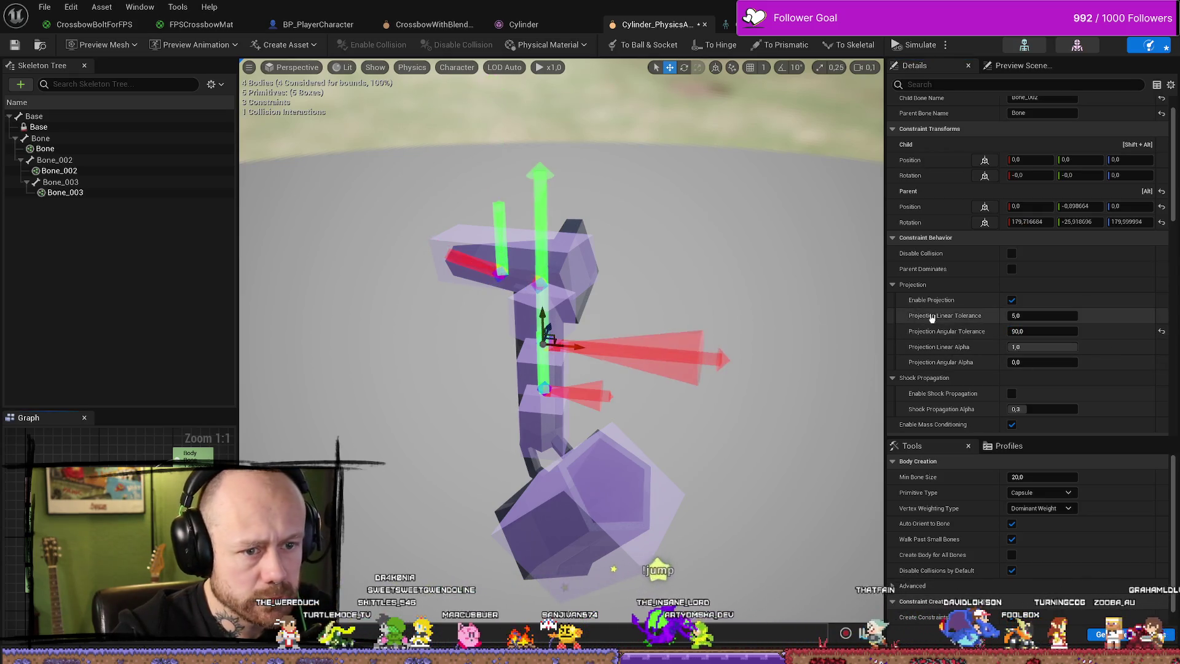
key("ctrl+z")
left_click(1042, 331)
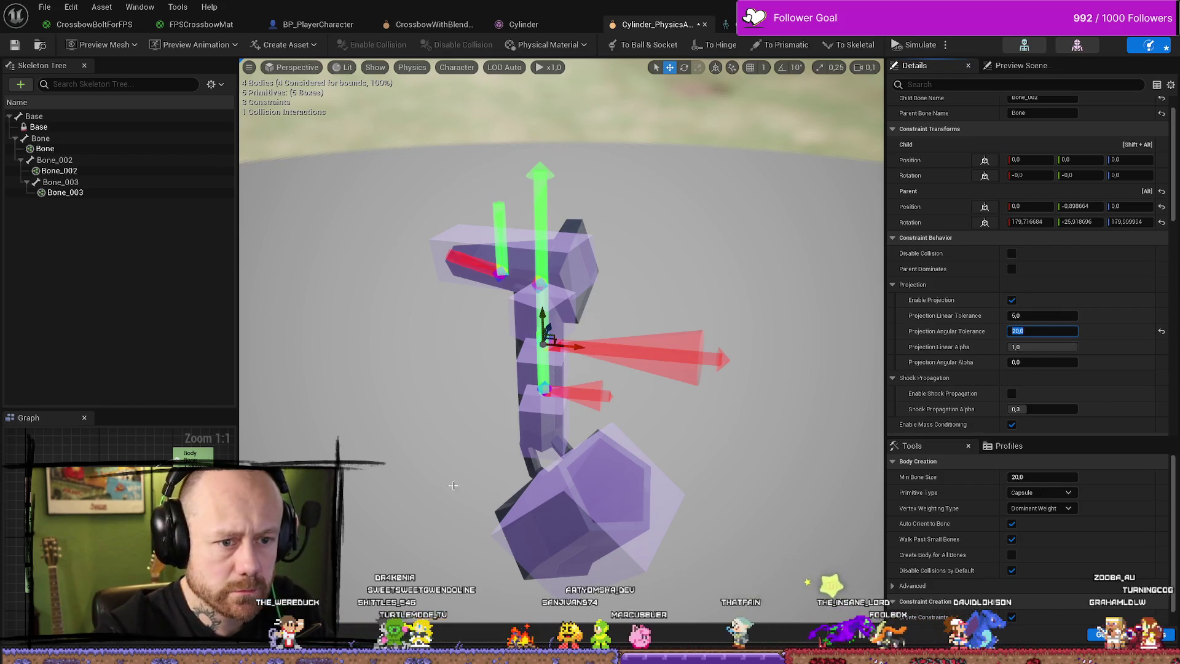
type("90")
key("Return")
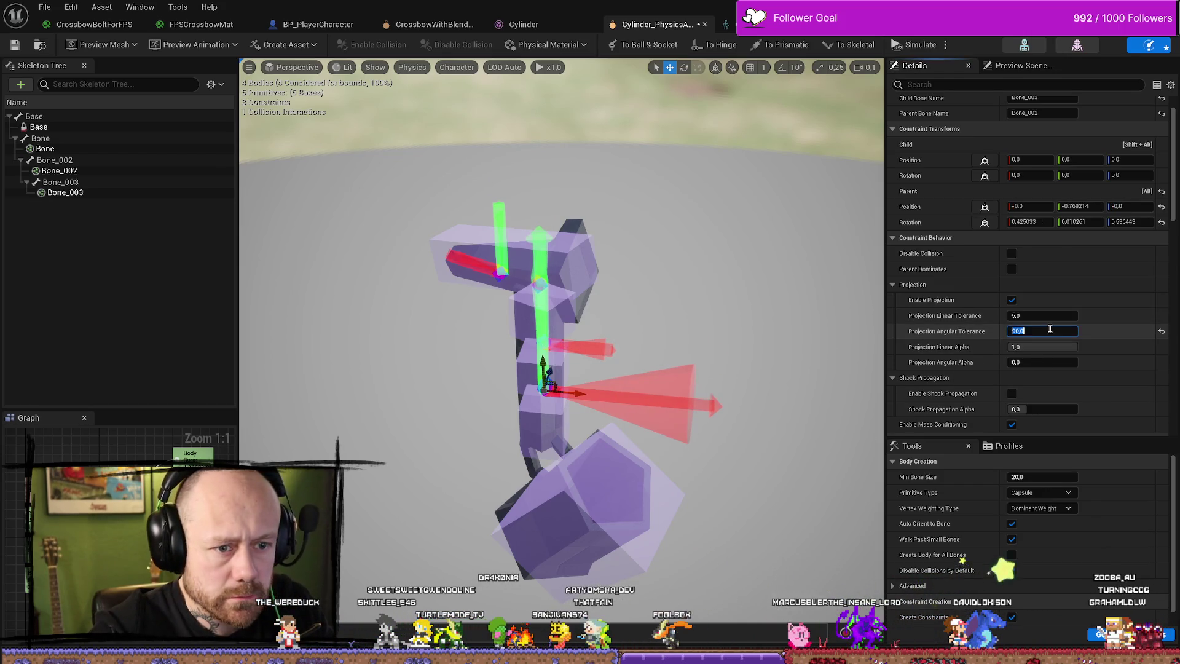
type("0")
key("Return")
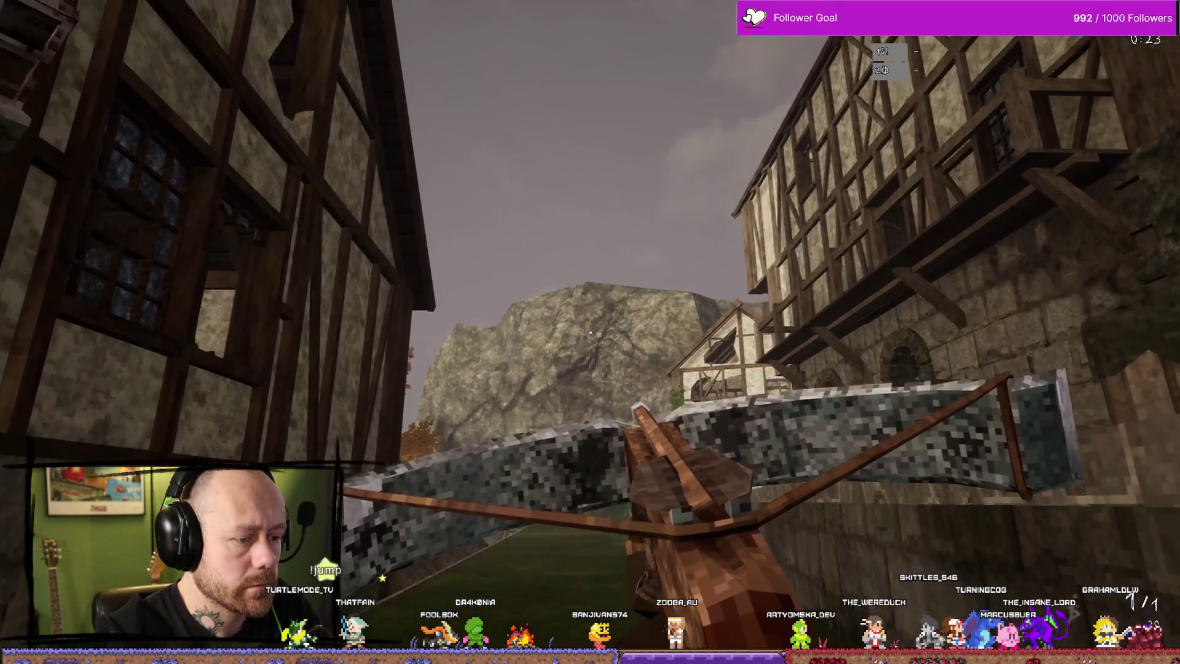
Walk the crossbow down the village alley past the rock, wall and timber houses, then stop the play test.
key("w")
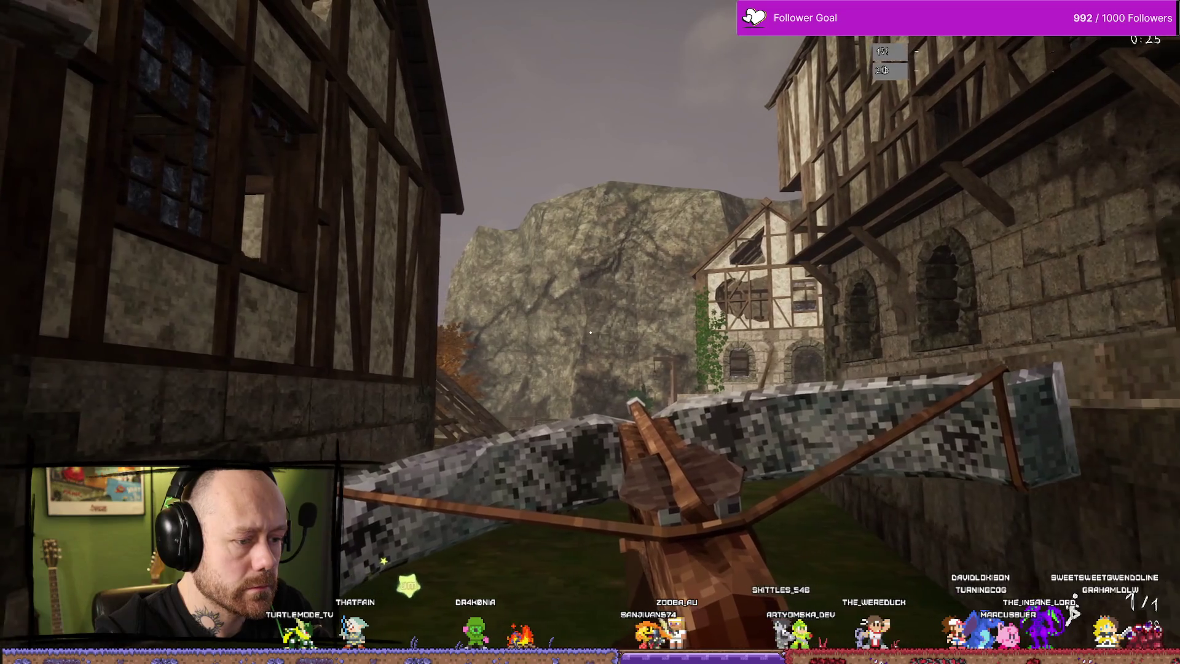
key("w")
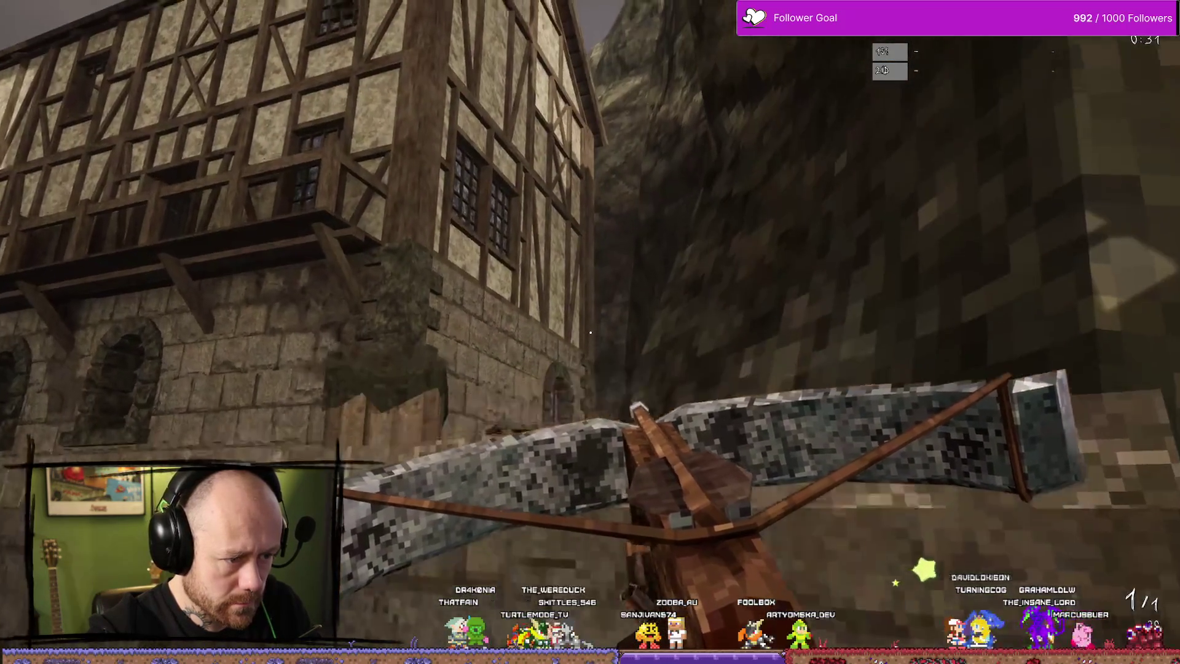
key("w")
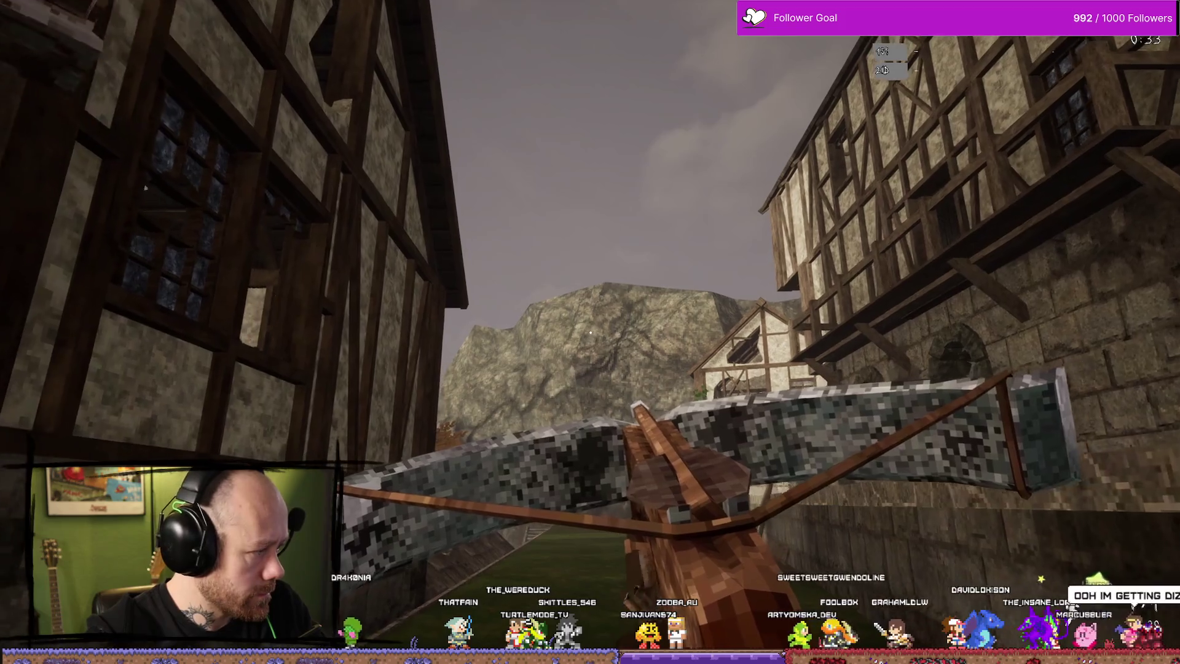
key("w")
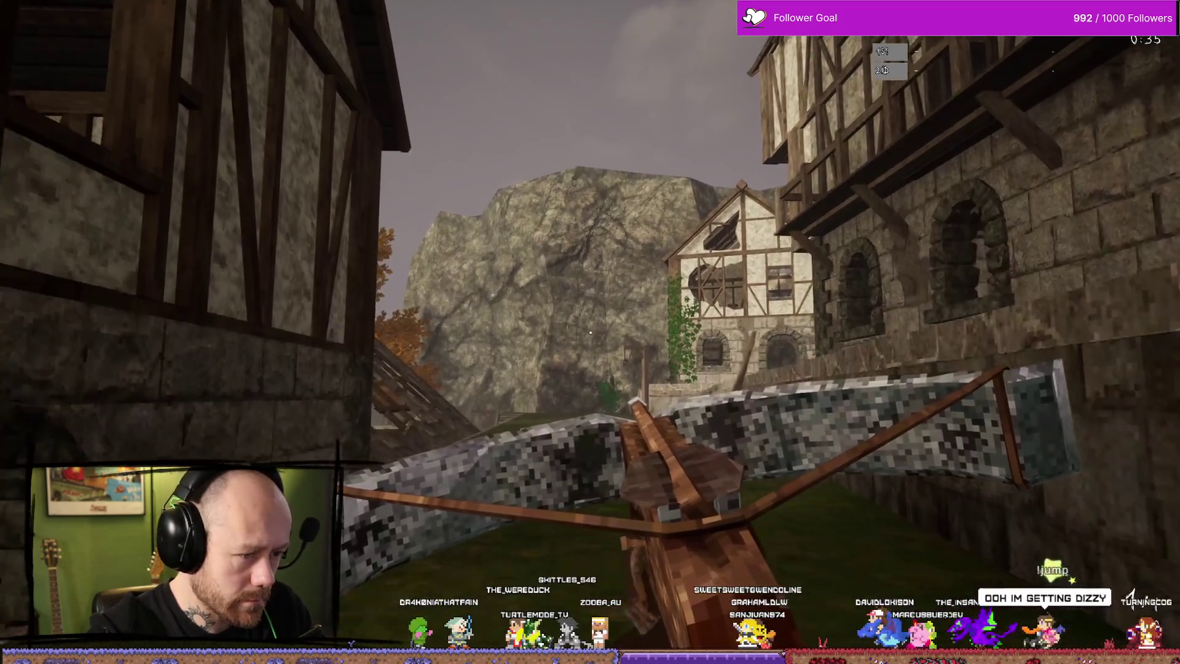
key("w")
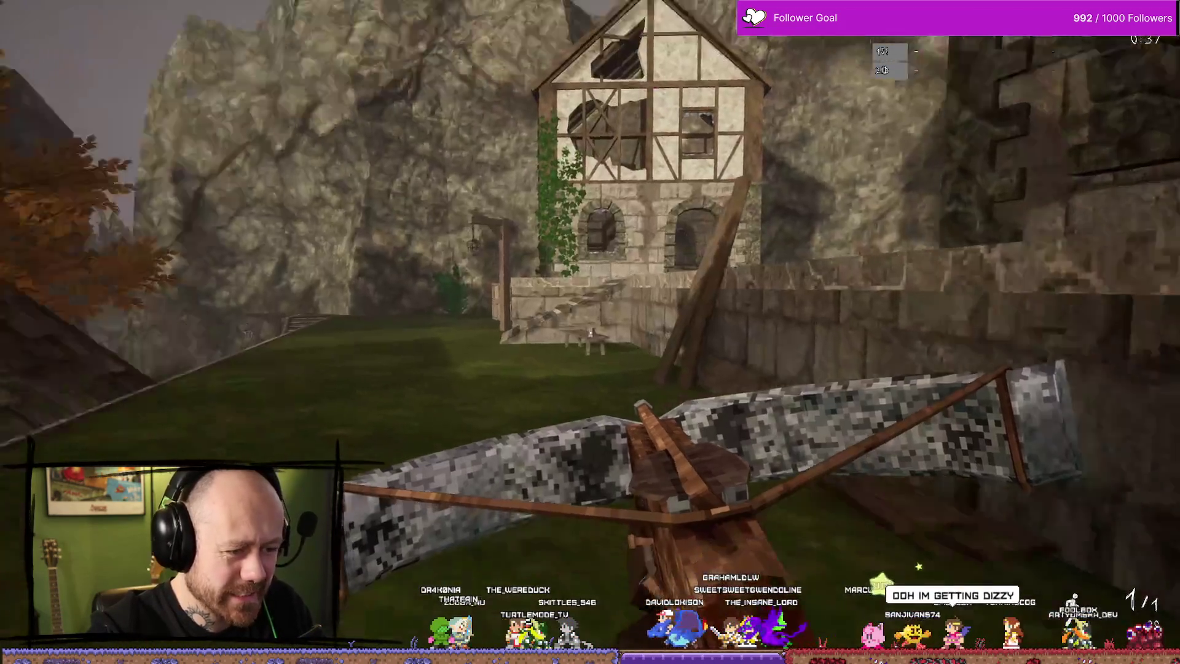
key("w")
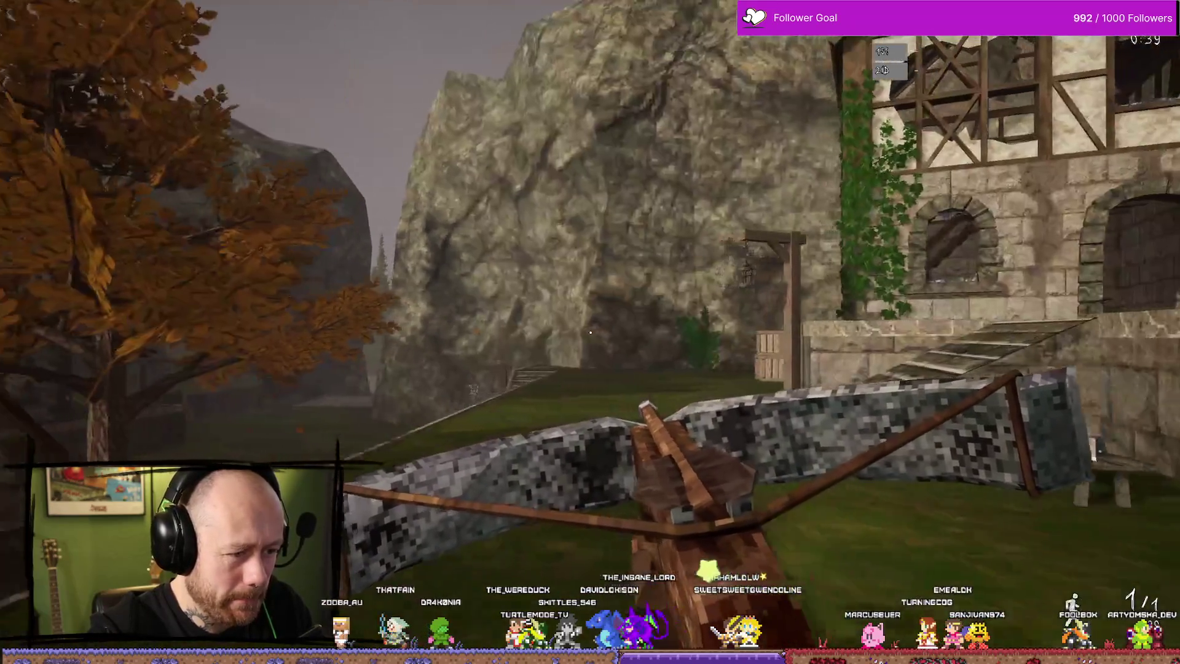
key("w")
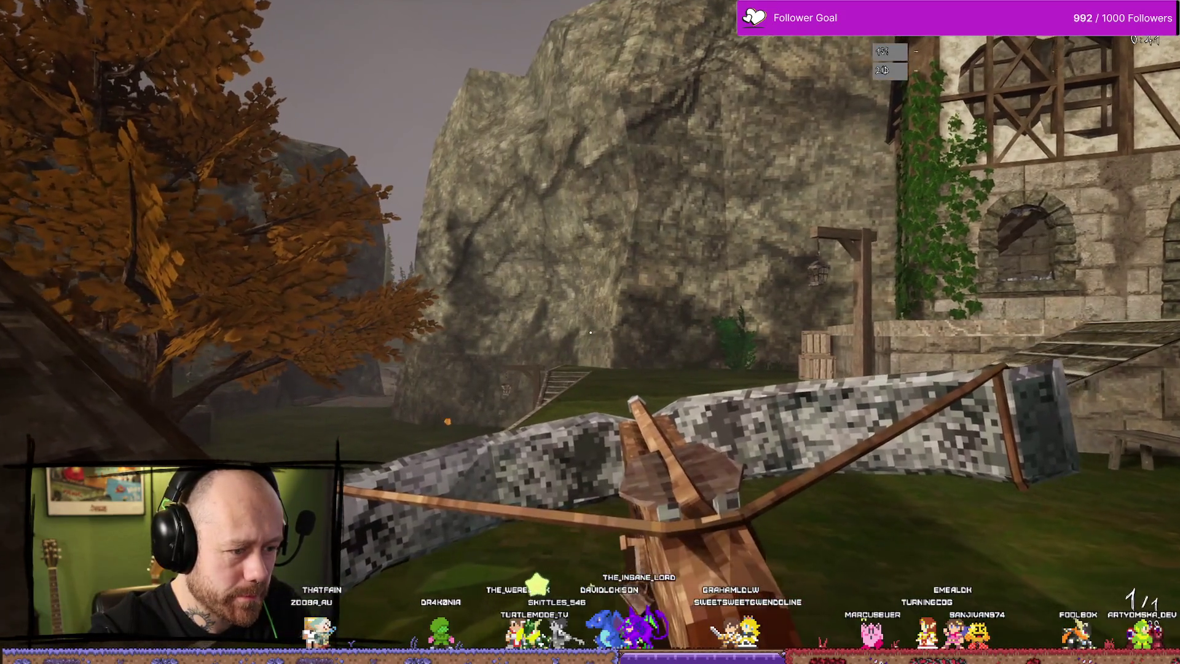
key("w")
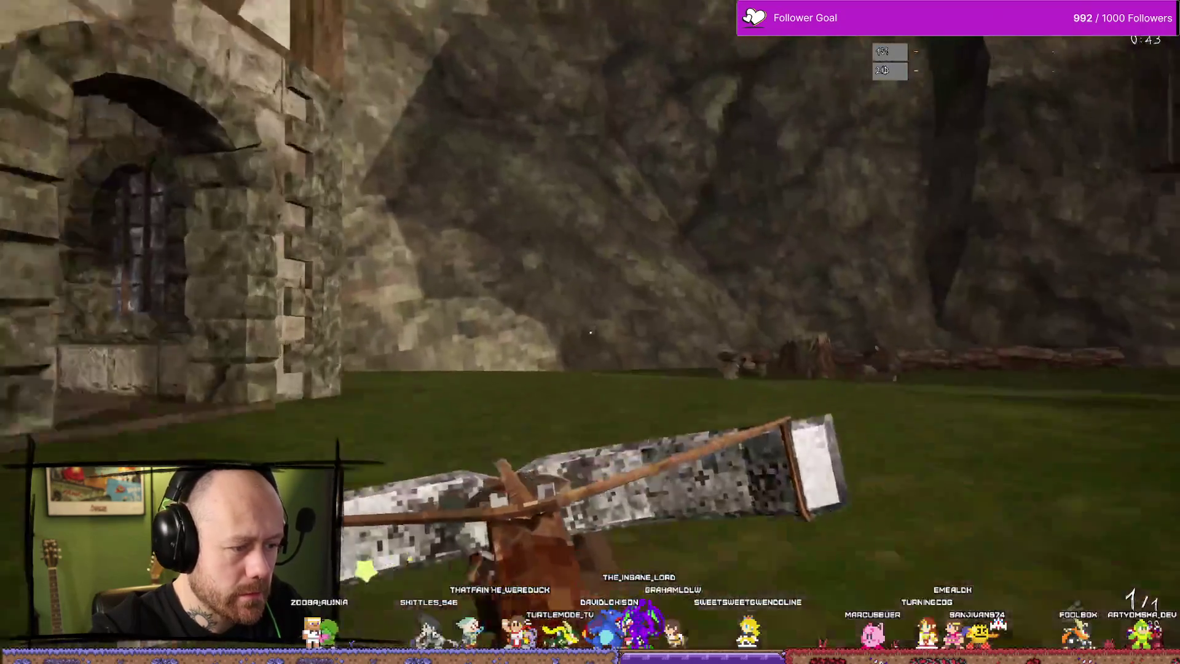
key("w")
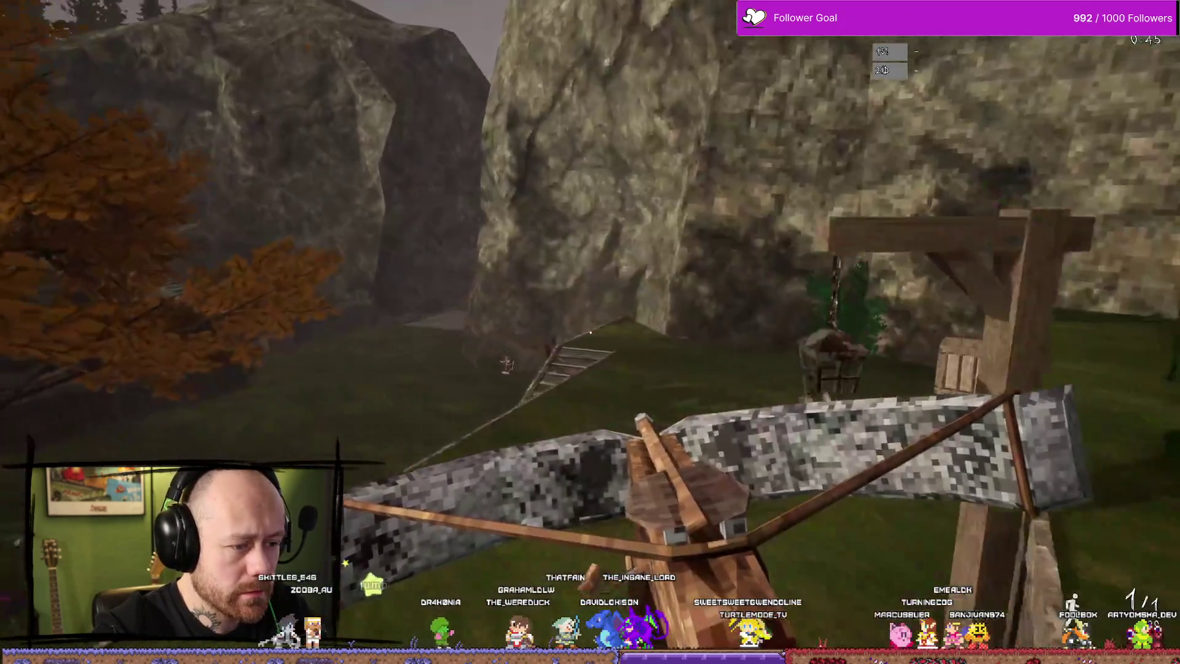
key("w")
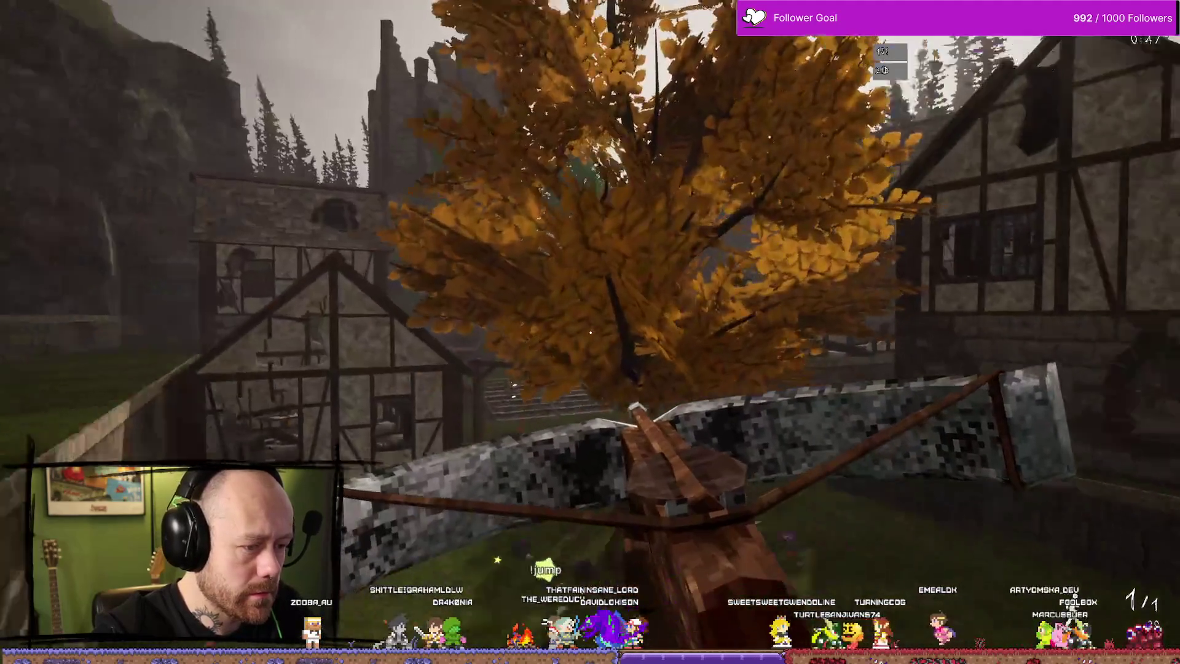
key("w")
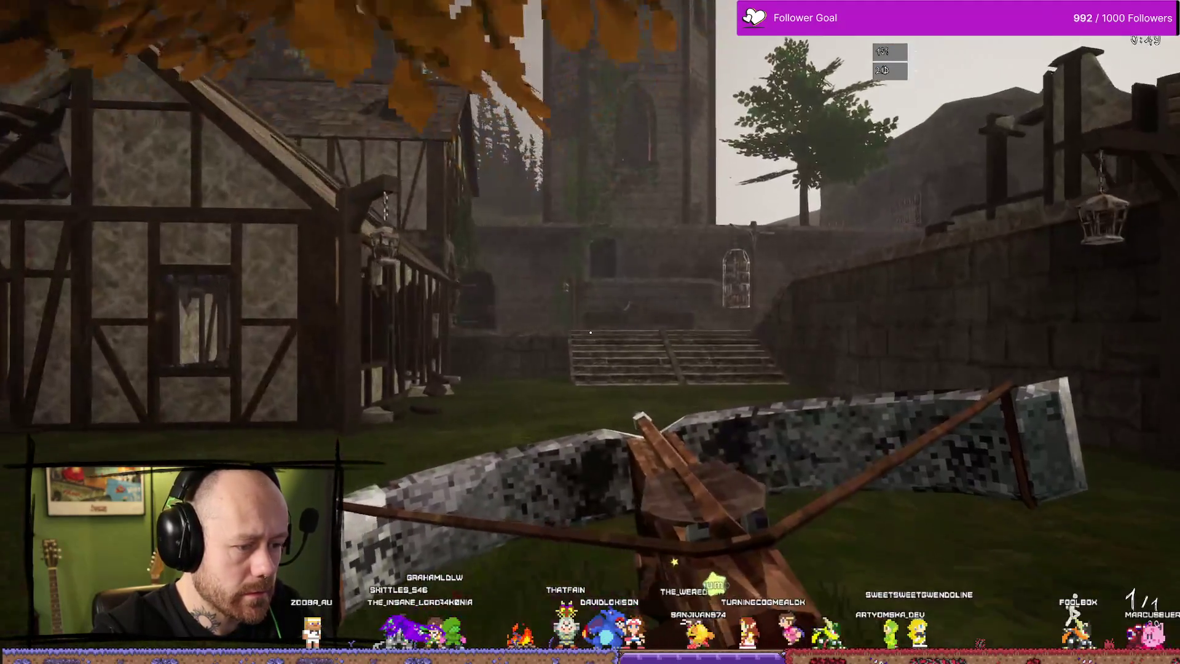
key("w")
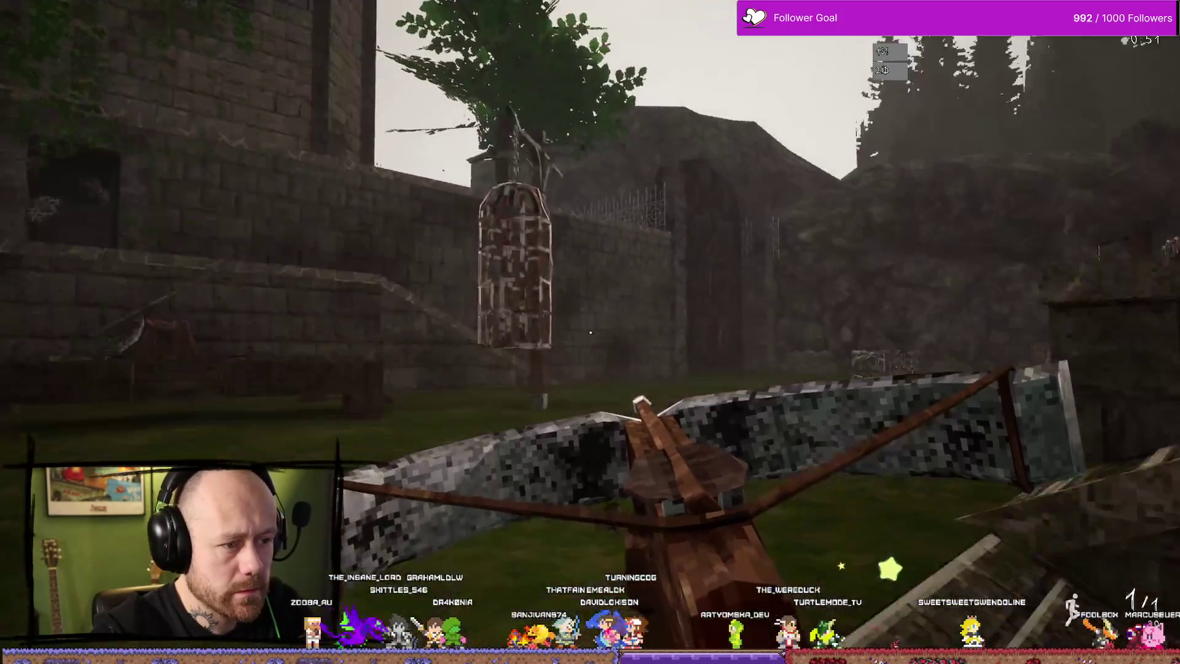
key("w")
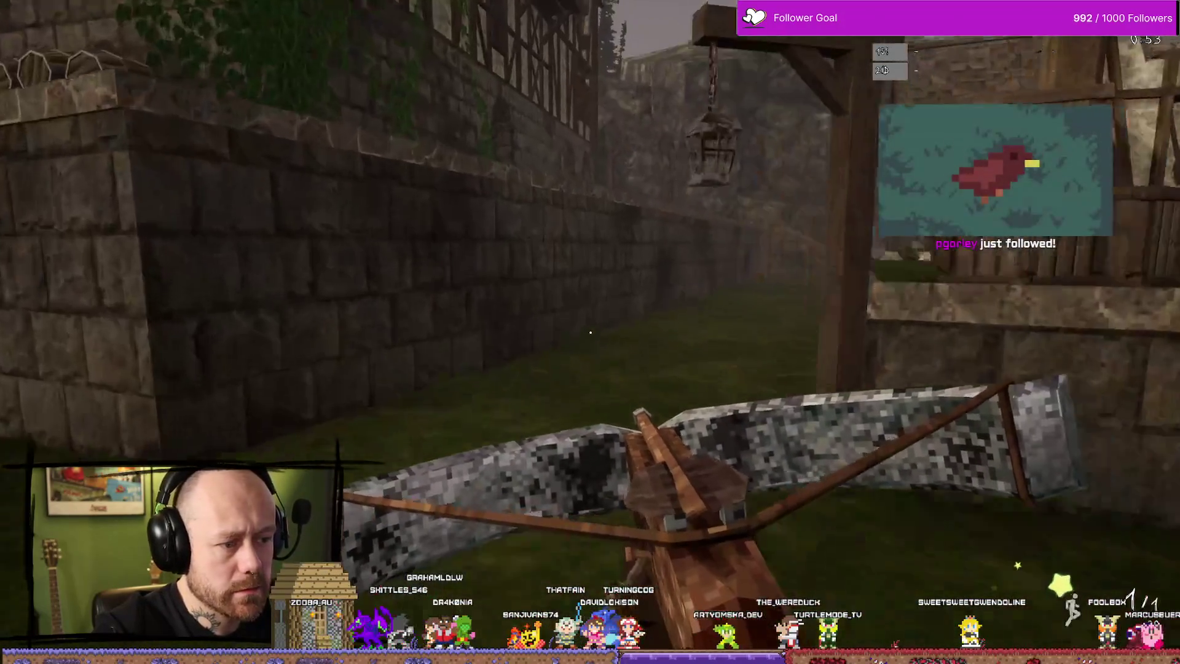
key("w")
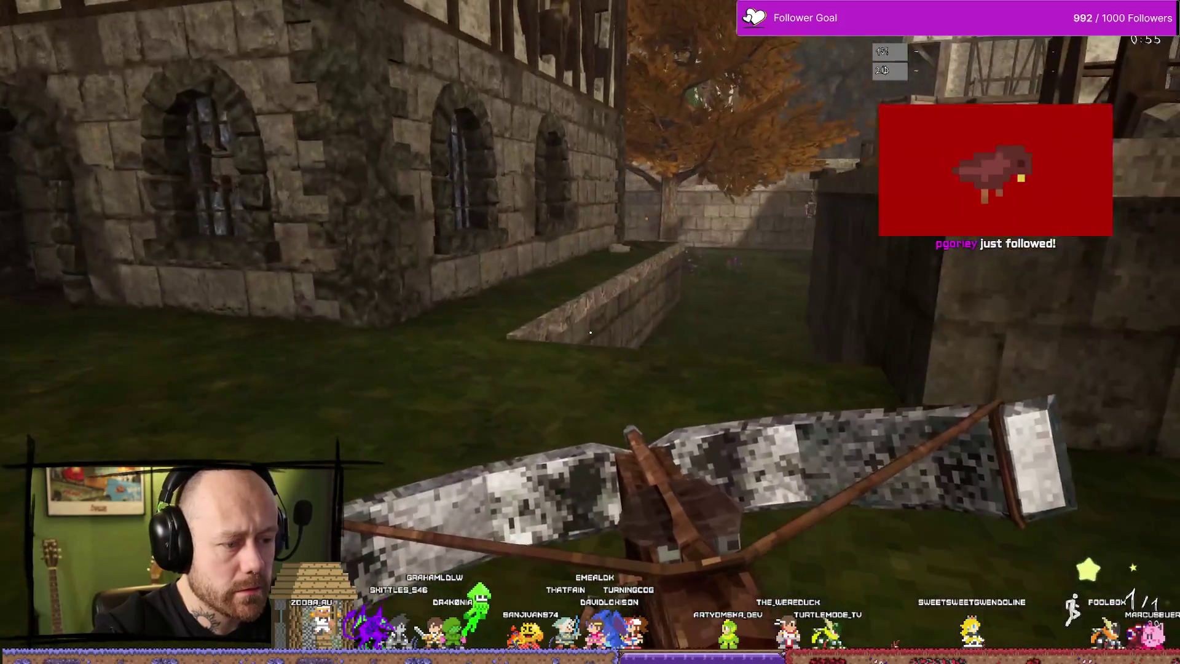
key("w")
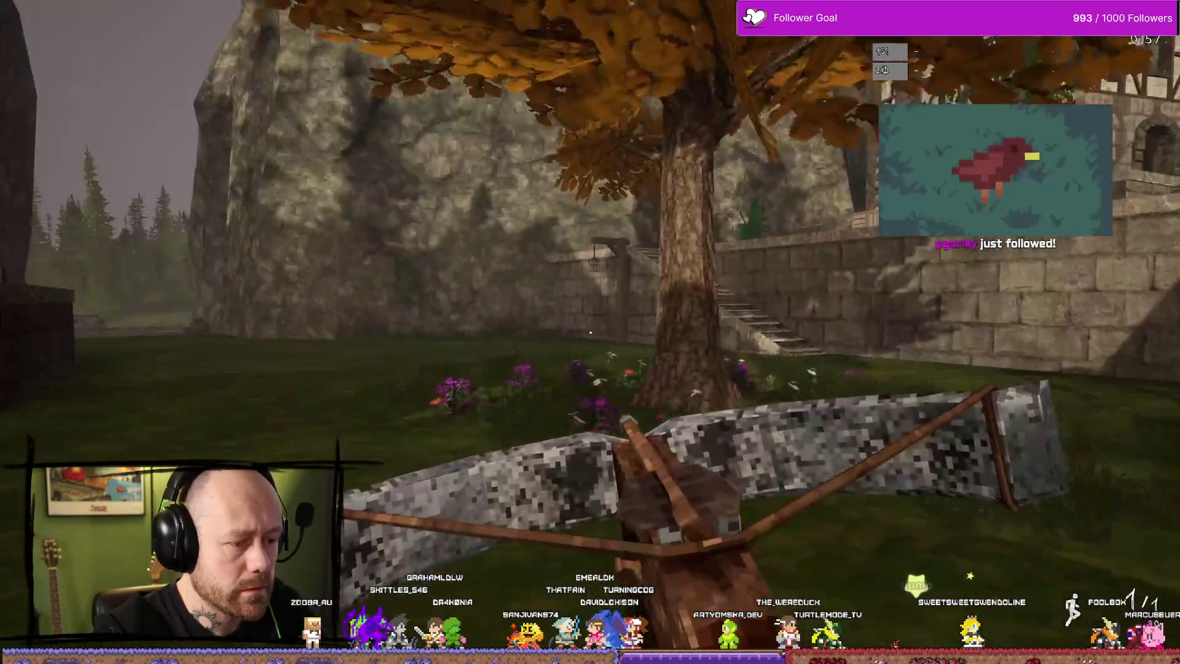
key("Escape")
key("ctrl+space")
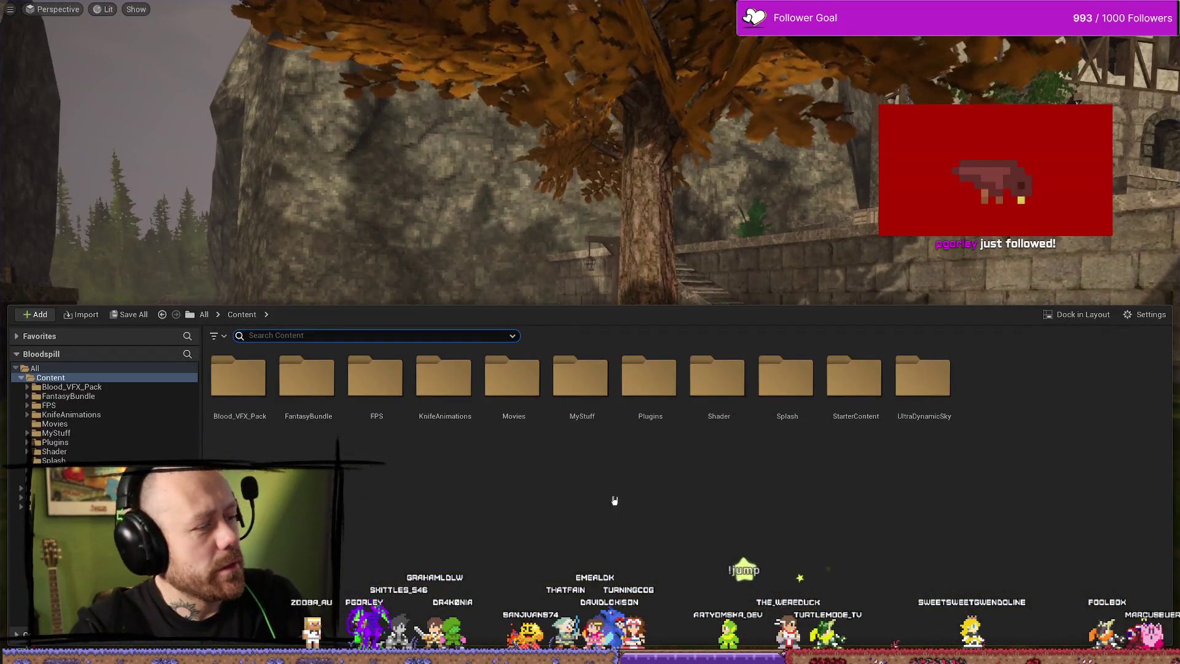
On the Bone–Base constraint, try a projection angular tolerance of 20, then revert it to 30.
key("alt+Tab")
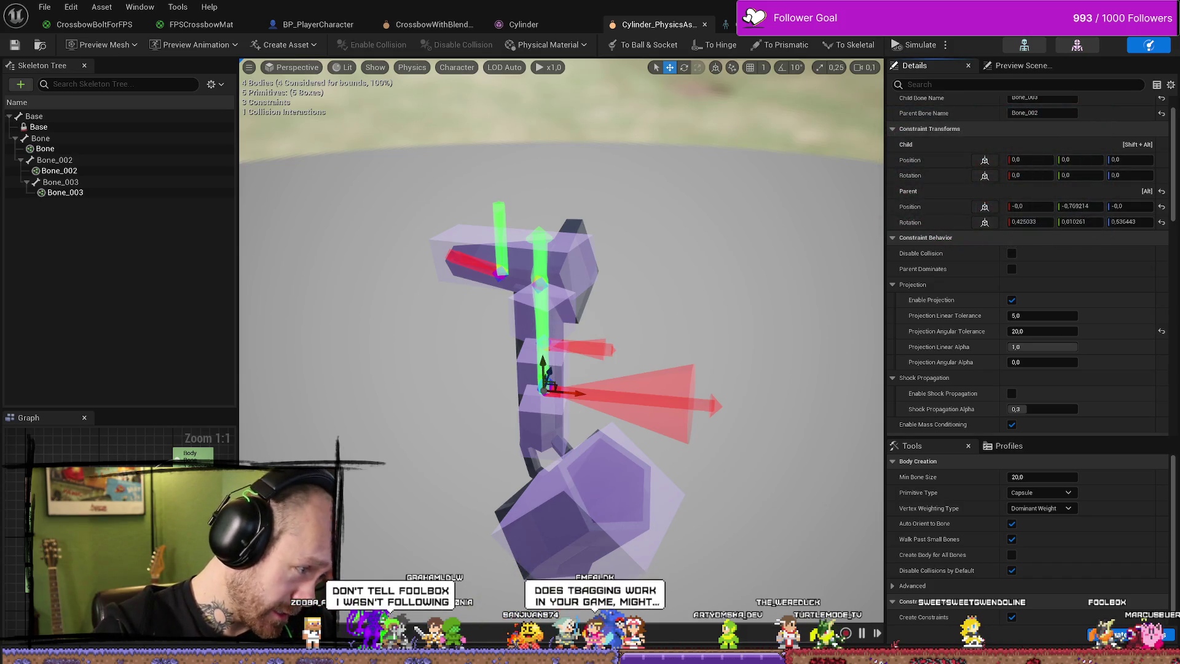
left_click(496, 266)
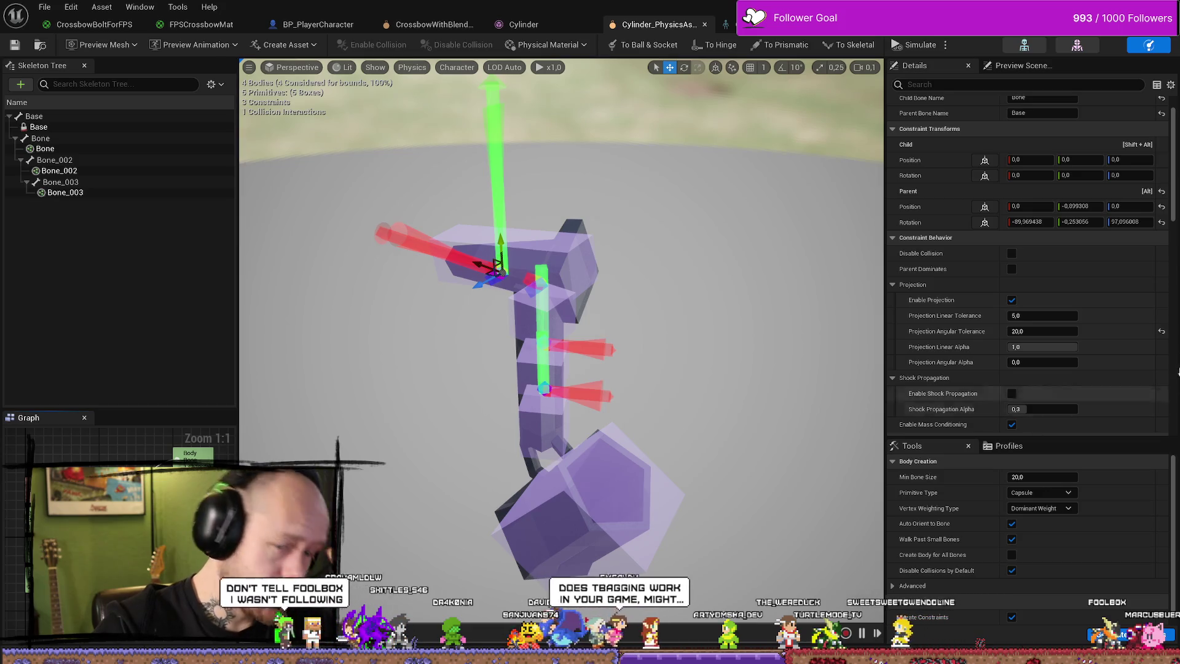
scroll(989, 300, "down", 1)
scroll(989, 301, "down", 2)
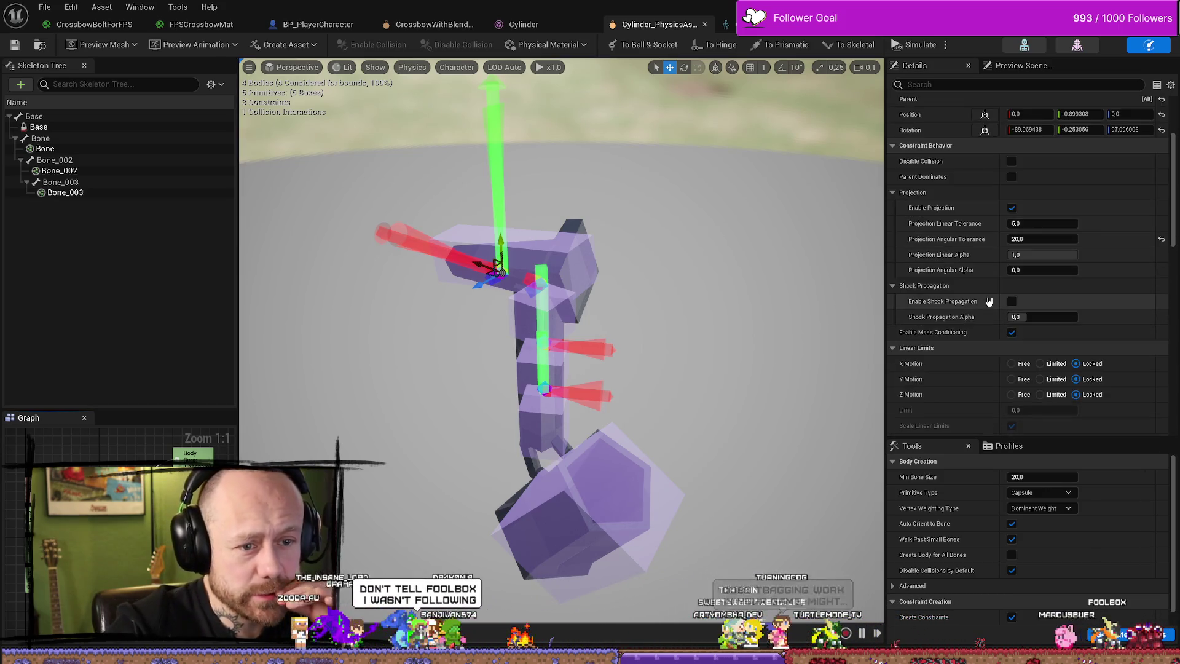
scroll(991, 290, "down", 4)
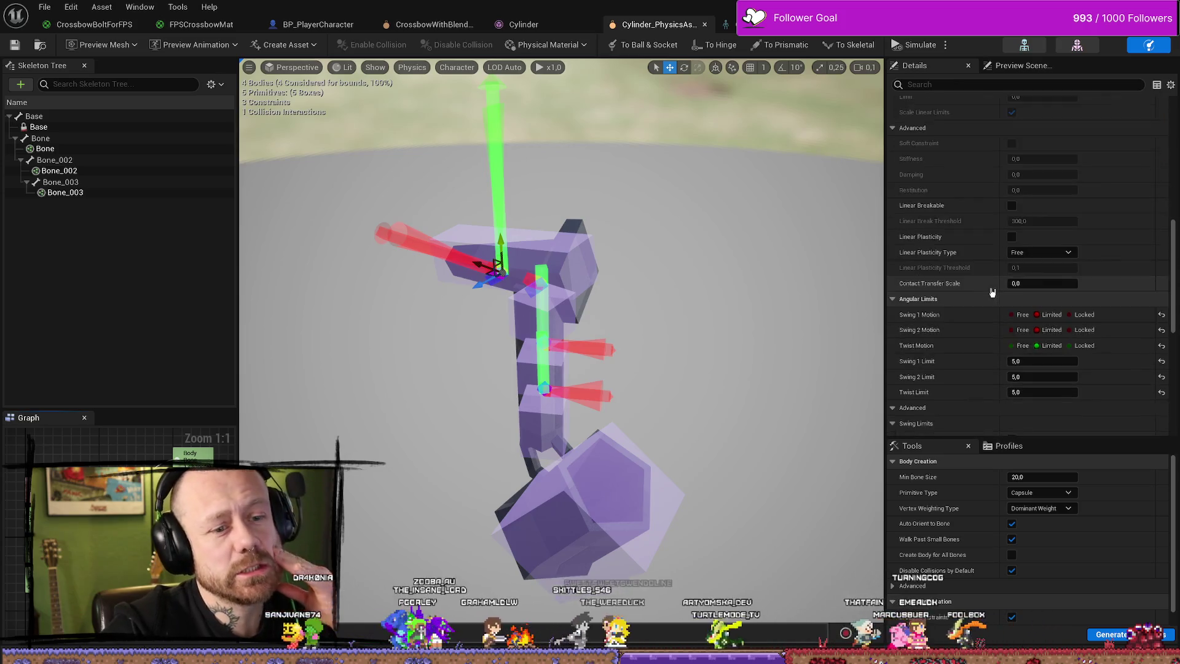
scroll(1005, 232, "up", 5)
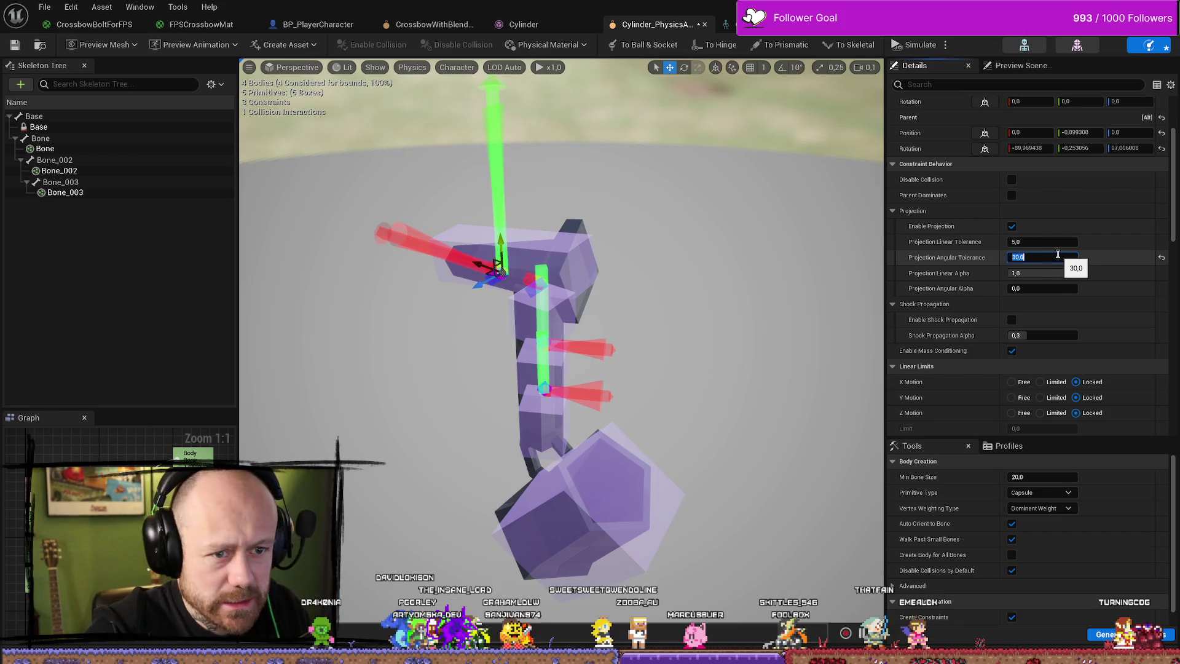
type("20")
key("Return")
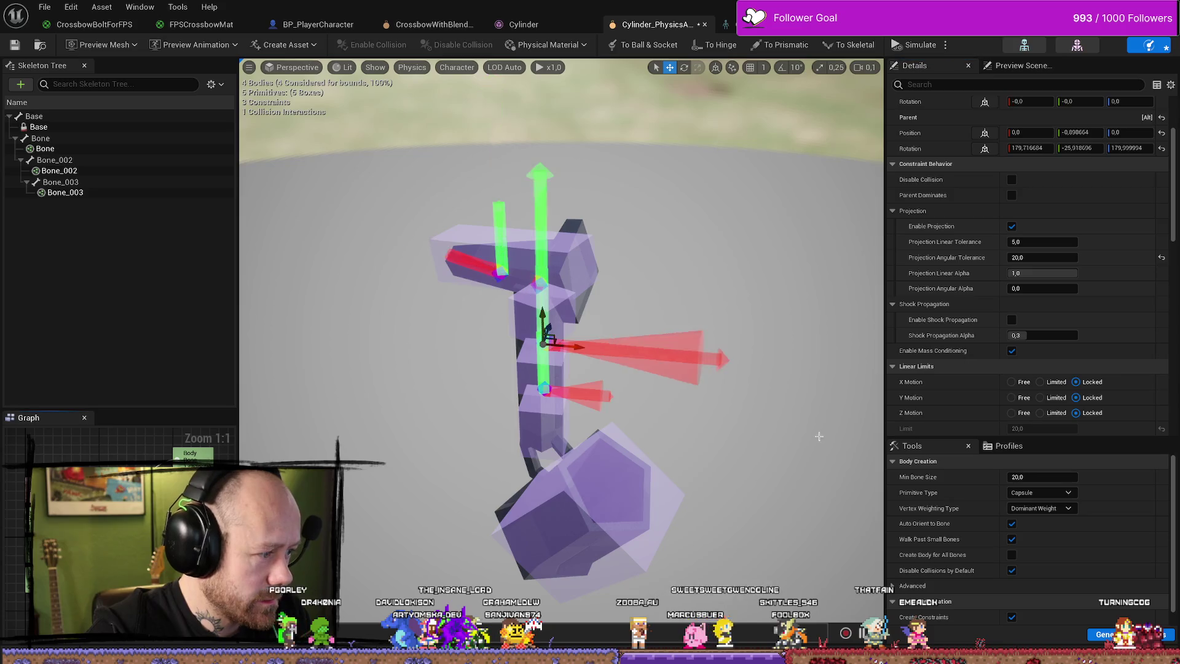
key("Escape")
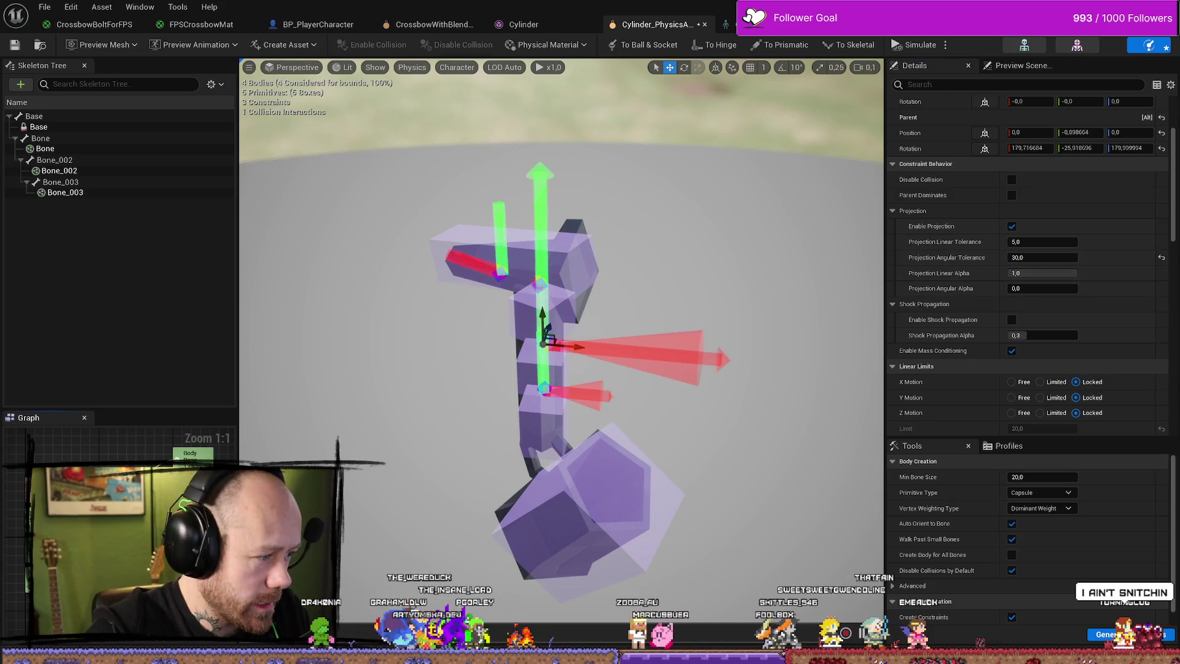
Save the string physics asset.
left_click(15, 44)
scroll(1052, 321, "down", 1)
scroll(1052, 321, "down", 10)
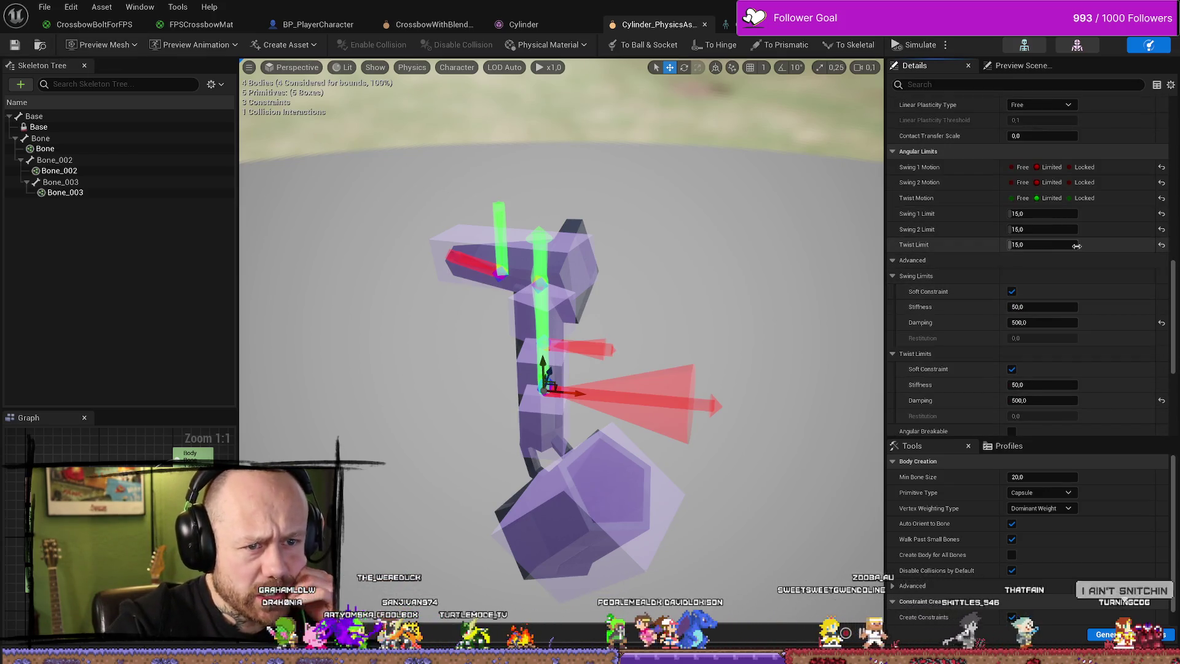
Compare the upper joint's angular limits (10) with the lower joint's (15).
left_click(543, 341)
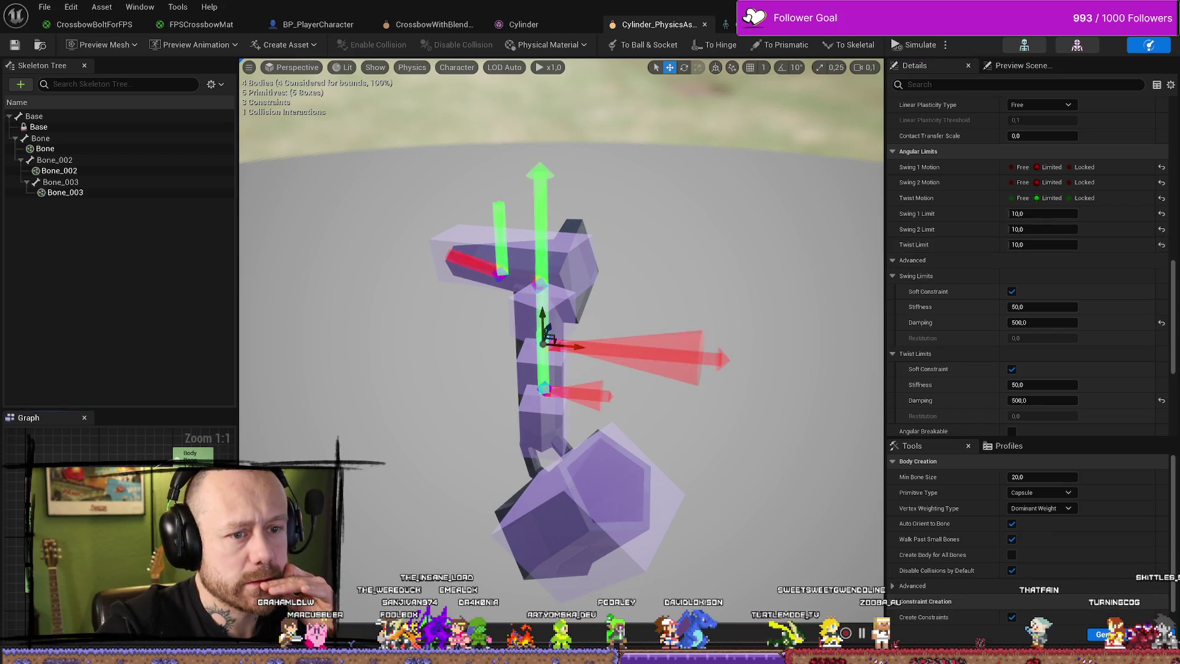
left_click(545, 388)
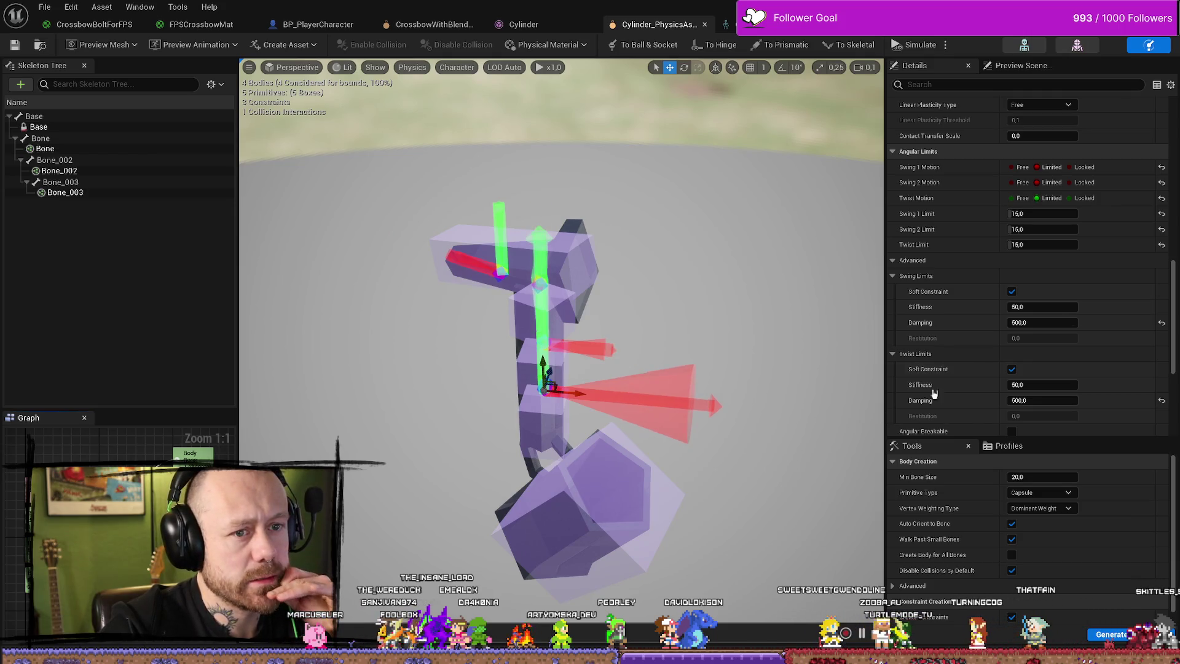
scroll(1119, 263, "down", 1)
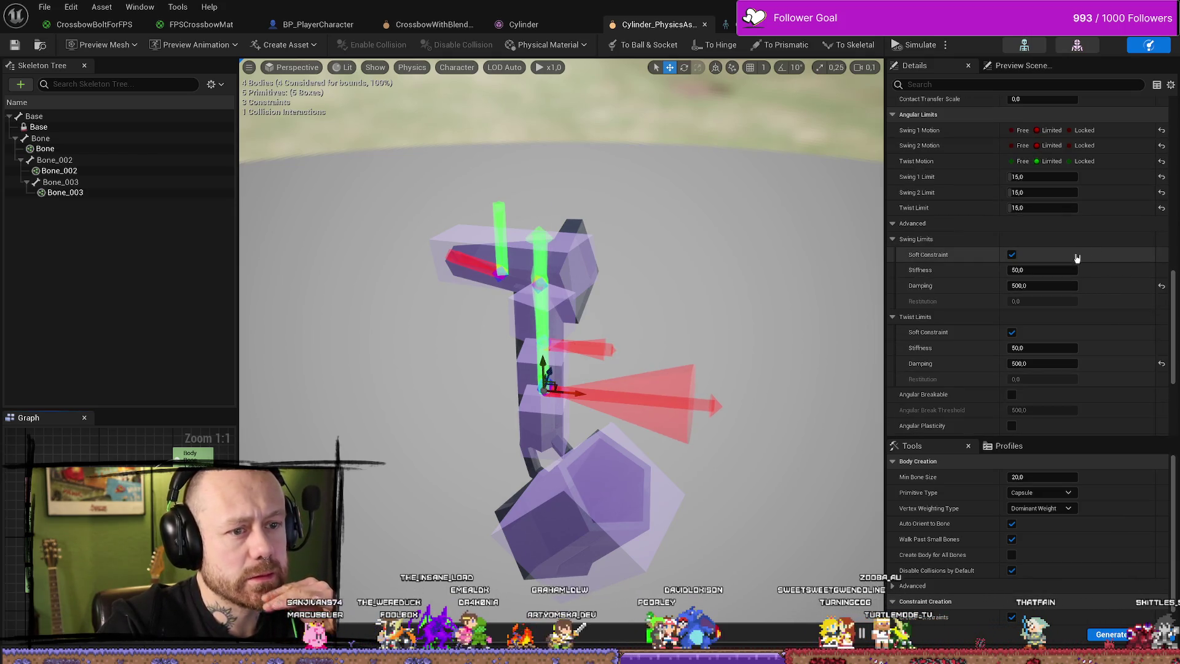
scroll(1078, 258, "down", 3)
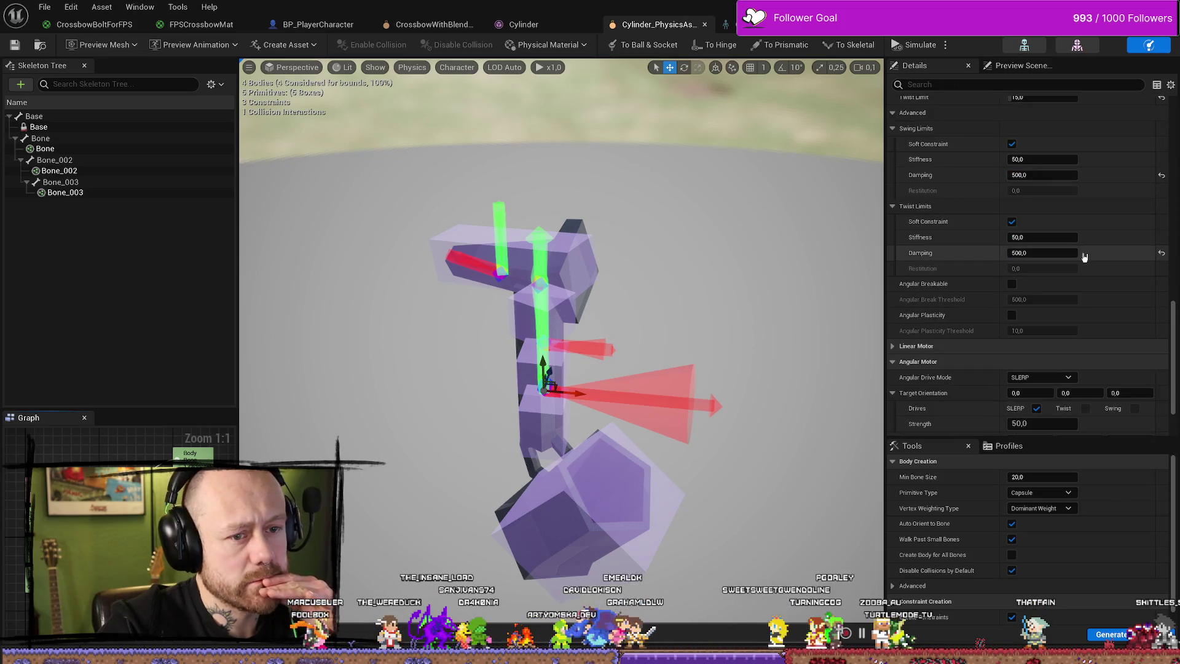
scroll(1084, 258, "down", 2)
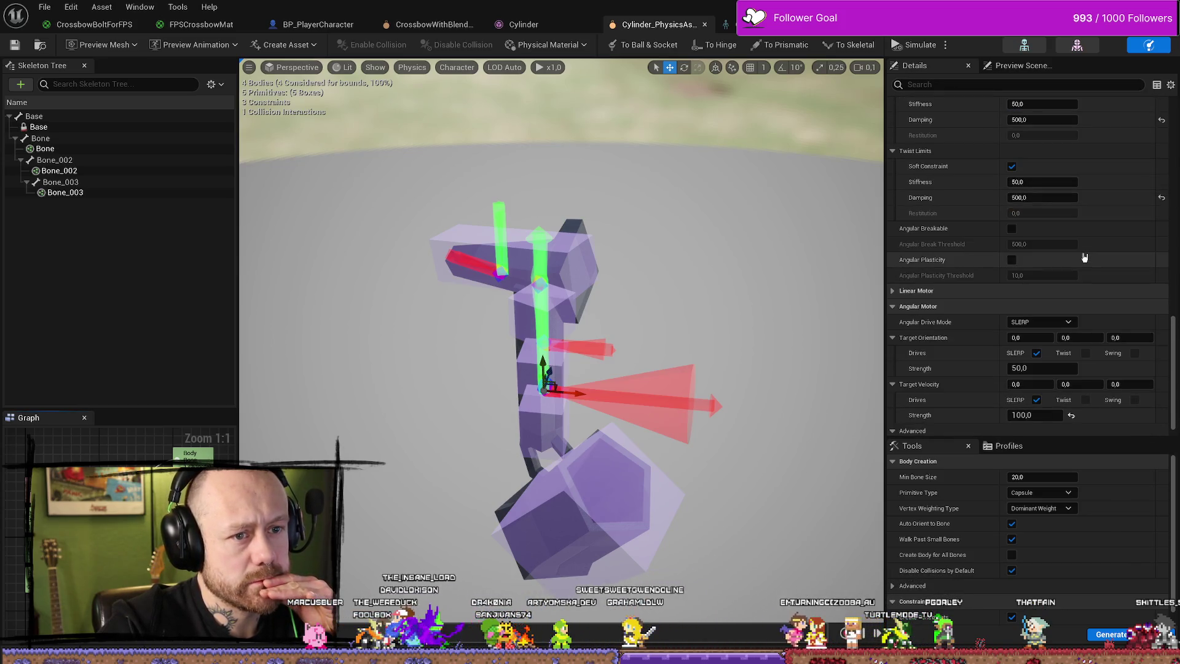
Switch the string constraint's angular drive mode from SLERP to Twist and Swing.
left_click(892, 293)
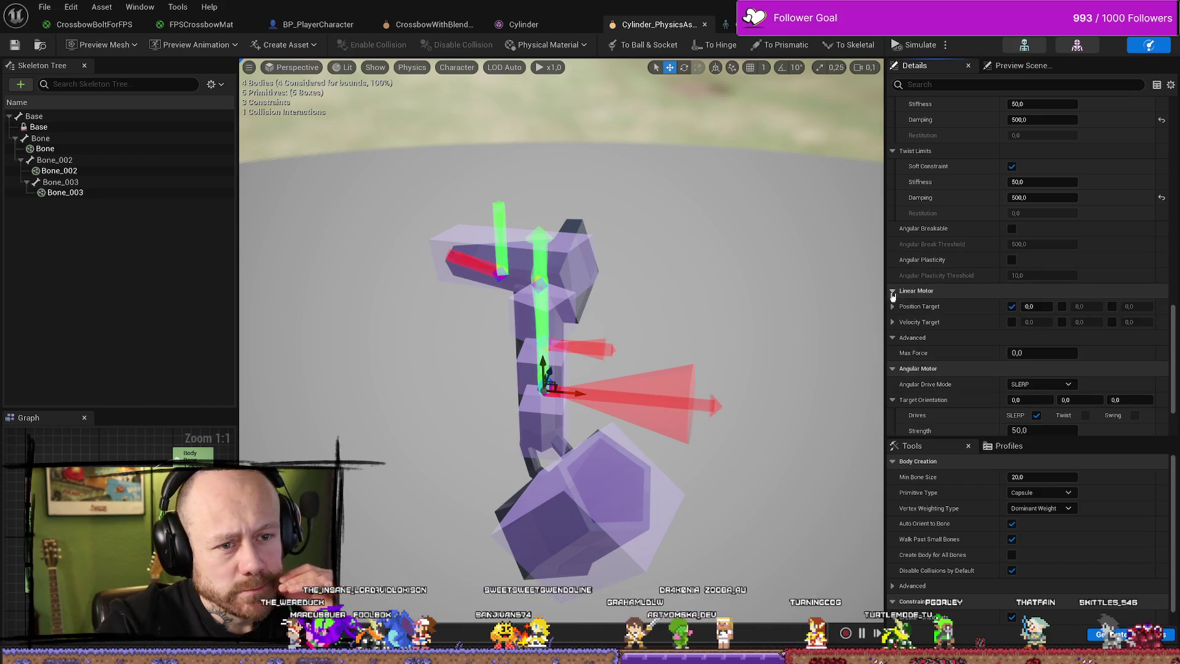
left_click(893, 292)
left_click(893, 293)
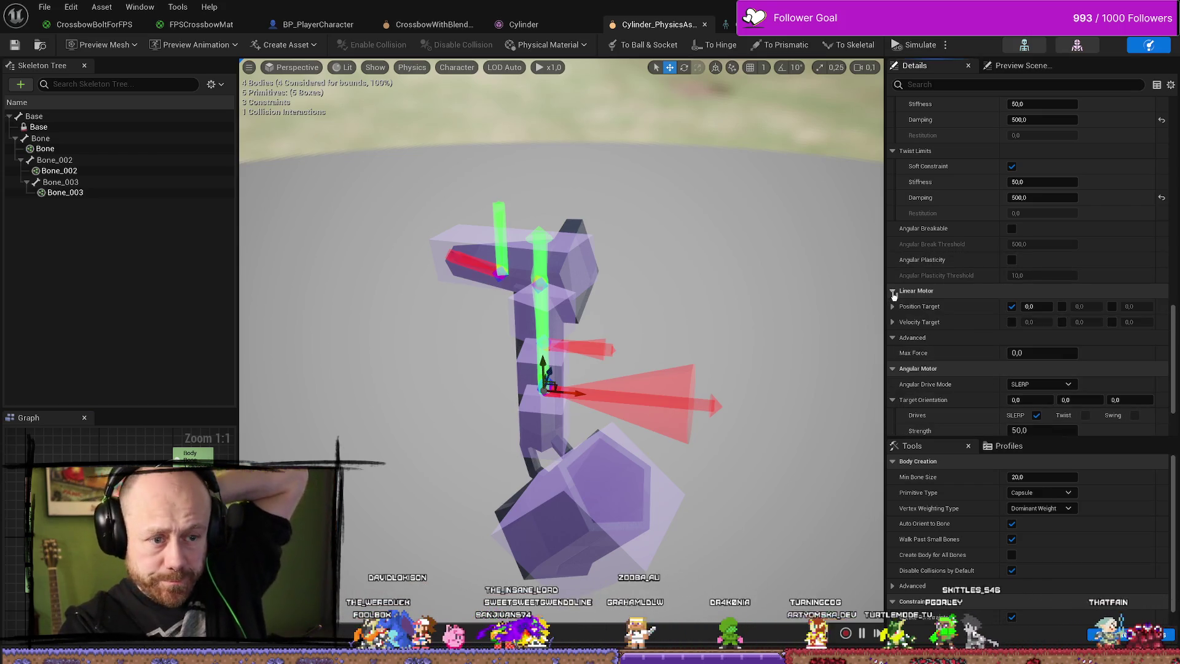
left_click(893, 292)
scroll(987, 308, "down", 1)
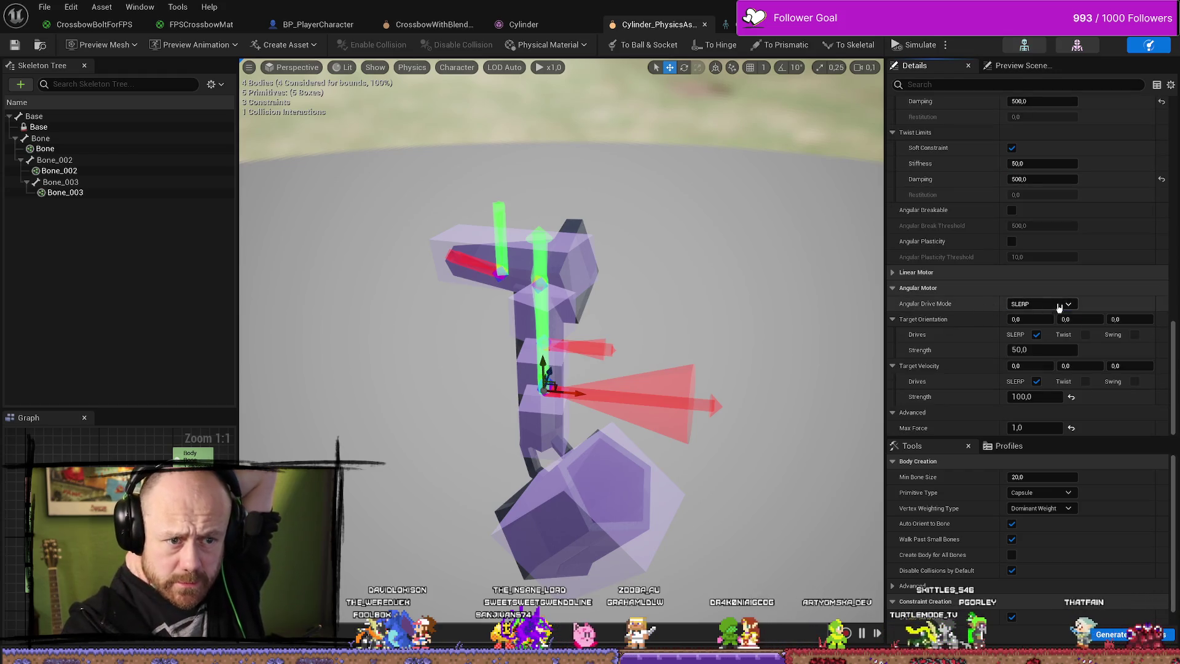
left_click(1057, 304)
left_click(1031, 326)
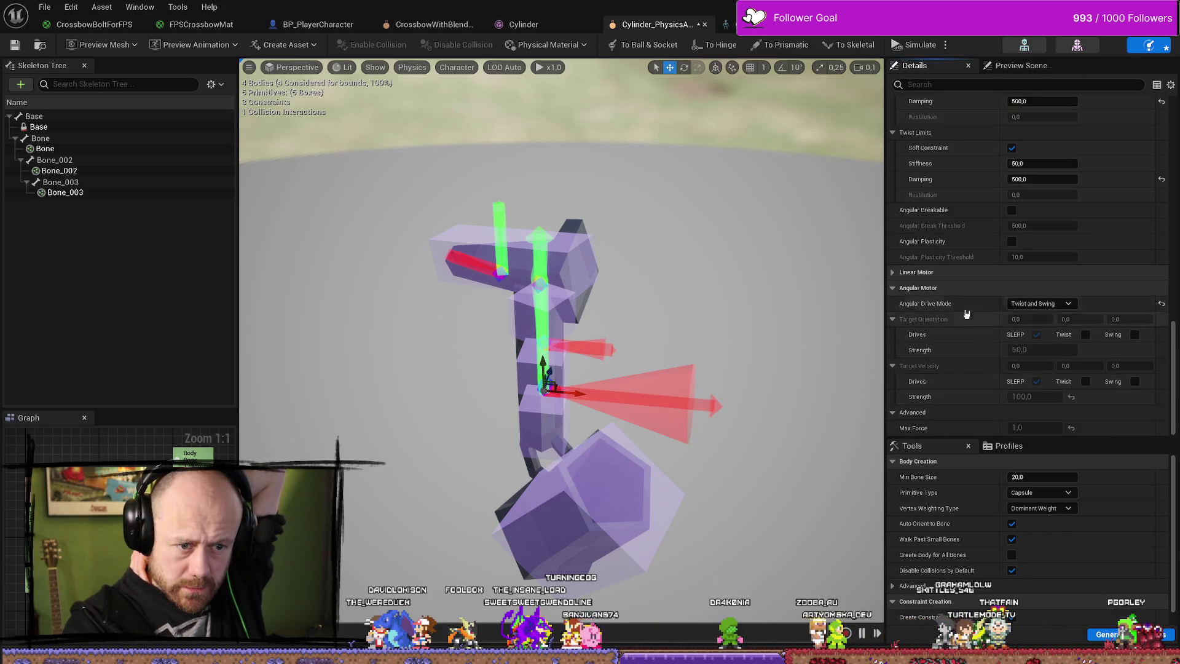
mouse_move(1060, 307)
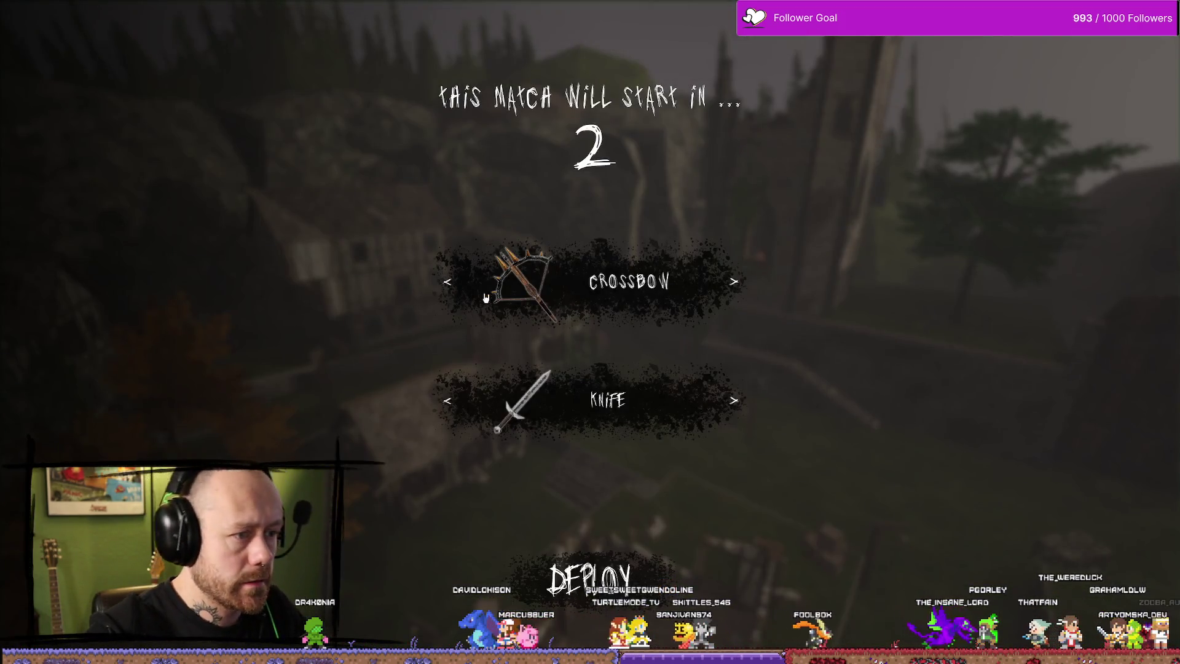
Deploy into the test match with the crossbow, then stop the play session.
left_click(447, 282)
left_click(589, 579)
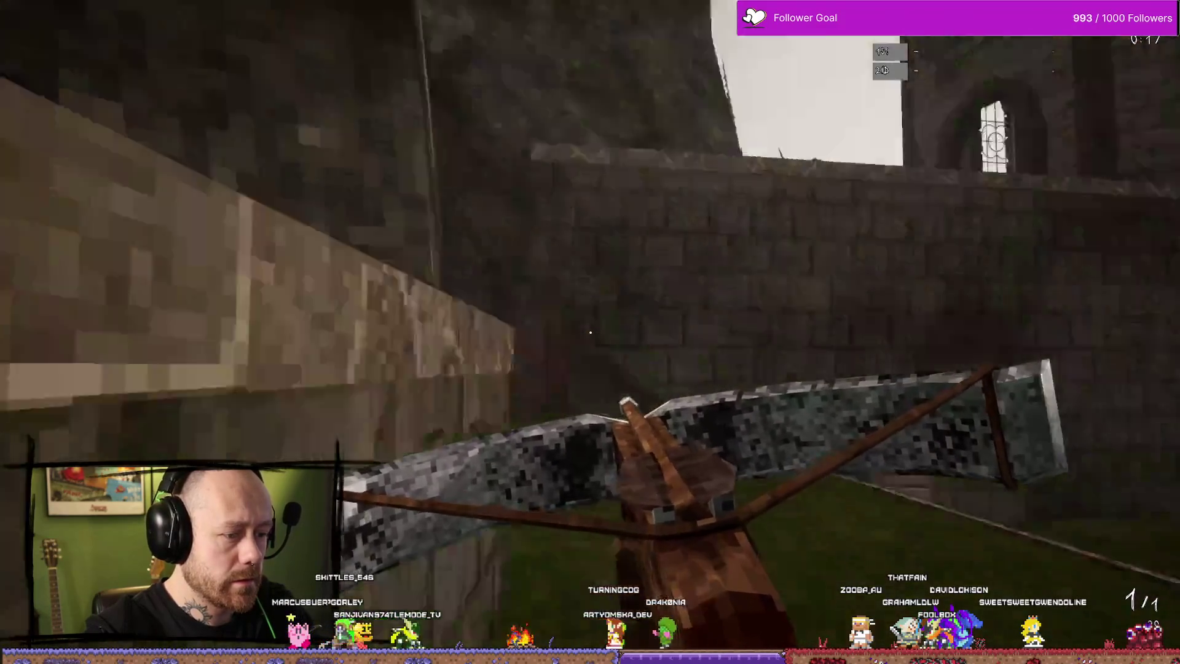
key("Escape")
key("ctrl+space")
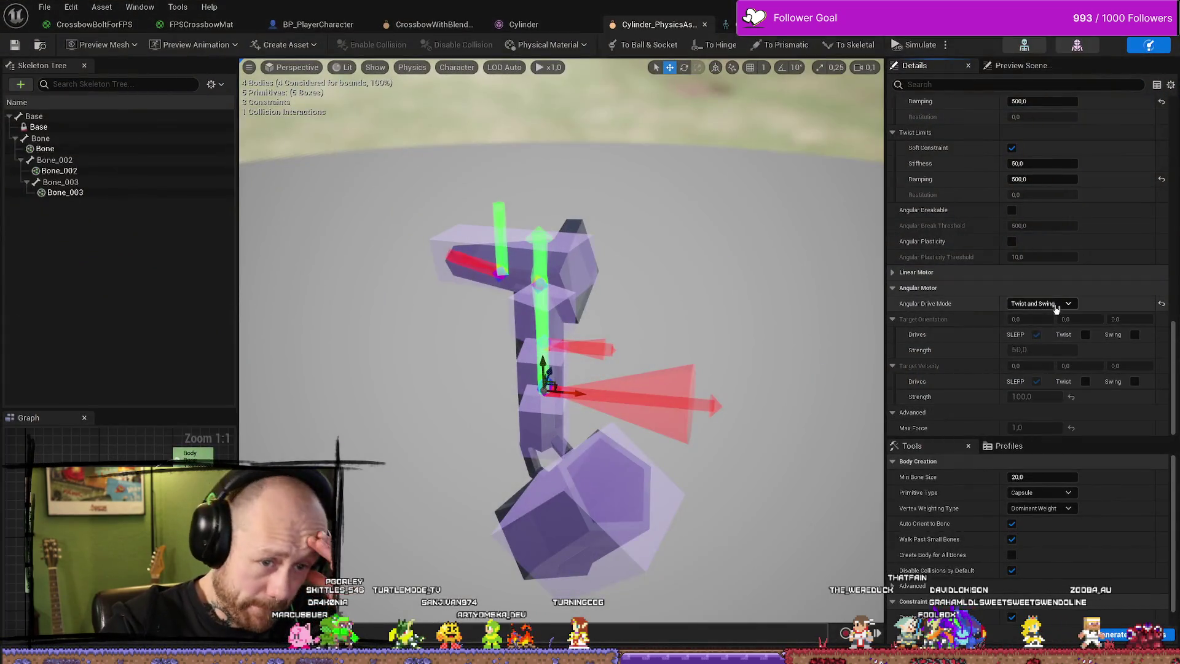
Toggle the angular drive mode between SLERP and Twist and Swing, undoing each try.
left_click(1055, 303)
left_click(1072, 282)
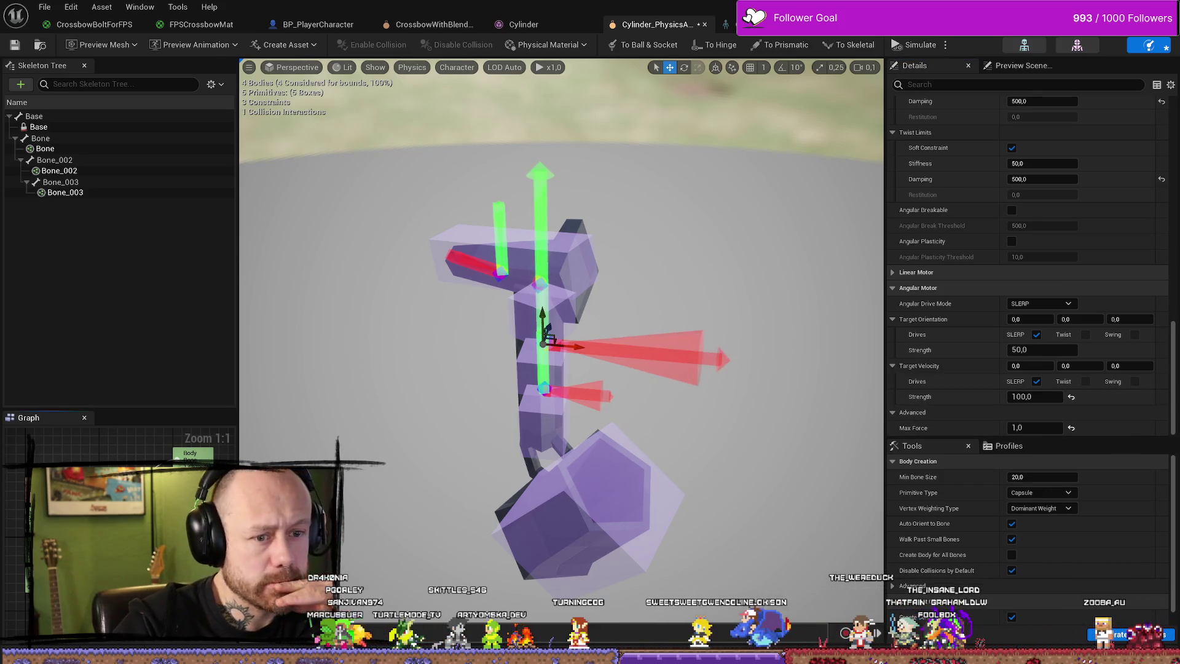
key("Escape")
key("ctrl+z")
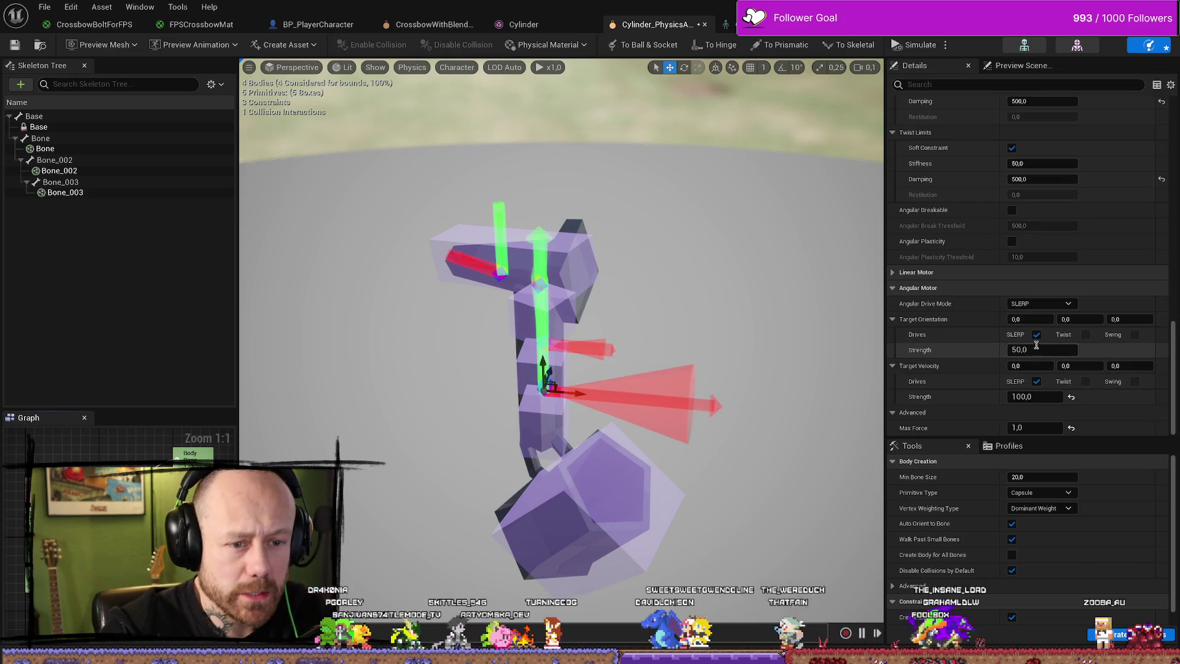
left_click(1052, 303)
left_click(1034, 325)
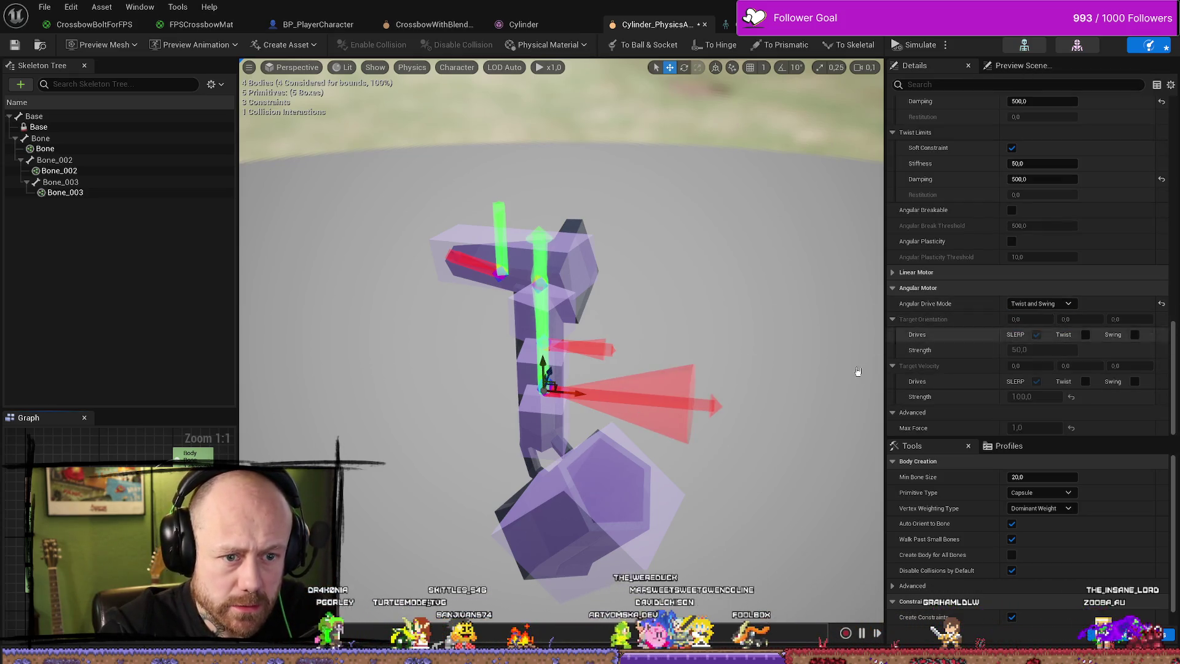
key("ctrl+z")
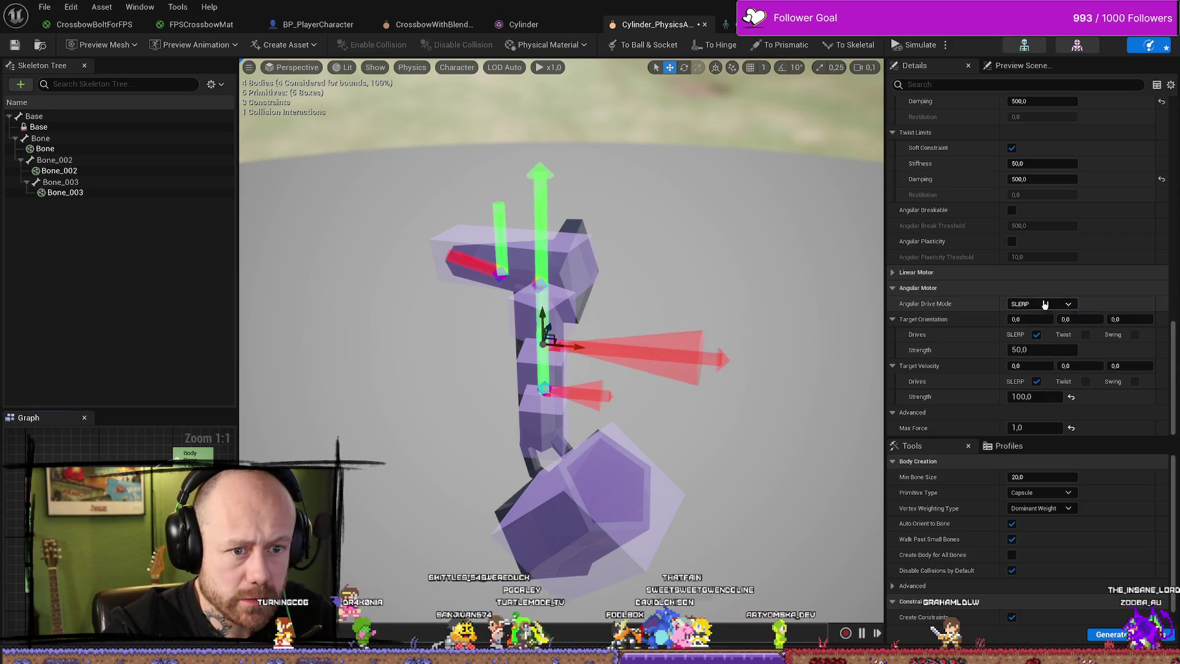
left_click(1045, 304)
left_click(1038, 325)
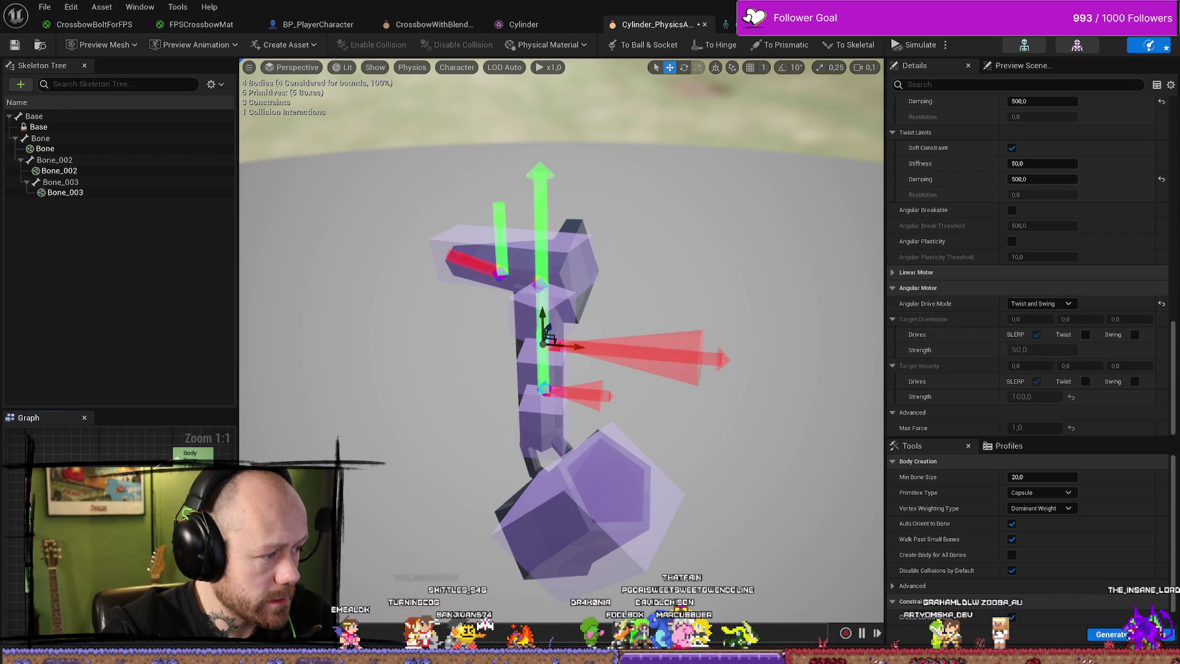
key("ctrl+z")
Settle on Twist and Swing, select the middle constraint, and start a play test.
left_click(1044, 304)
left_click(1045, 326)
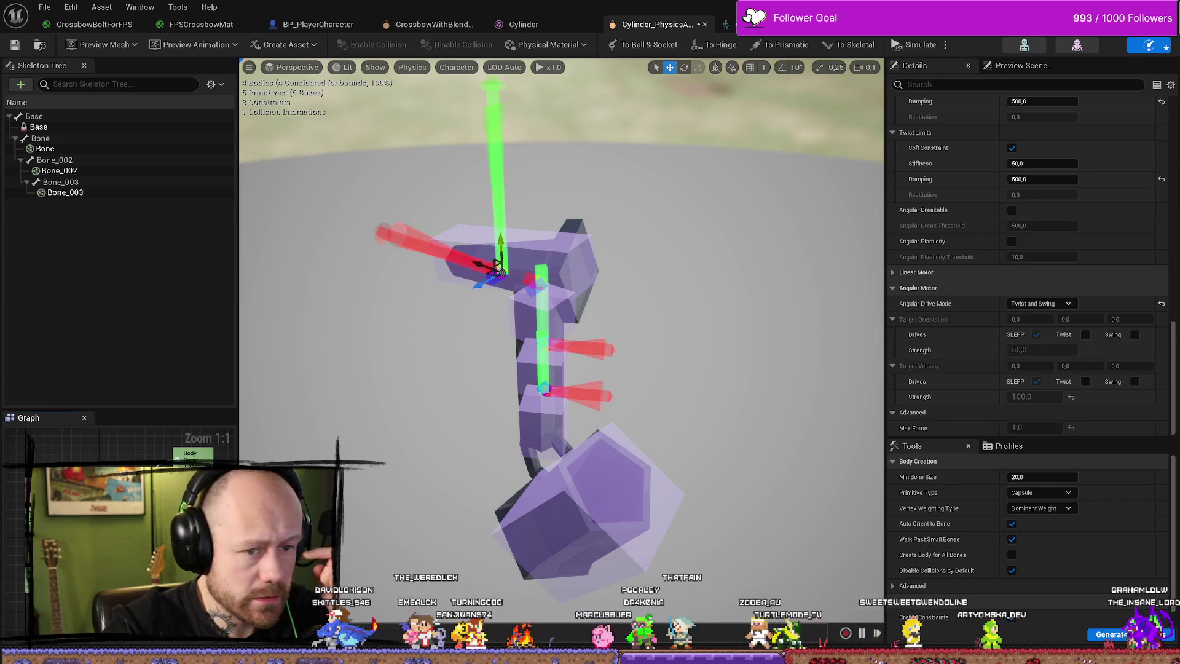
left_click(544, 337)
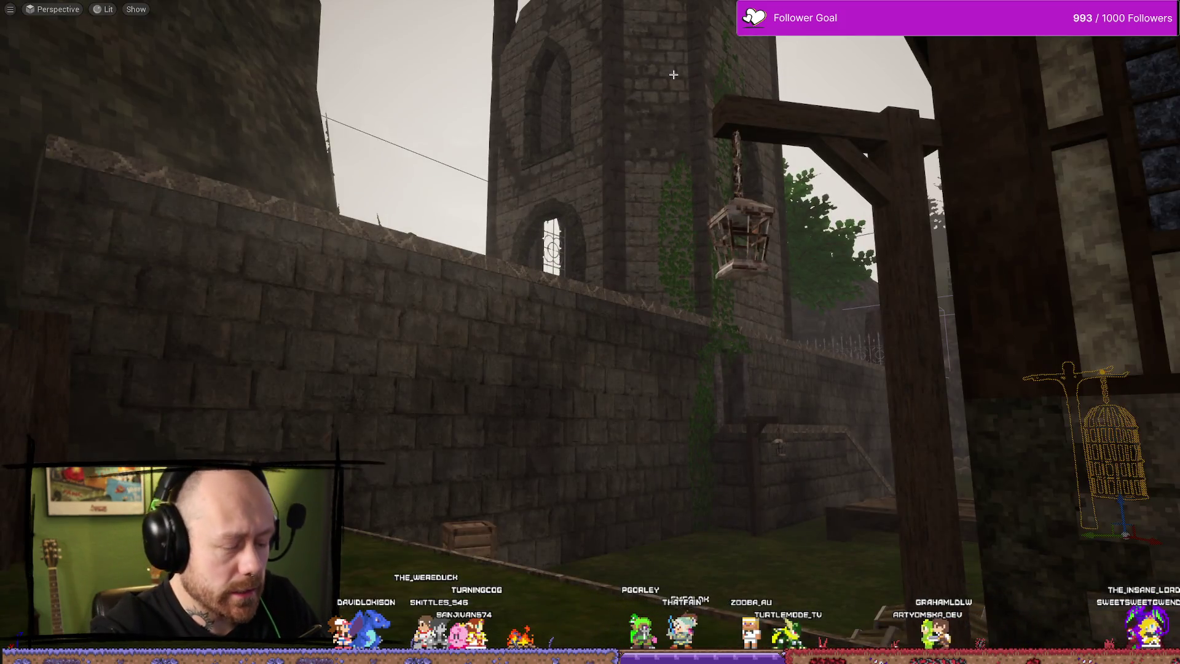
key("alt+p")
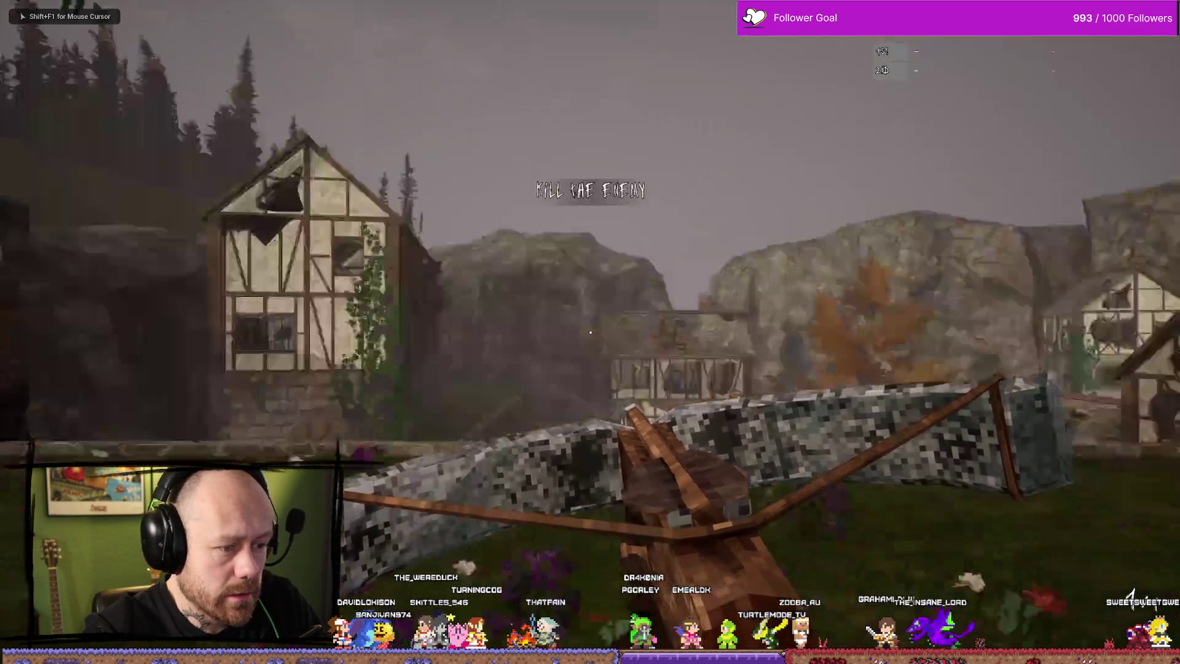
Walk forward through the village holding the crossbow, then end the play test.
mouse_move(590, 332)
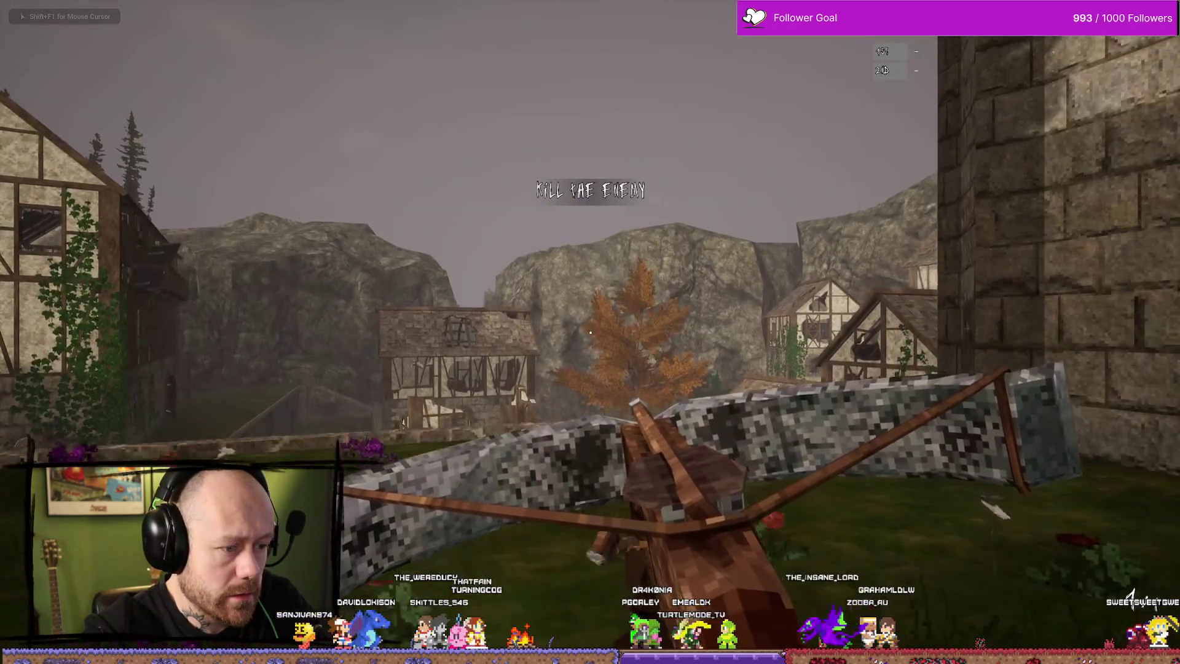
key("w")
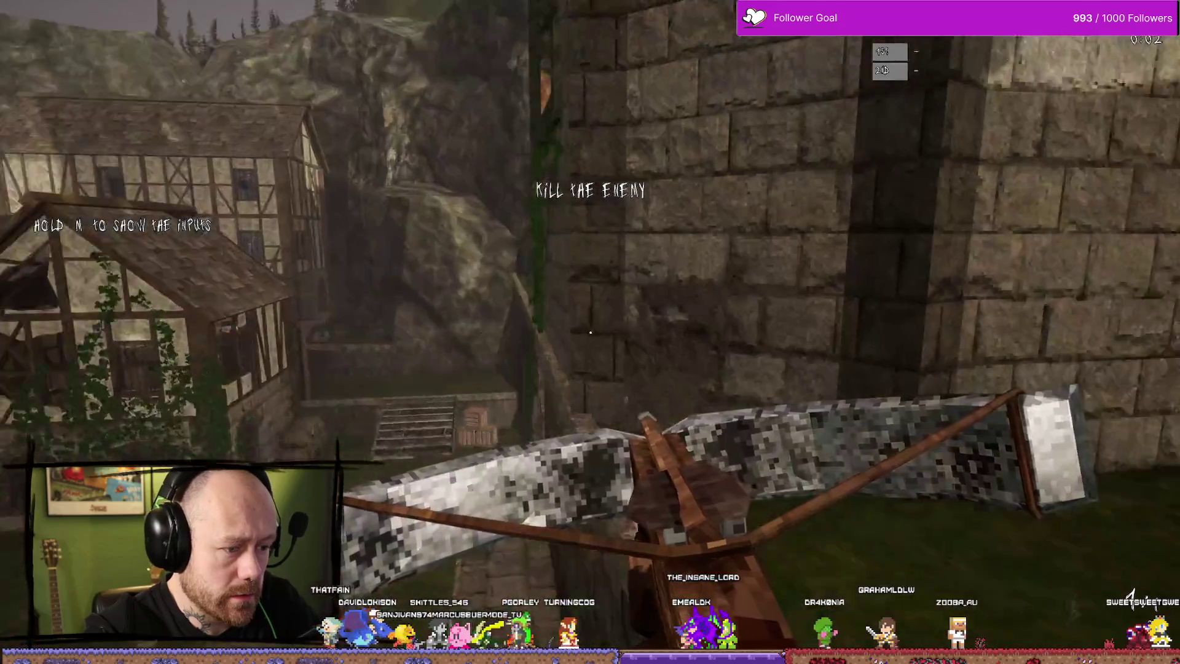
key("w")
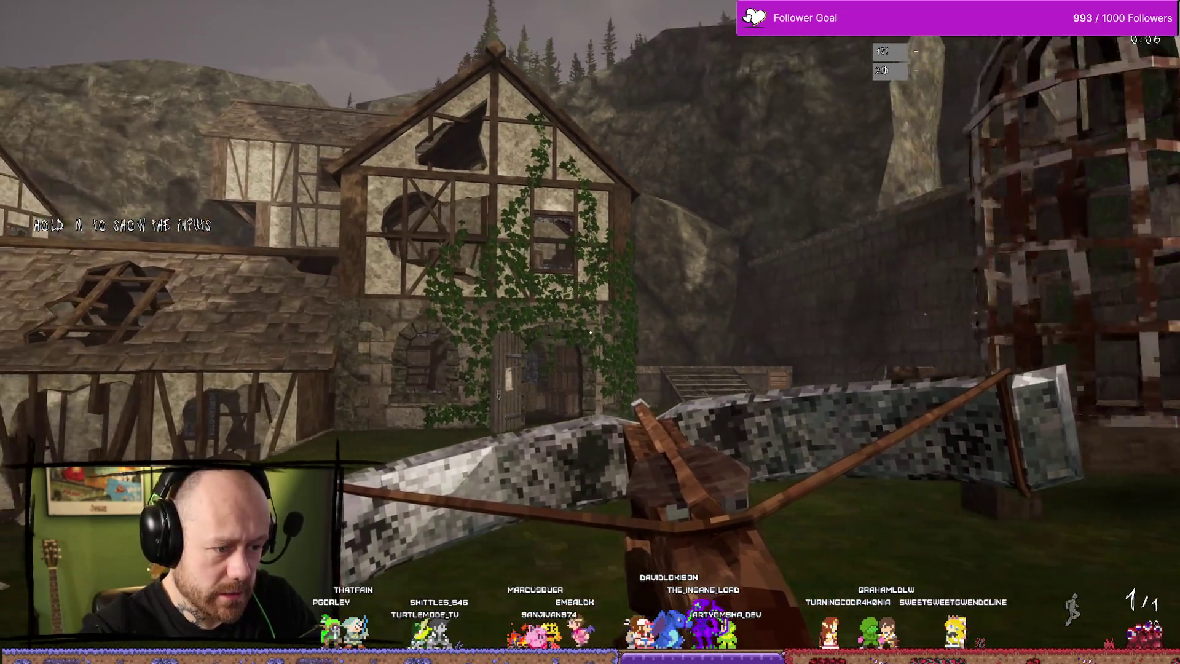
key("Escape")
key("ctrl+space")
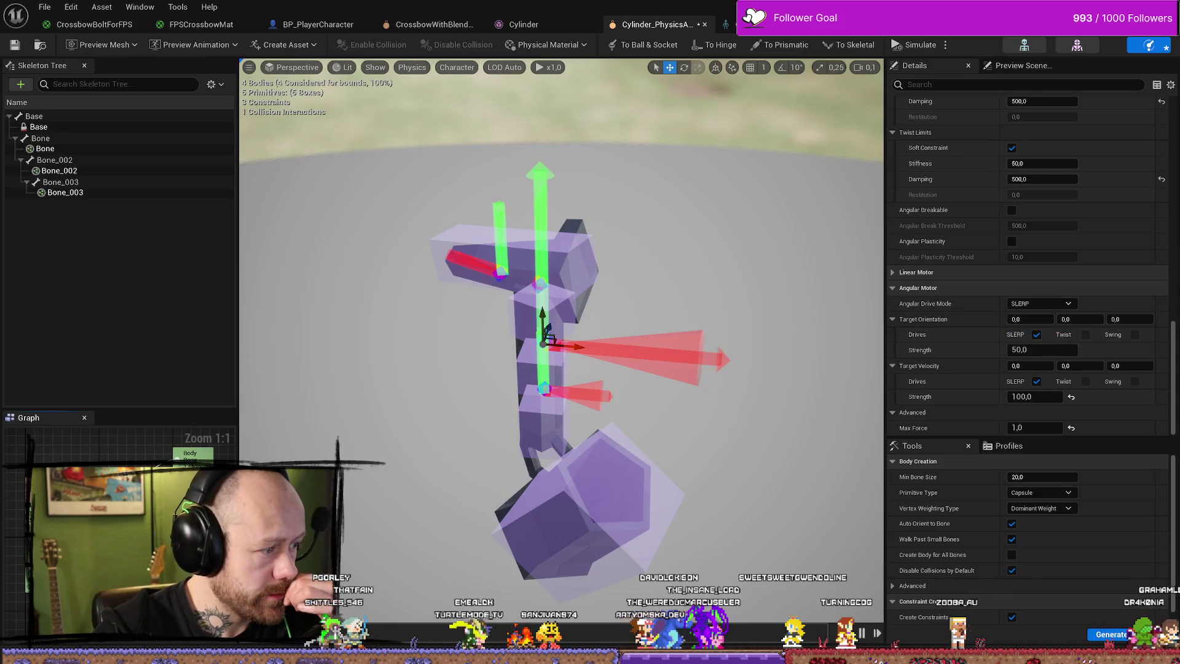
Set the angular drive mode of the upper and lower string constraints to SLERP.
left_click(497, 266)
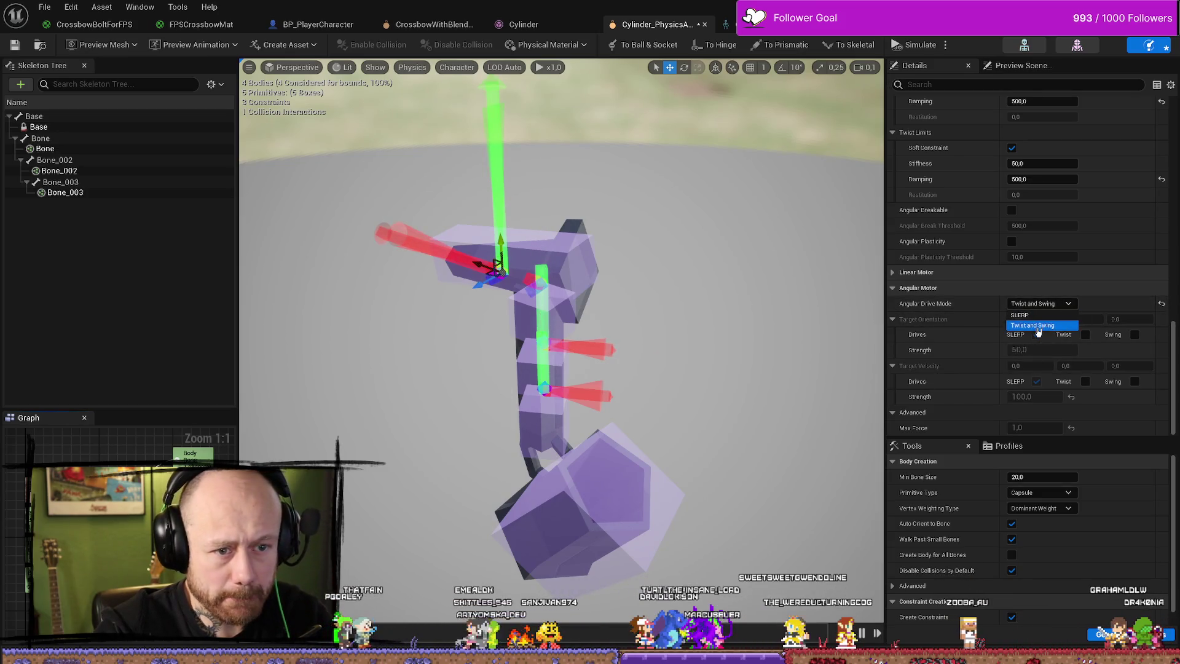
left_click(1020, 314)
left_click(544, 388)
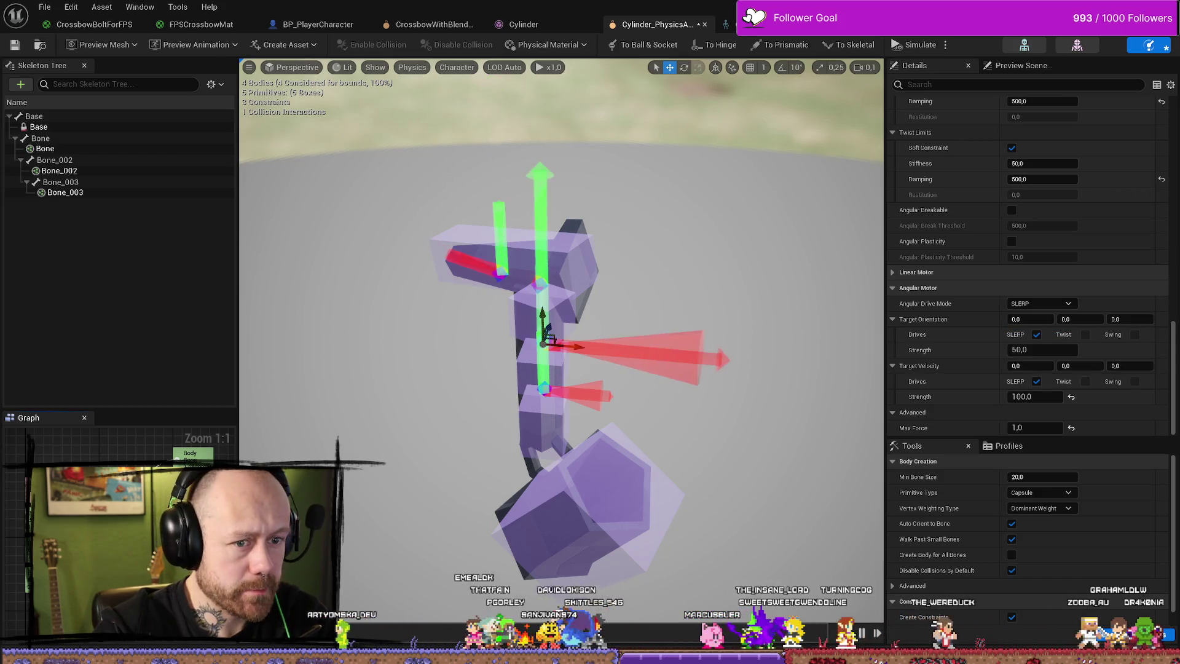
left_click(1045, 303)
left_click(1020, 315)
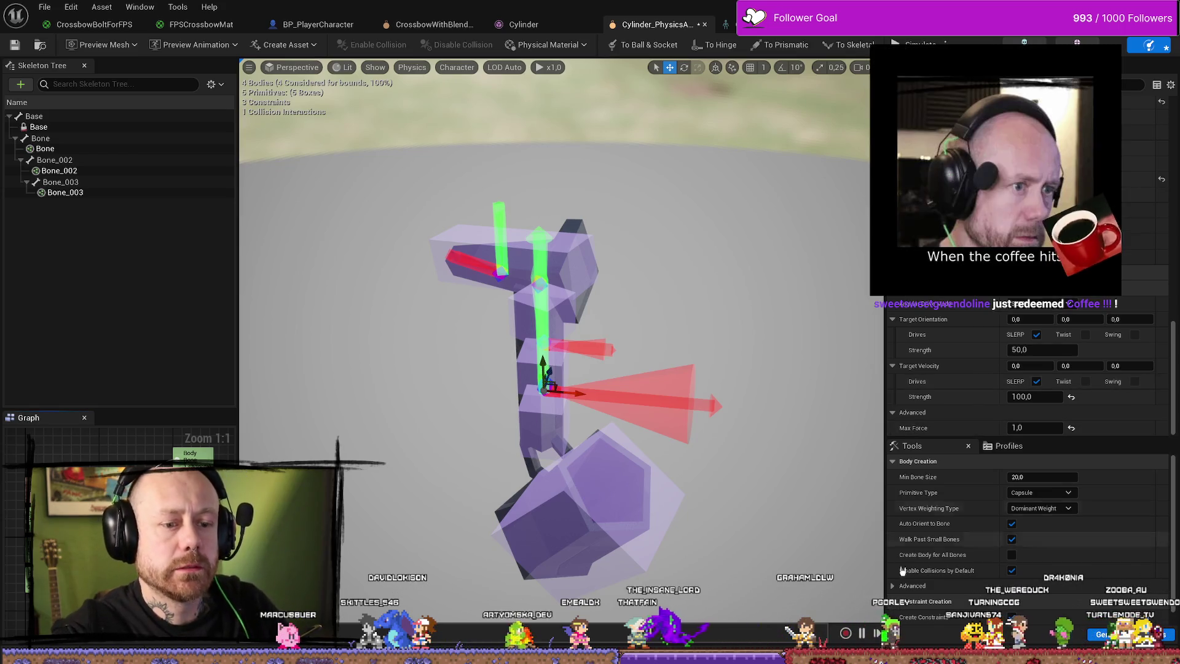
Expand the Advanced body-creation settings and review the constraint limits in the Details panel.
scroll(933, 532, "down", 1)
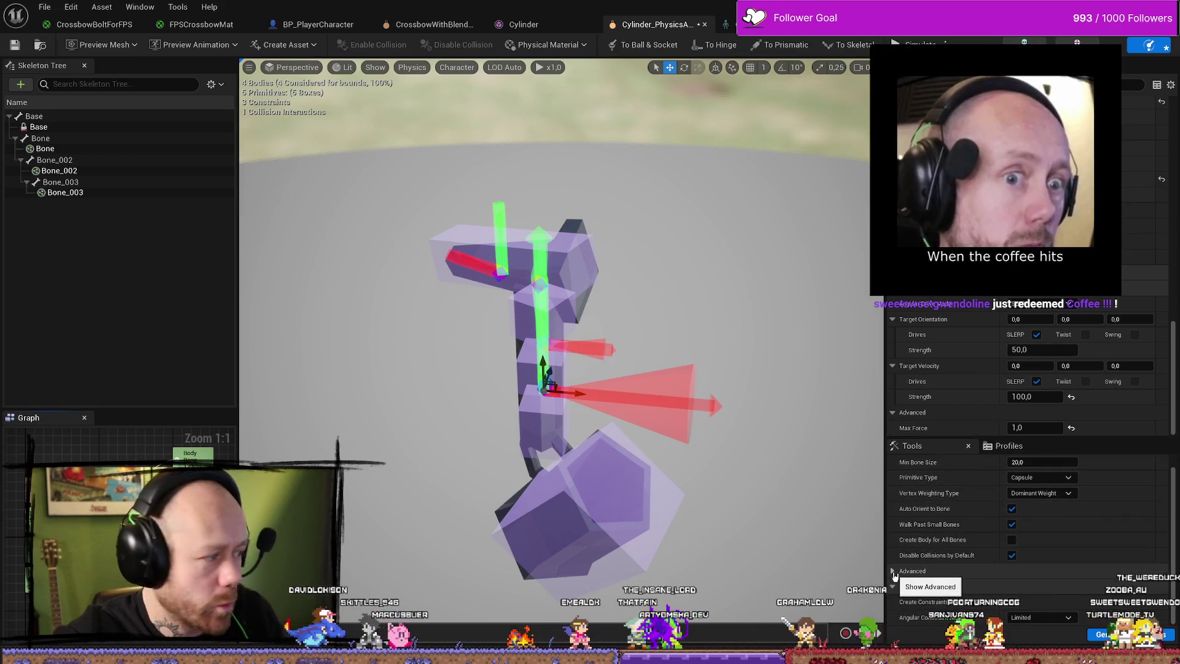
left_click(909, 570)
scroll(940, 523, "down", 4)
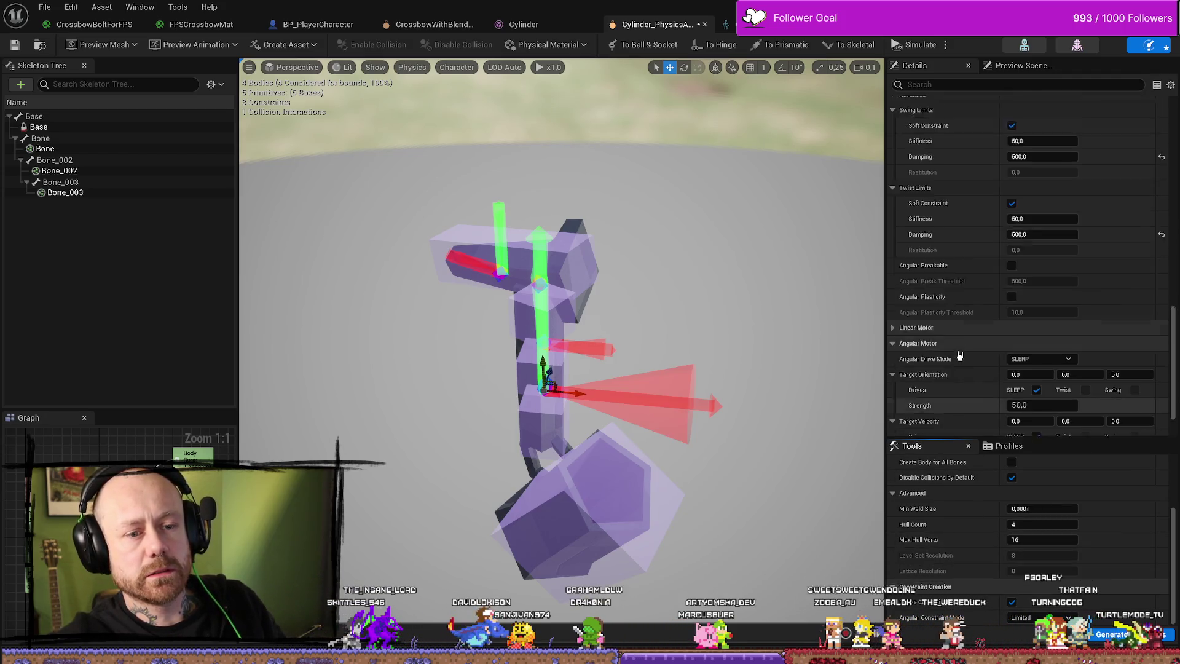
scroll(977, 344, "up", 8)
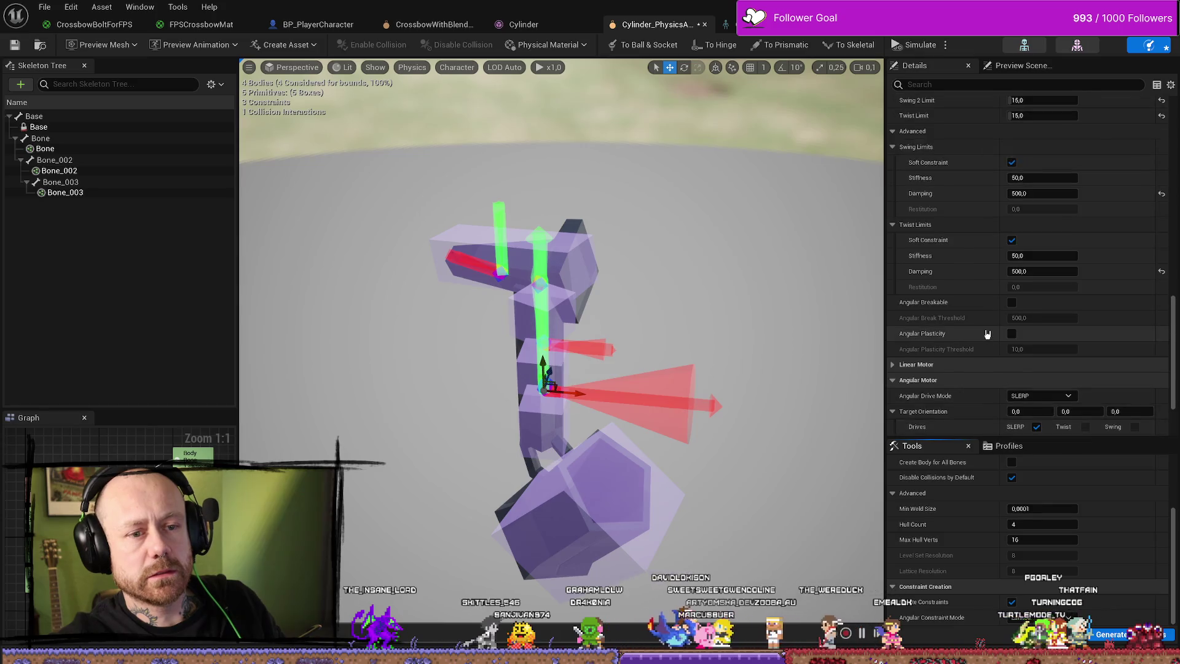
scroll(992, 301, "up", 3)
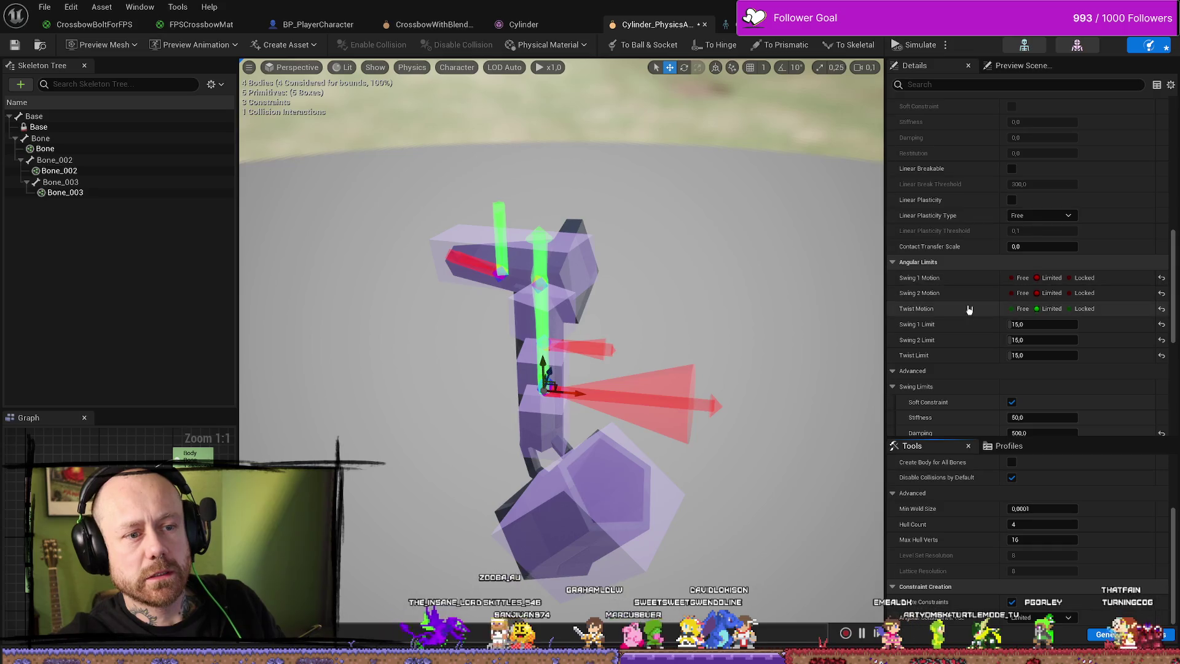
scroll(1001, 363, "up", 2)
scroll(1000, 365, "up", 4)
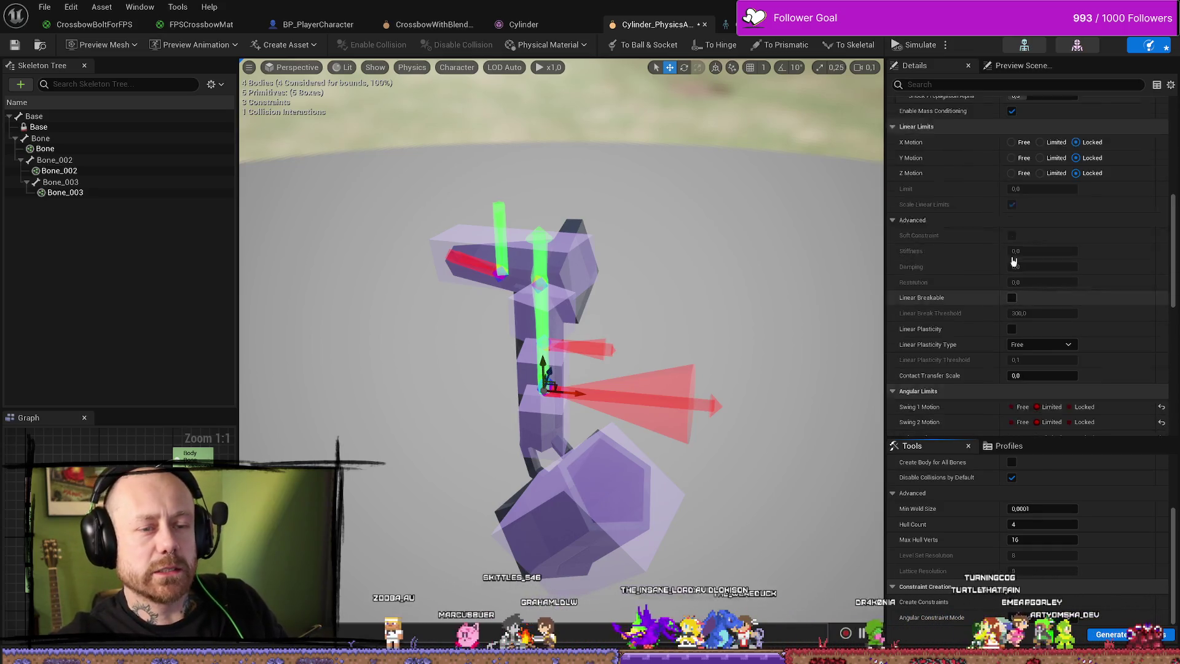
scroll(985, 220, "up", 5)
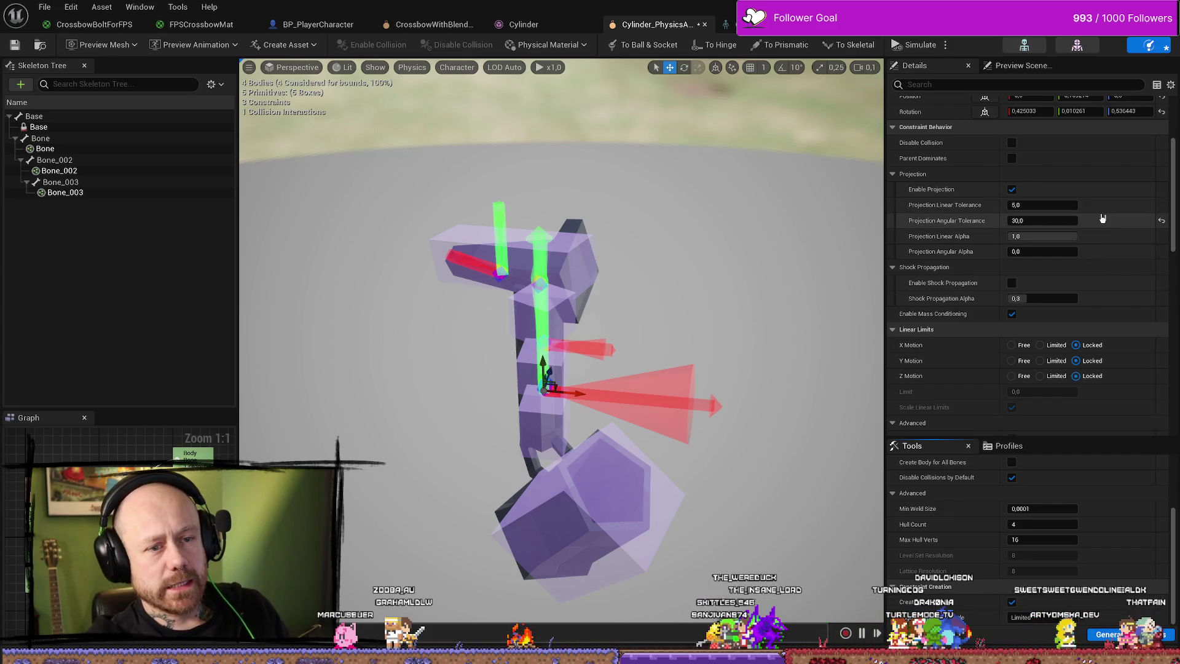
scroll(1020, 215, "up", 5)
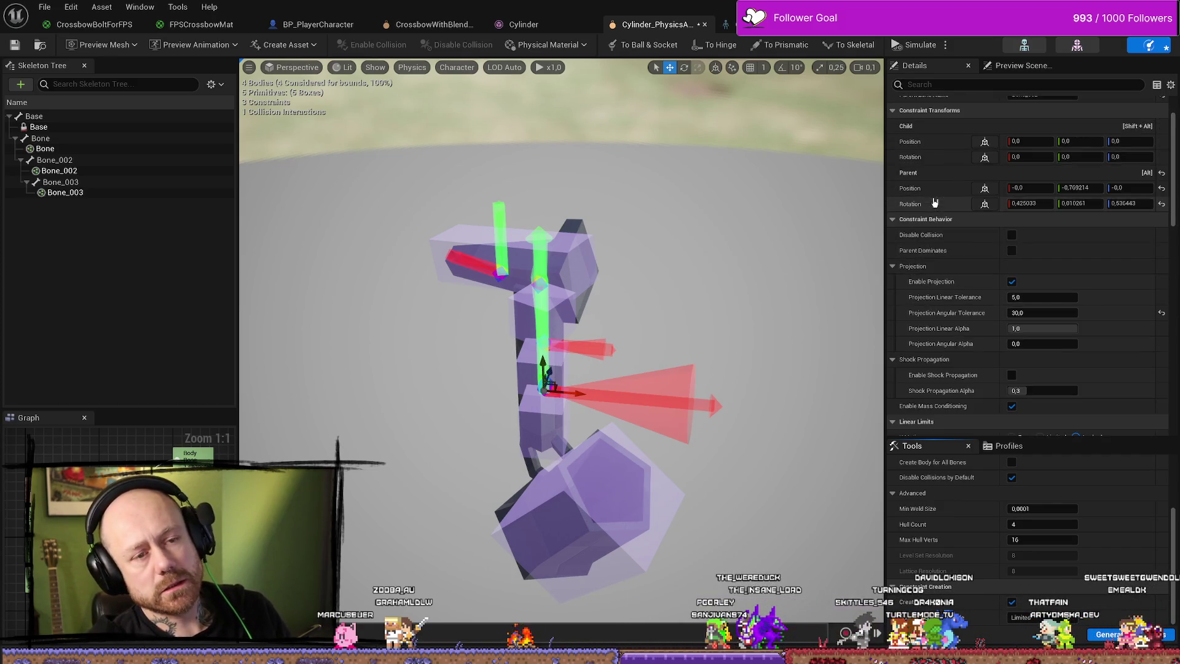
scroll(945, 197, "down", 15)
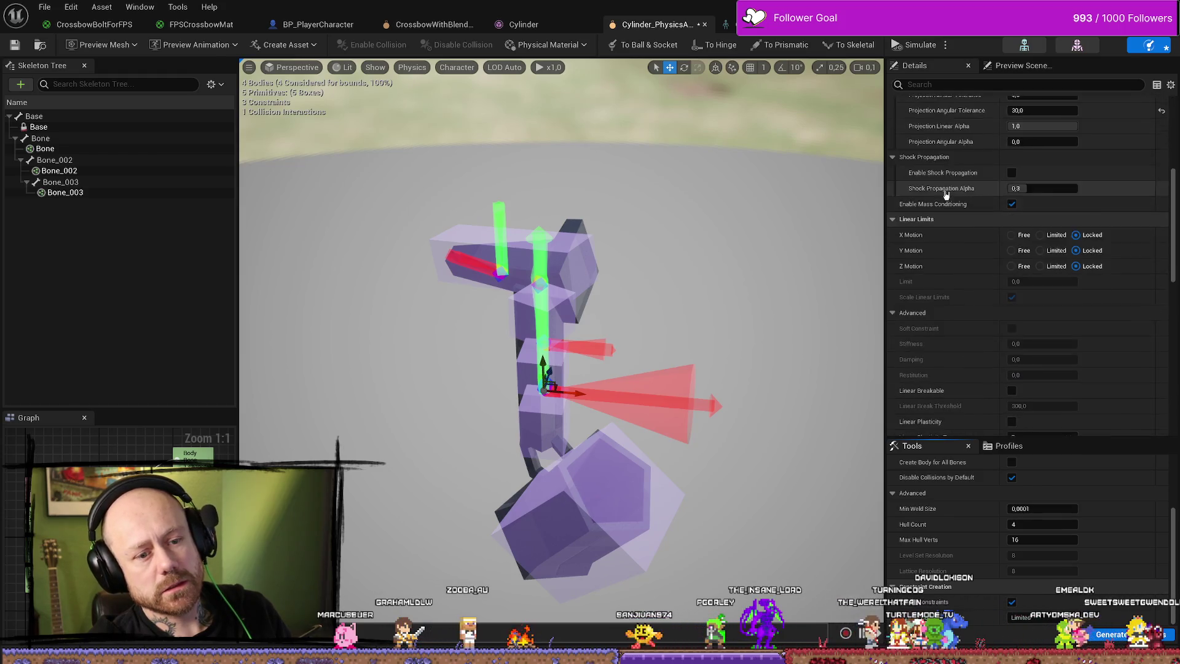
scroll(946, 194, "down", 3)
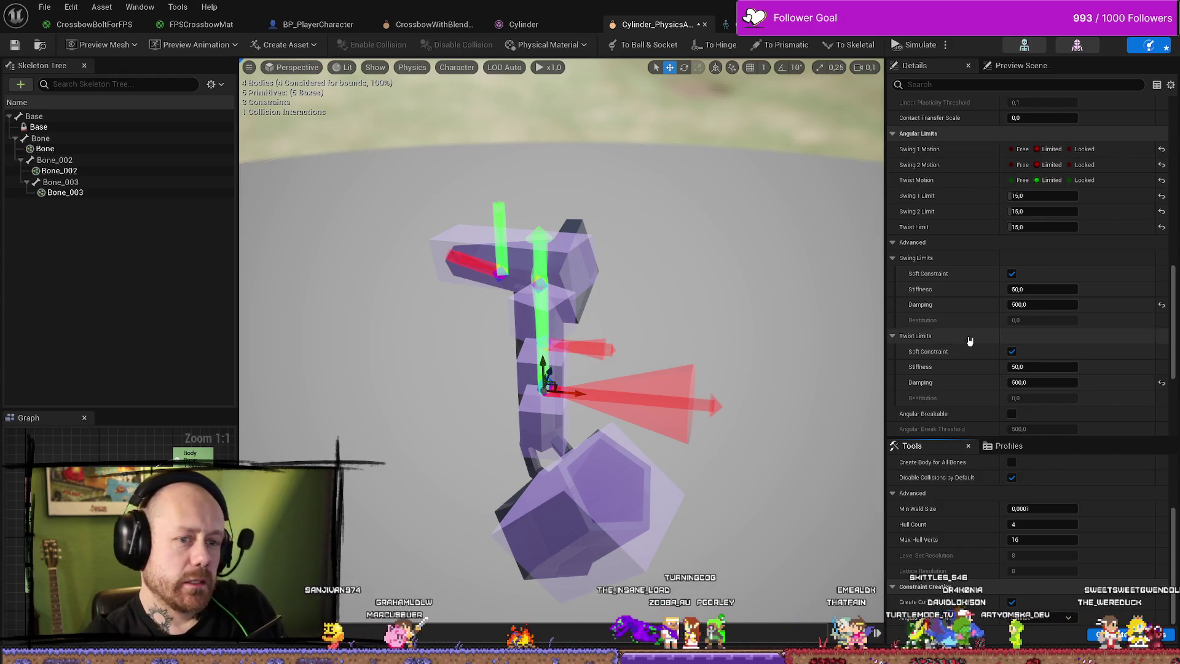
scroll(966, 258, "up", 2)
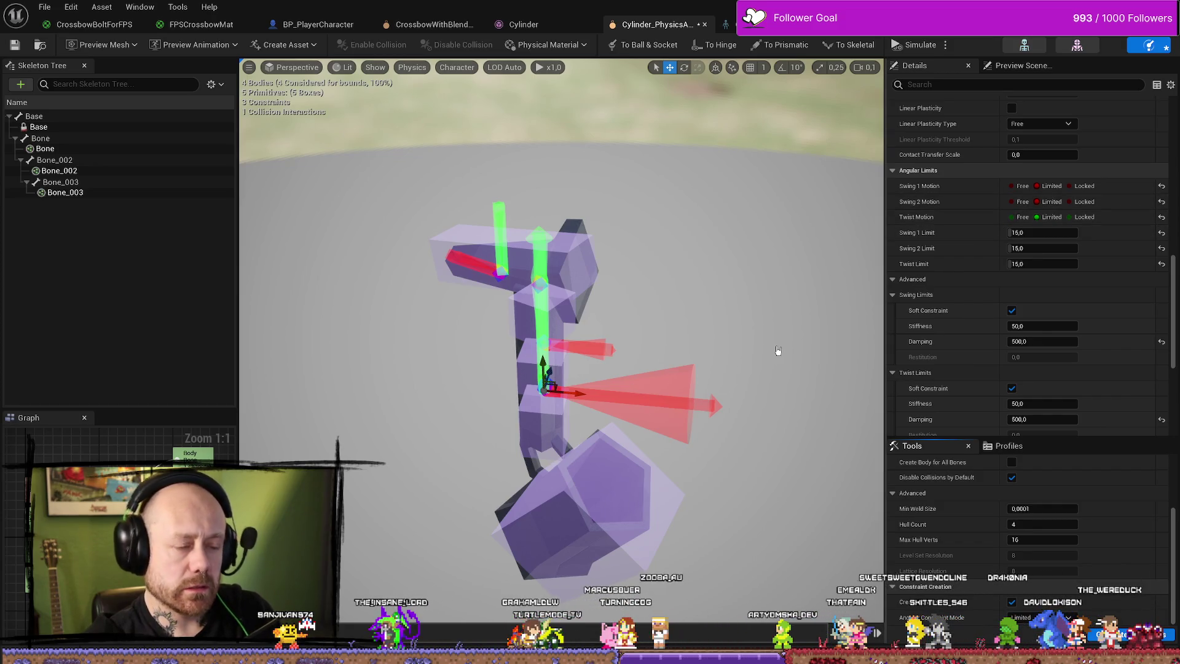
mouse_move(778, 349)
left_mouse_down()
mouse_move(719, 405)
mouse_move(675, 344)
left_mouse_up()
Select the upper string constraint and frame it in the viewport.
left_click(539, 341)
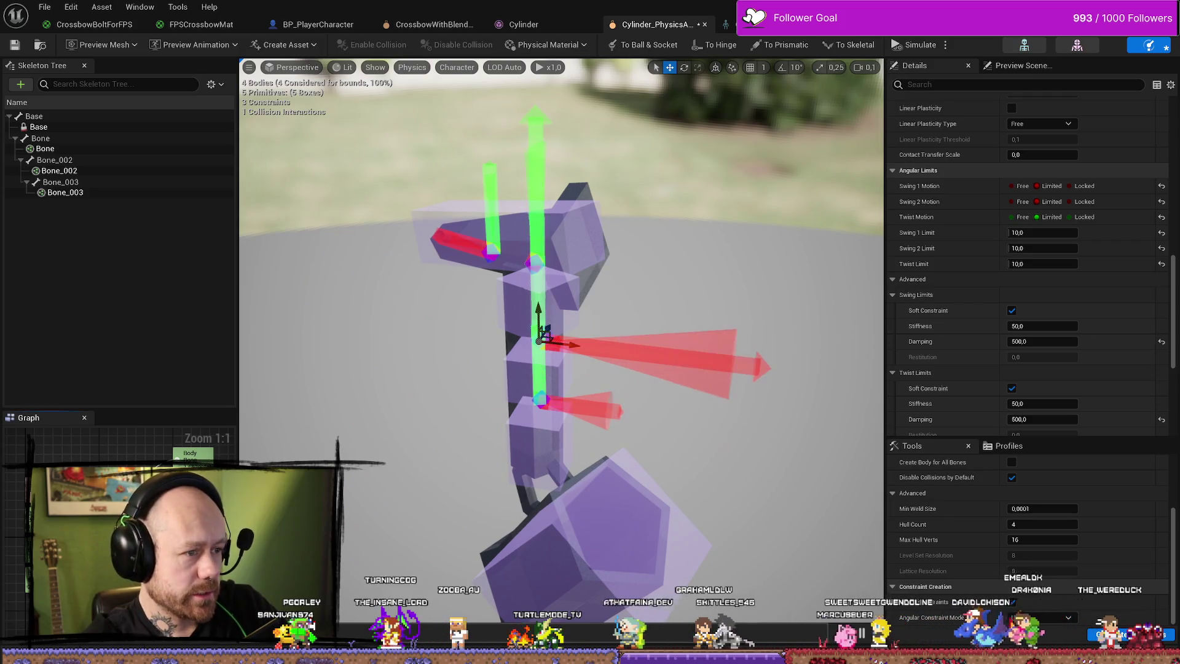
left_click_drag(540, 342, 492, 344)
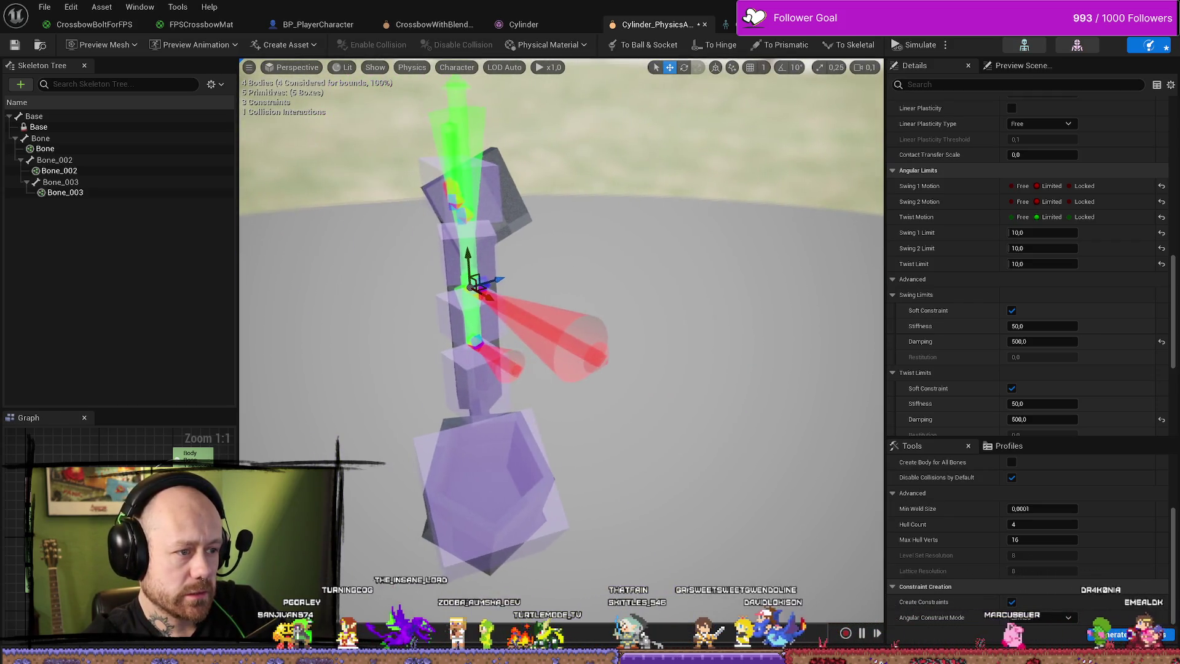
left_click(467, 191)
key("f")
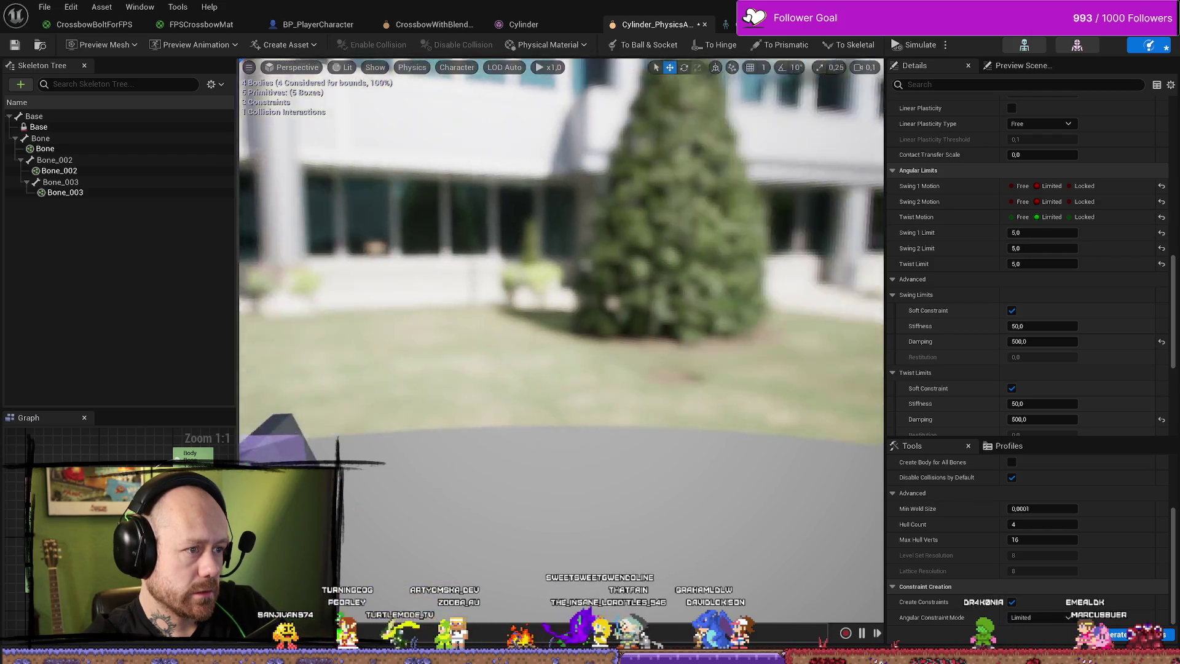
mouse_move(656, 317)
left_mouse_down()
mouse_move(620, 319)
mouse_move(657, 317)
left_mouse_up()
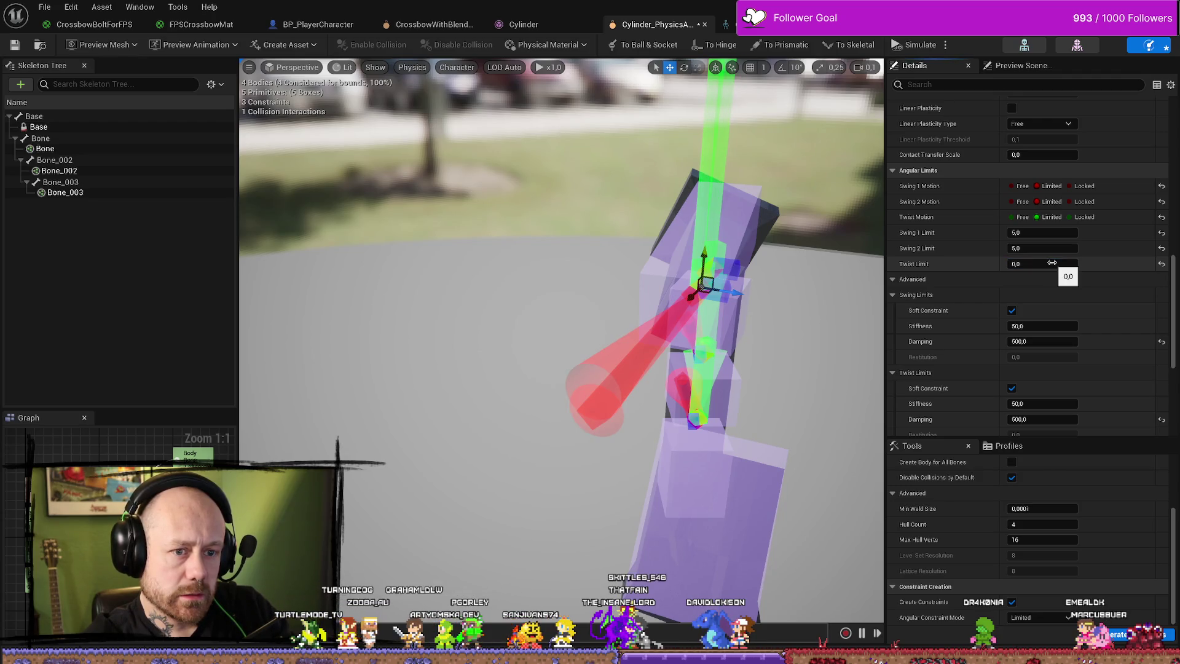
Set the upper constraint's Swing 2 and Twist limits to 5 and Swing 1 limit to 0.
left_click(1161, 264)
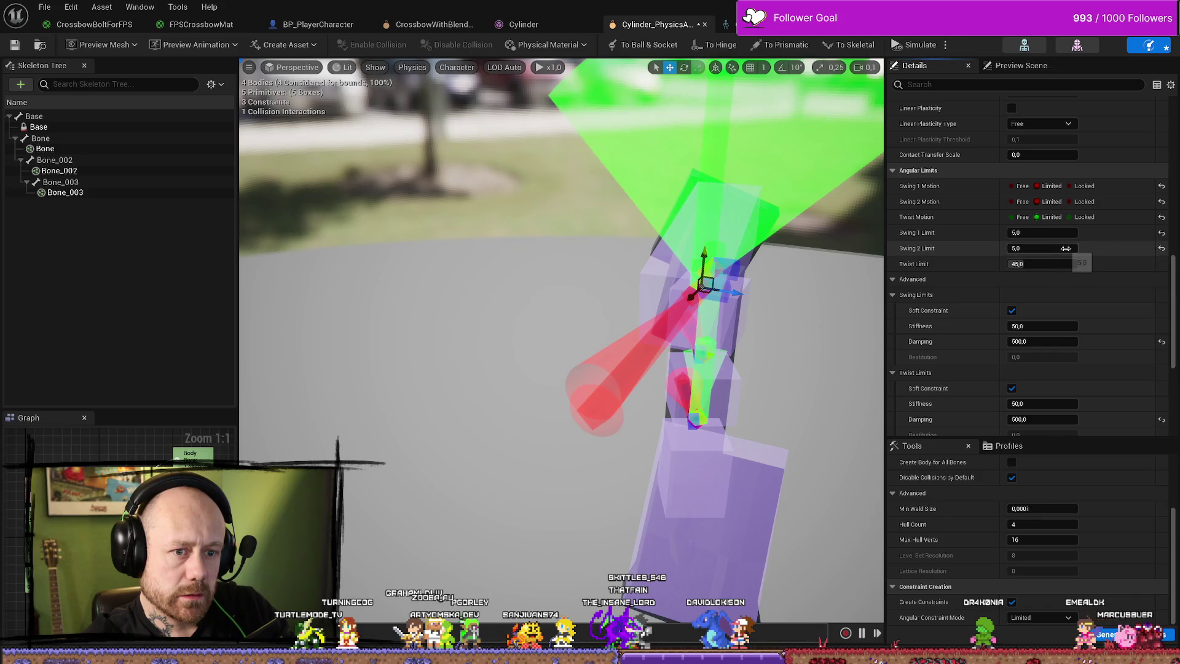
left_click(1161, 249)
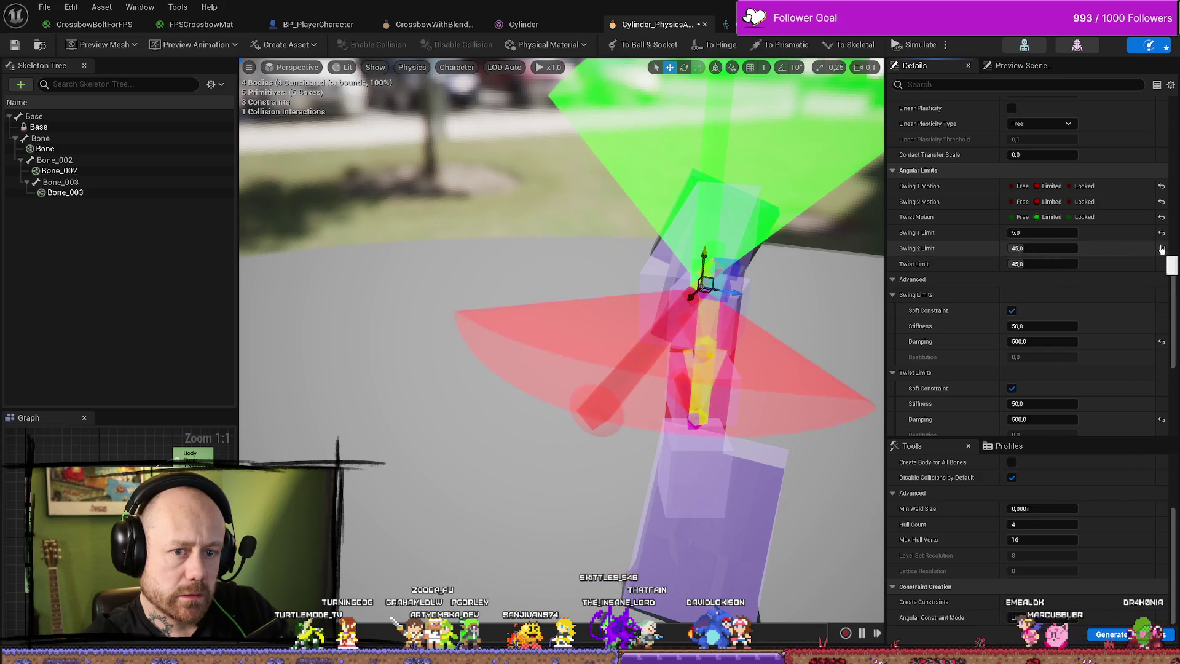
left_click(1049, 248)
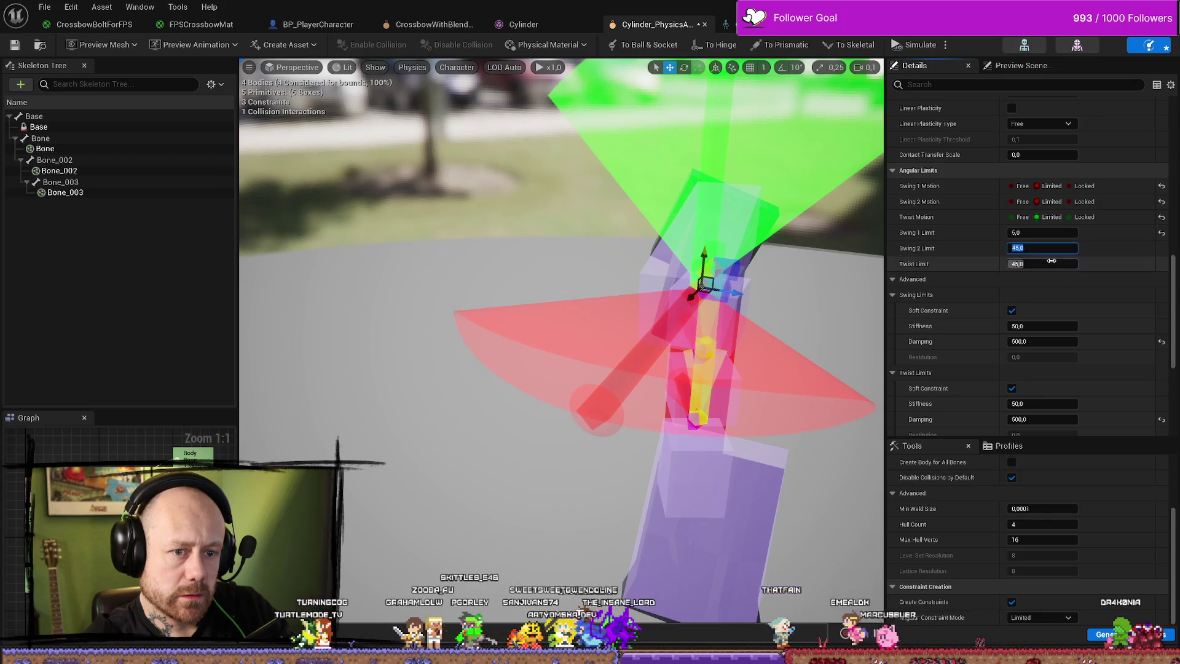
type("5")
key("Tab")
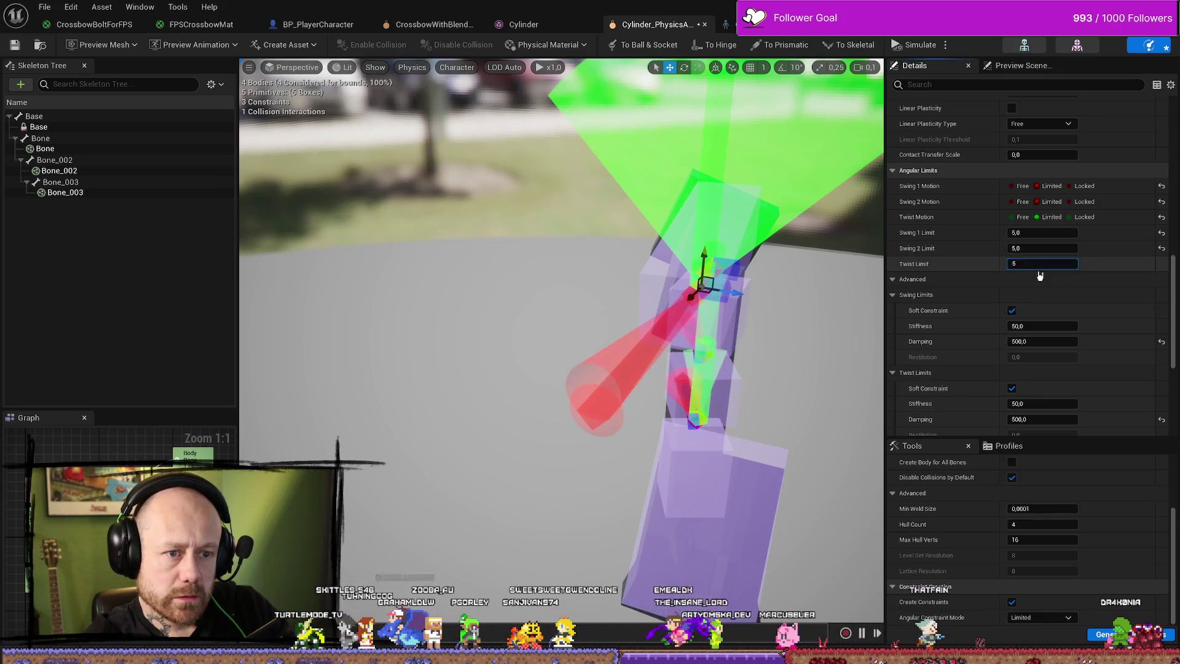
key("Tab")
left_click(1048, 232)
type("0")
key("Return")
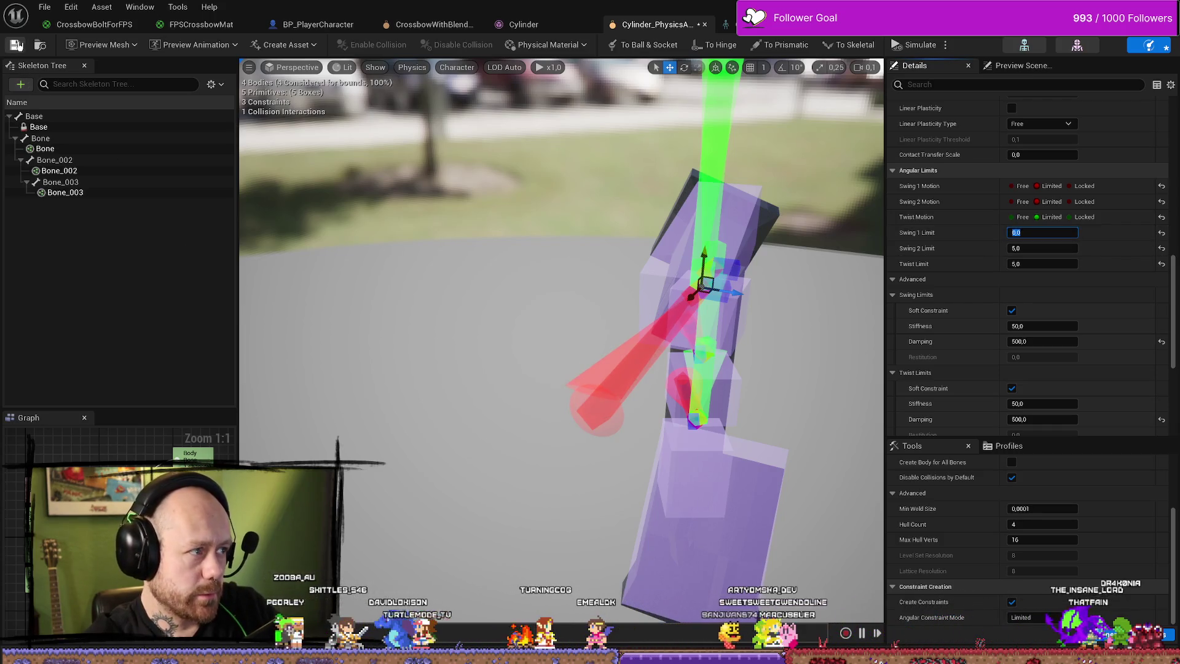
Save the physics asset and orbit around the string bodies to inspect them.
left_click(16, 44)
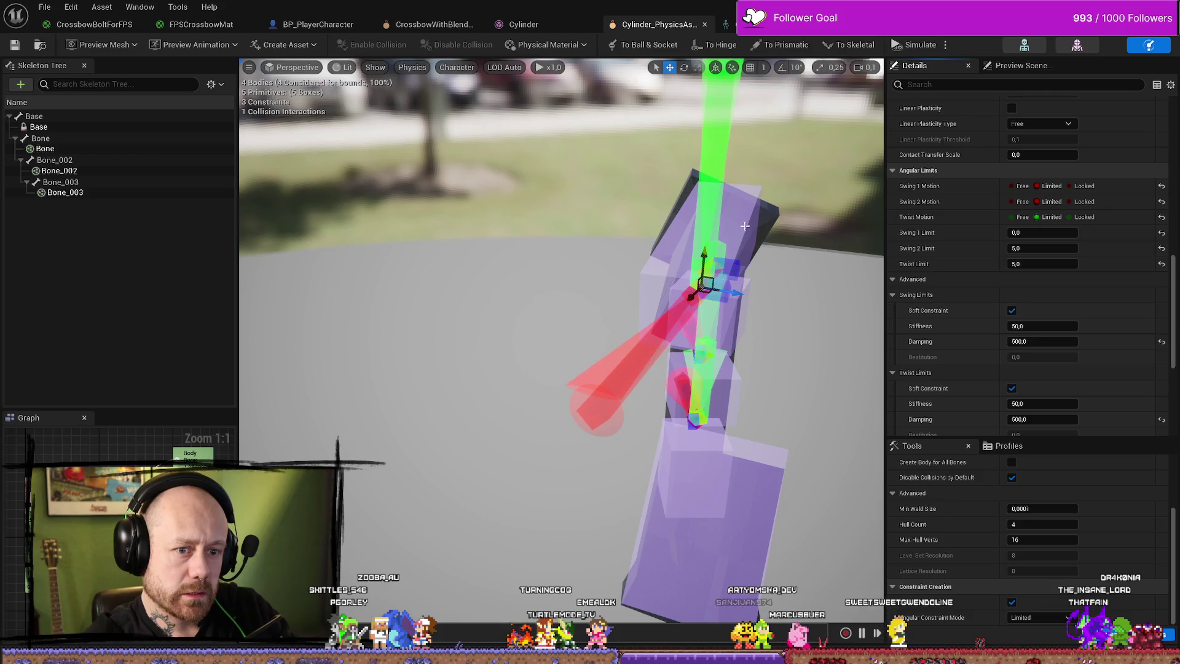
mouse_move(458, 253)
left_mouse_down()
mouse_move(553, 253)
mouse_move(458, 253)
left_mouse_up()
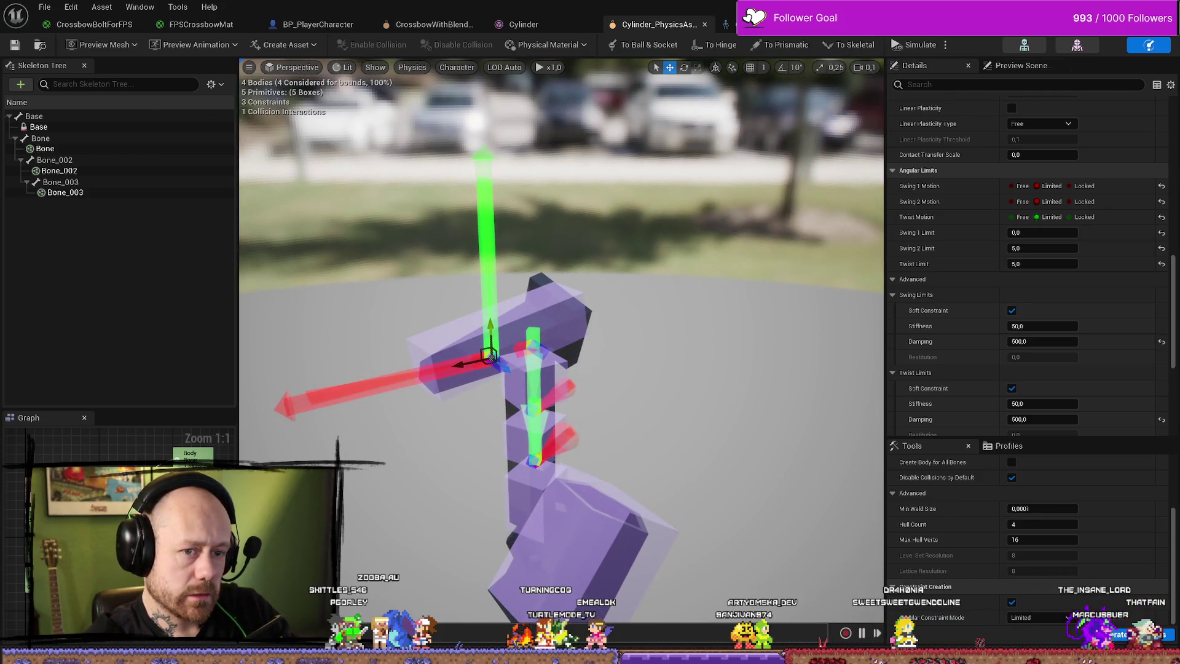
mouse_move(747, 372)
left_mouse_down()
mouse_move(664, 345)
mouse_move(747, 371)
left_mouse_up()
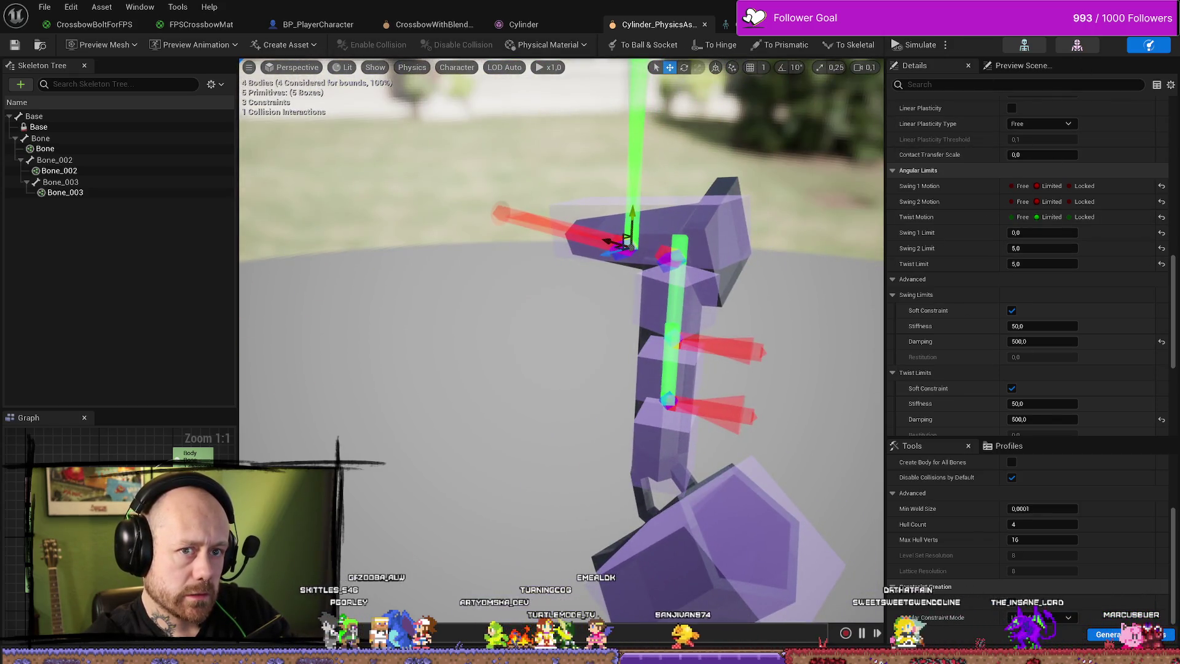